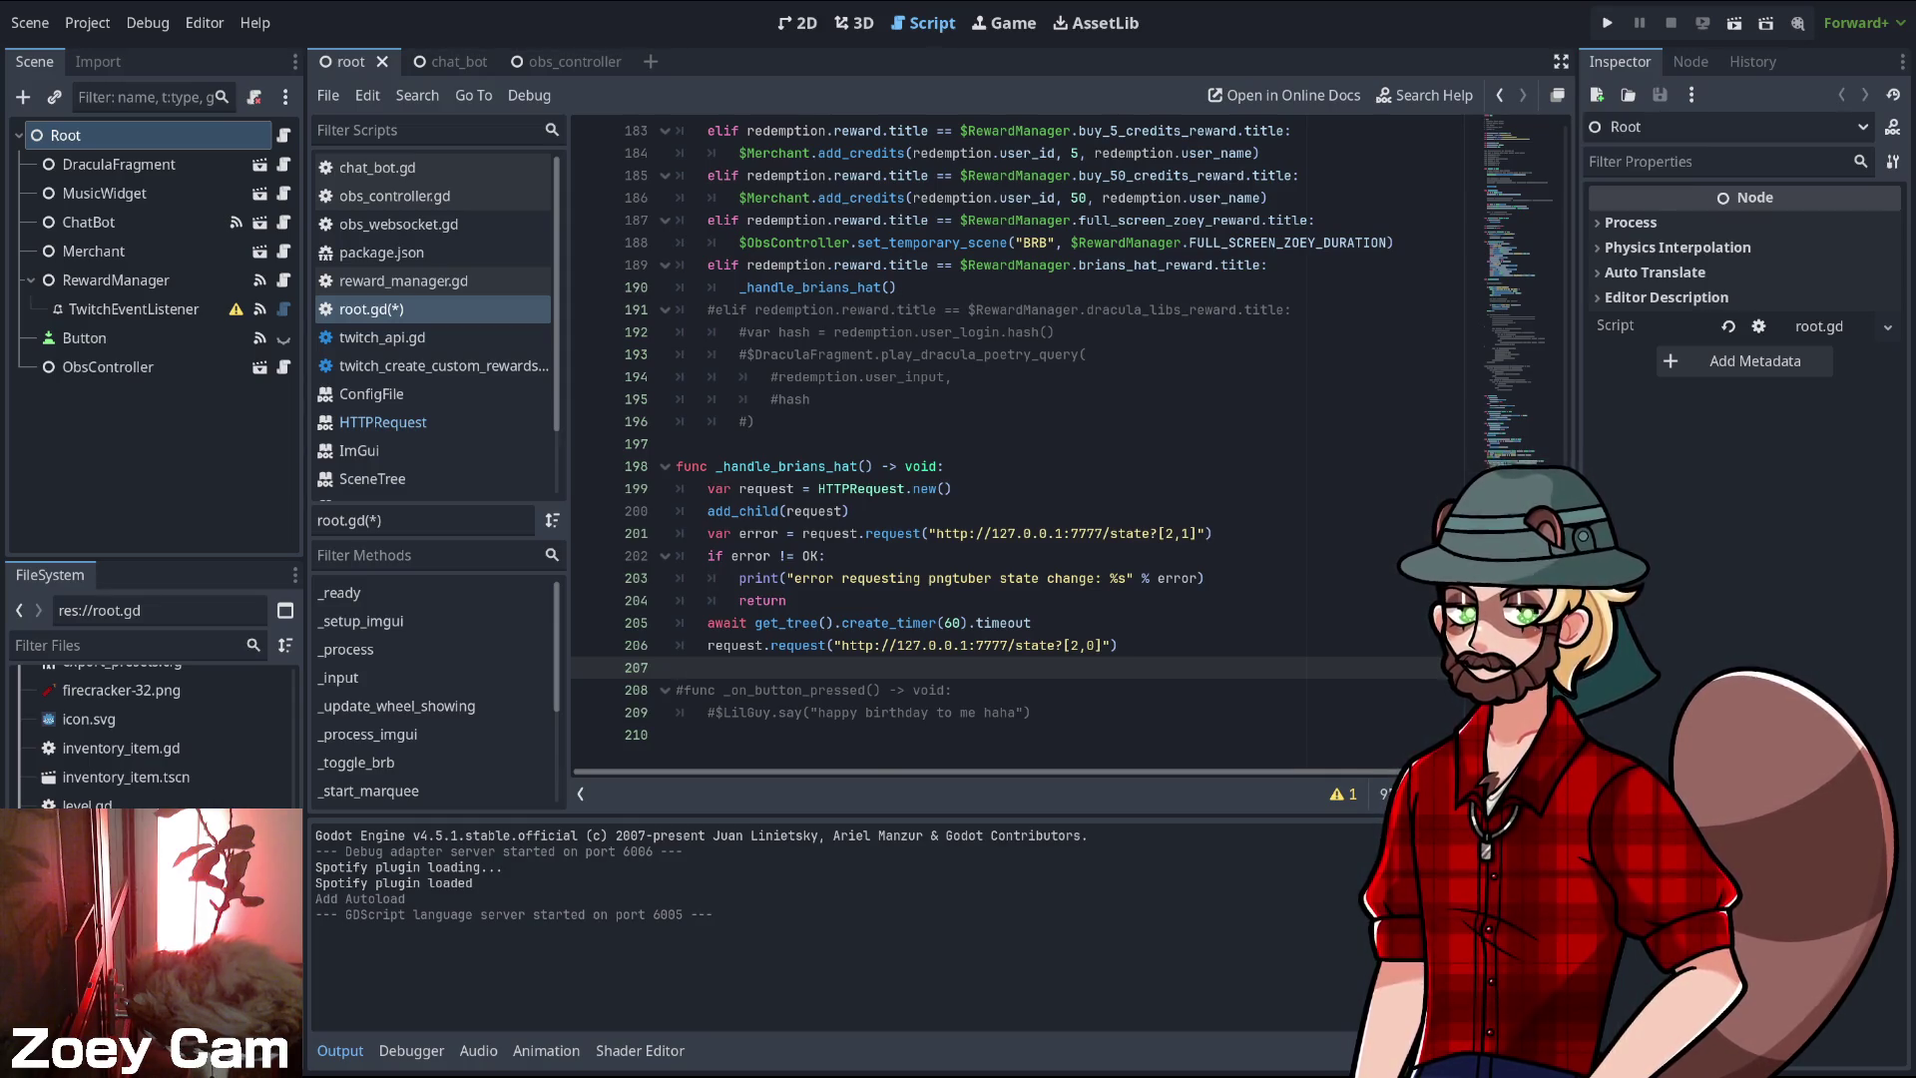
- Save root.gd with the new _handle_brians_hat function and bring up RahiTuber's menu
{"action": "key", "text": "ctrl+s"}
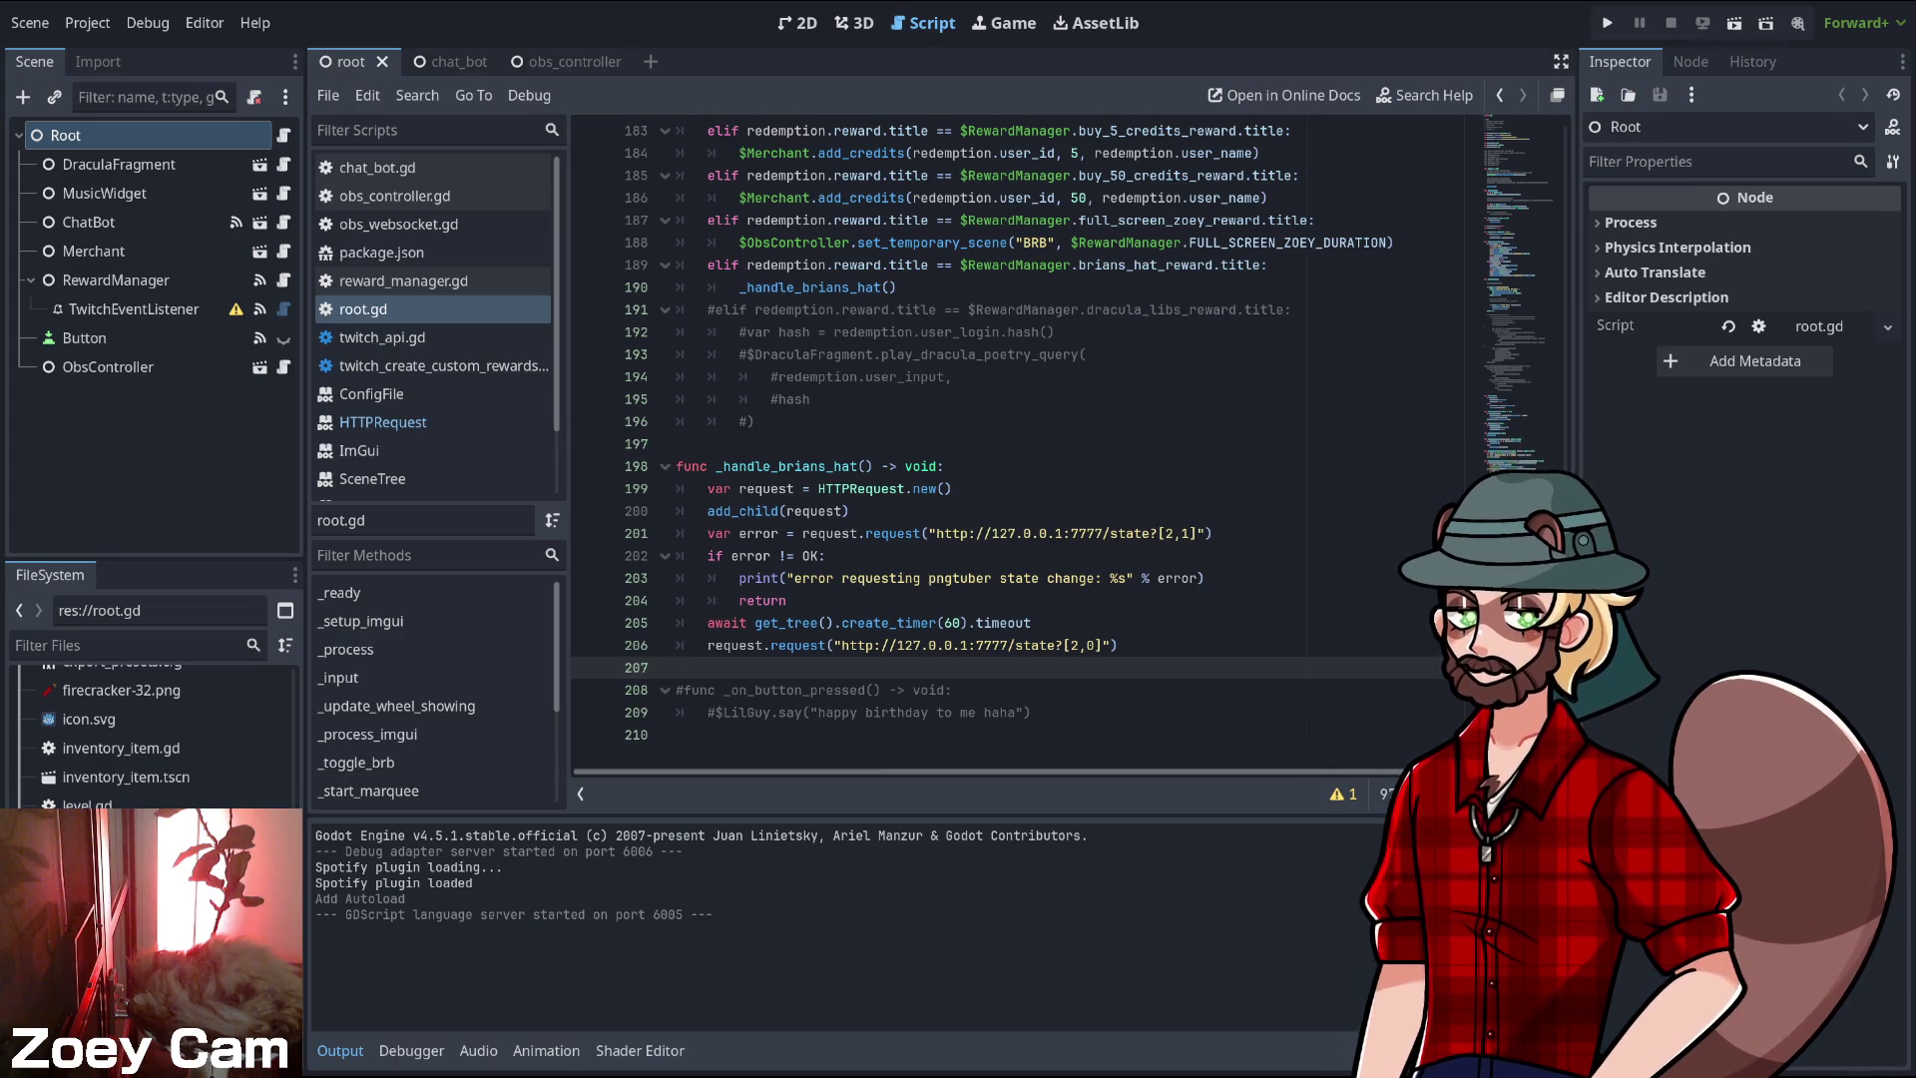
{"action": "key", "text": "Escape"}
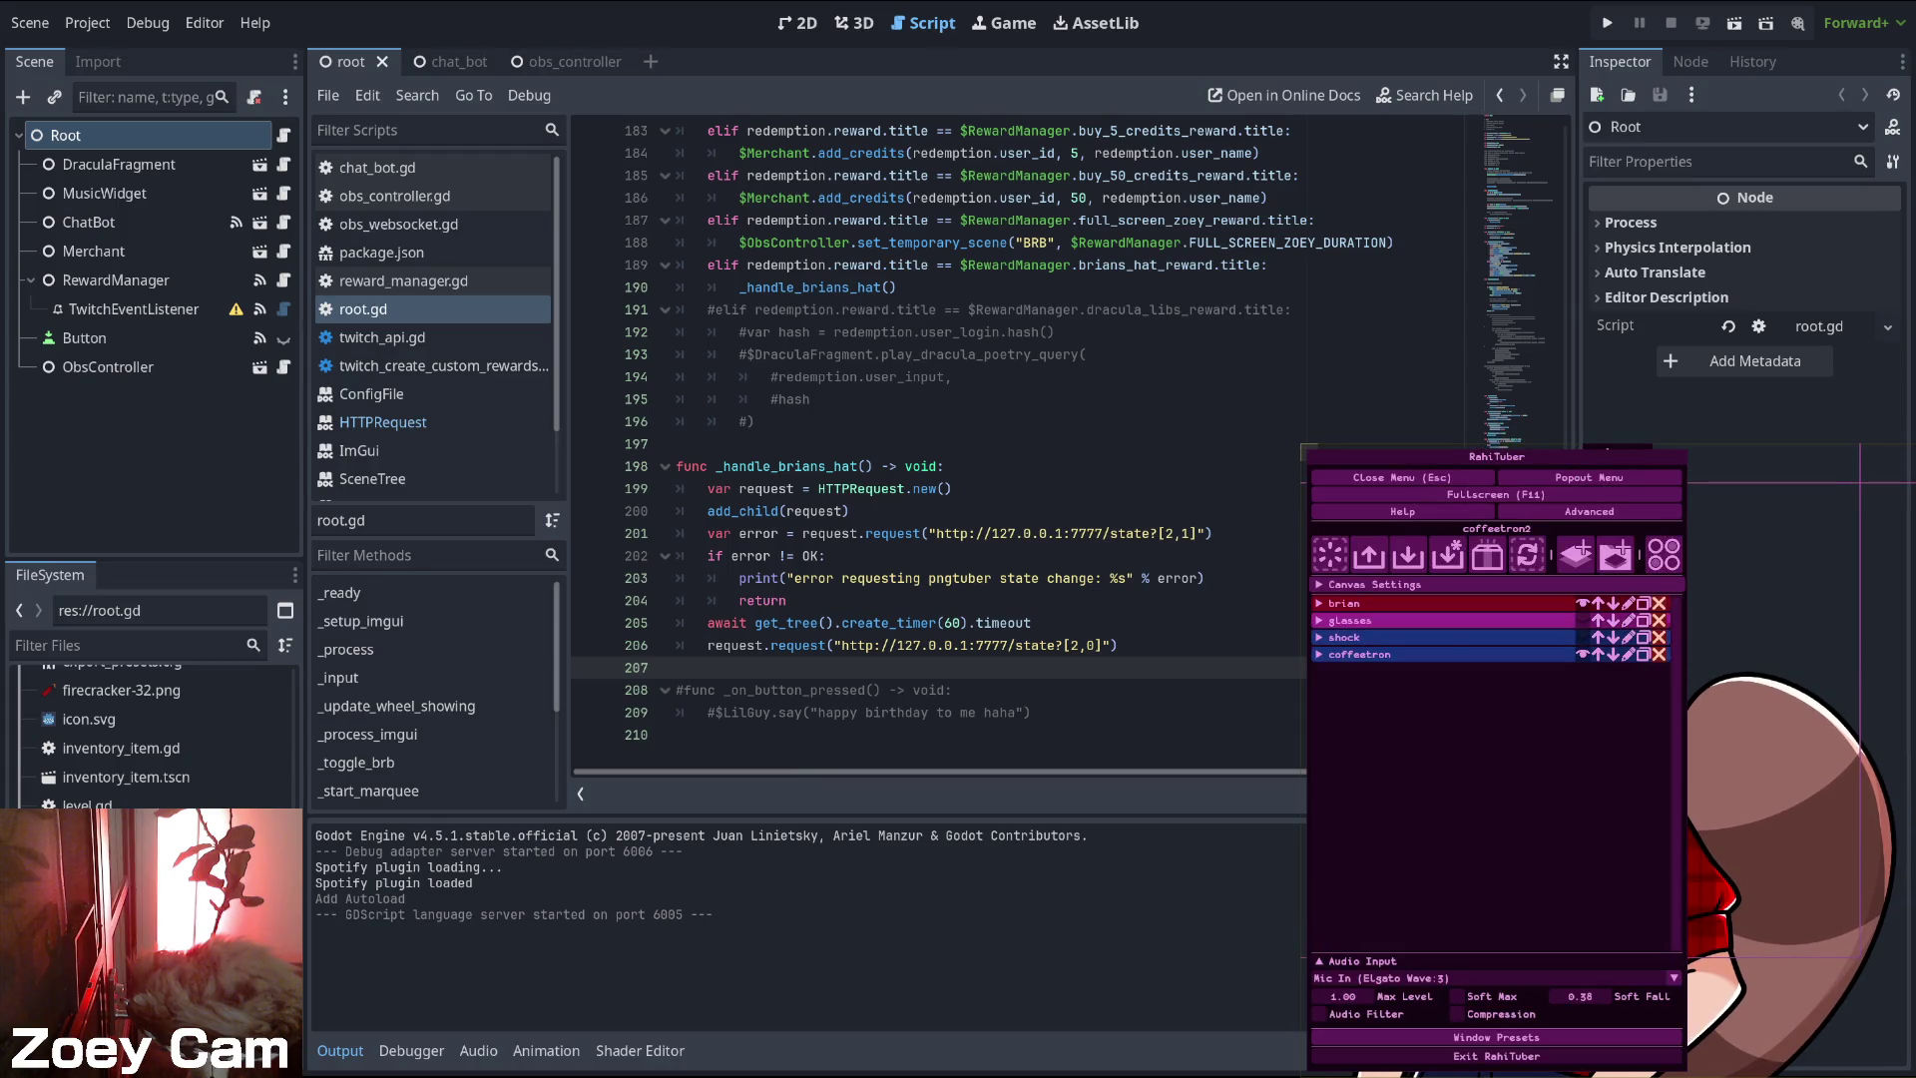
- Hide RahiTuber's brian hat layer, close the menu, and run the Godot project
{"action": "left_click", "coordinate": [1582, 603]}
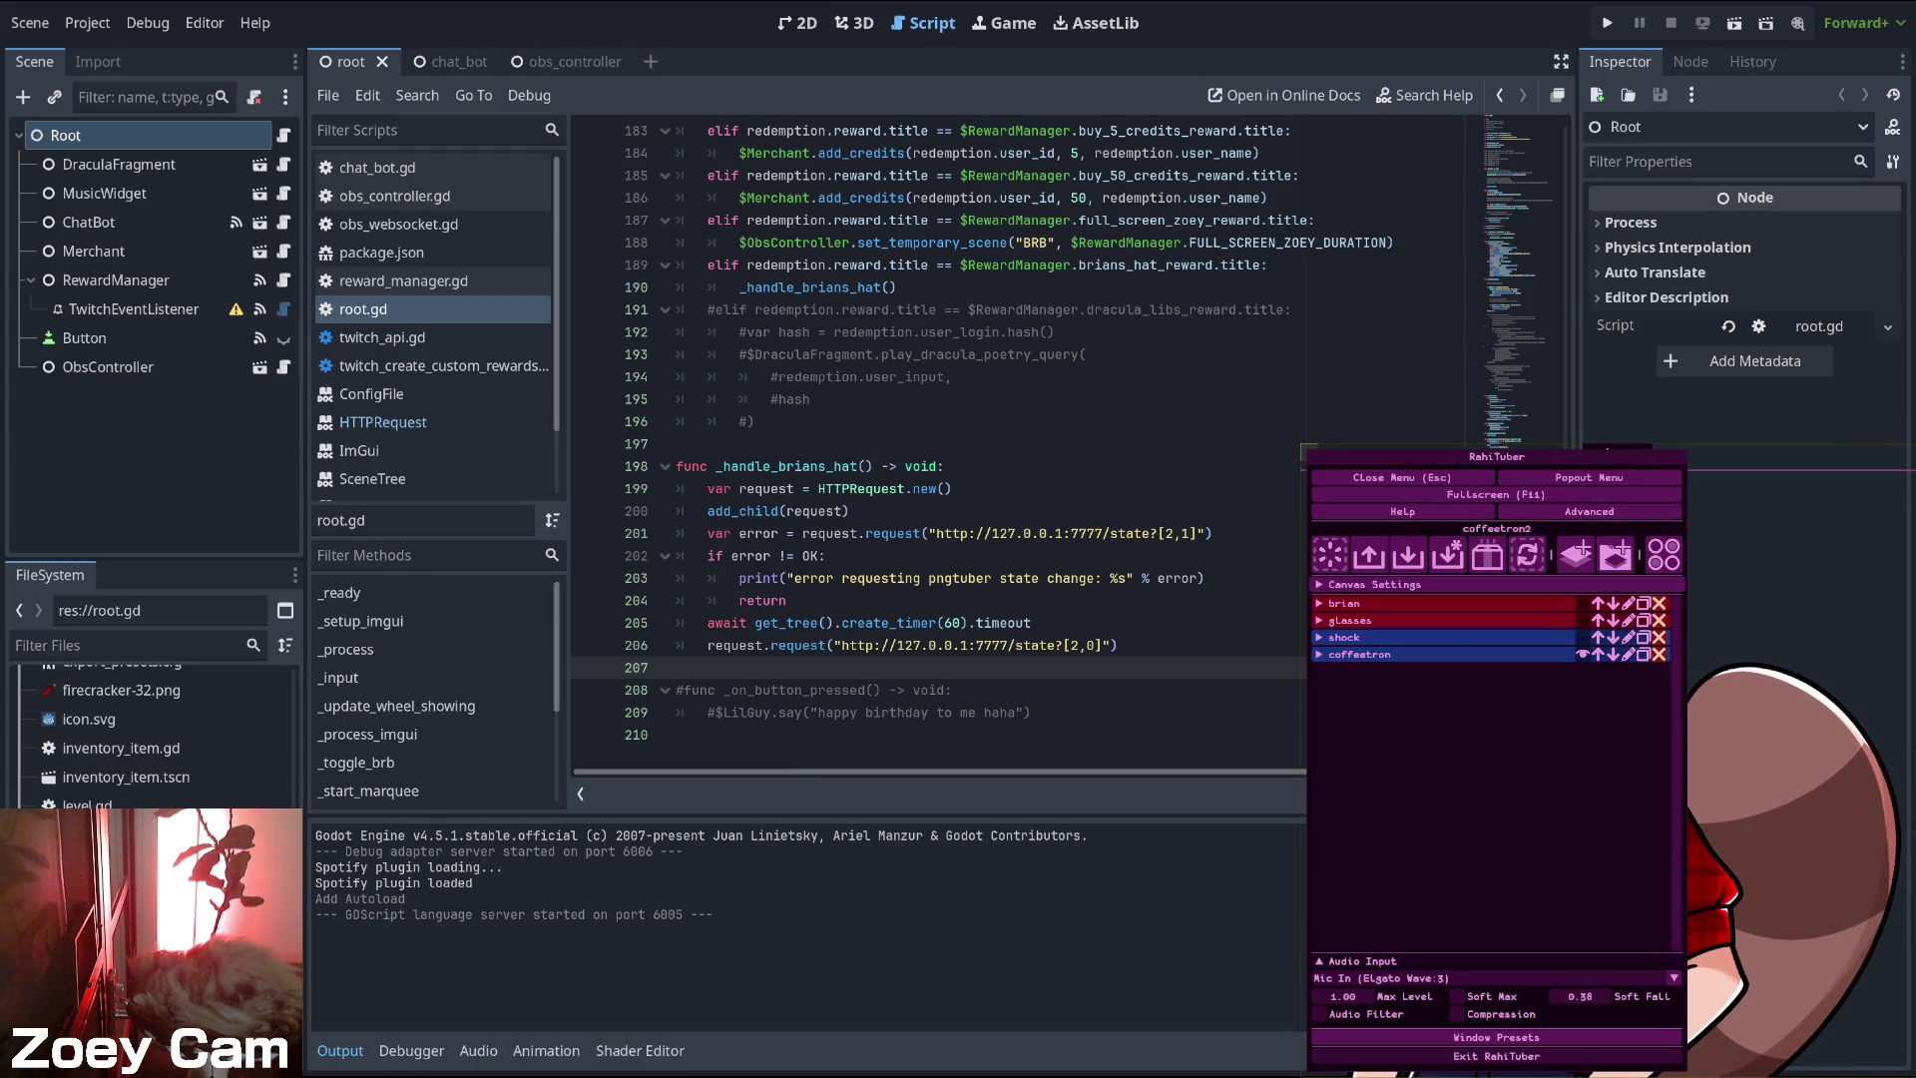
{"action": "key", "text": "Escape"}
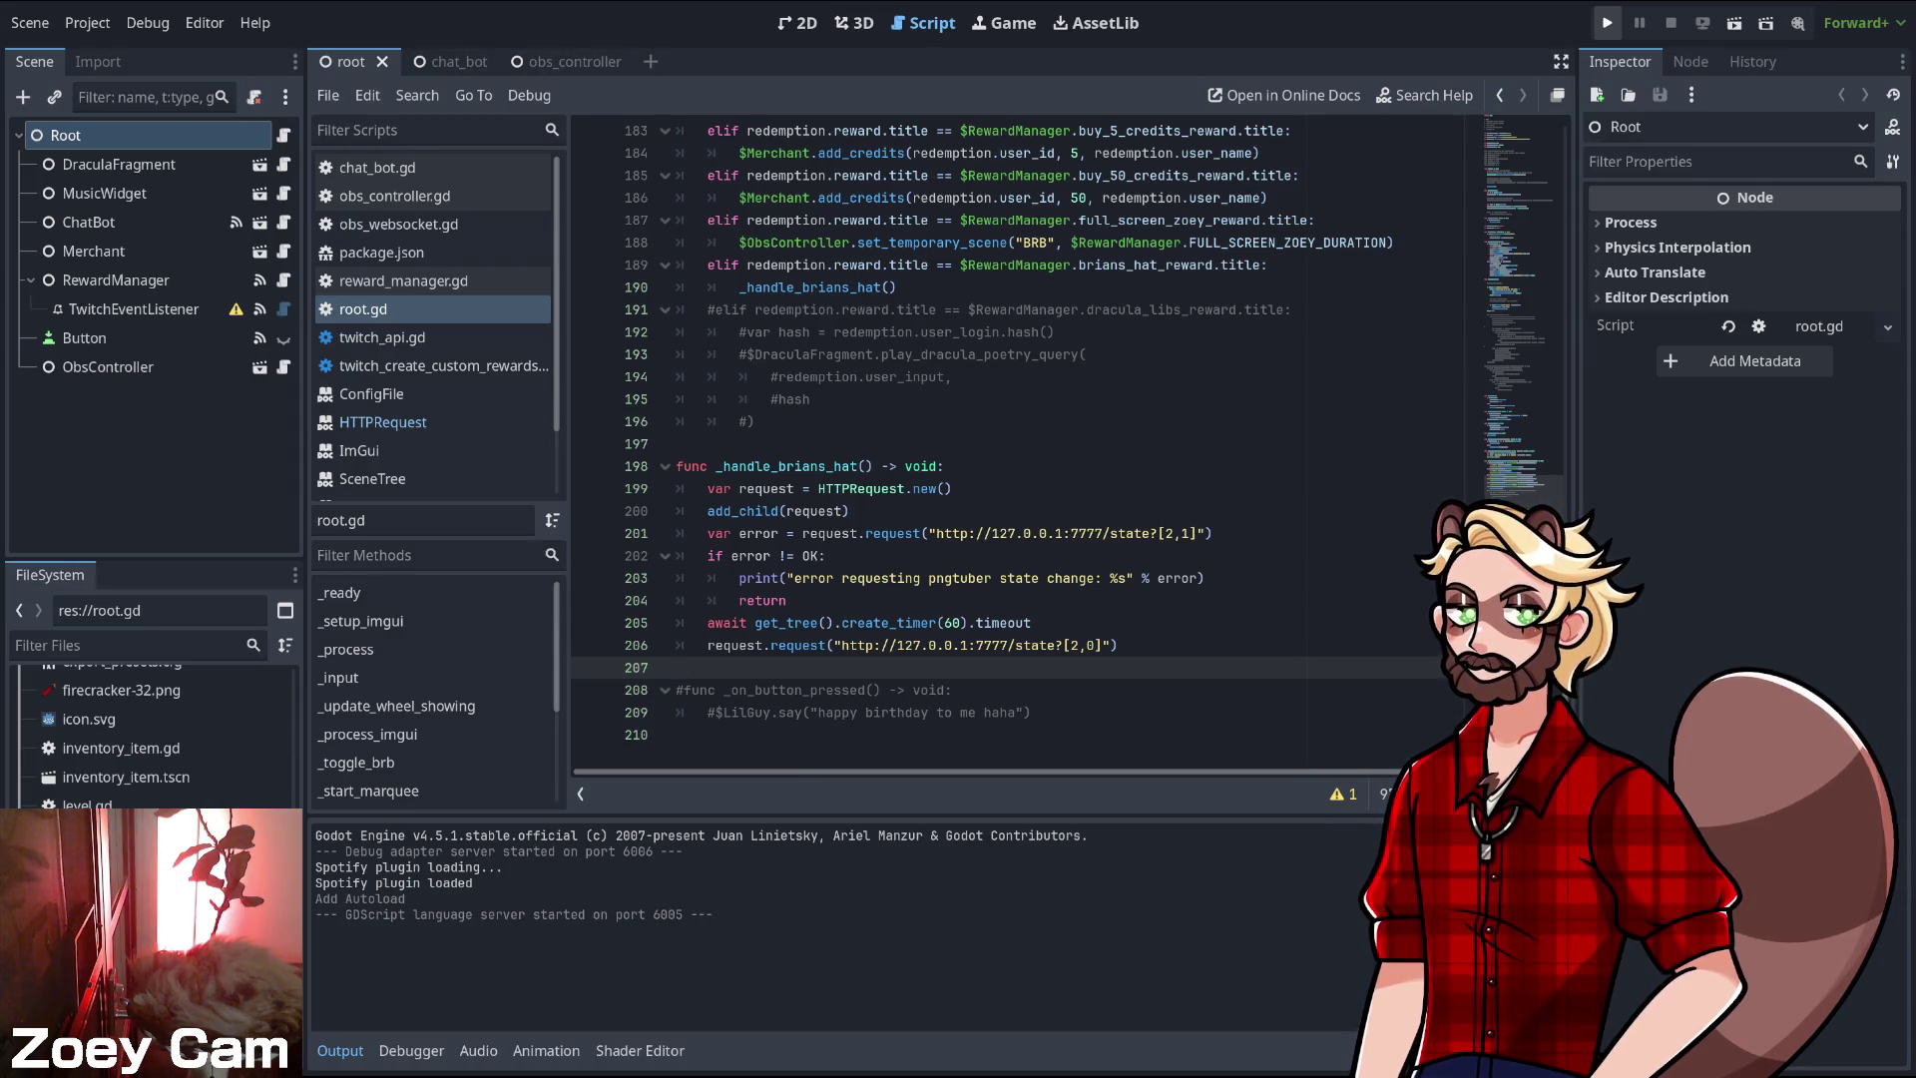
{"action": "key", "text": "F5"}
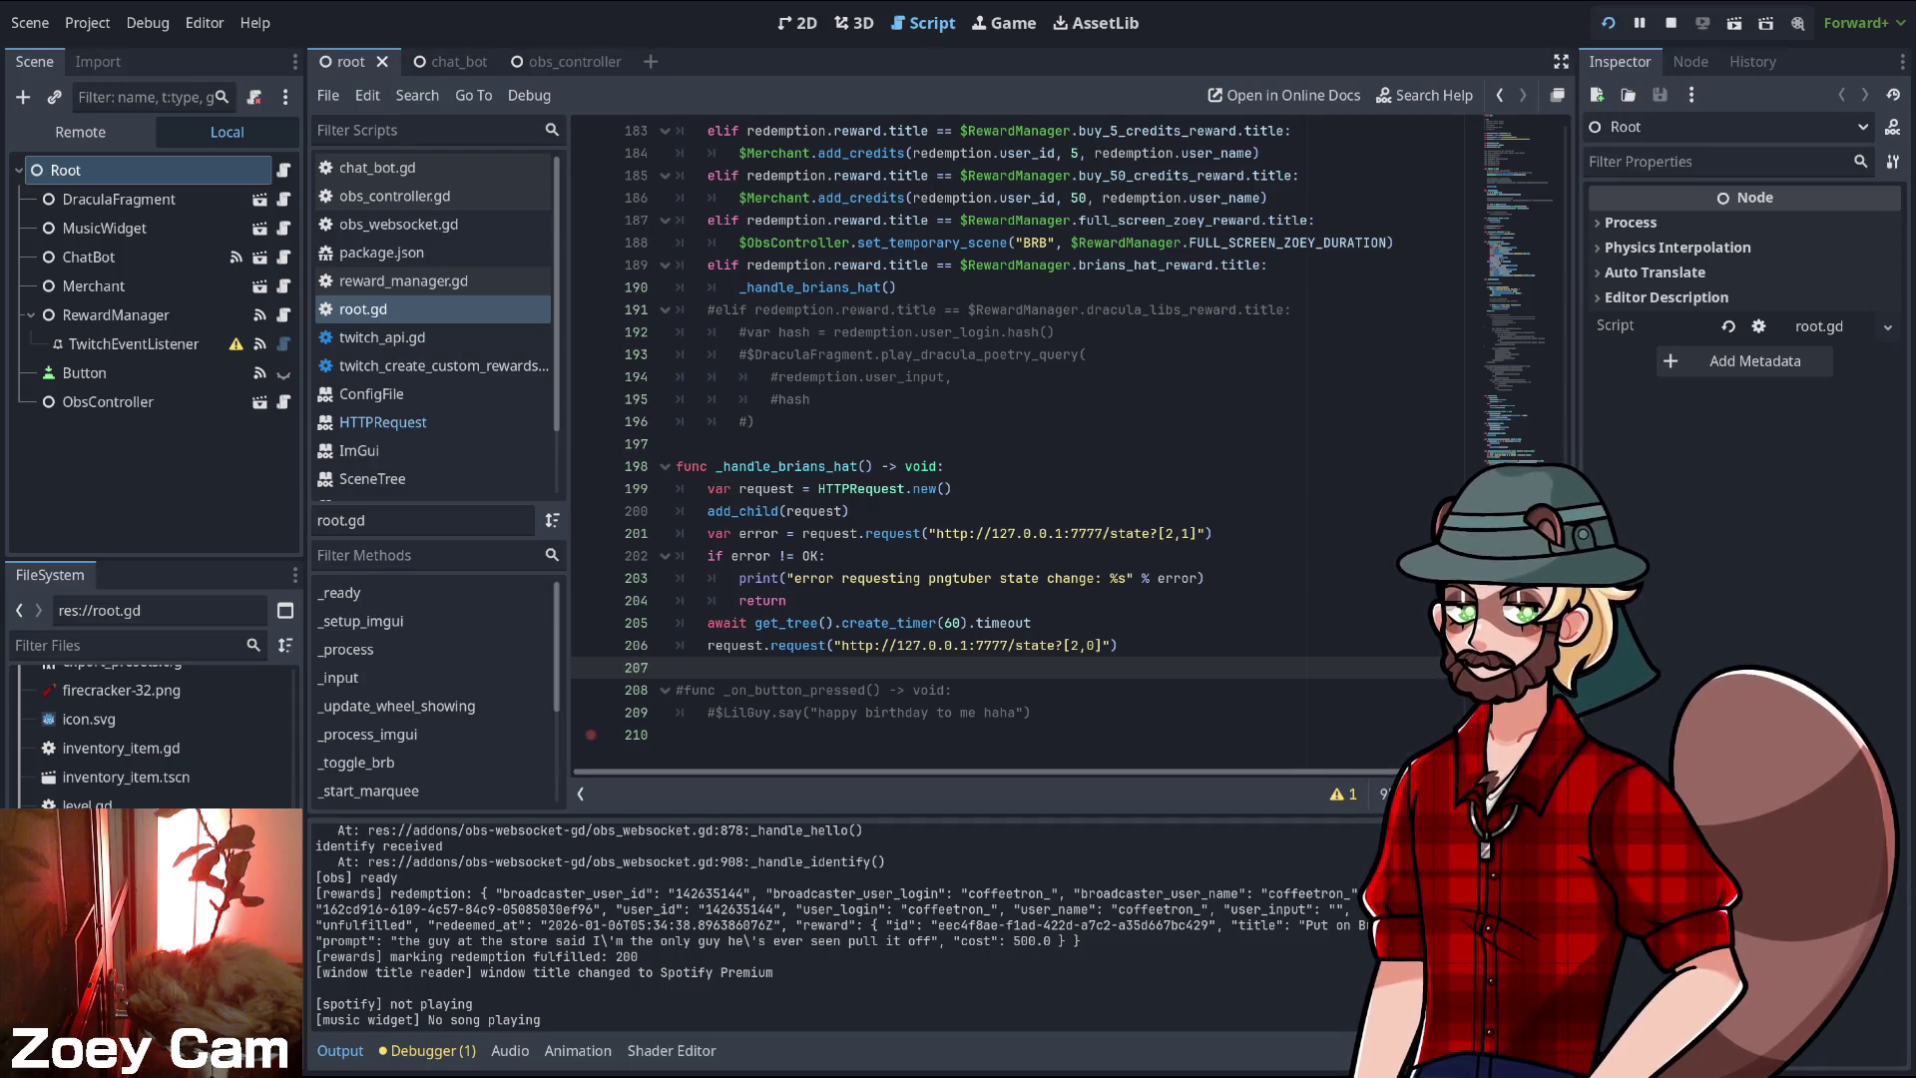
- Add a print("turning hat off") line after the timer wait line
{"action": "left_click_drag", "start_coordinate": [679, 667], "coordinate": [590, 735]}
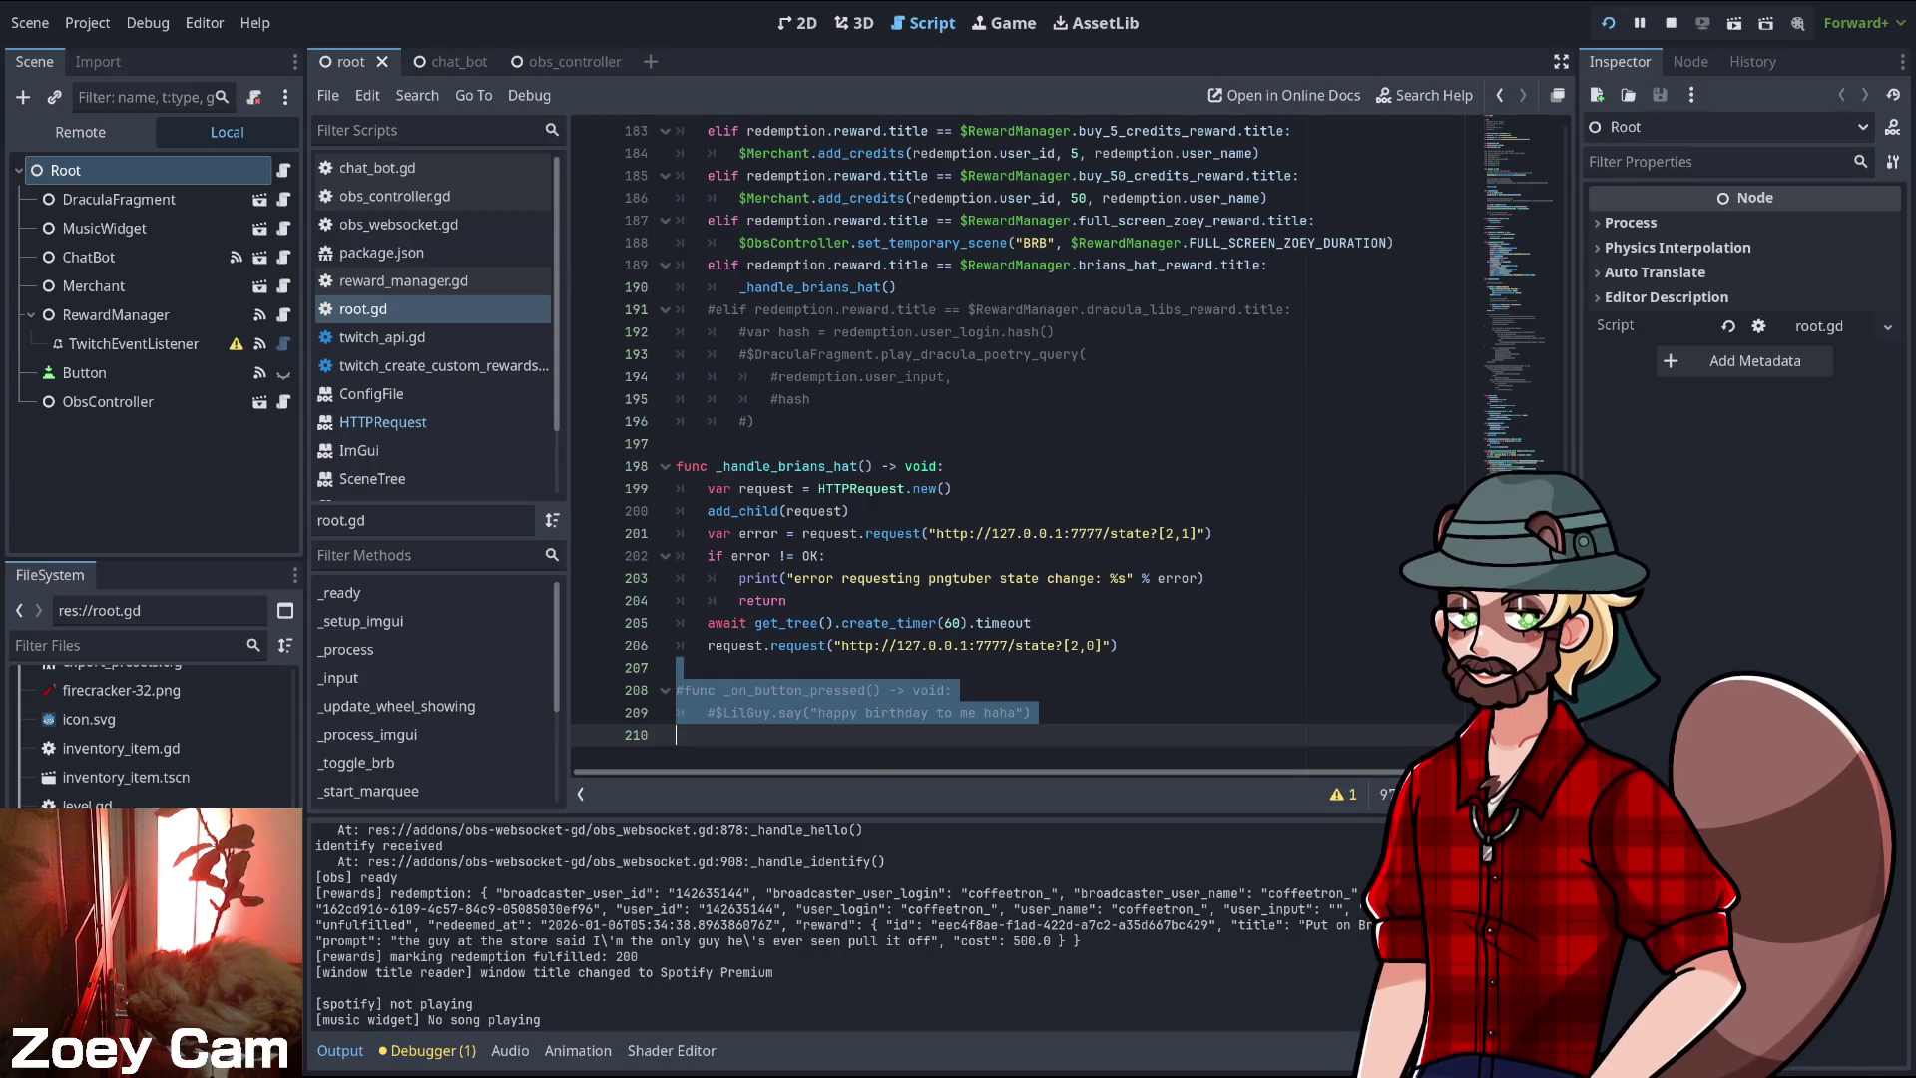
{"action": "left_click", "coordinate": [1031, 622]}
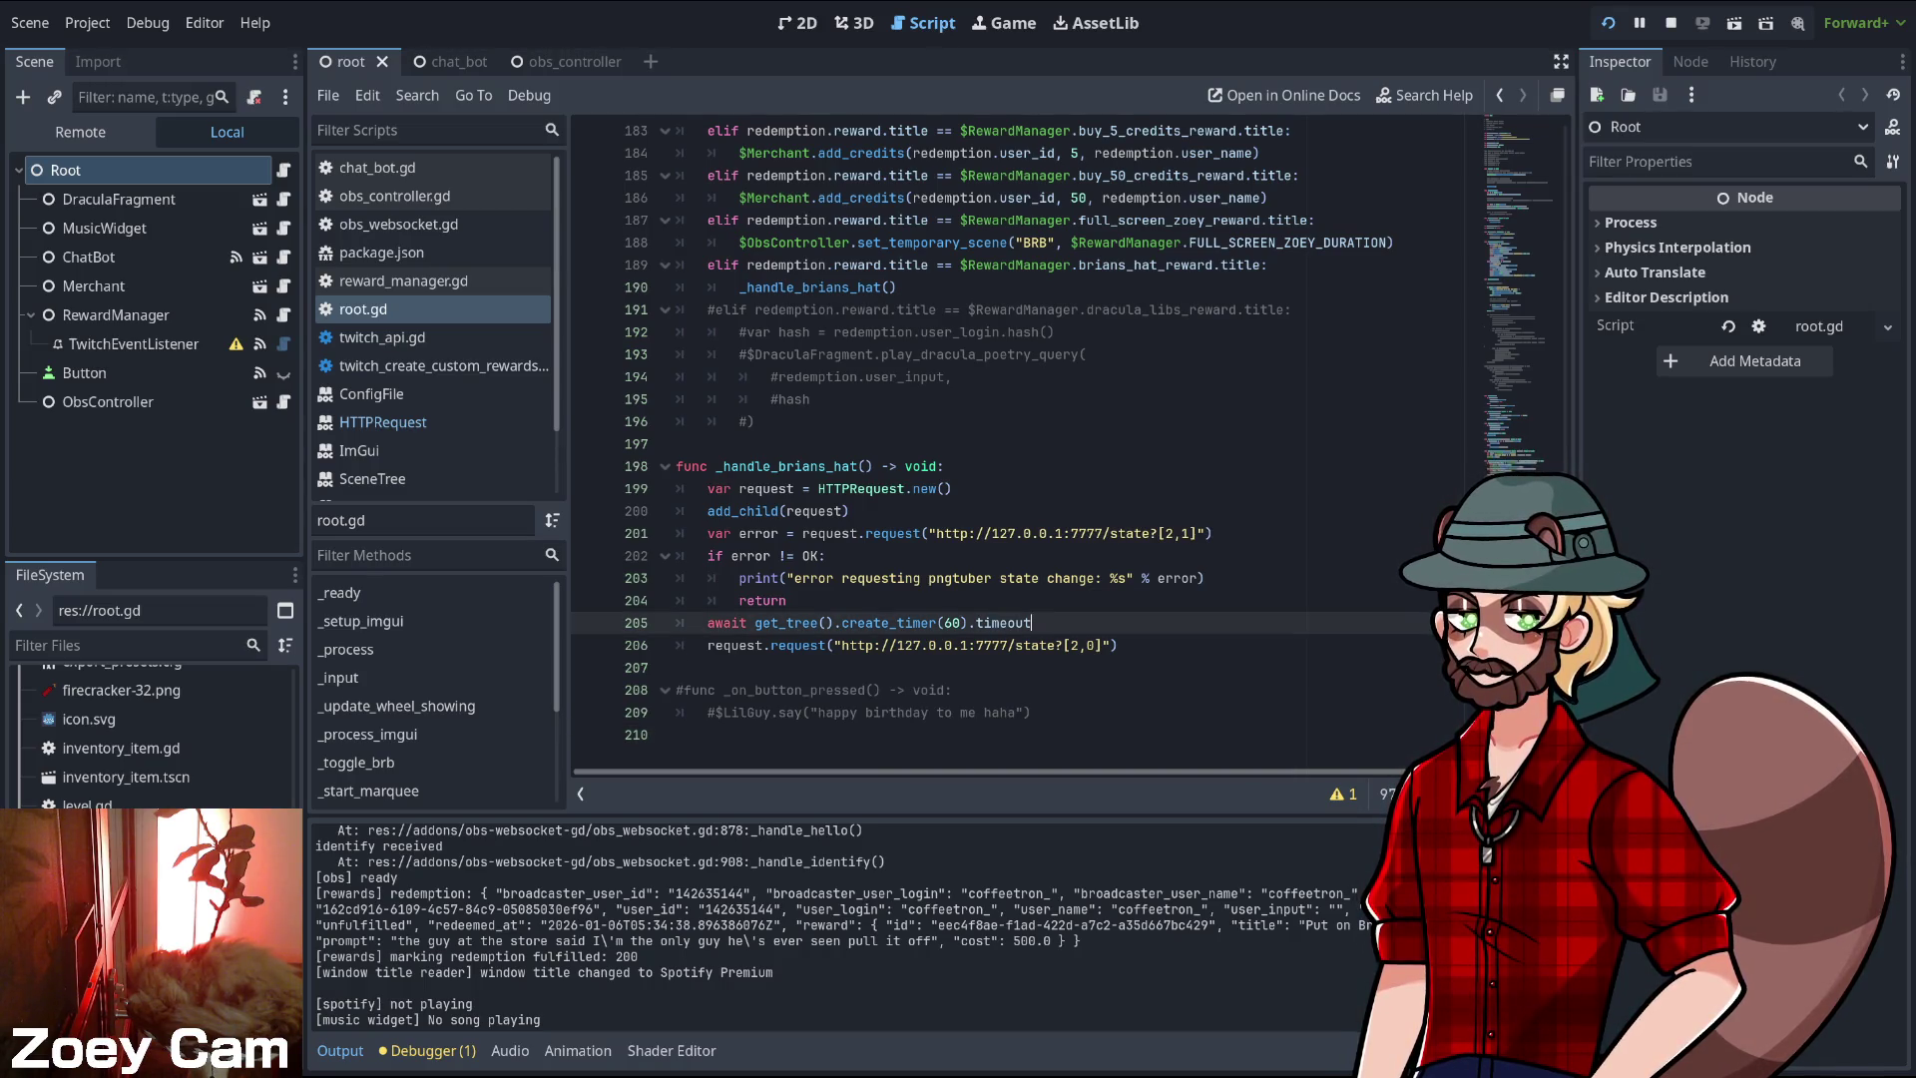
{"action": "key", "text": "Return"}
{"action": "type", "text": "print(\"turning hat off"}
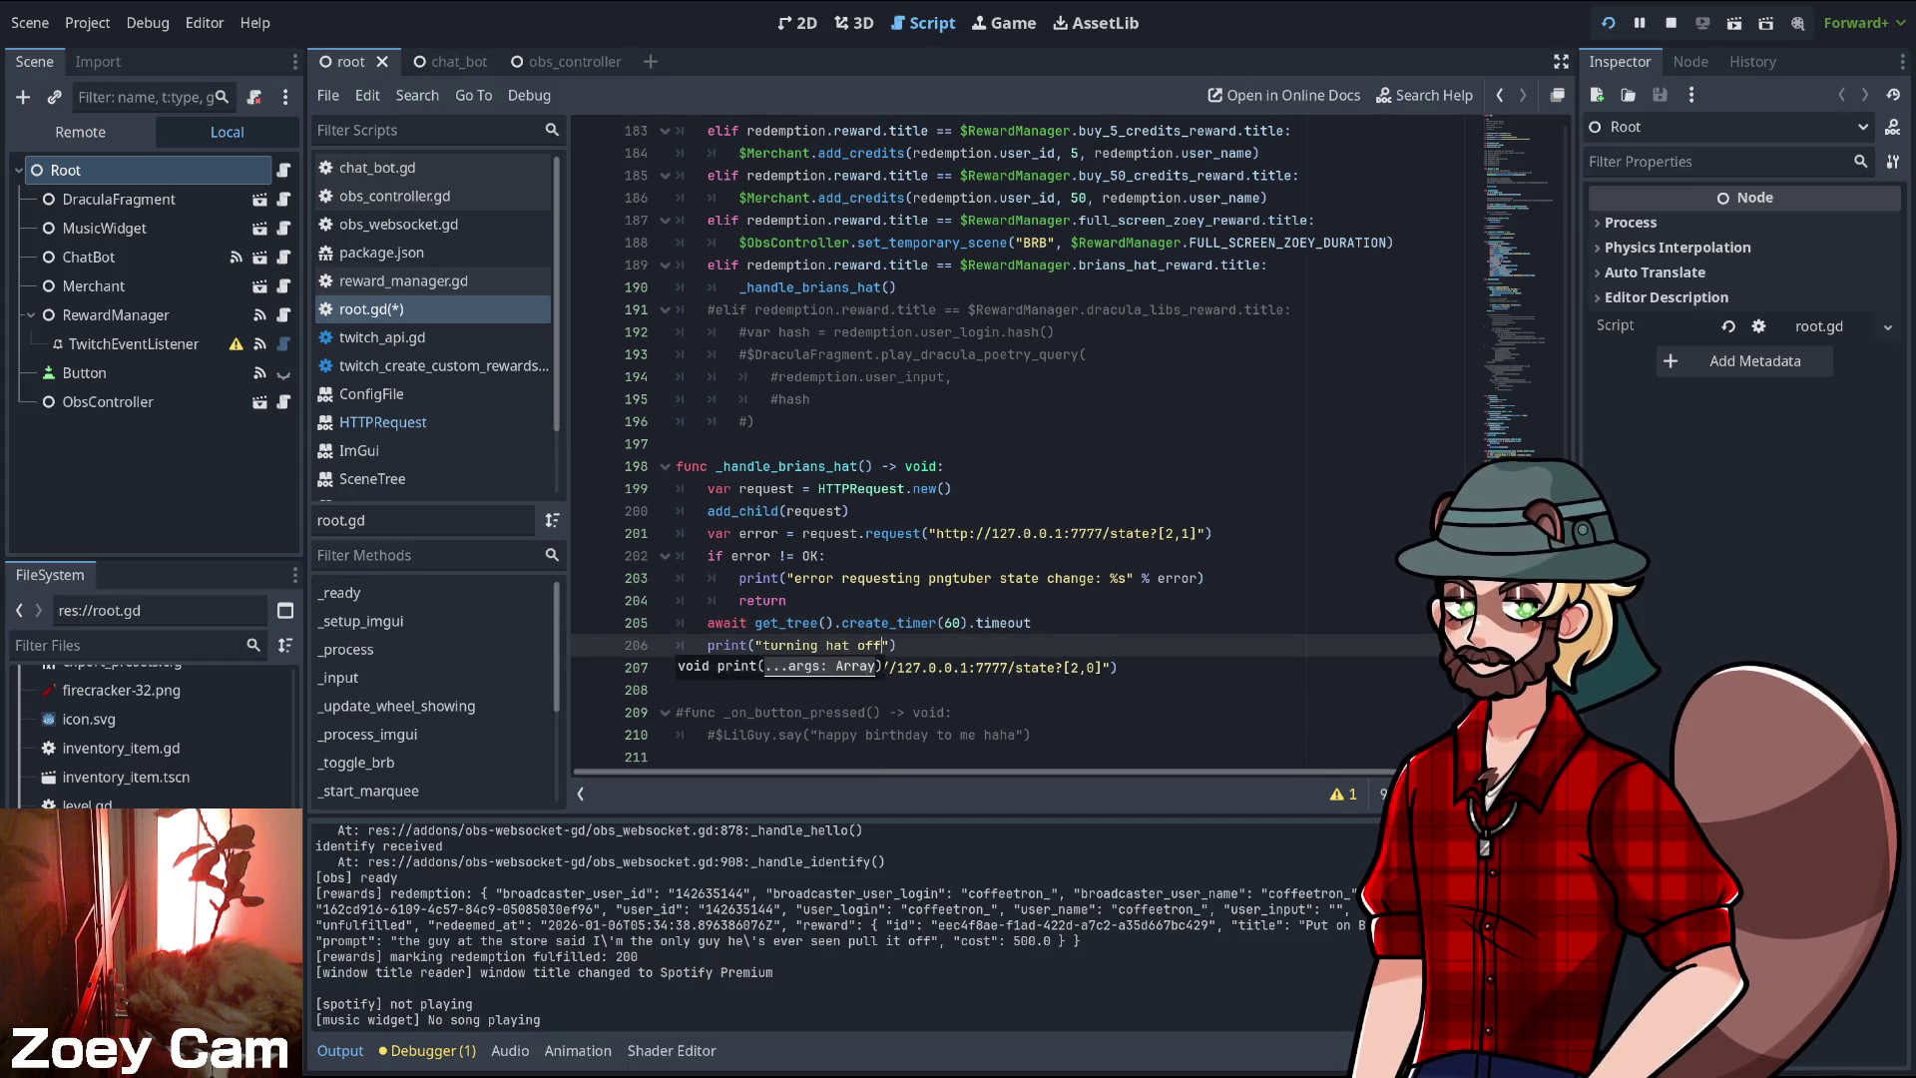
{"action": "left_click", "coordinate": [889, 622]}
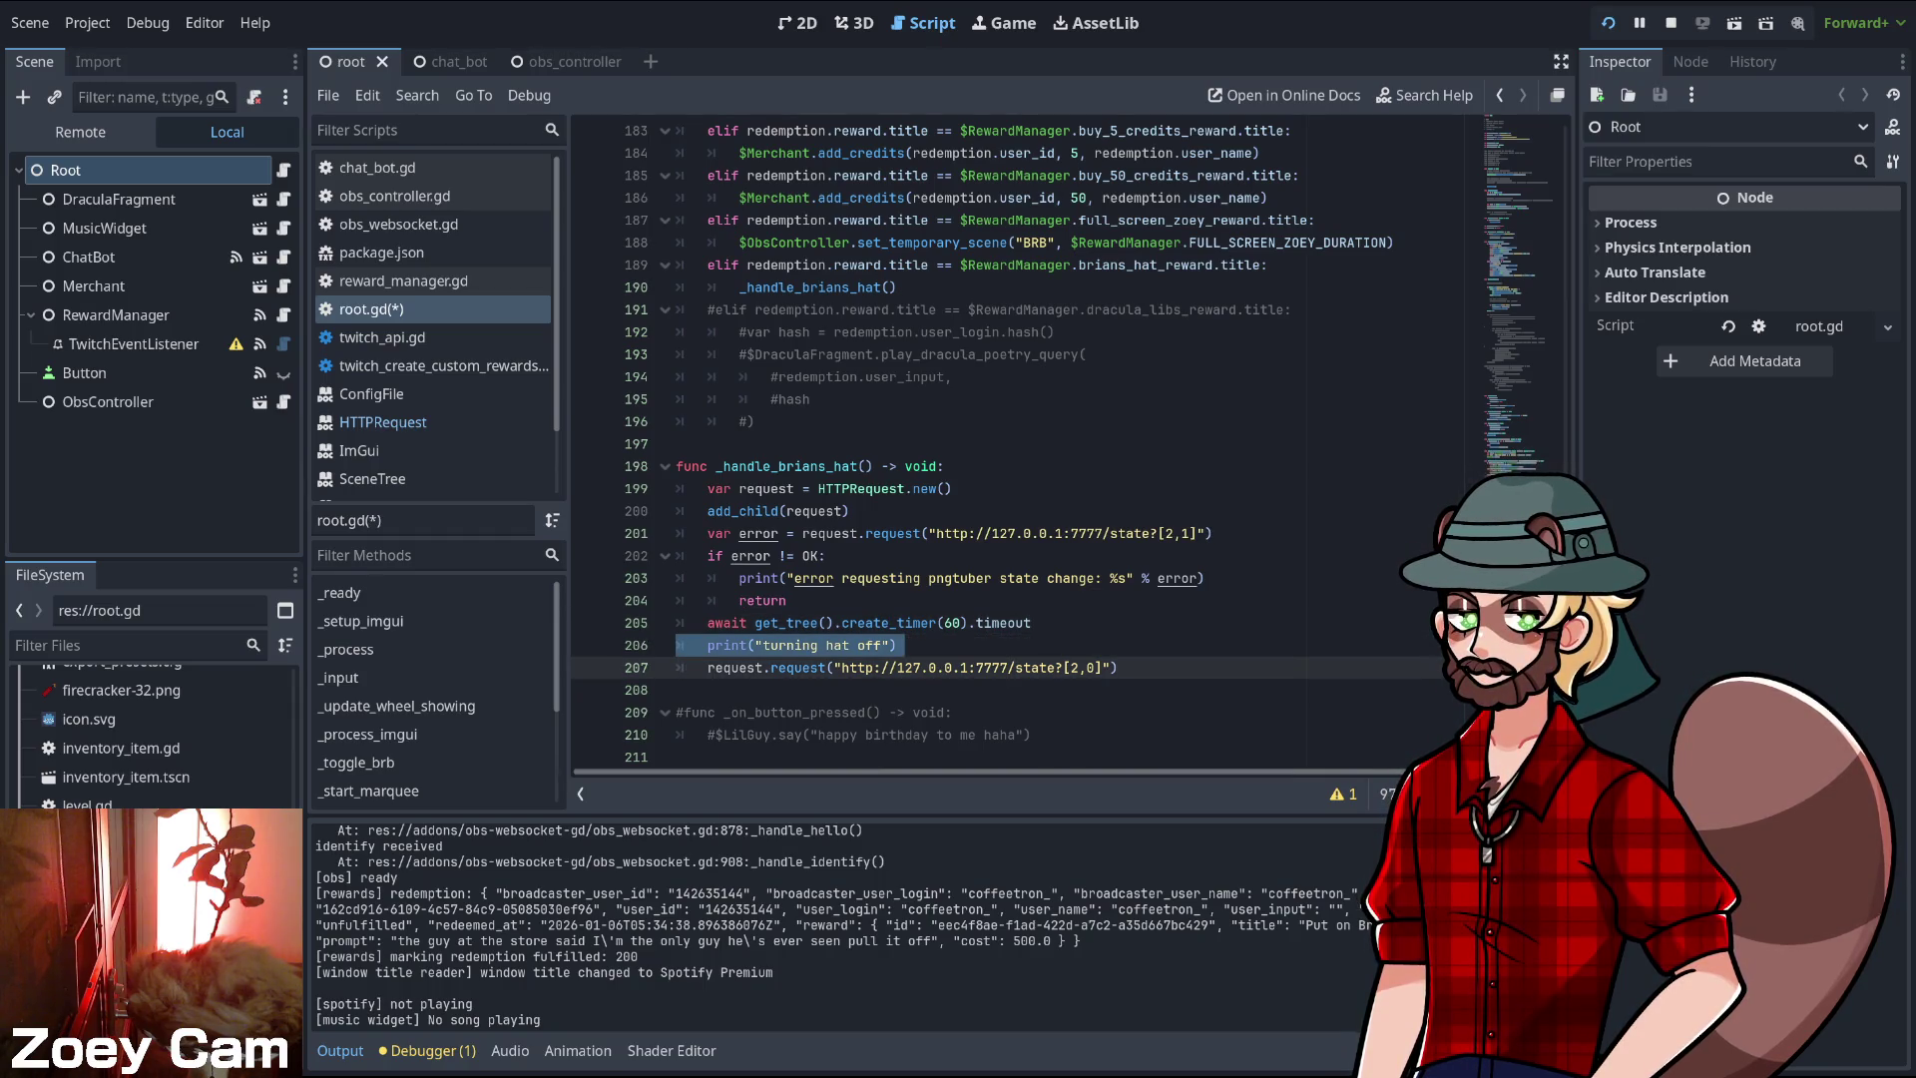
{"action": "left_click", "coordinate": [677, 599]}
- Add a print("turning hat on") line above the first hat request
{"action": "left_click", "coordinate": [849, 510]}
{"action": "key", "text": "Return"}
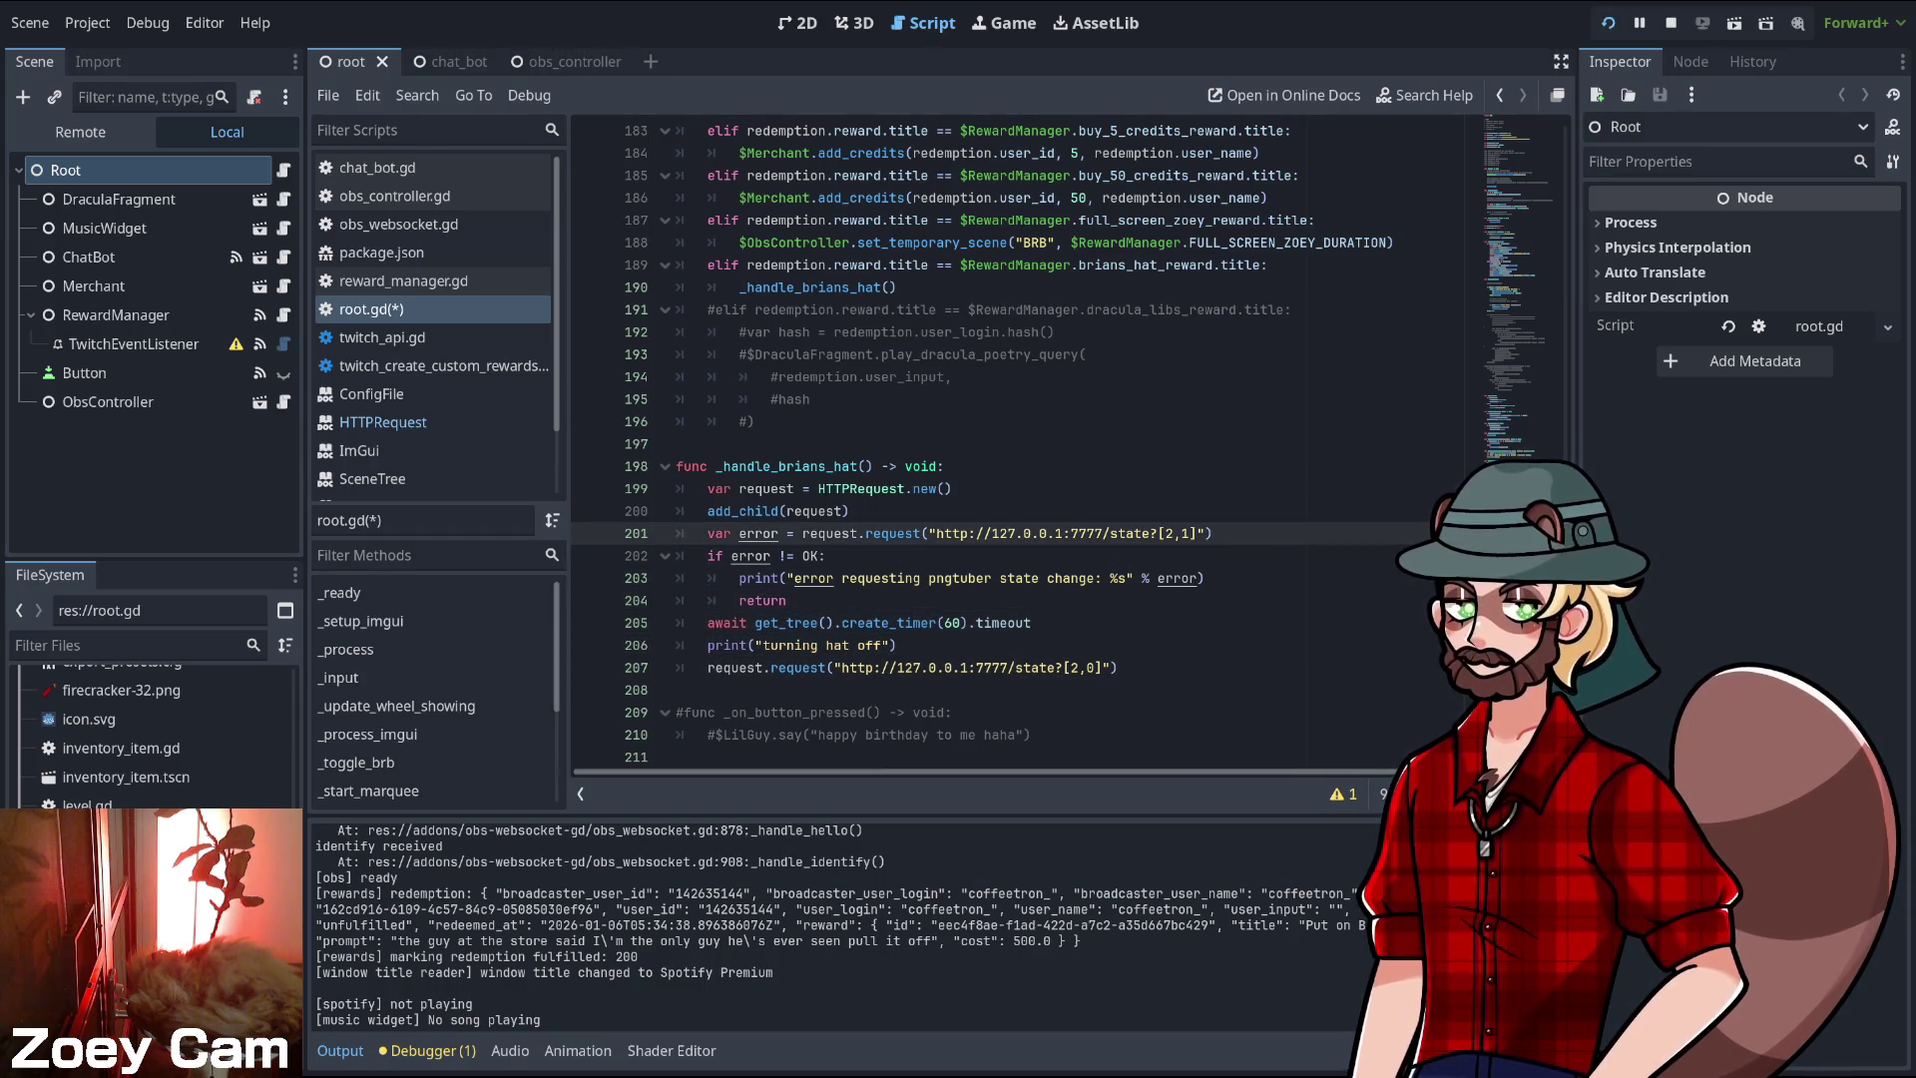
{"action": "type", "text": "print(\"turning hat off\")"}
{"action": "key", "text": "Left"}
{"action": "key", "text": "Left"}
{"action": "key", "text": "BackSpace"}
{"action": "key", "text": "BackSpace"}
{"action": "key", "text": "BackSpace"}
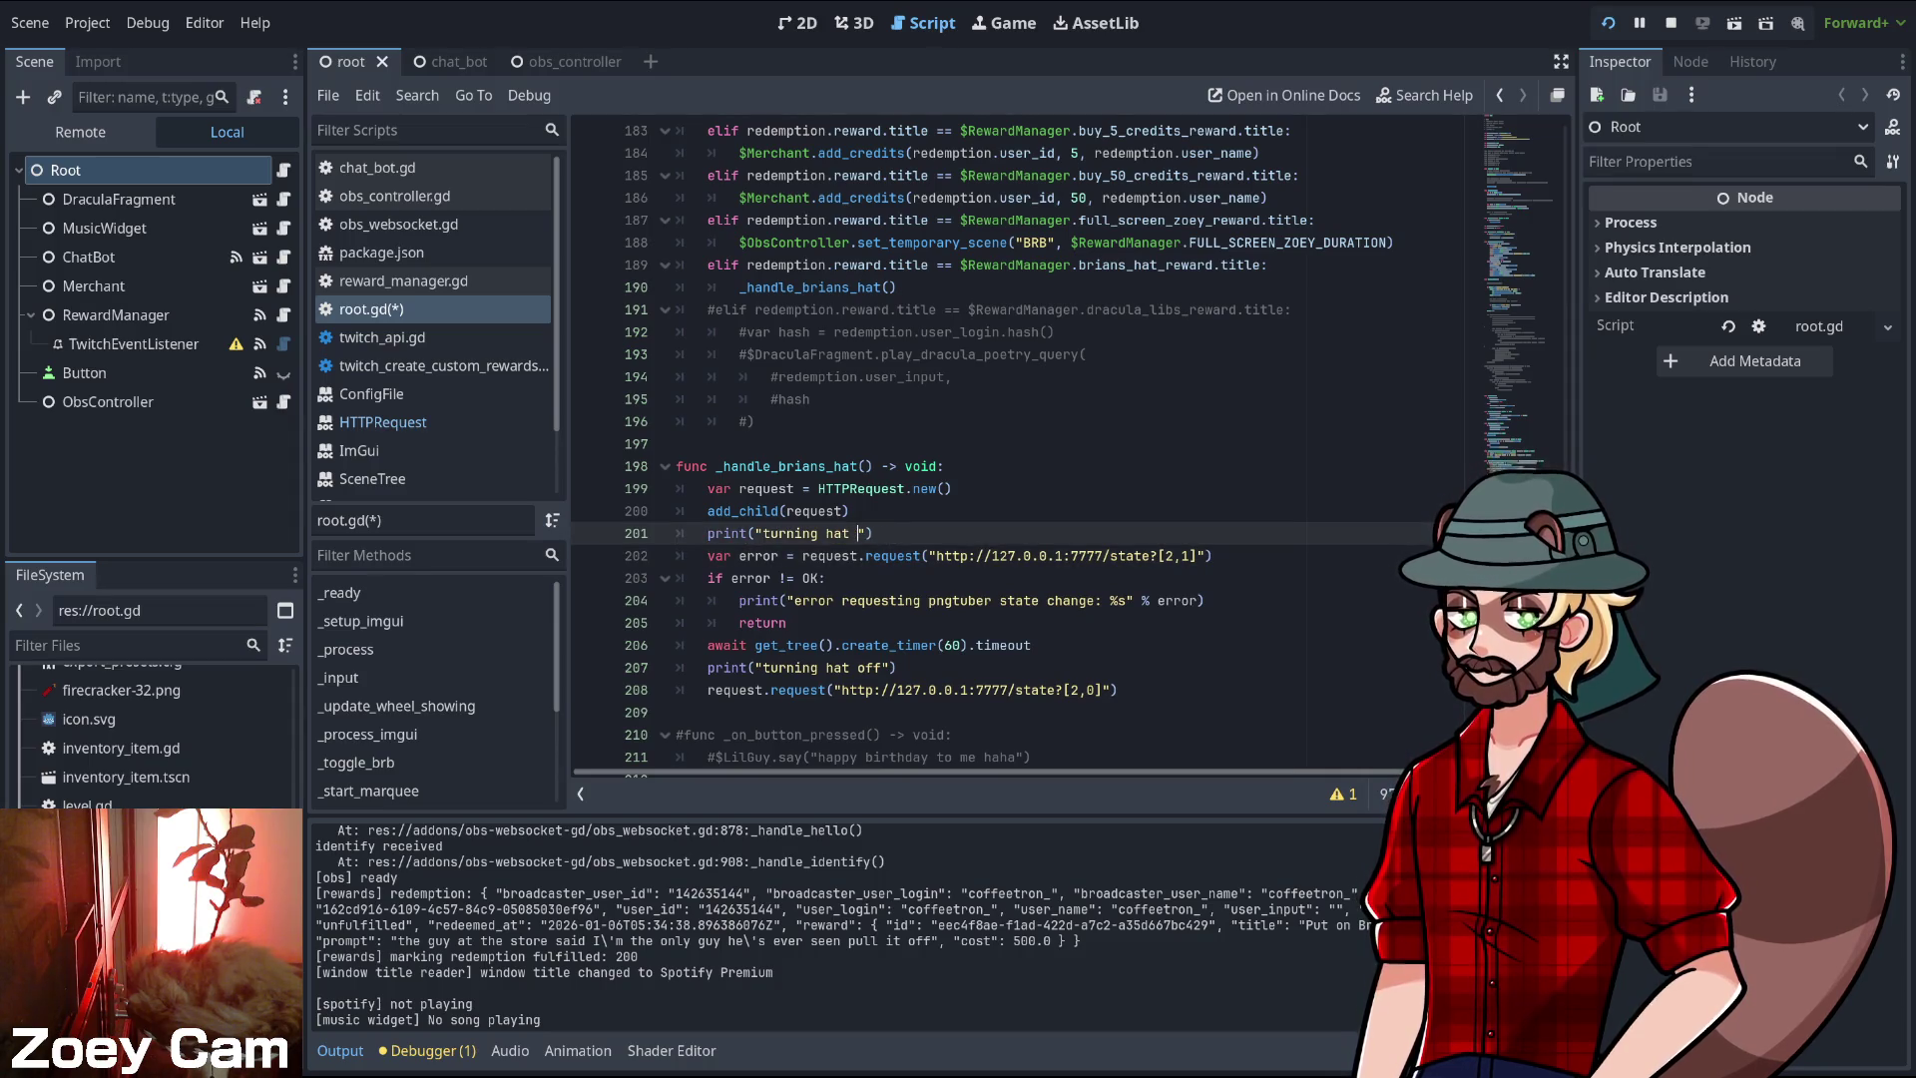
{"action": "type", "text": "on"}
{"action": "left_click", "coordinate": [866, 554]}
- Change the timer wait from 60 to 10 seconds and save root.gd
{"action": "key", "text": "Down"}
{"action": "key", "text": "Down"}
{"action": "key", "text": "Down"}
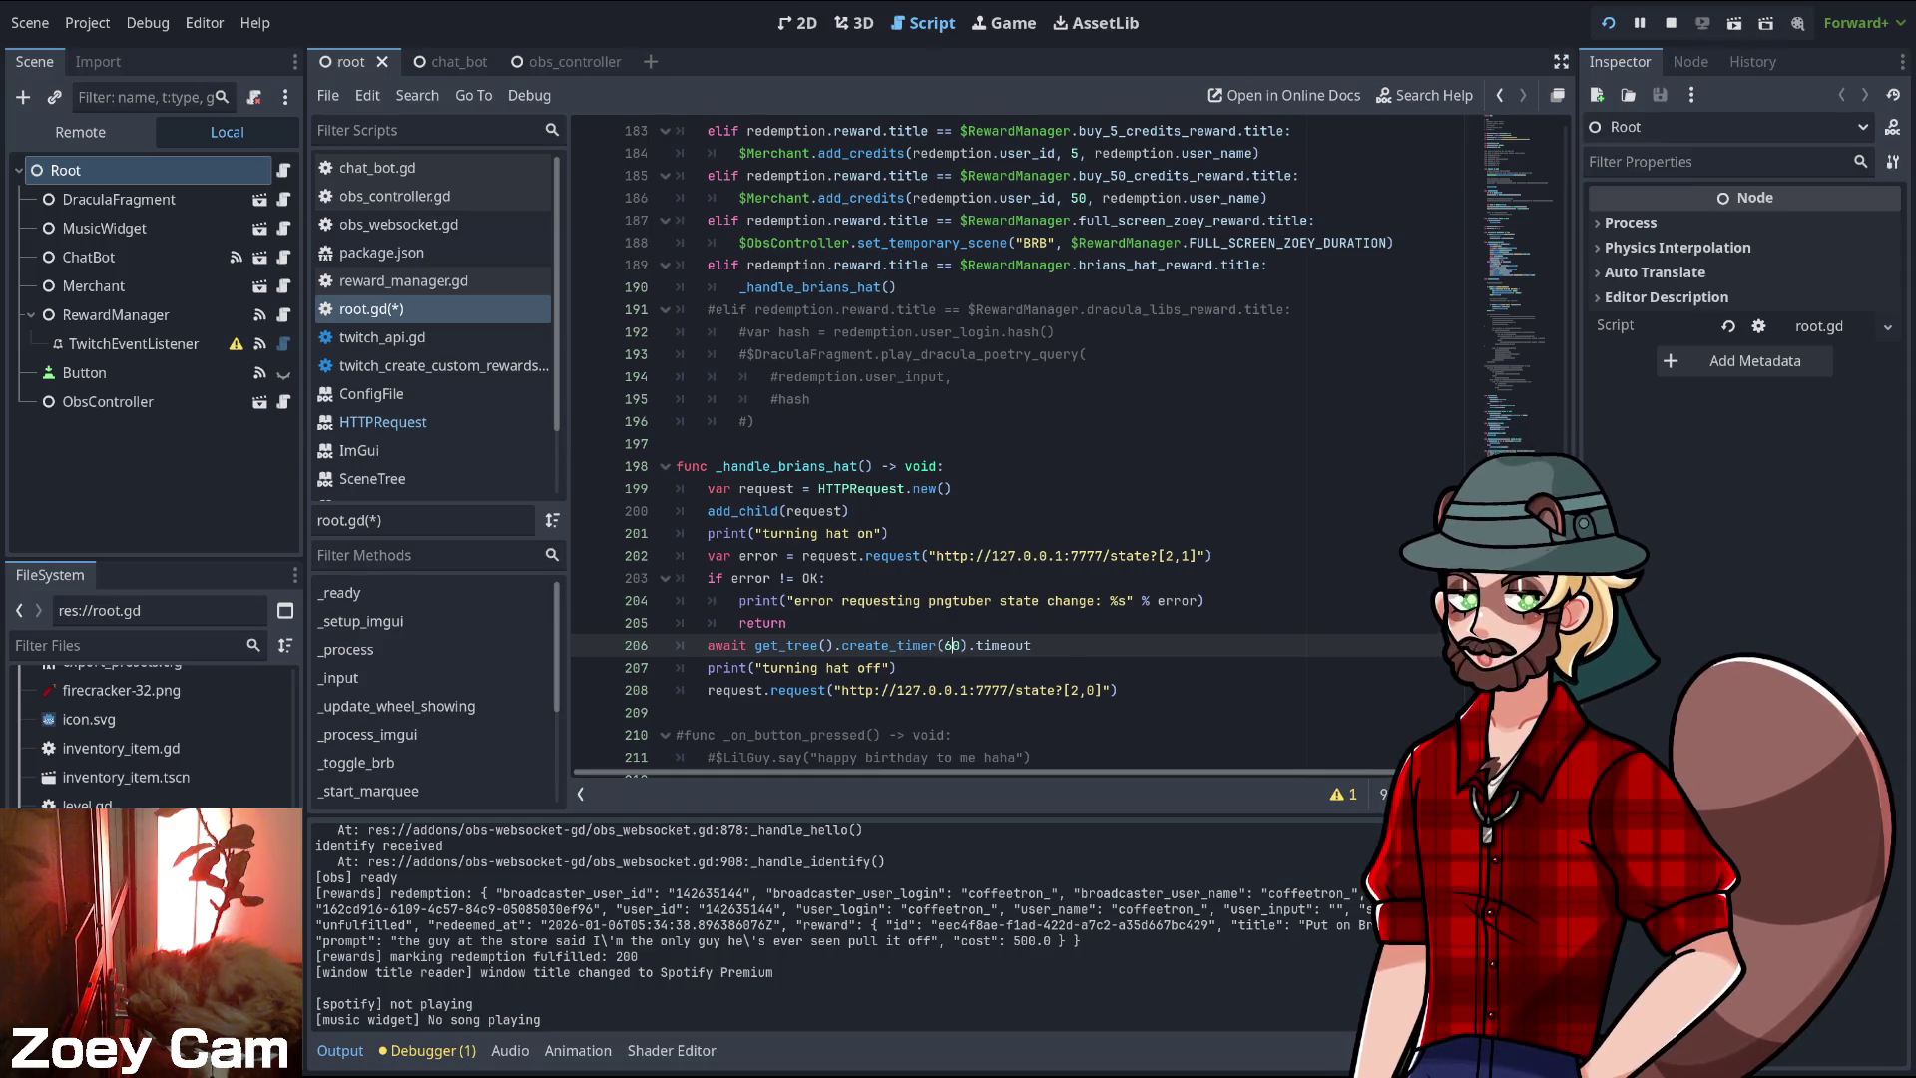
{"action": "double_click", "coordinate": [953, 644]}
{"action": "type", "text": "10"}
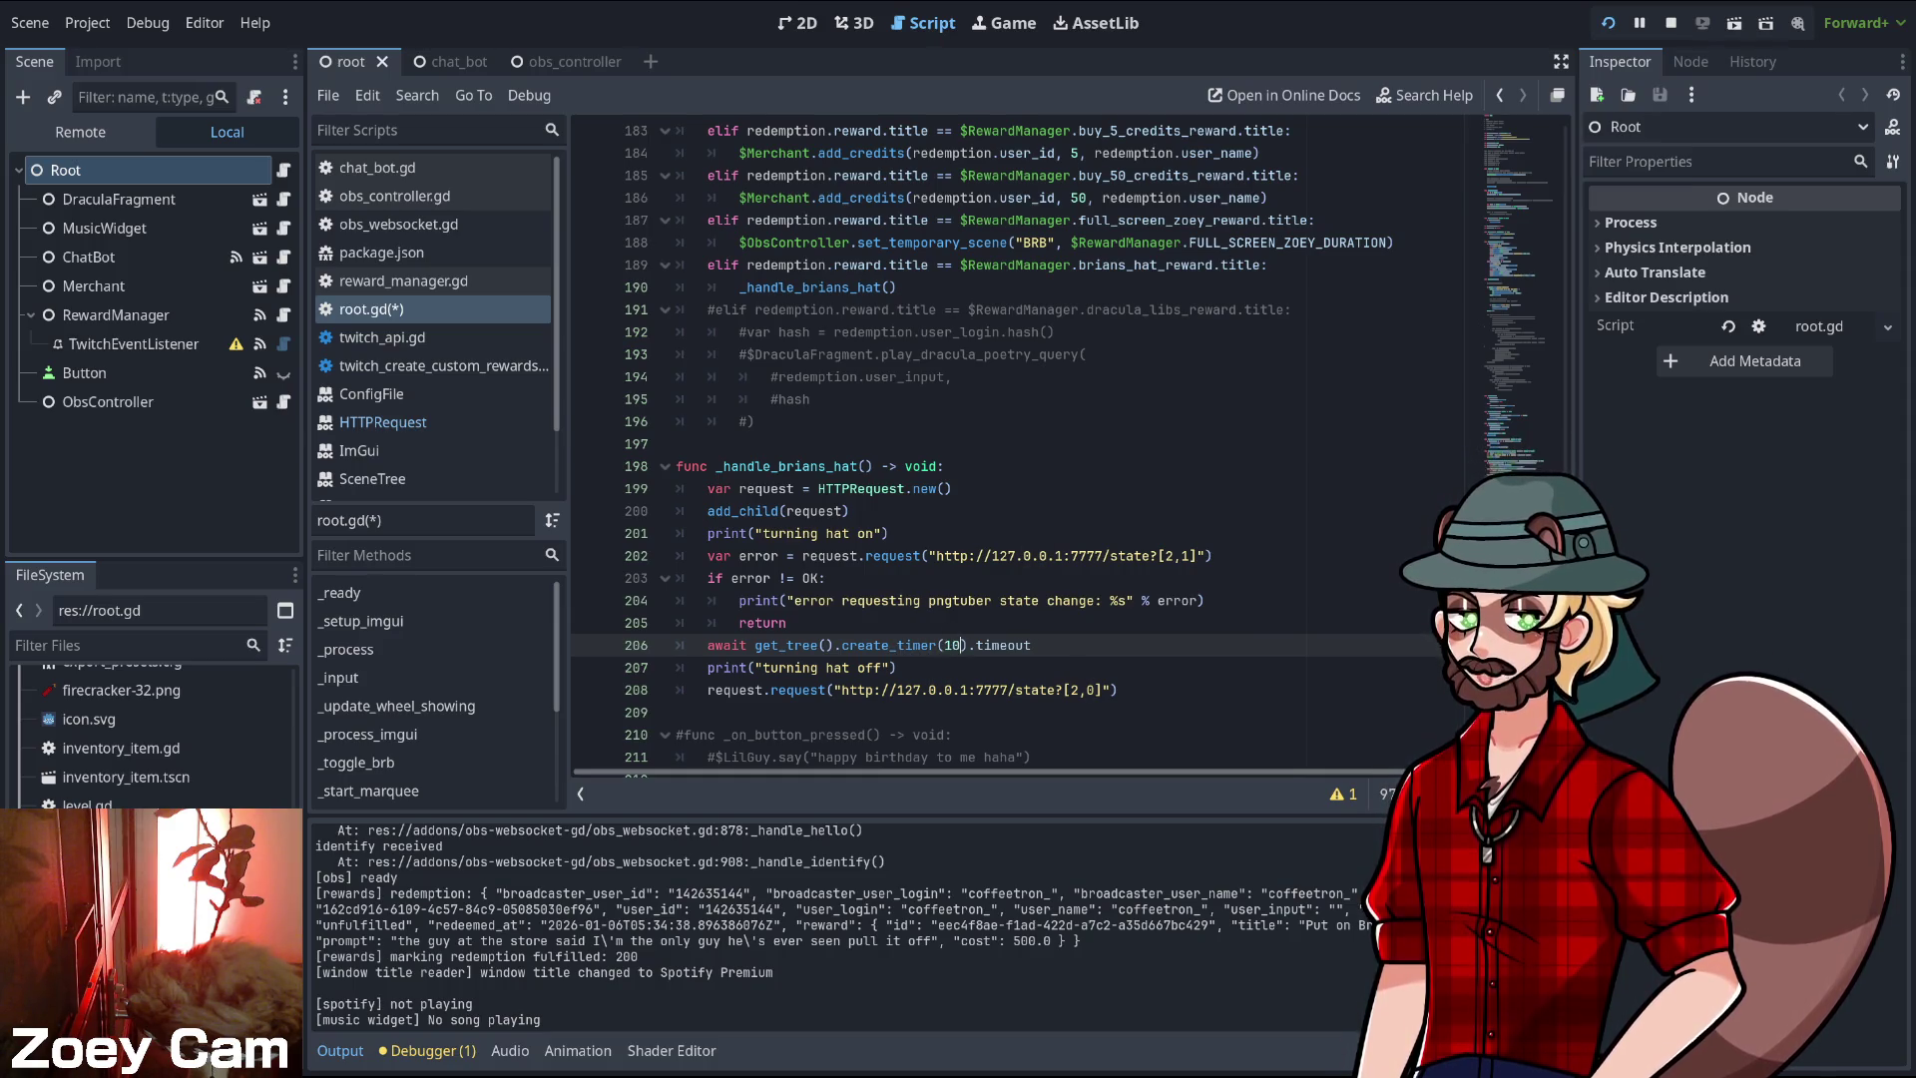
{"action": "left_click", "coordinate": [897, 667]}
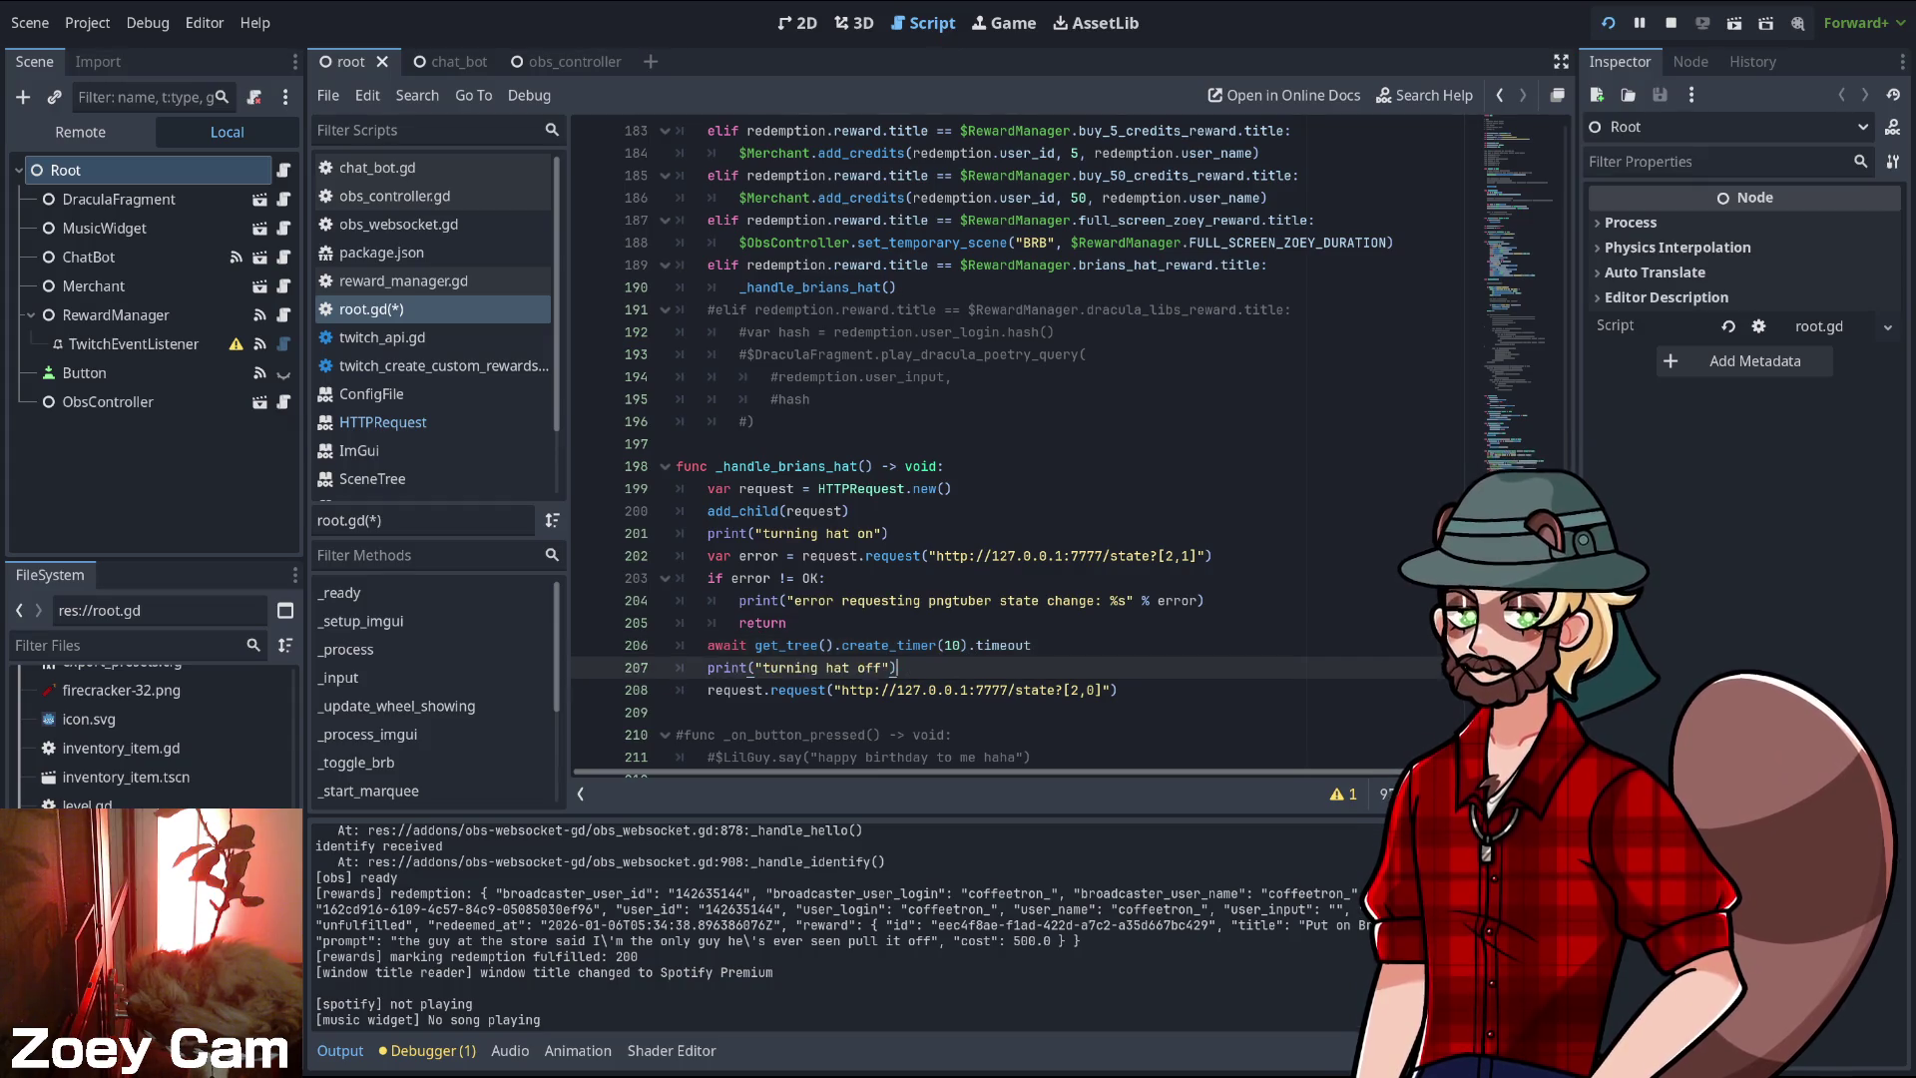
{"action": "key", "text": "Down"}
{"action": "key", "text": "Down"}
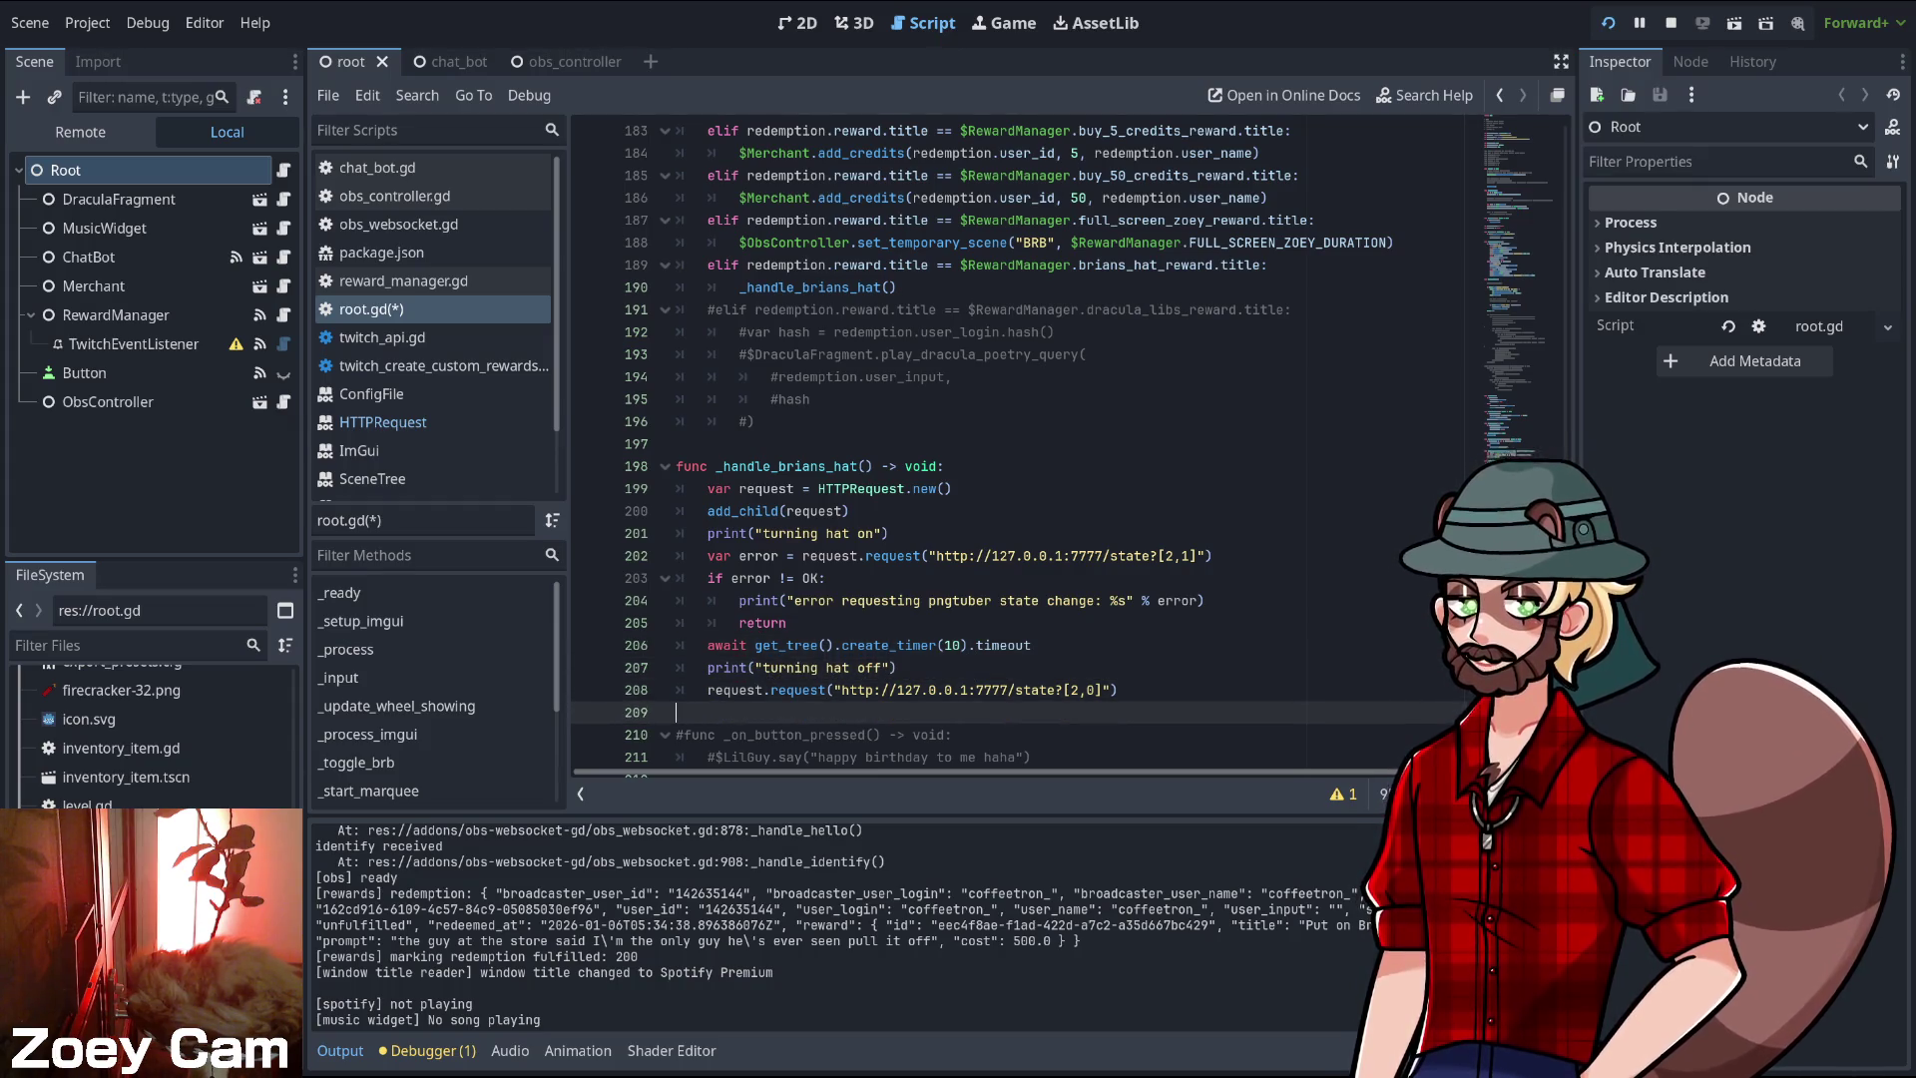
{"action": "key", "text": "ctrl+s"}
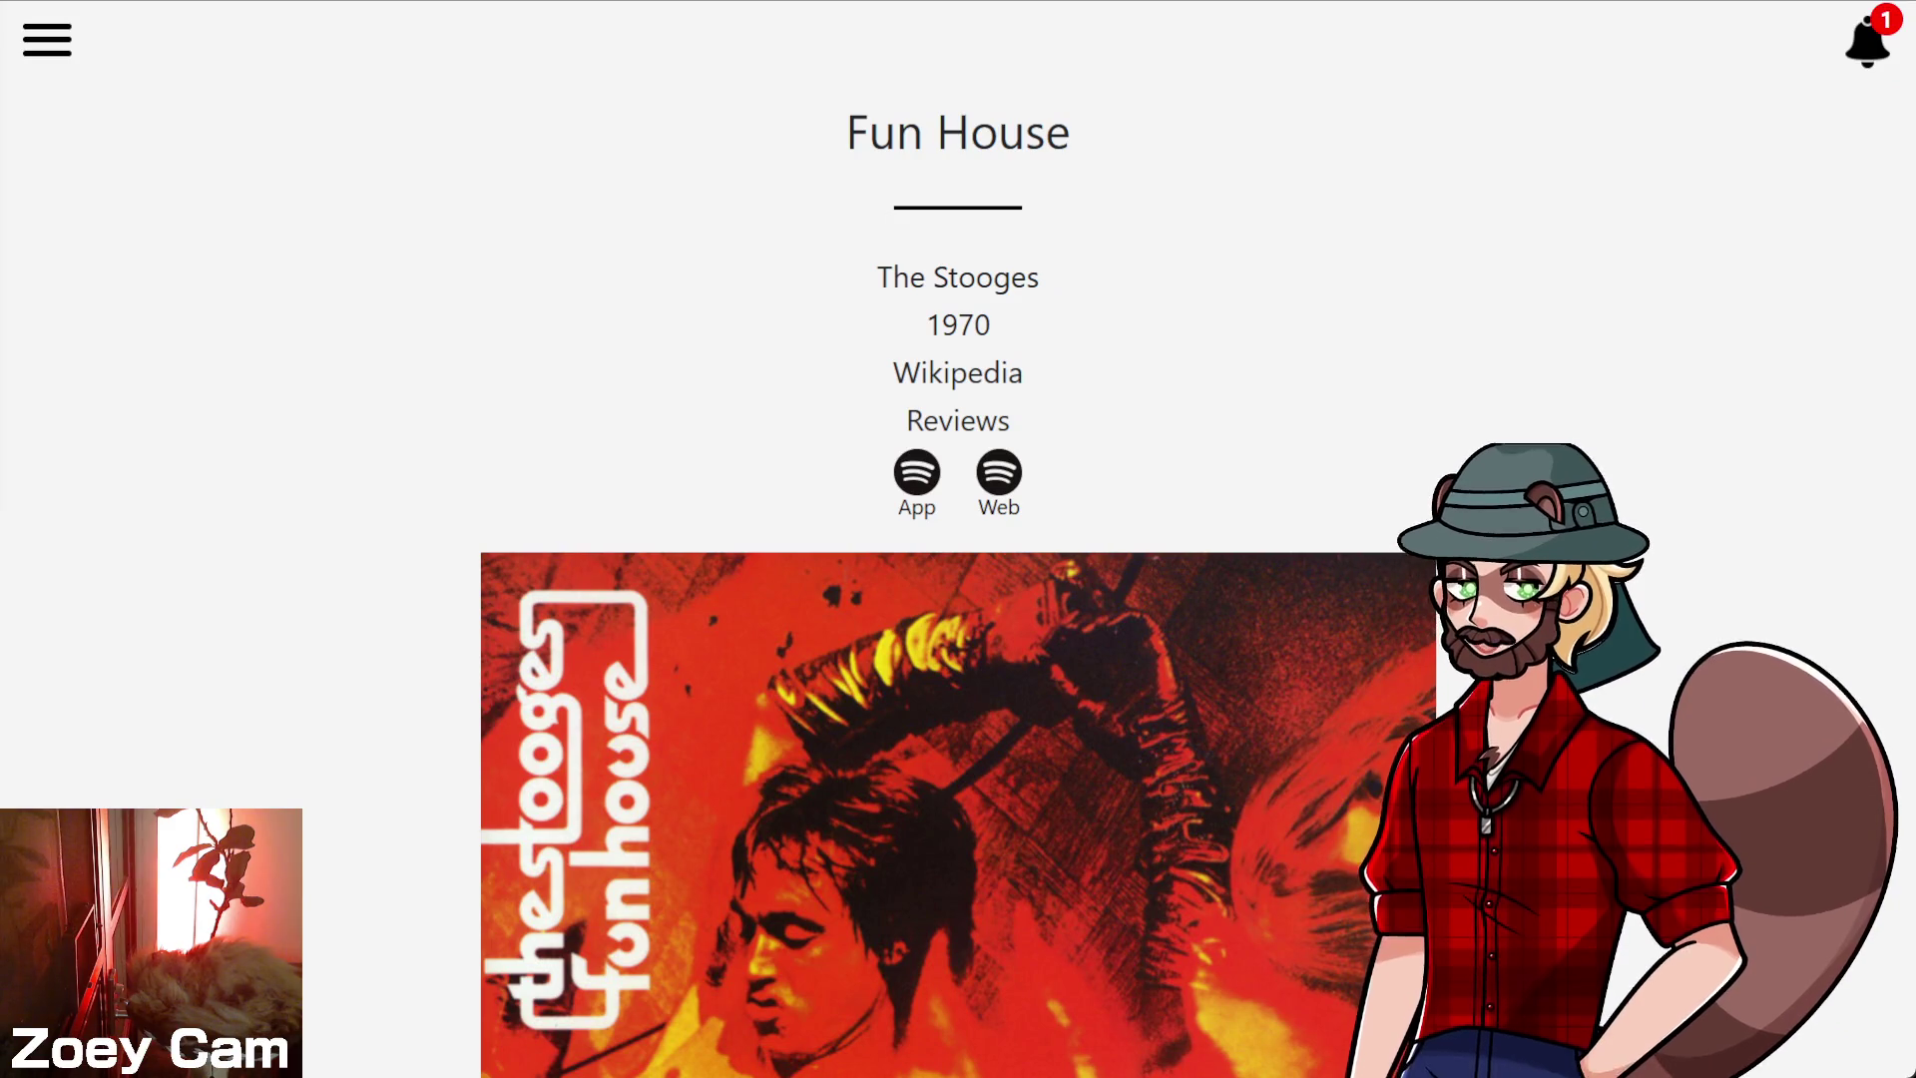
- Scroll down to the Fun House Listening notes box and place the cursor in it
{"action": "scroll", "coordinate": [343, 440], "scroll_direction": "down", "scroll_amount": 8}
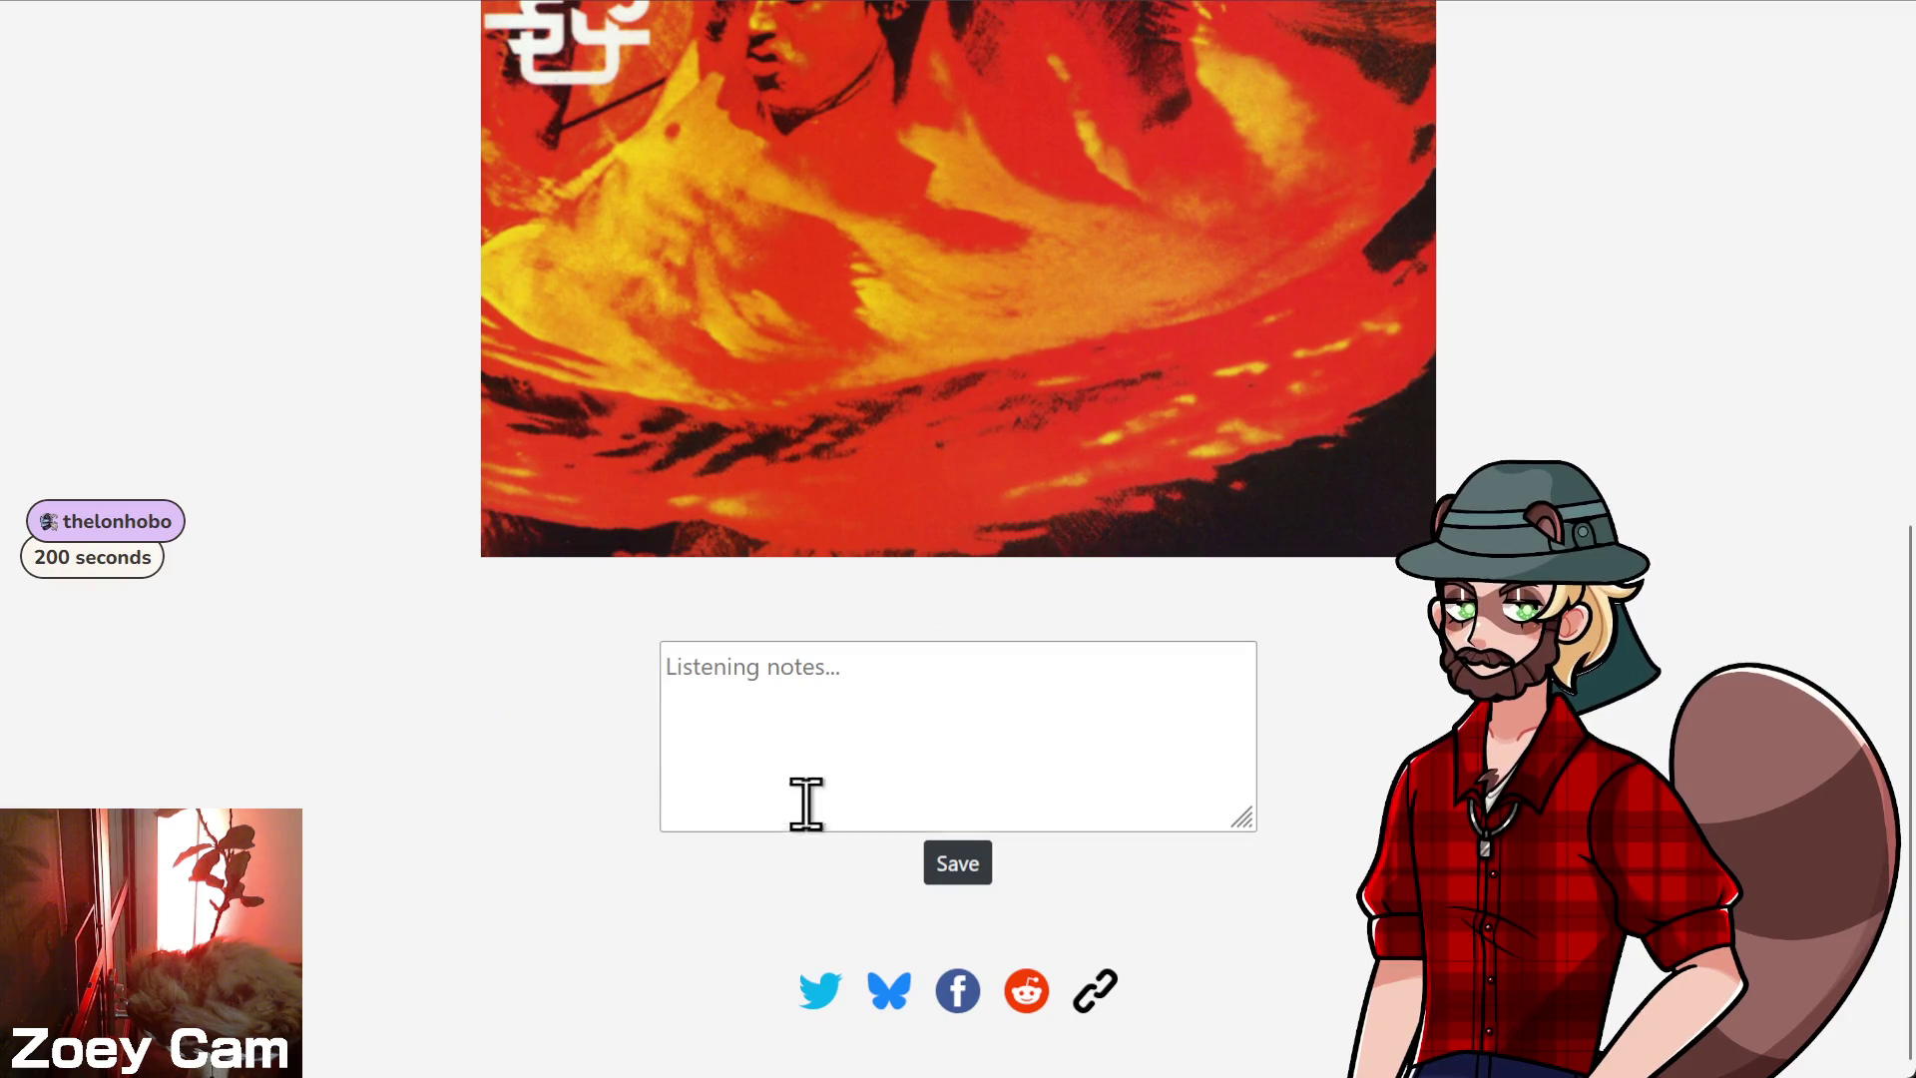
{"action": "left_click", "coordinate": [804, 800]}
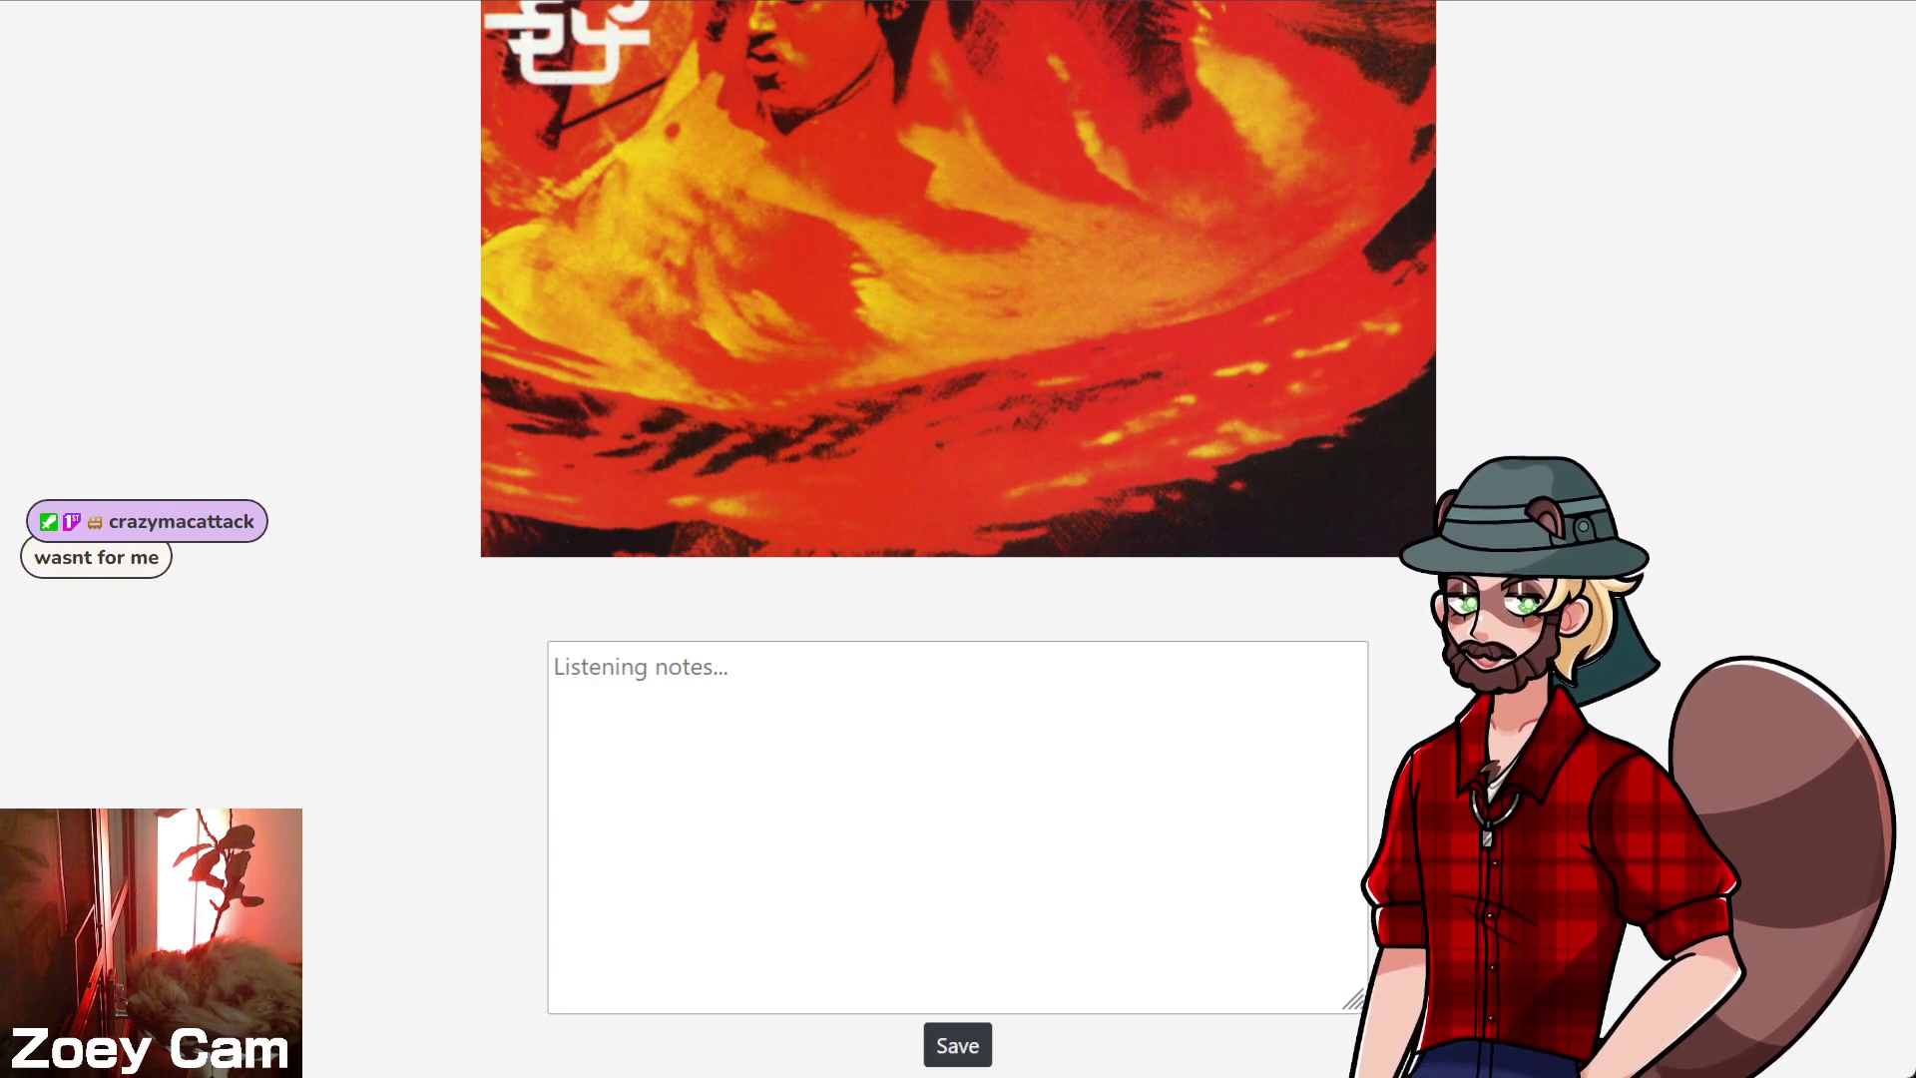
- Draft the note 'the sound was as raw and leathery as iggy pop's gross body 3/5'
{"action": "key", "text": "alt+Tab"}
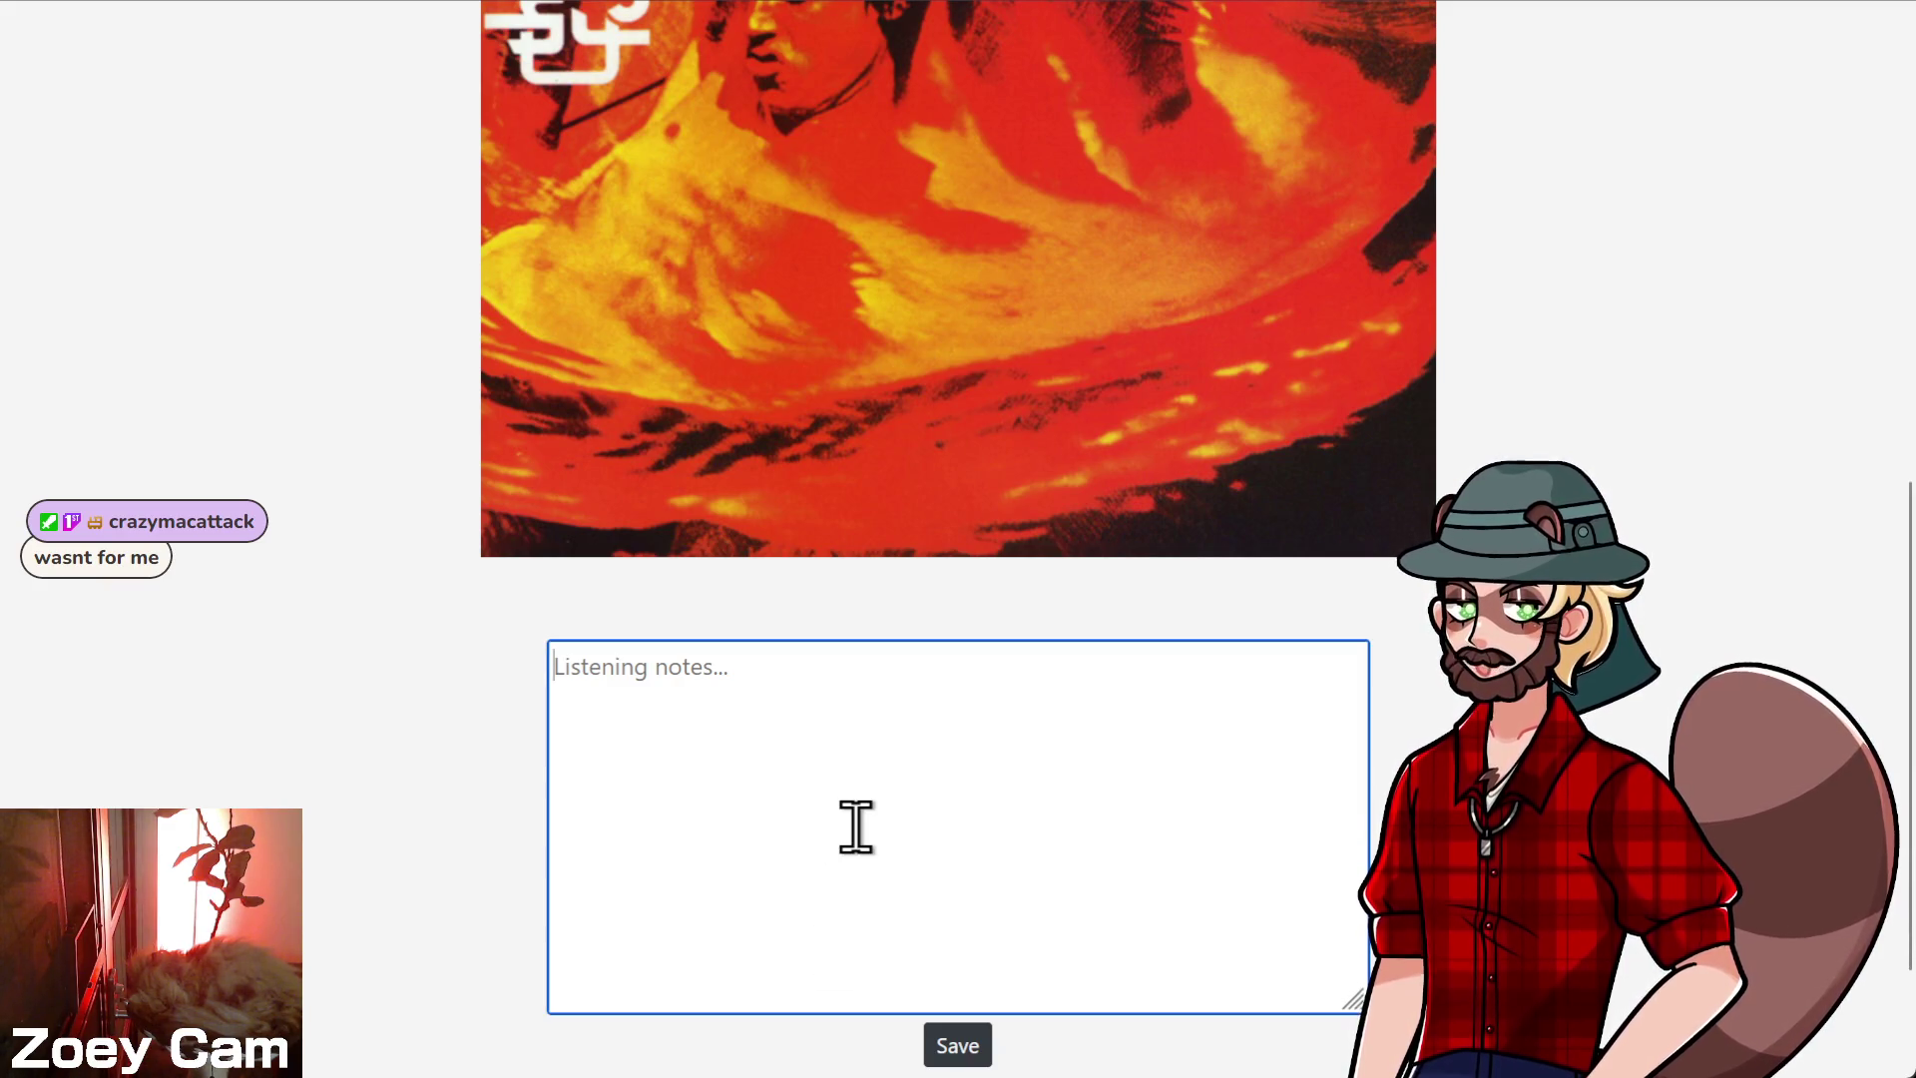
{"action": "type", "text": "the sound wo"}
{"action": "key", "text": "BackSpace"}
{"action": "type", "text": "as raw and leathery and"}
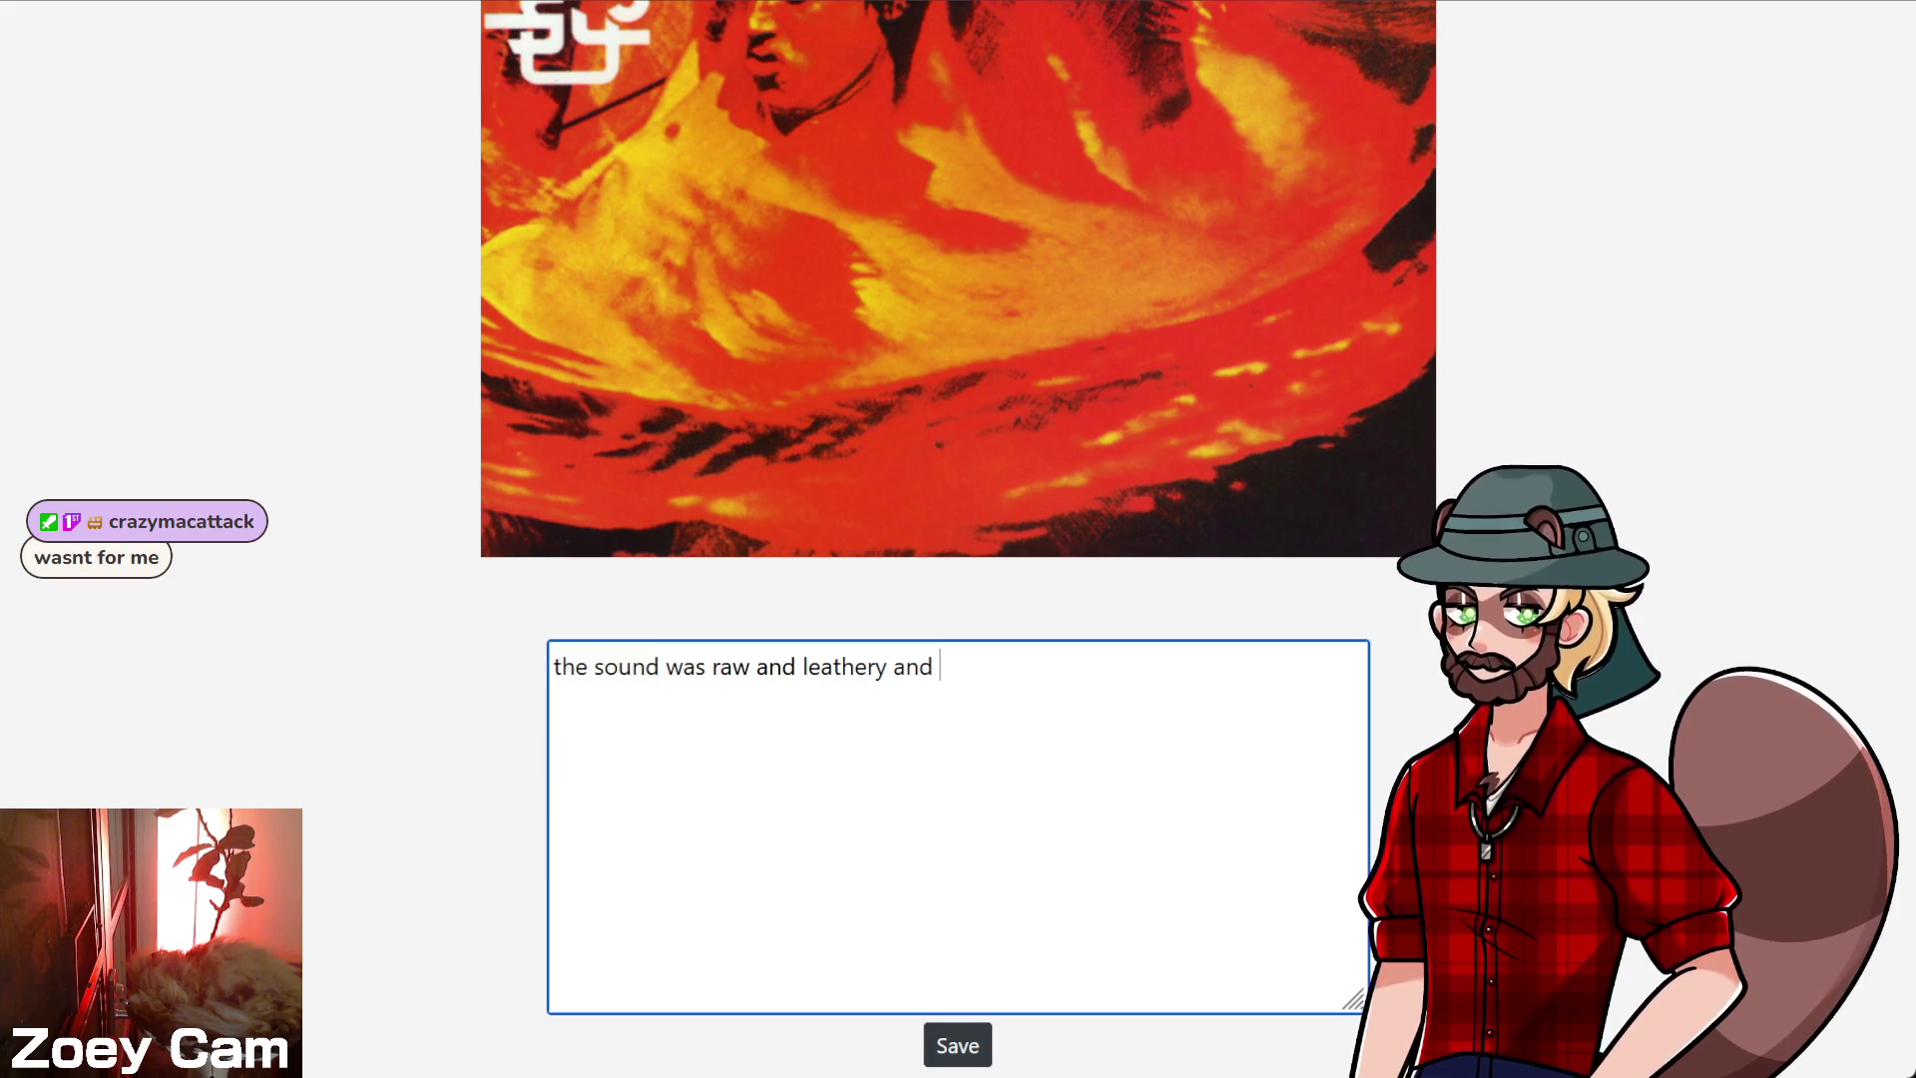
{"action": "key", "text": "BackSpace"}
{"action": "key", "text": "BackSpace"}
{"action": "key", "text": "BackSpace"}
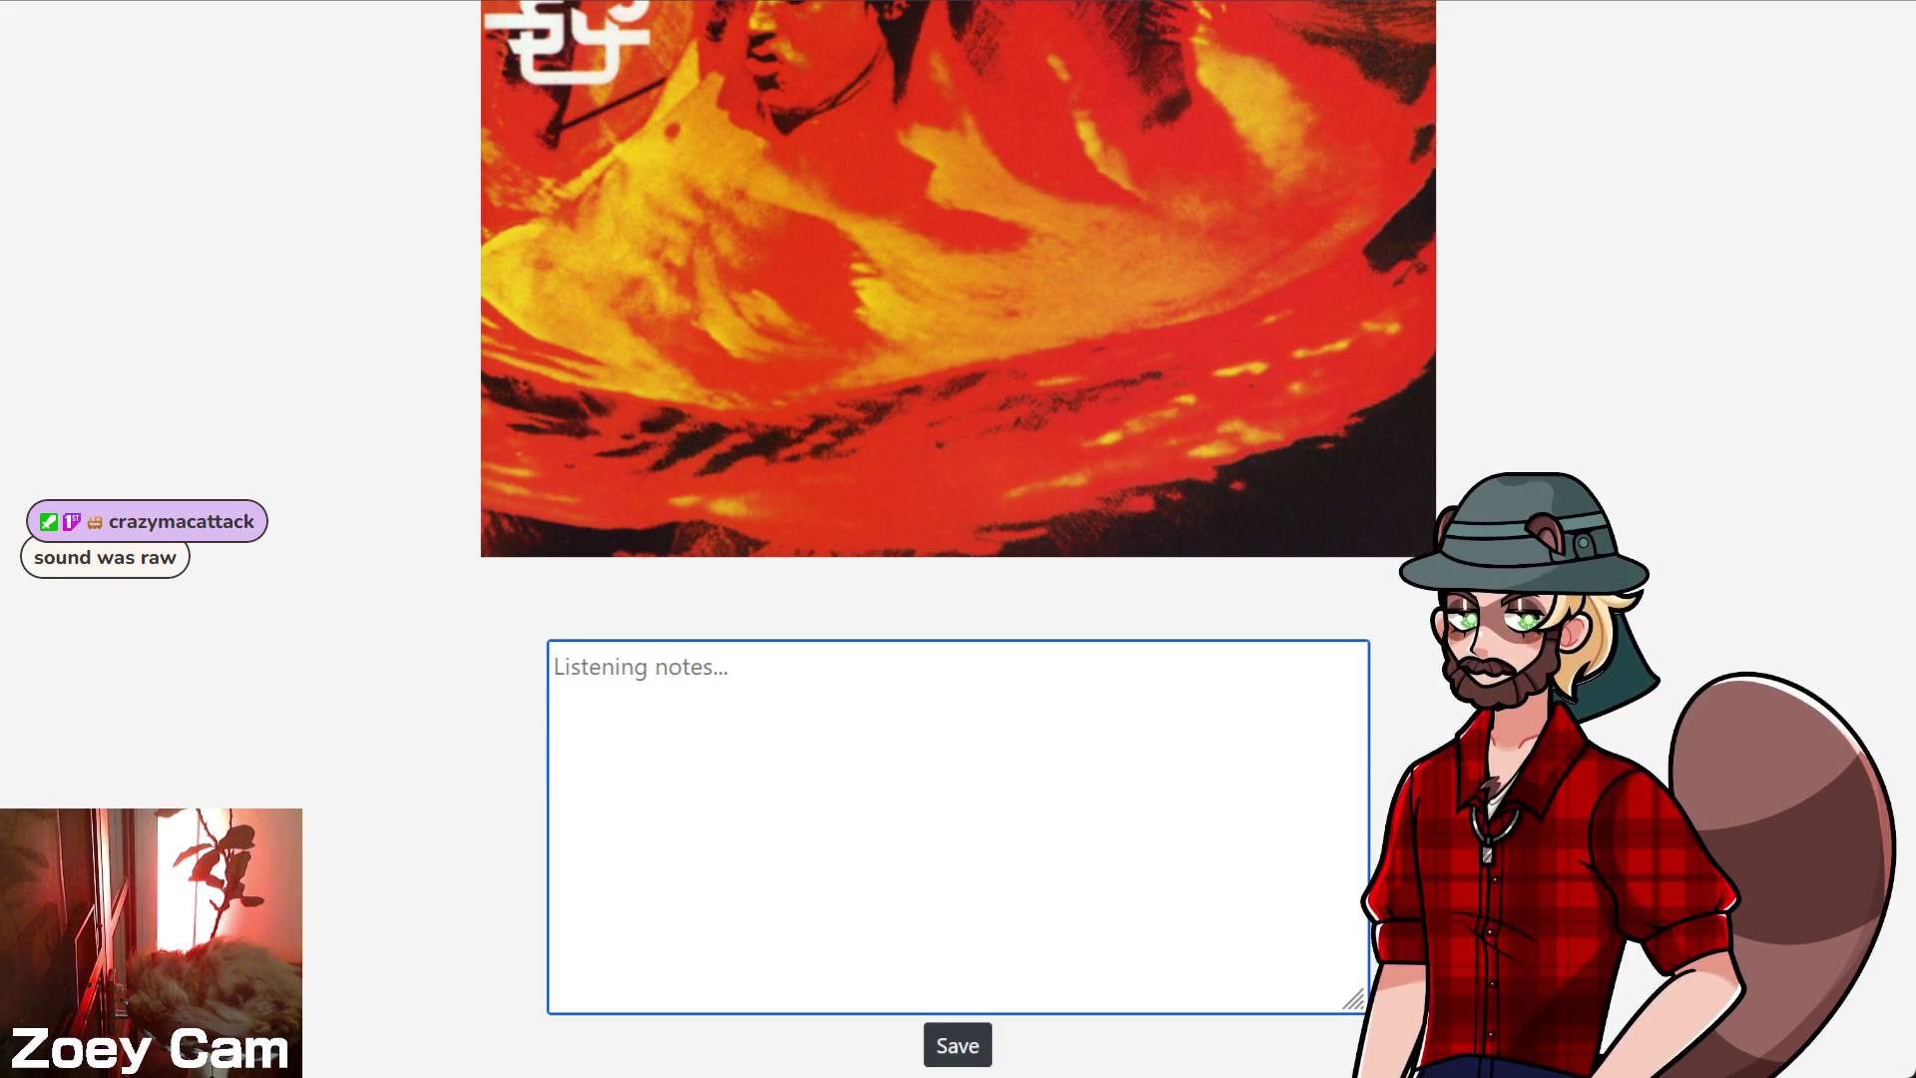
{"action": "type", "text": "raw and "}
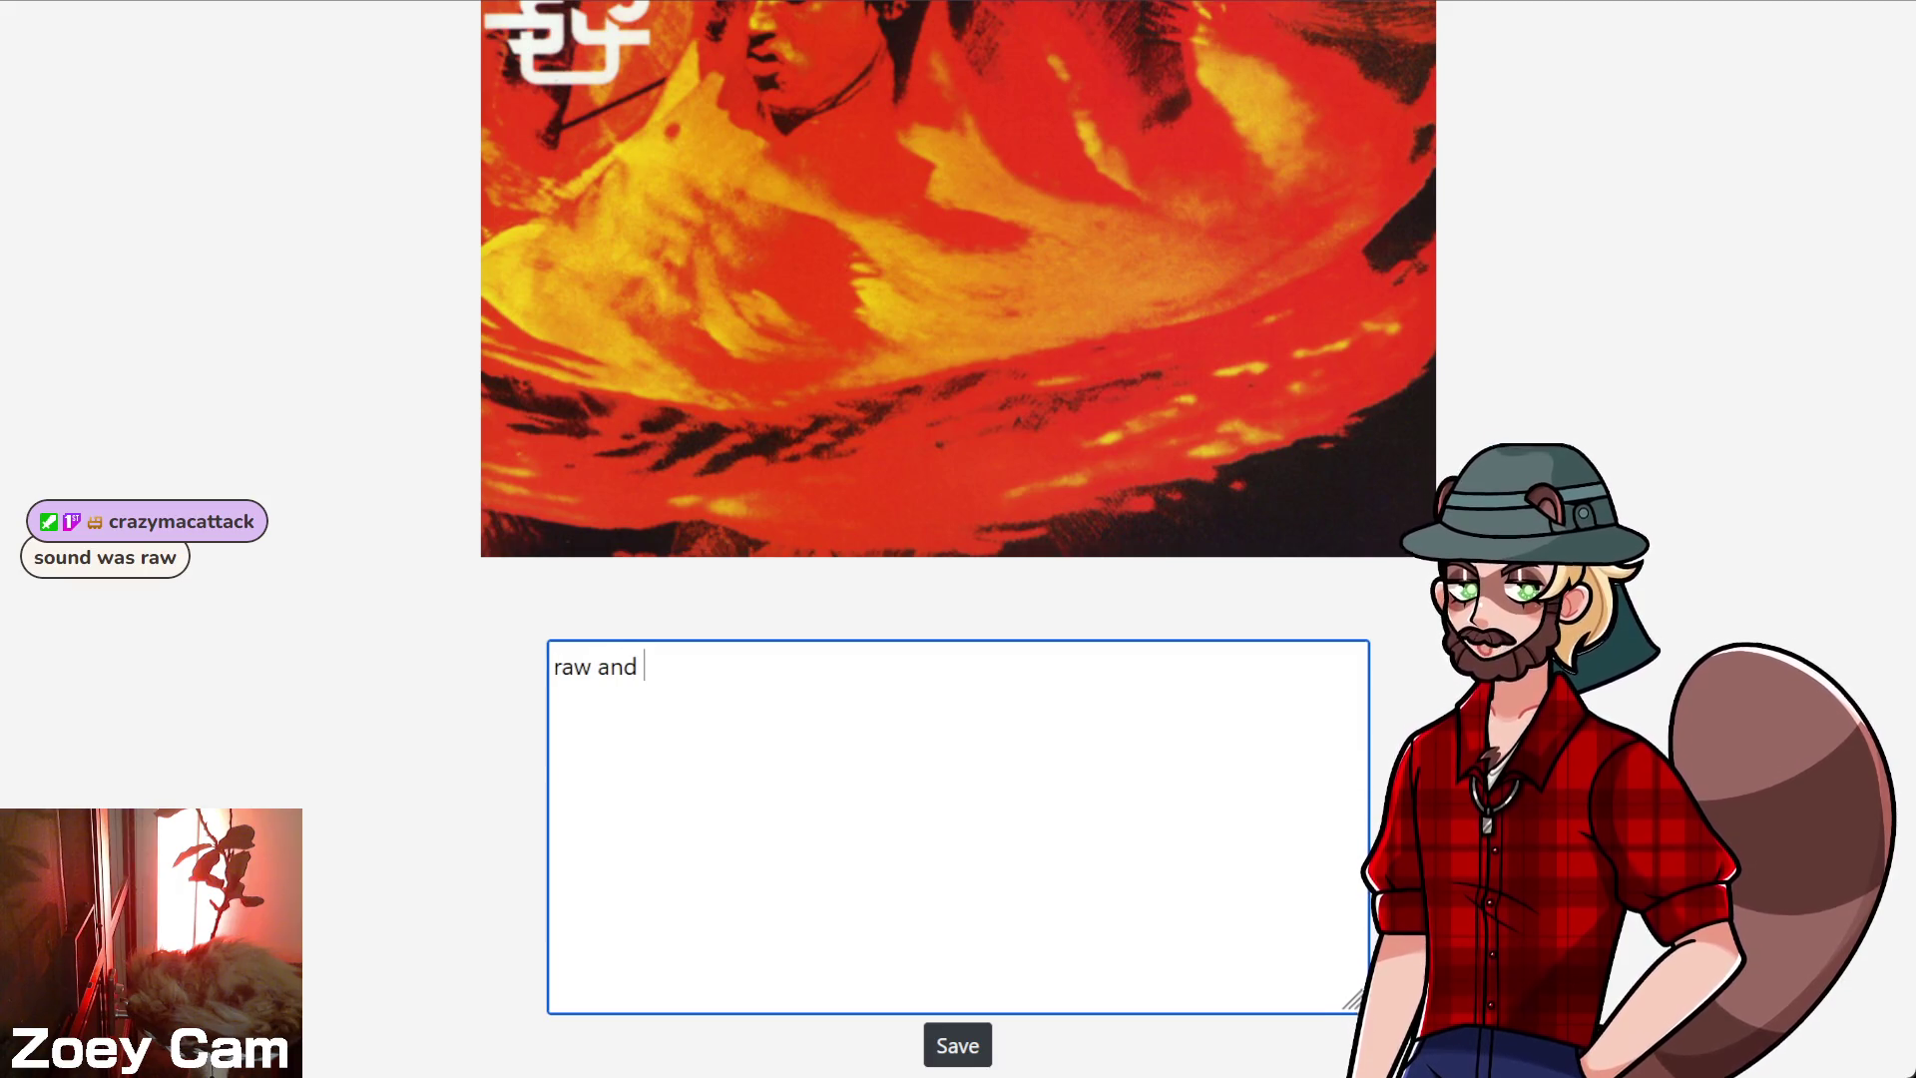
{"action": "type", "text": "leathery sound"}
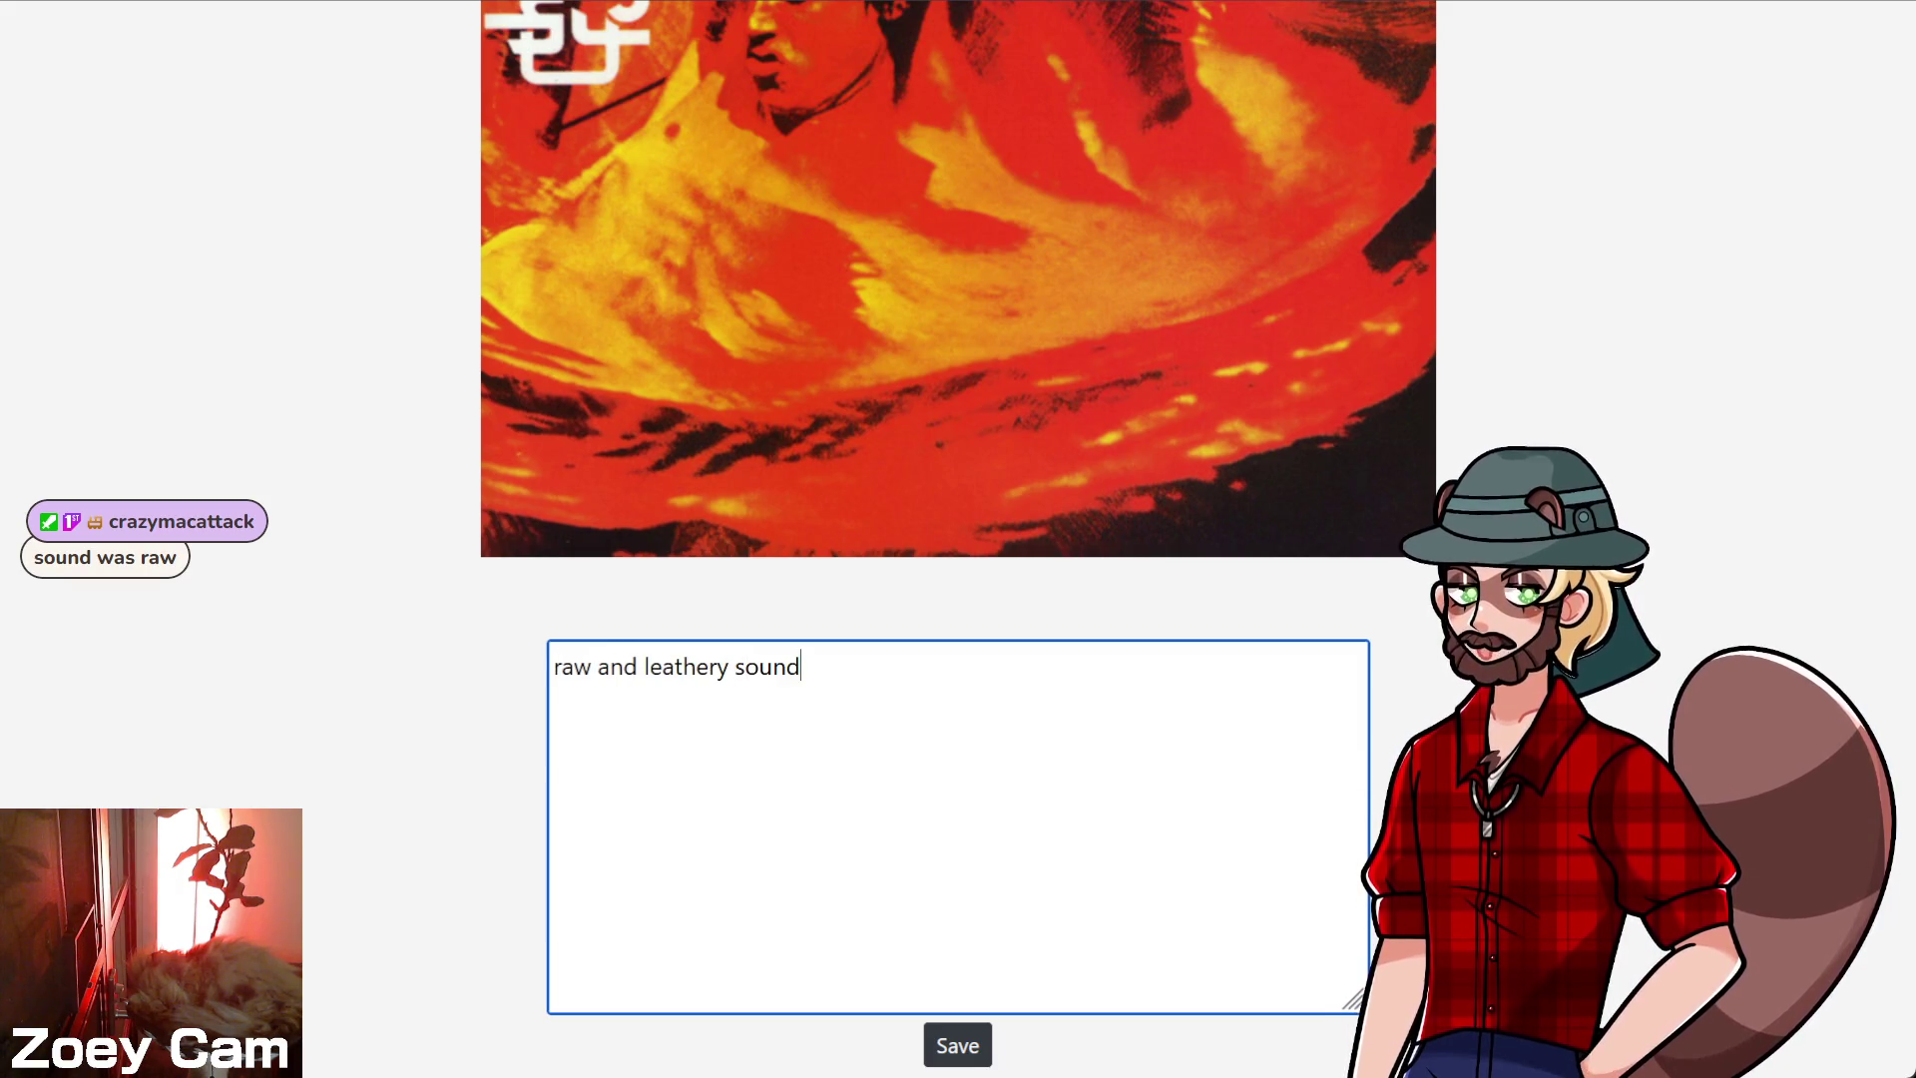
{"action": "type", "text": ", just like iggy pop"}
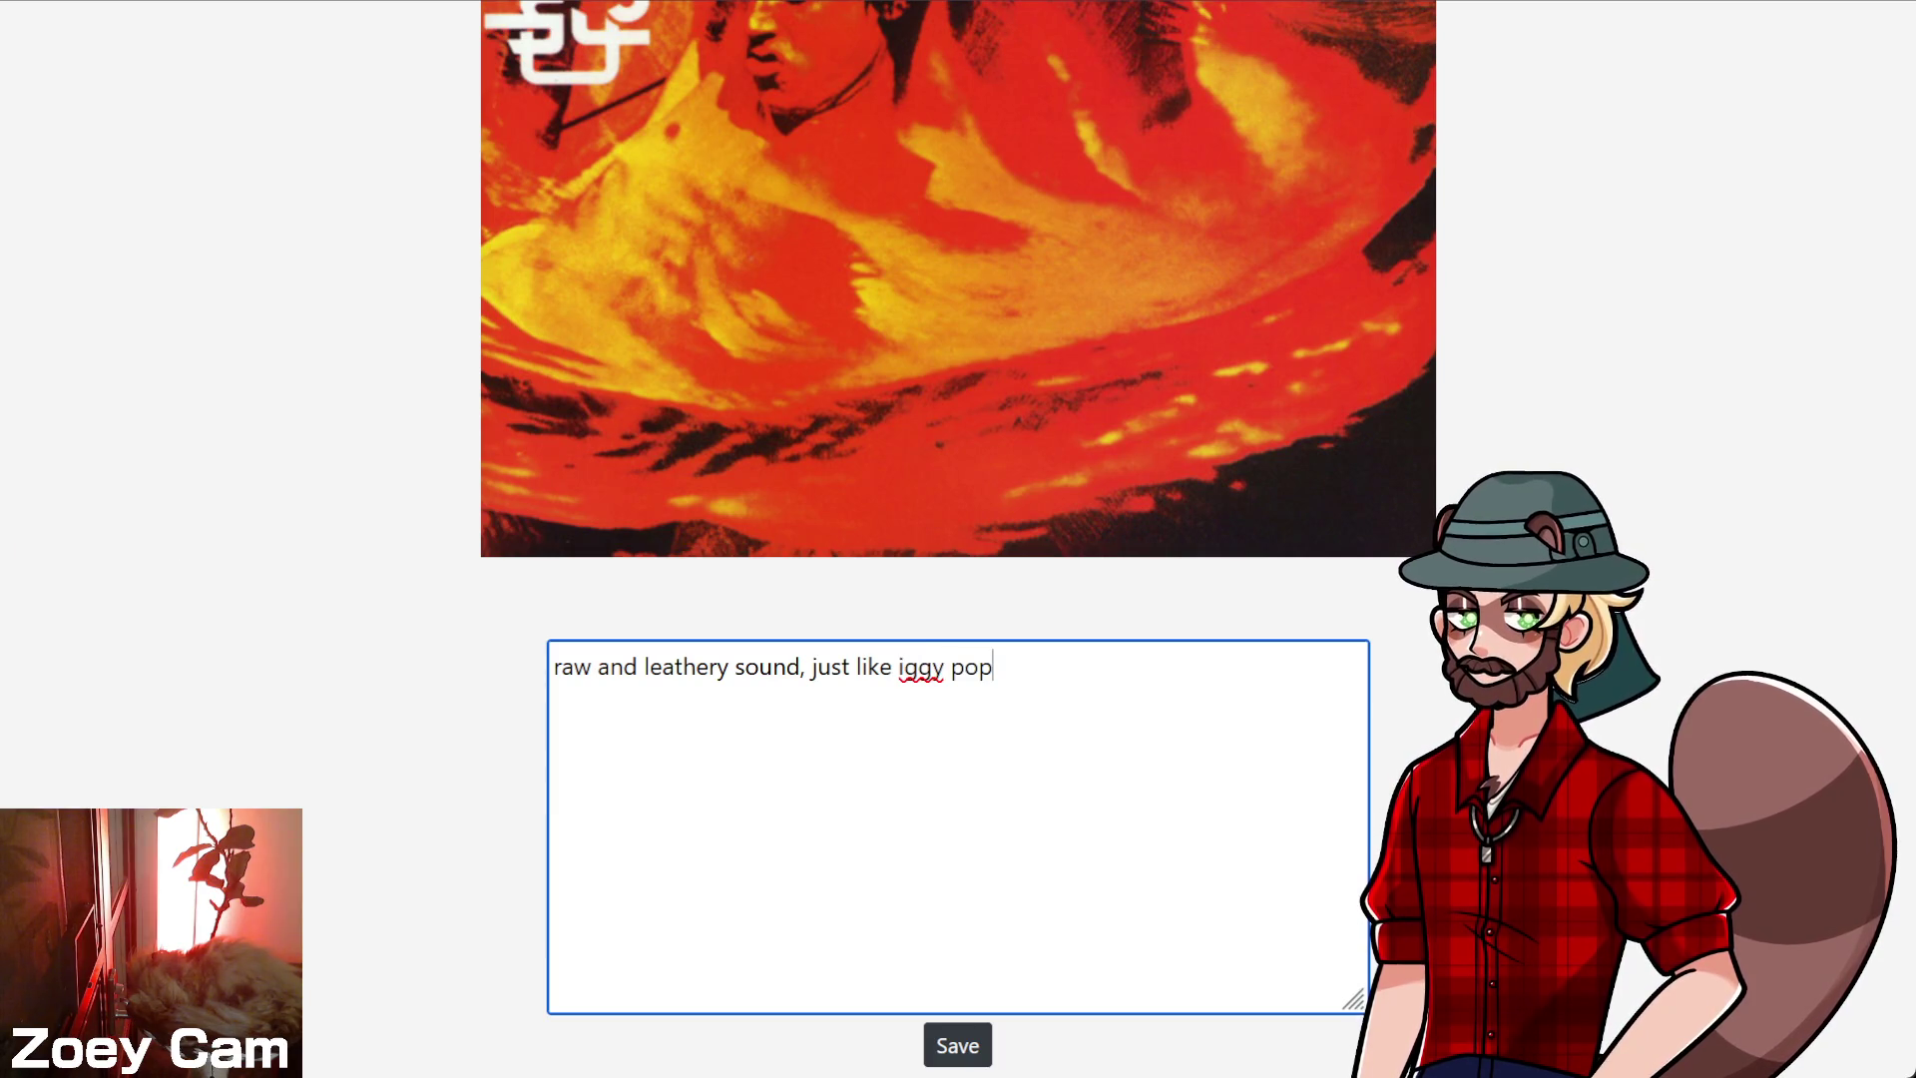
{"action": "key", "text": "BackSpace"}
{"action": "key", "text": "BackSpace"}
{"action": "key", "text": "BackSpace"}
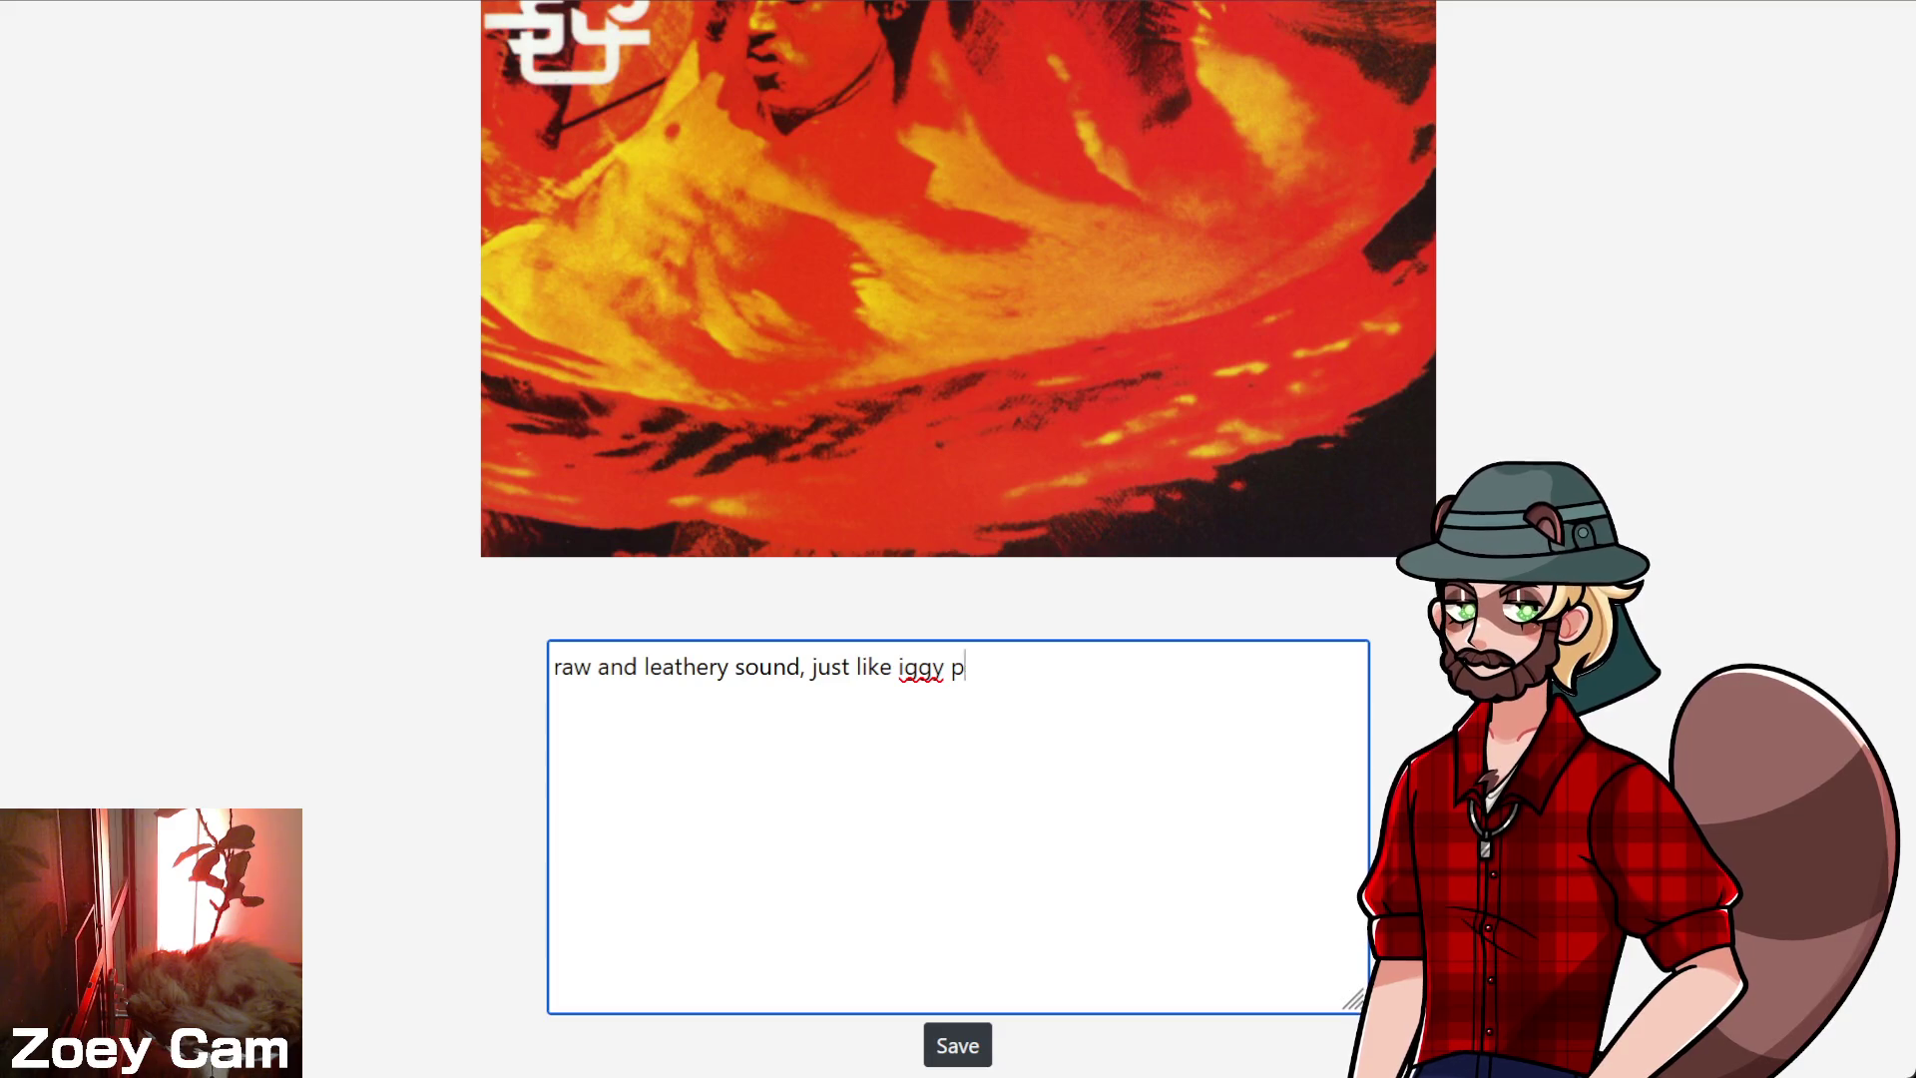
{"action": "key", "text": "BackSpace"}
{"action": "key", "text": "BackSpace"}
{"action": "key", "text": "BackSpace"}
{"action": "type", "text": "the sou"}
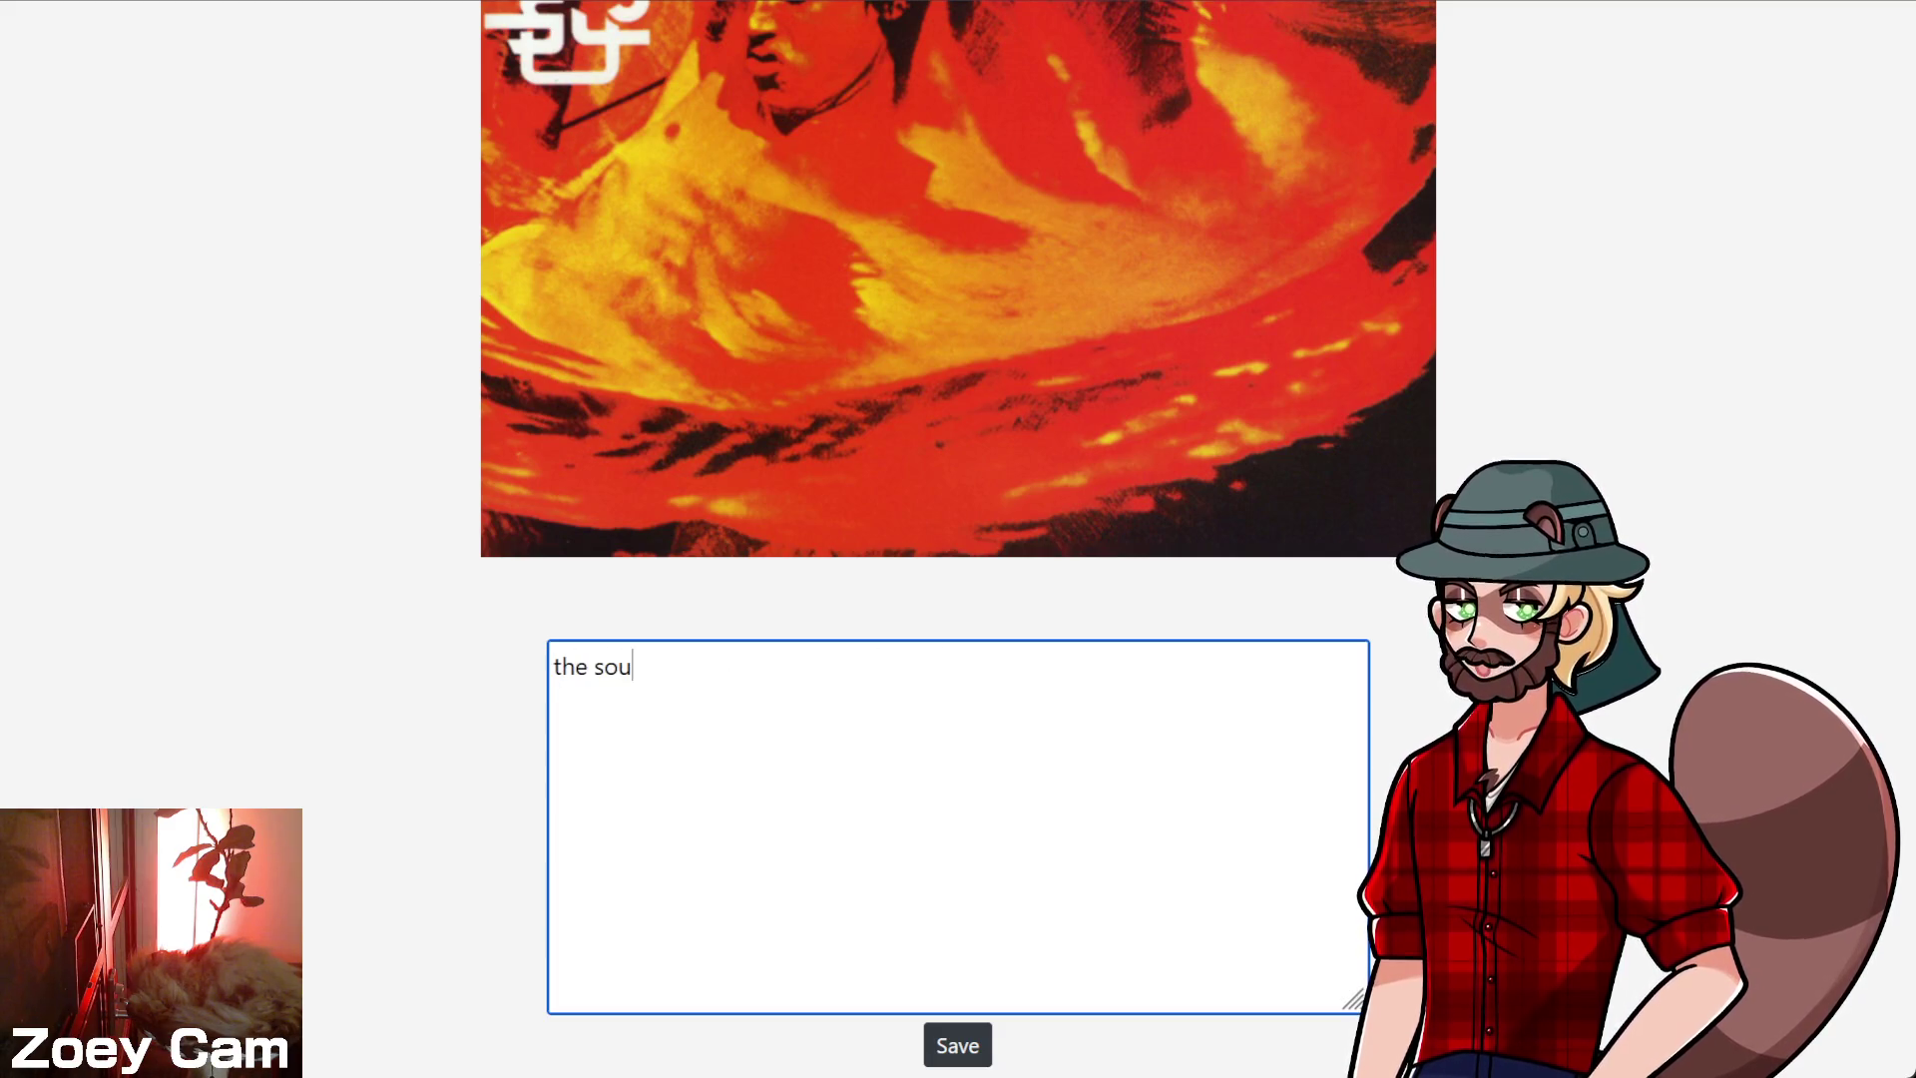
{"action": "type", "text": "nd was raw and leathery"}
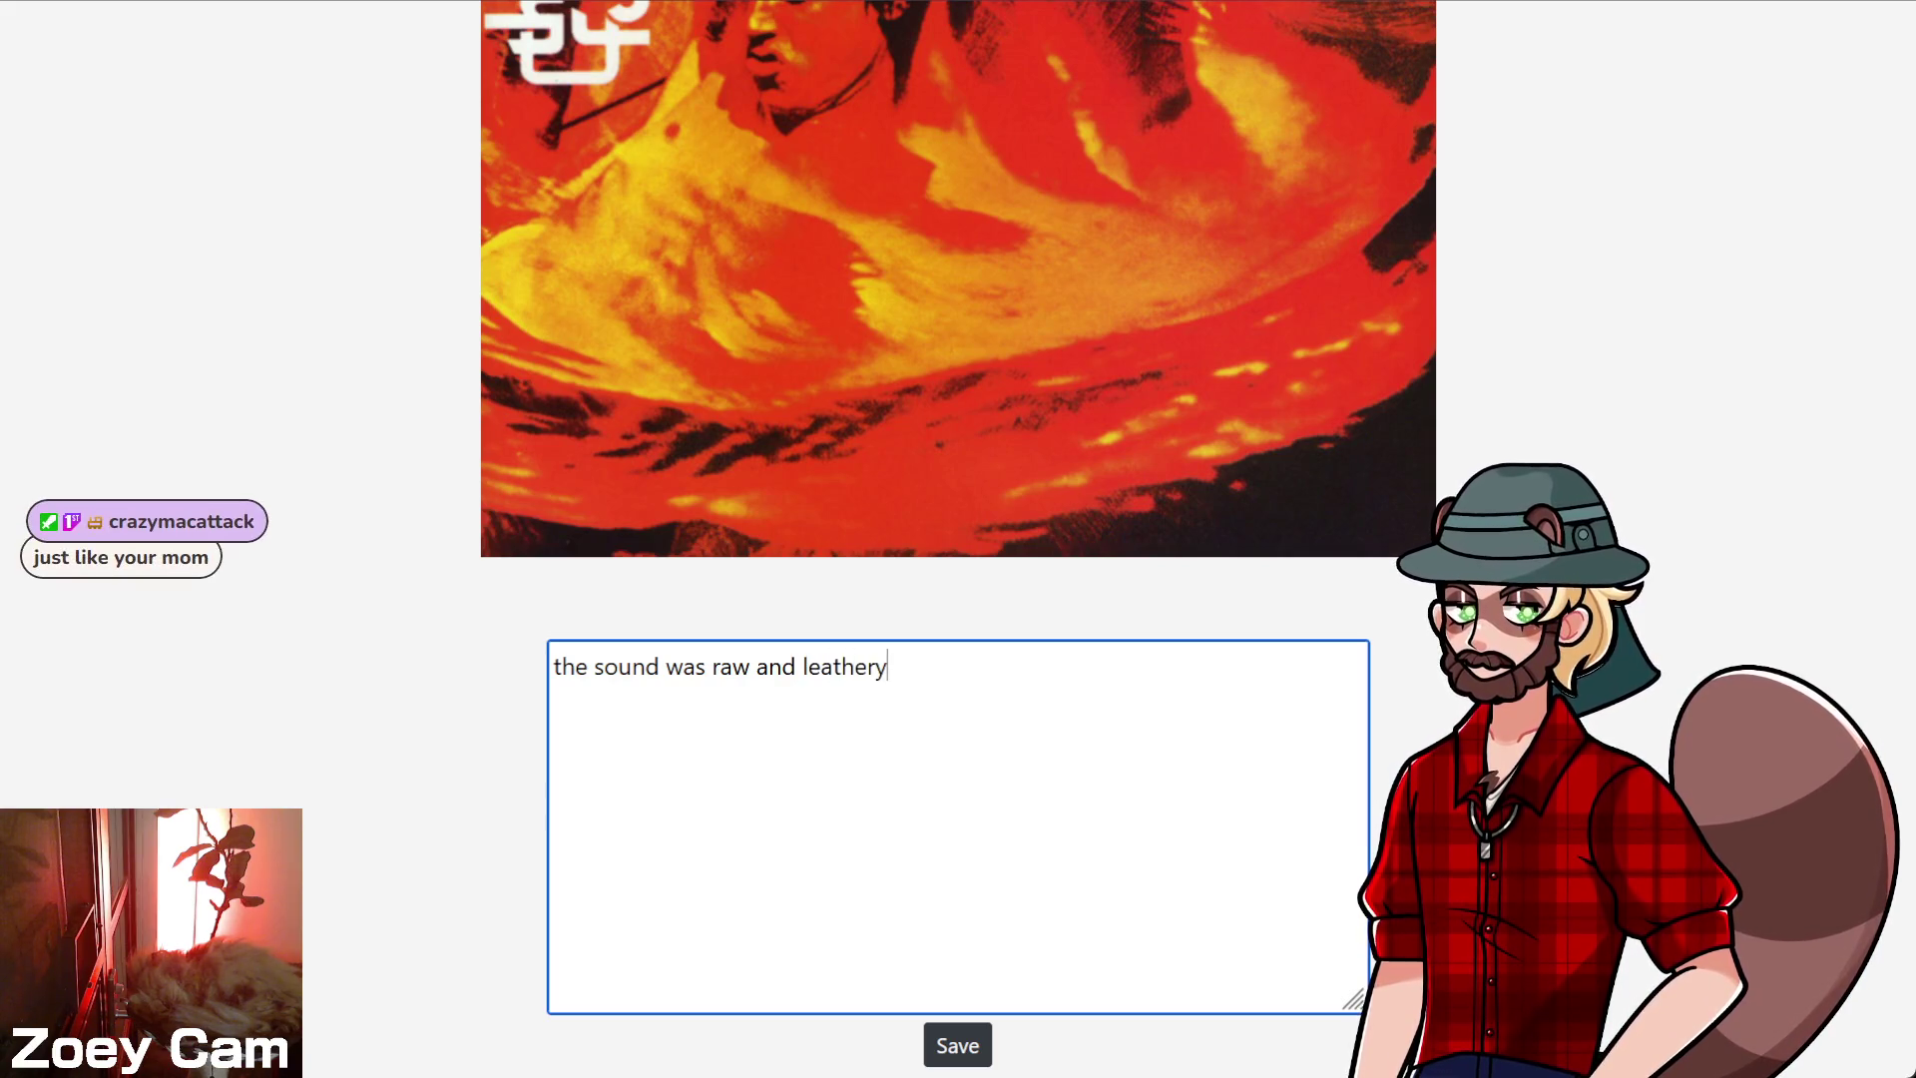
{"action": "key", "text": "BackSpace"}
{"action": "key", "text": "BackSpace"}
{"action": "key", "text": "BackSpace"}
{"action": "type", "text": "as raw and leath"}
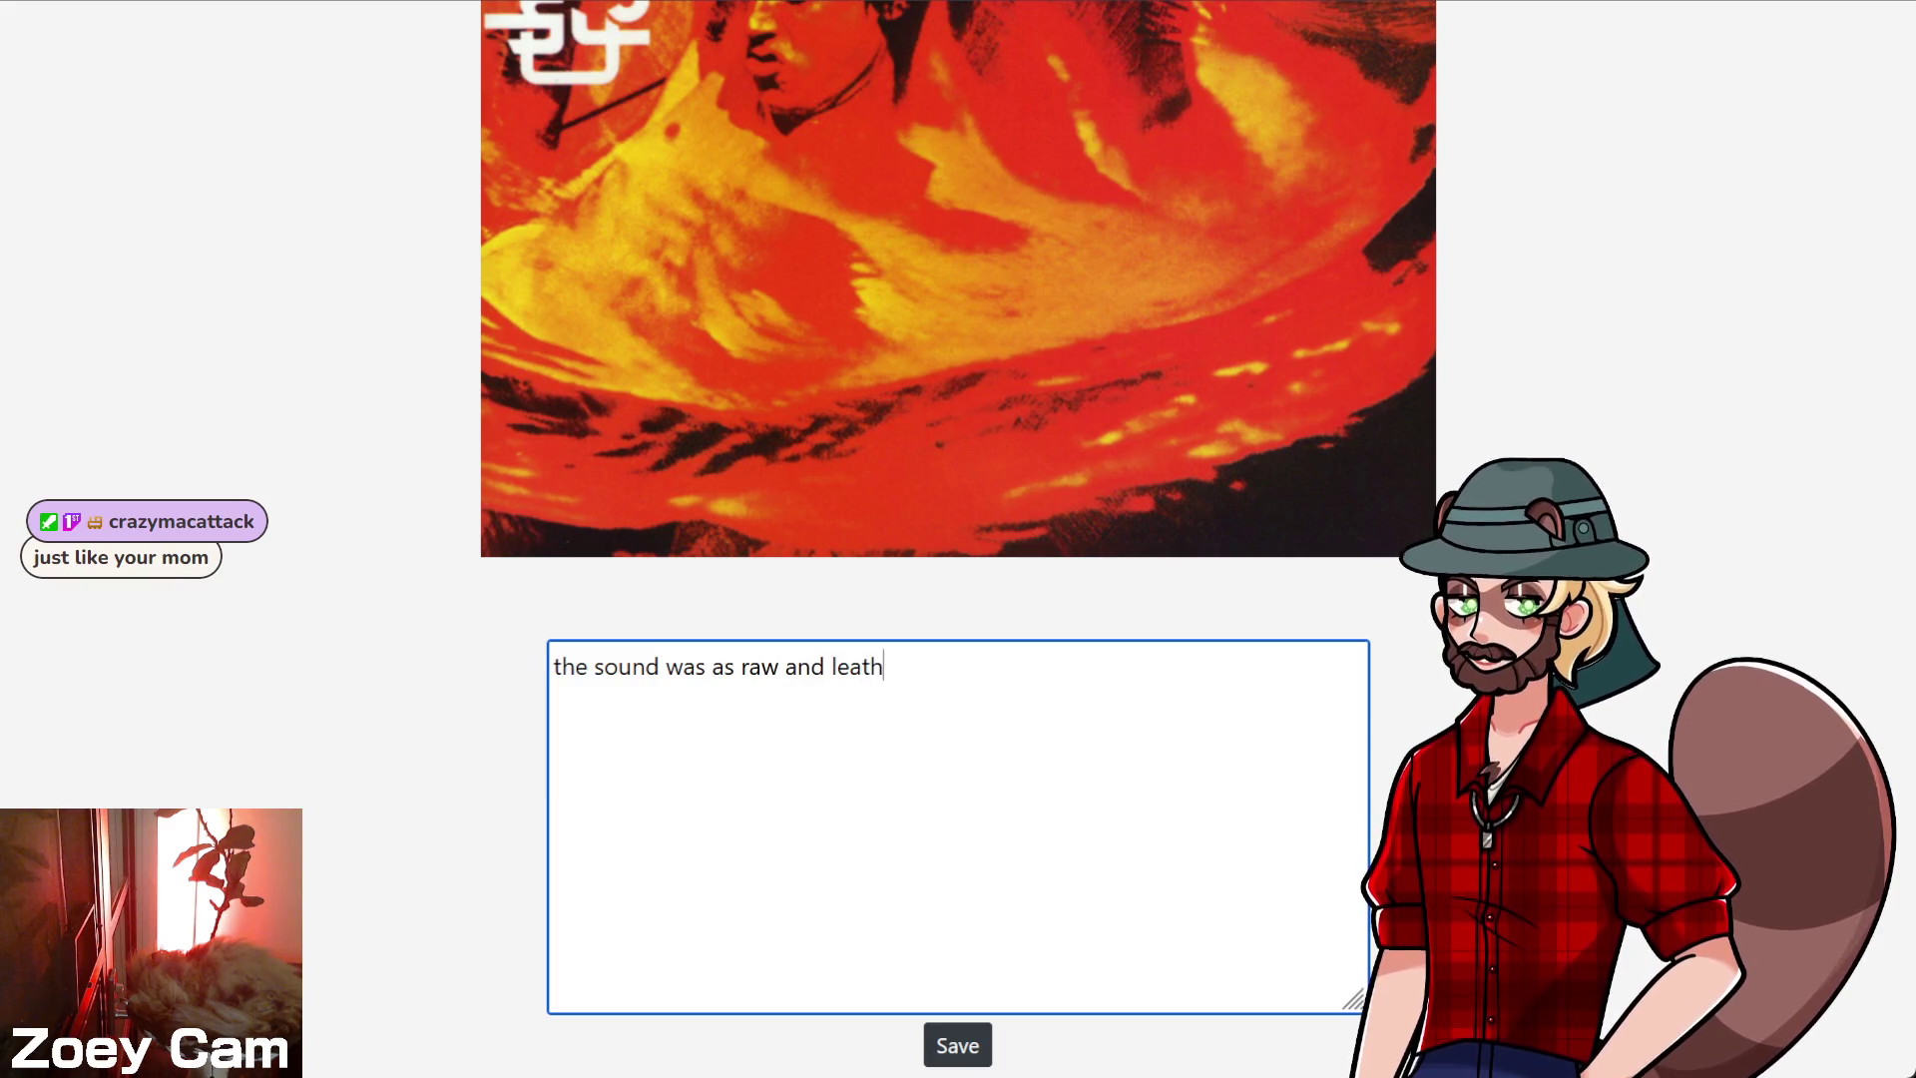
{"action": "type", "text": "ery as"}
{"action": "key", "text": "BackSpace"}
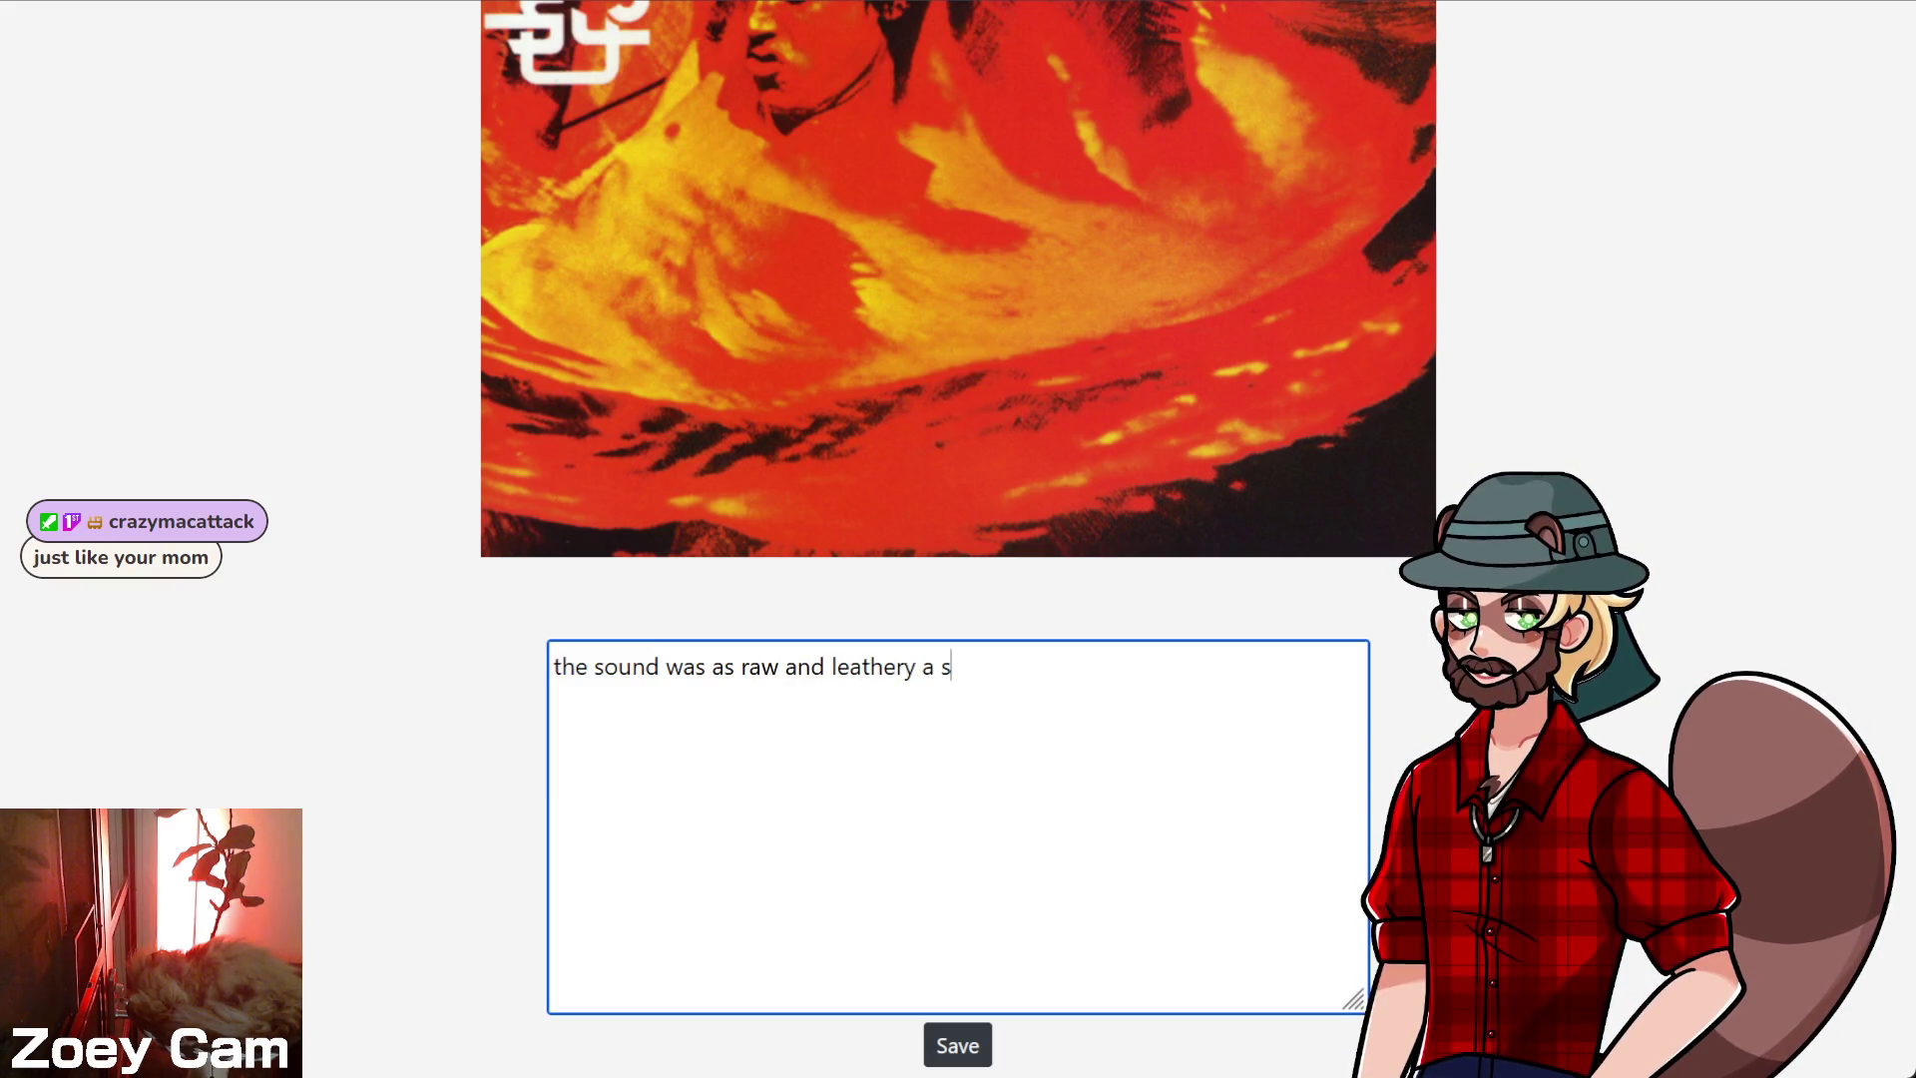
{"action": "key", "text": "BackSpace"}
{"action": "key", "text": "BackSpace"}
{"action": "type", "text": "s"}
{"action": "key", "text": "BackSpace"}
{"action": "key", "text": "BackSpace"}
{"action": "type", "text": "as iggy pop"}
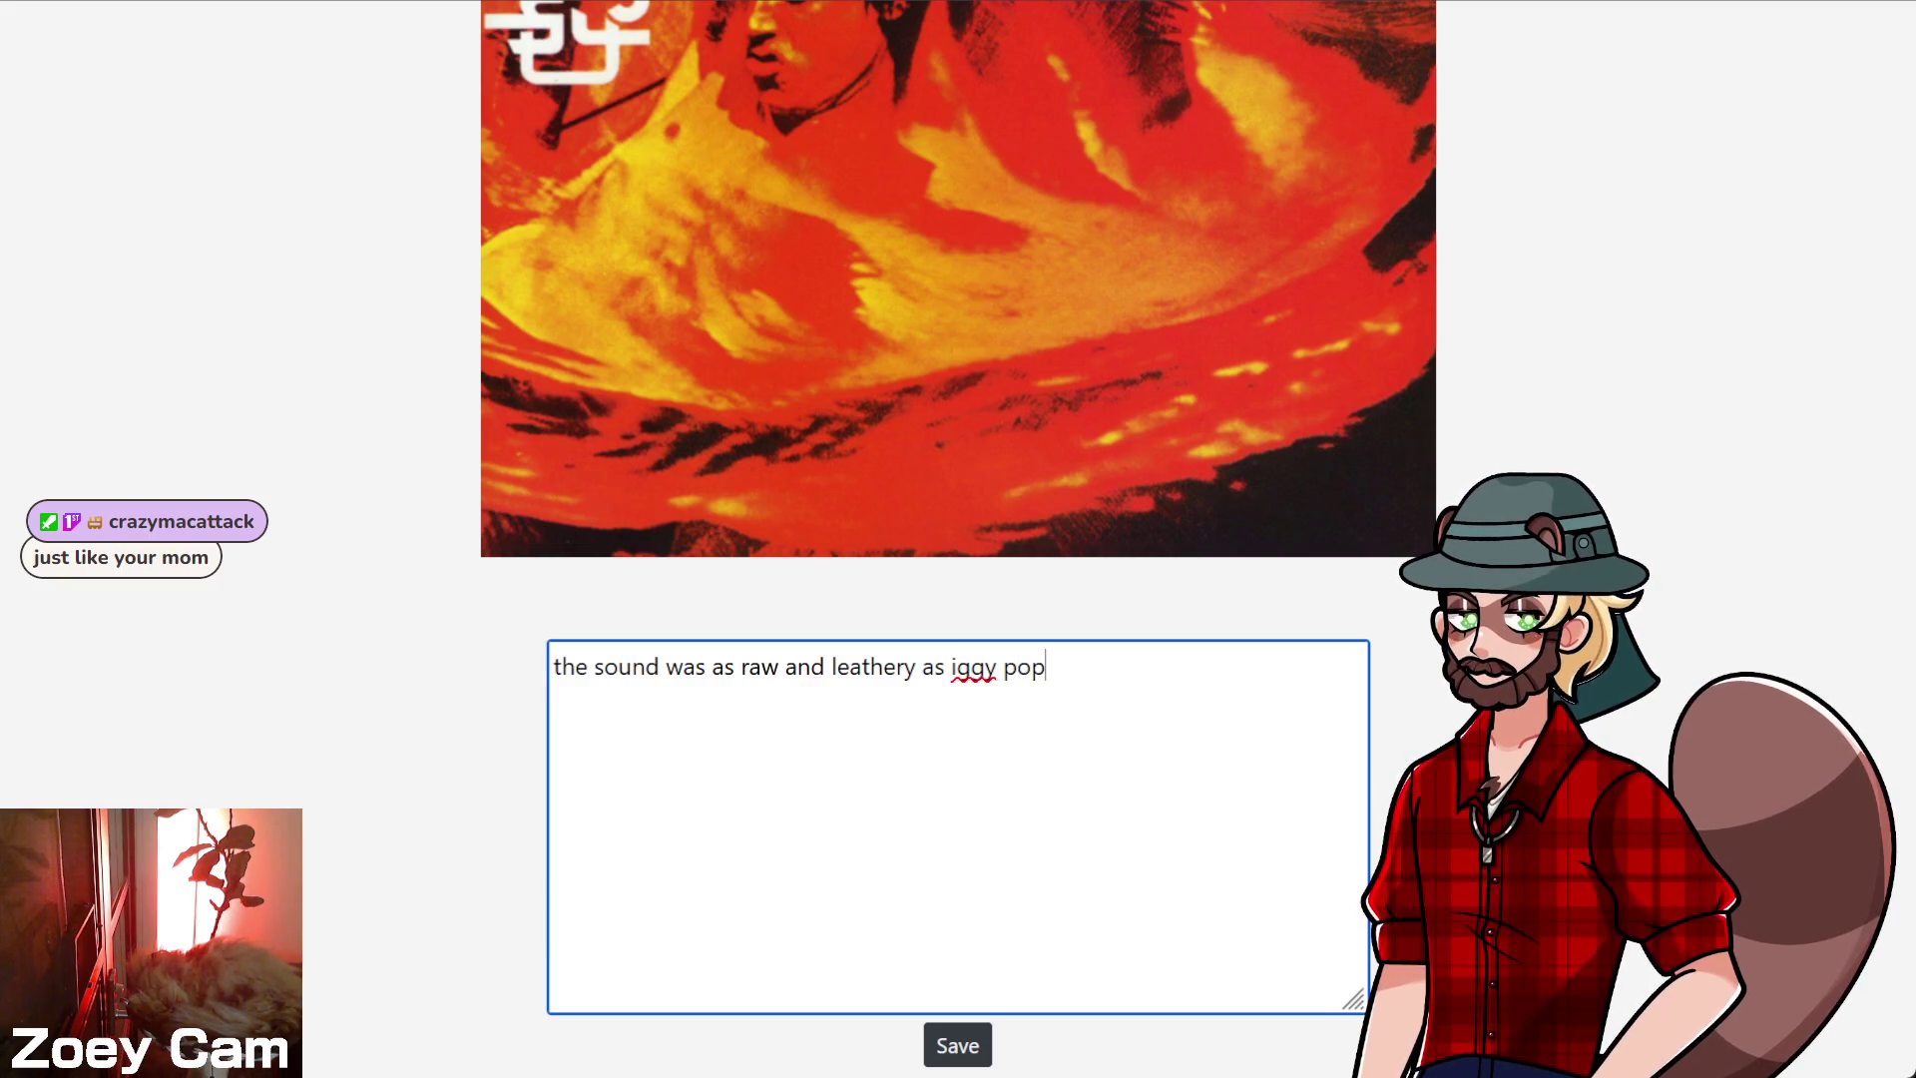
{"action": "type", "text": "'s gross"}
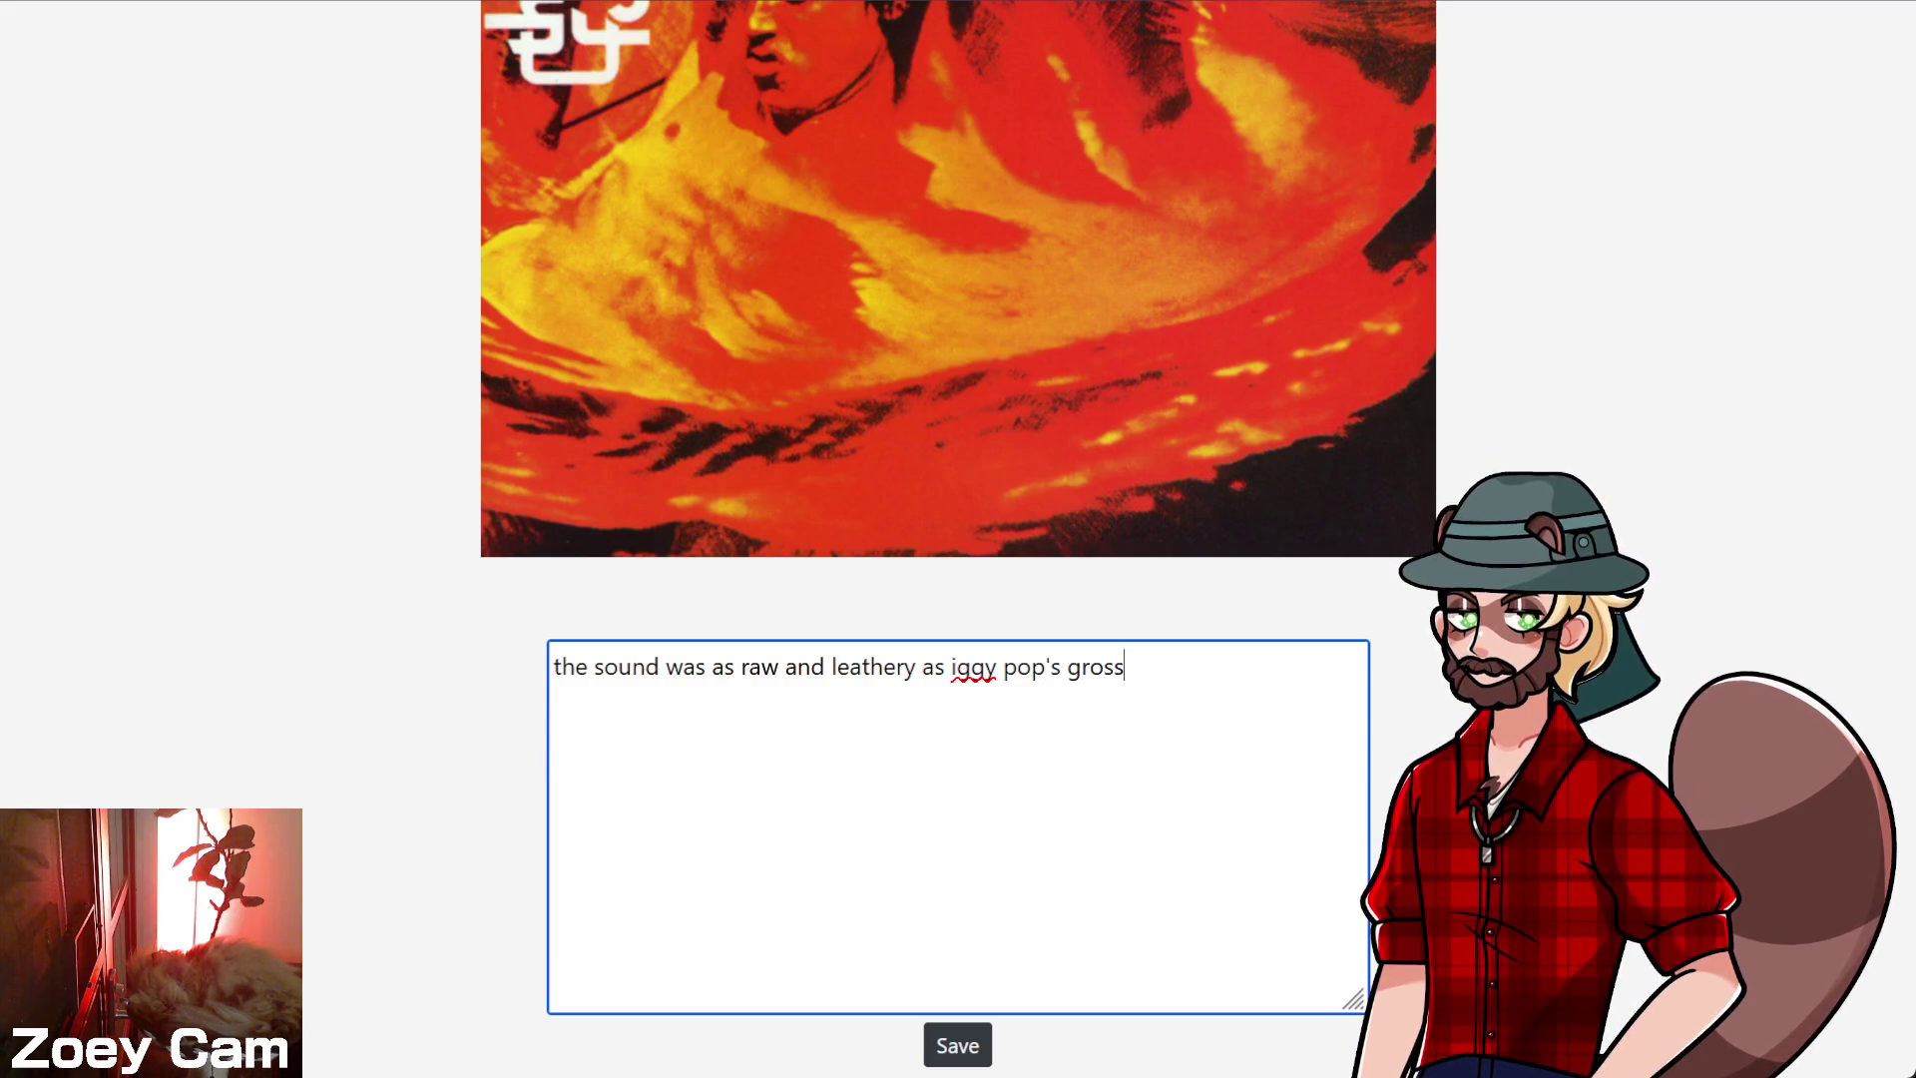
{"action": "type", "text": " body"}
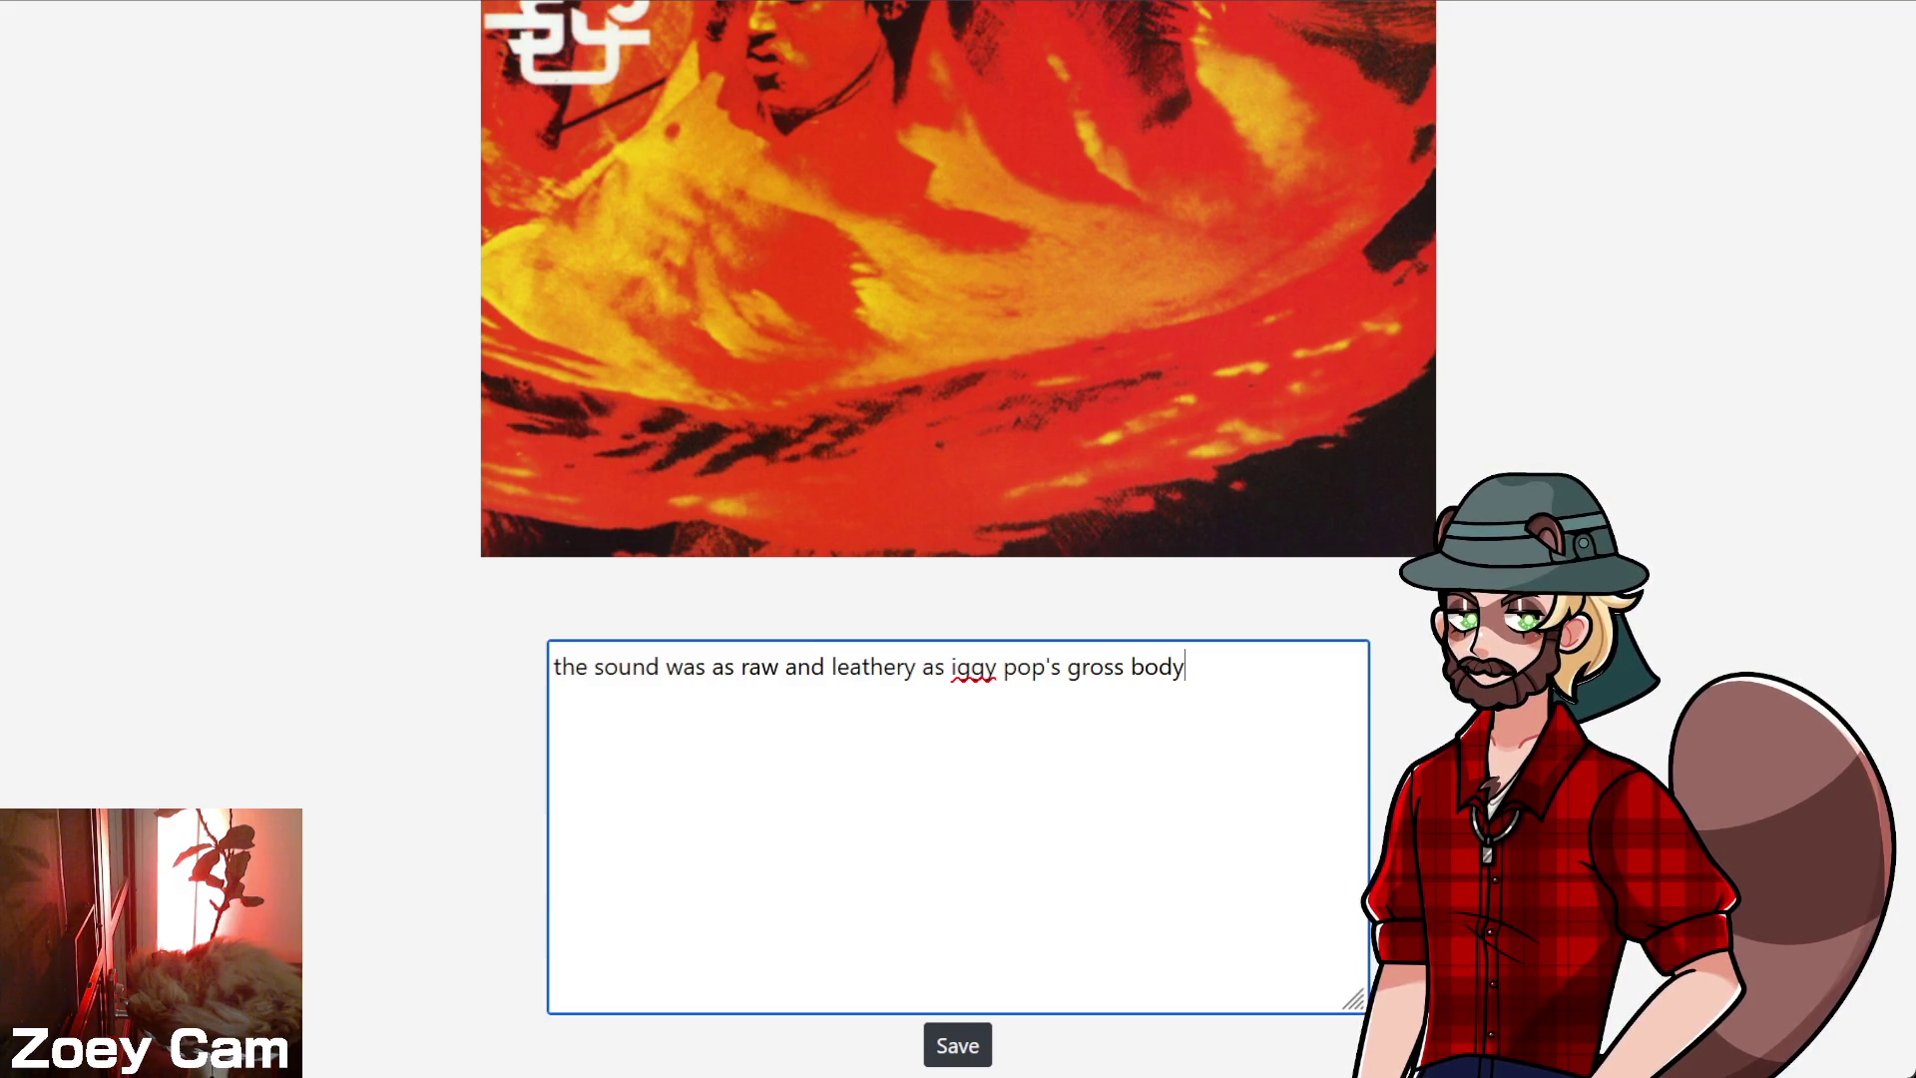
{"action": "type", "text": " 3/5"}
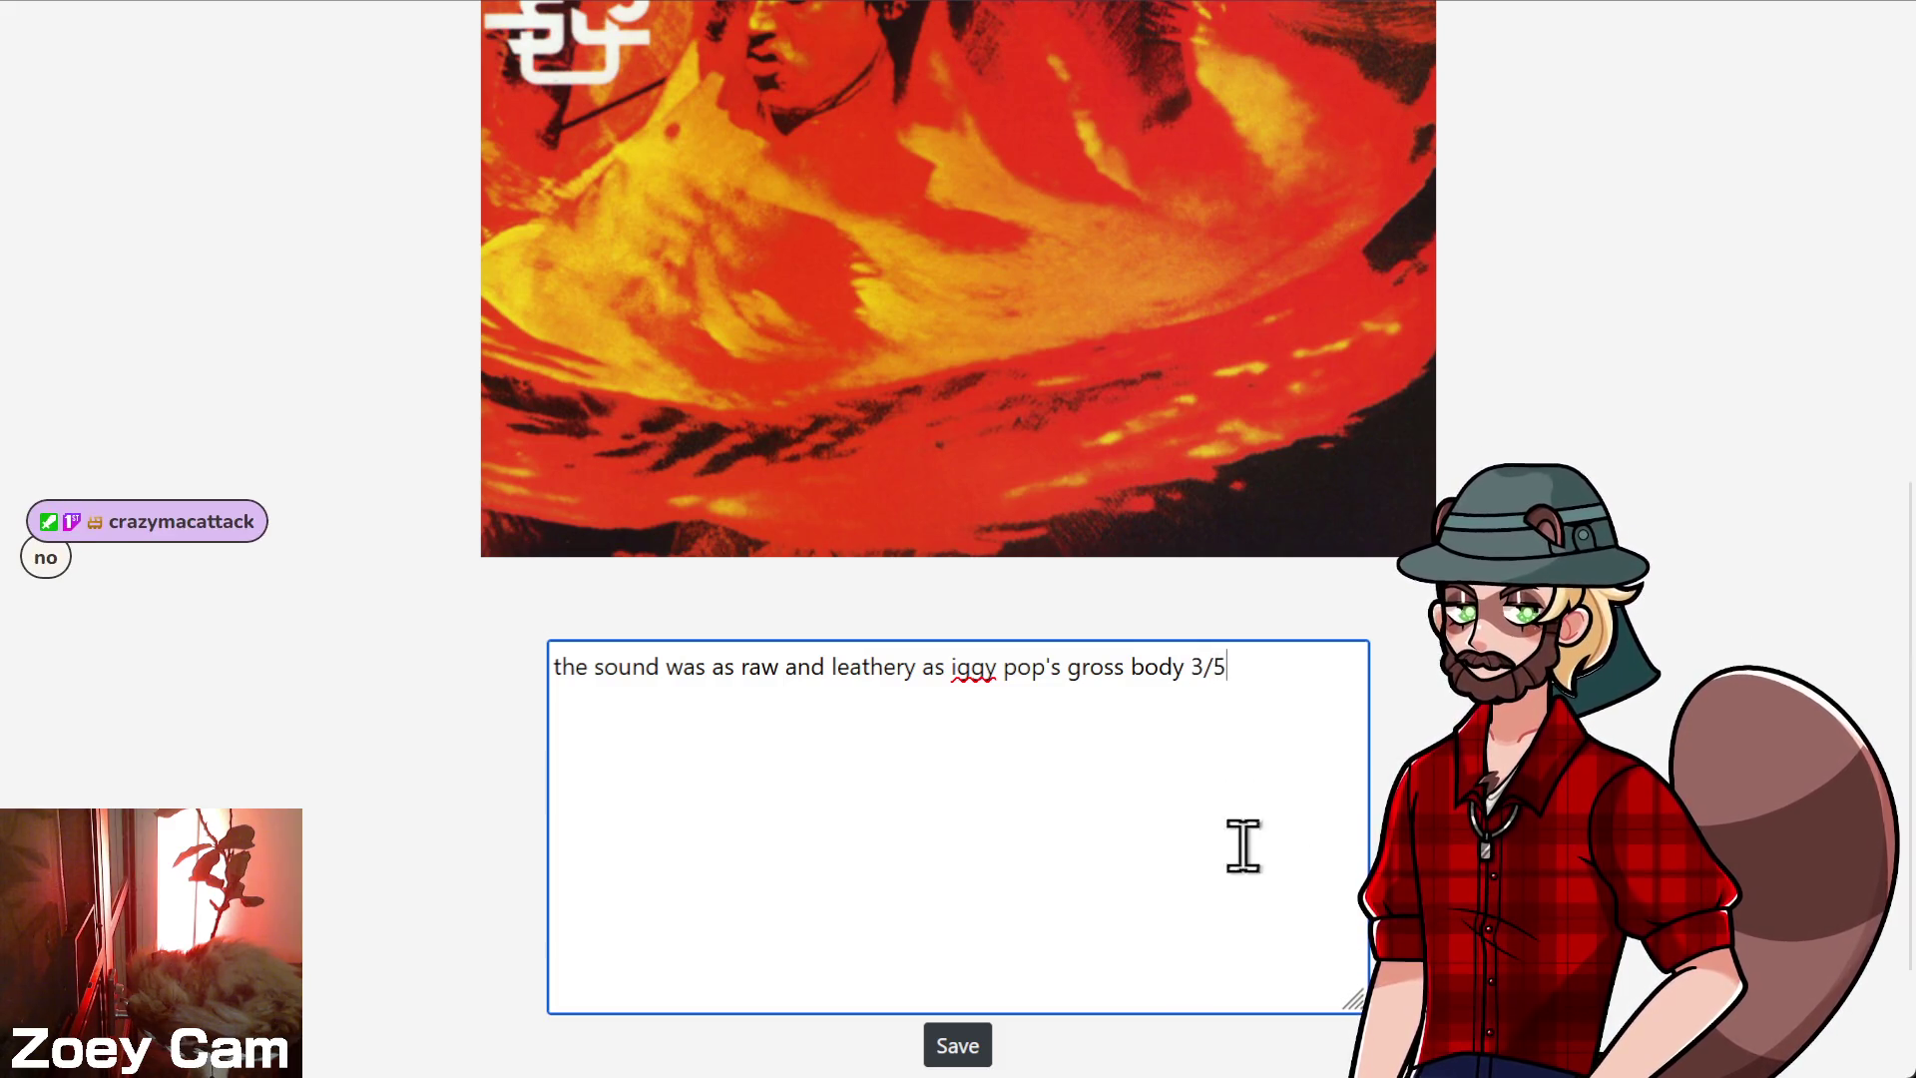
- Revise it to 'raw and leathery and gross as iggy pop's disgusting human body'
{"action": "scroll", "coordinate": [379, 738], "scroll_direction": "down", "scroll_amount": 2}
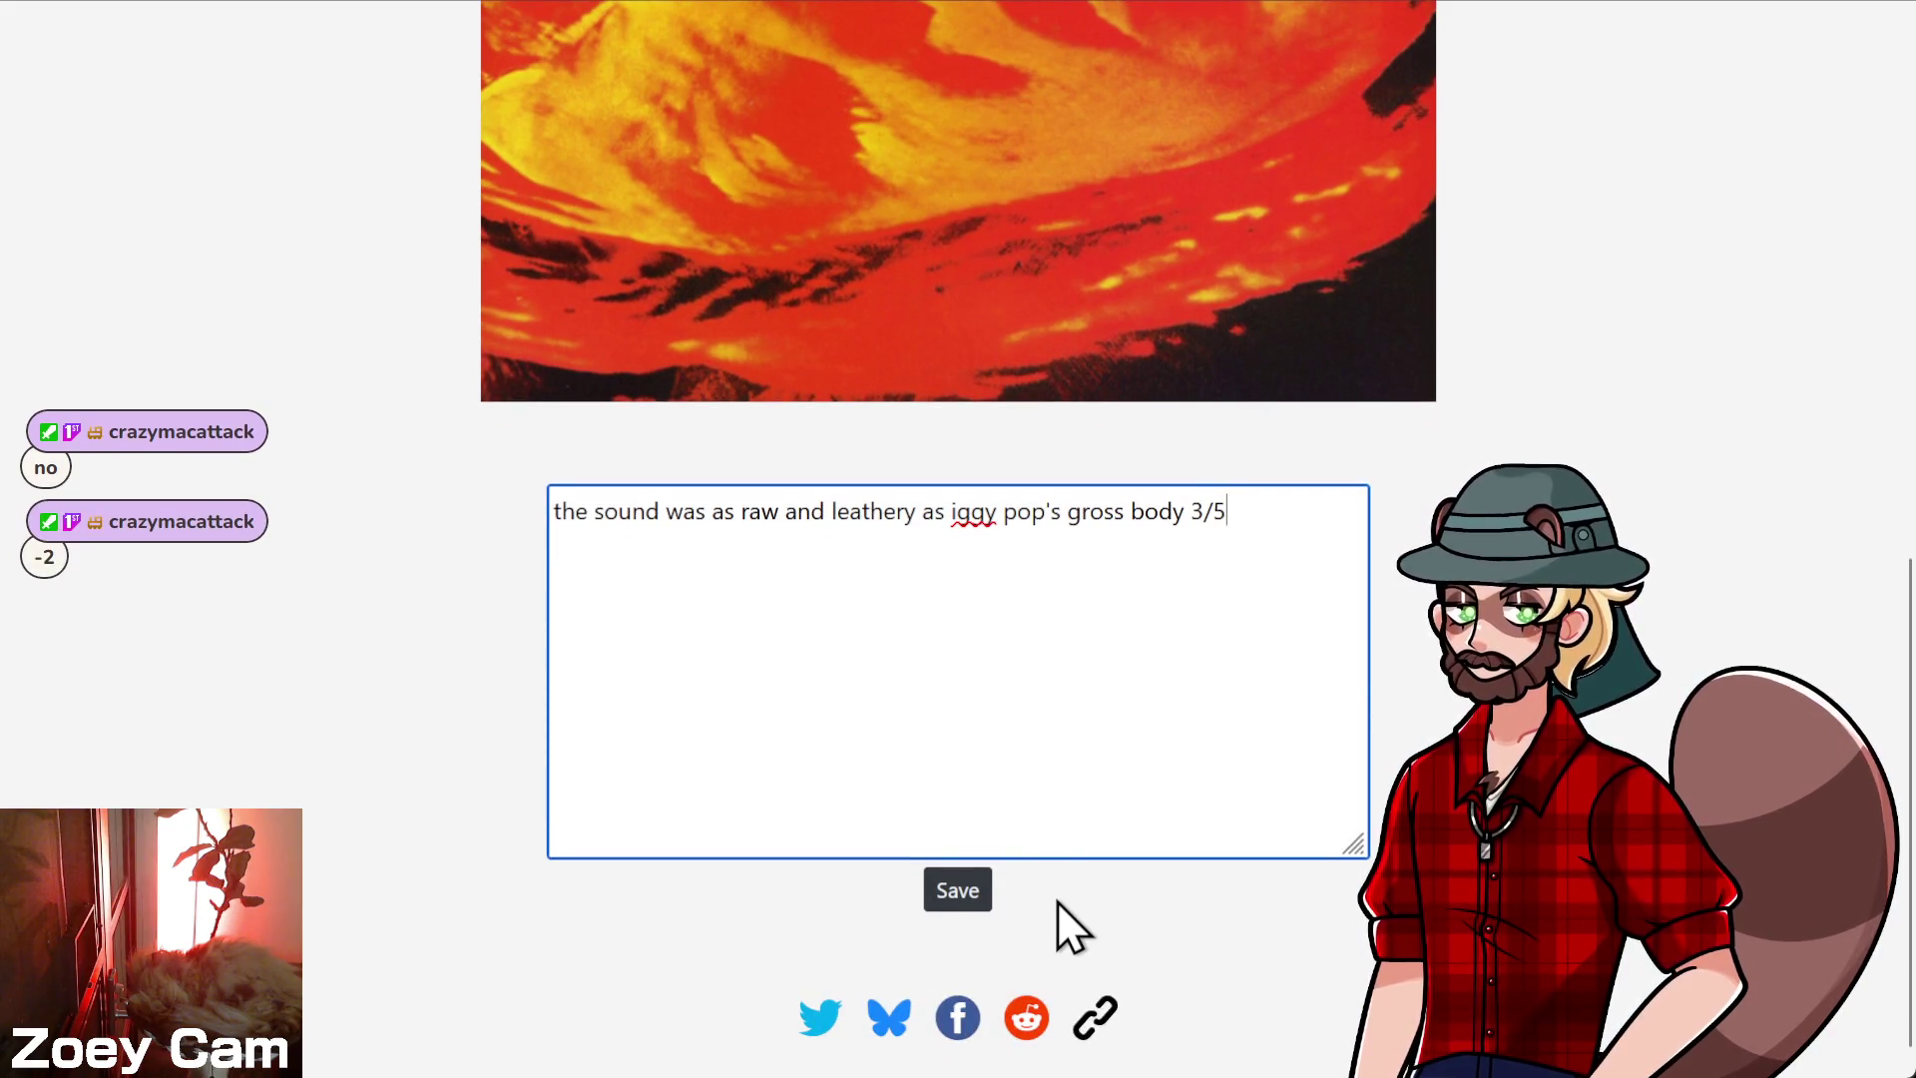
{"action": "left_click", "coordinate": [915, 511]}
{"action": "type", "text": "and gro "}
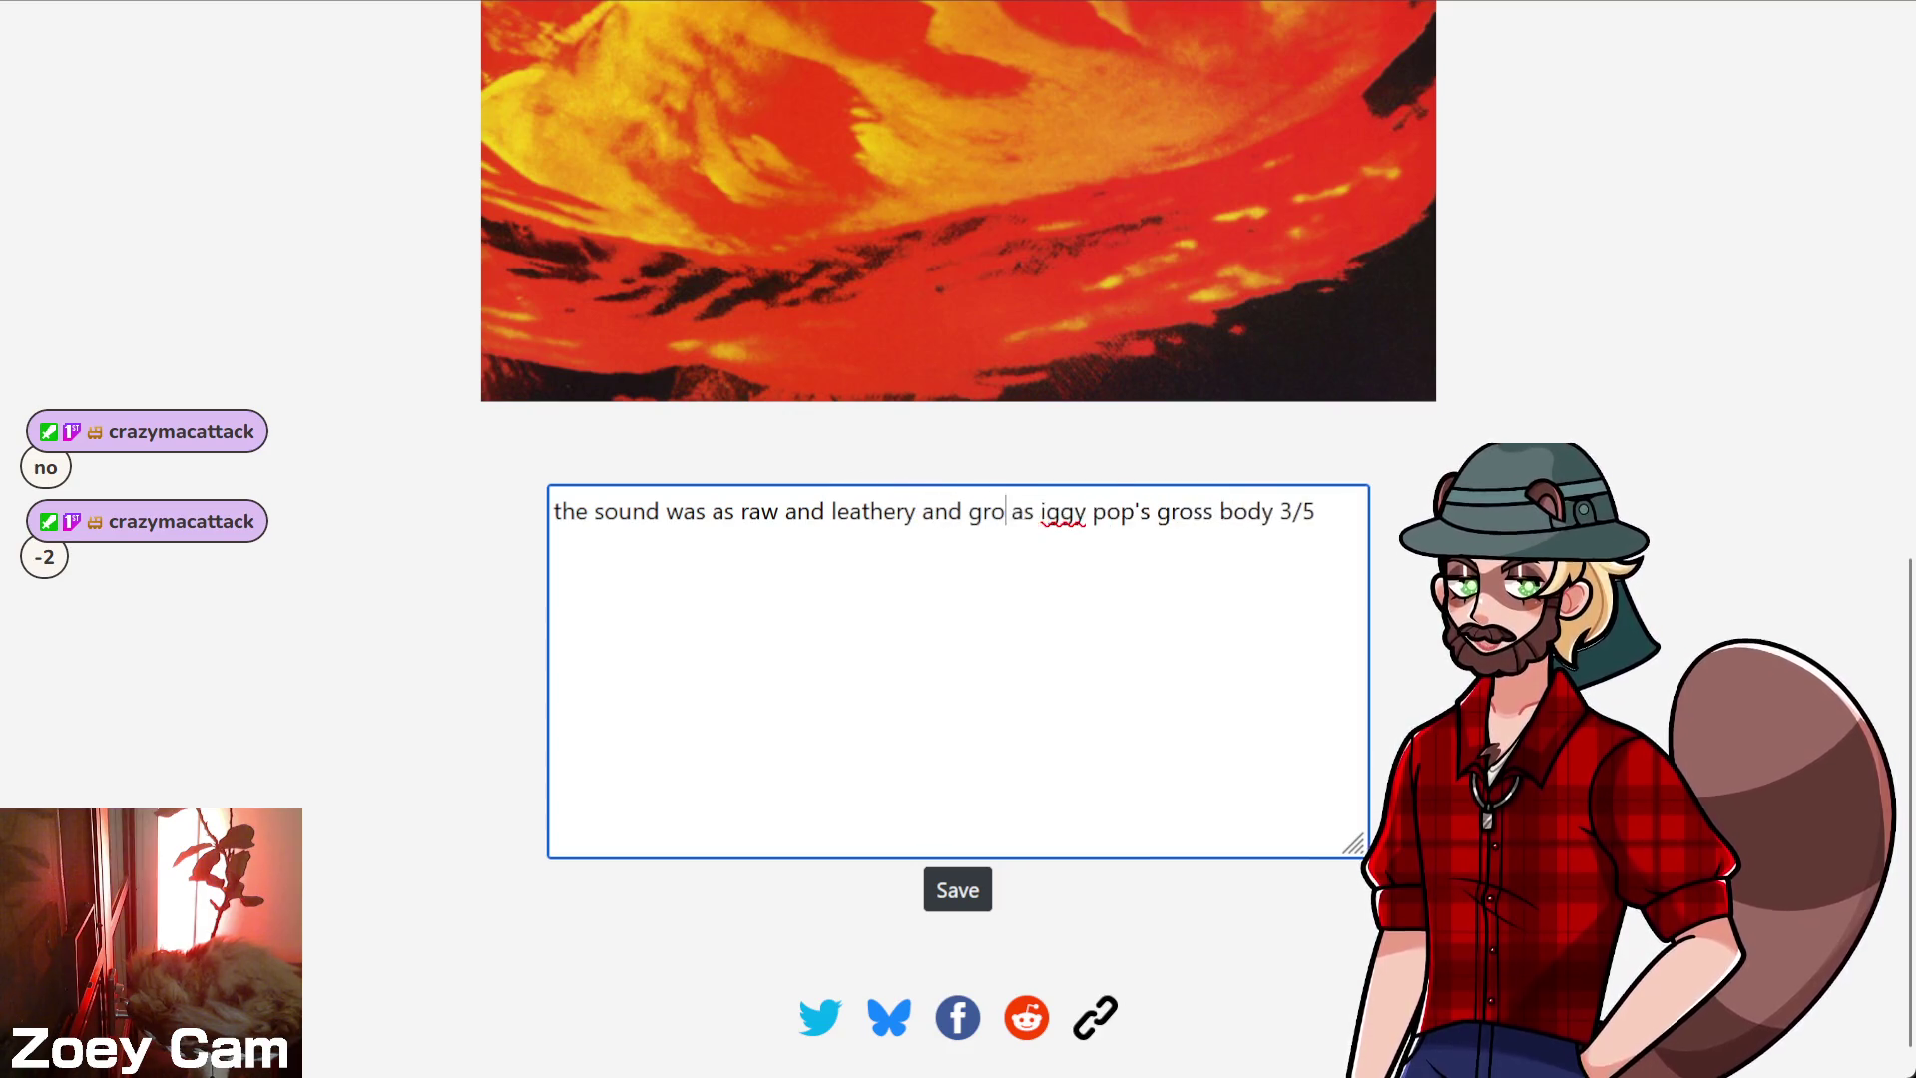
{"action": "type", "text": "ww"}
{"action": "left_click", "coordinate": [1227, 511]}
{"action": "left_click", "coordinate": [1248, 510]}
{"action": "key", "text": "BackSpace"}
{"action": "key", "text": "BackSpace"}
{"action": "key", "text": "BackSpace"}
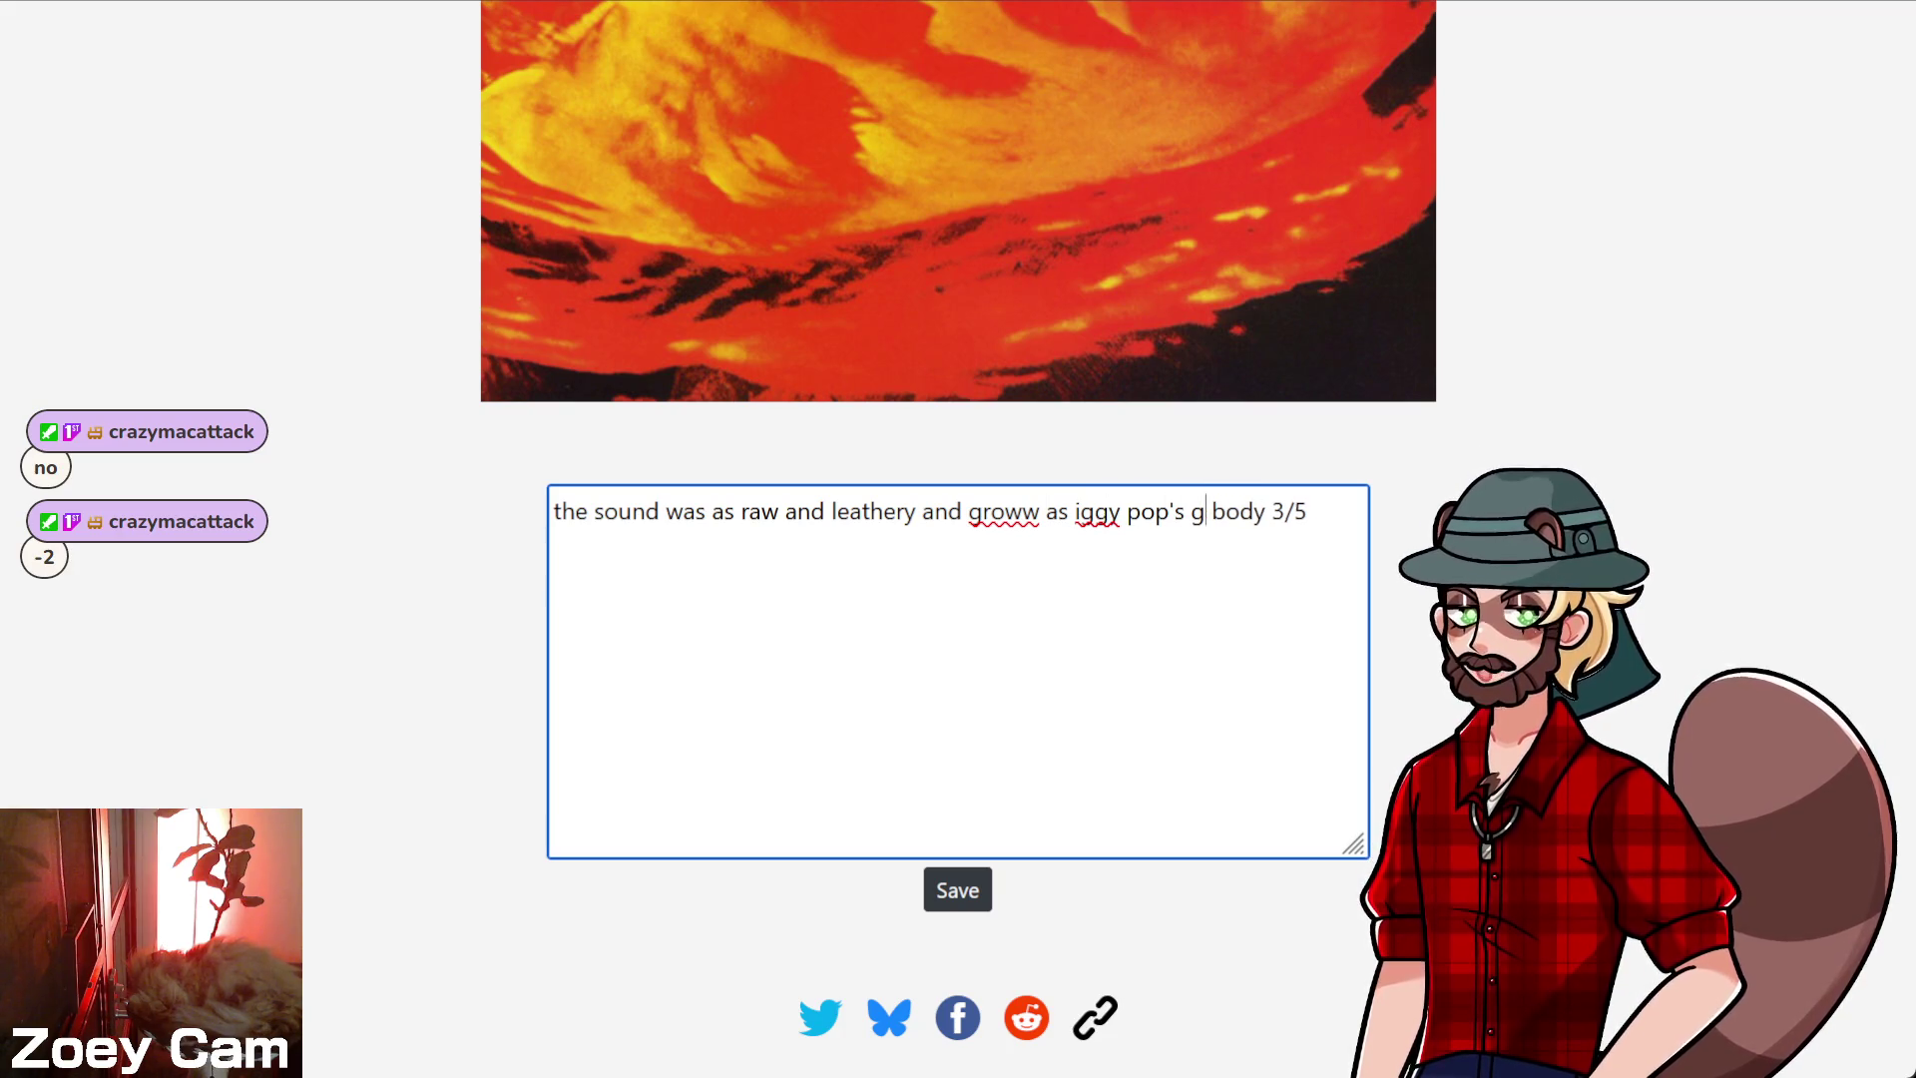
{"action": "type", "text": "disgusting human"}
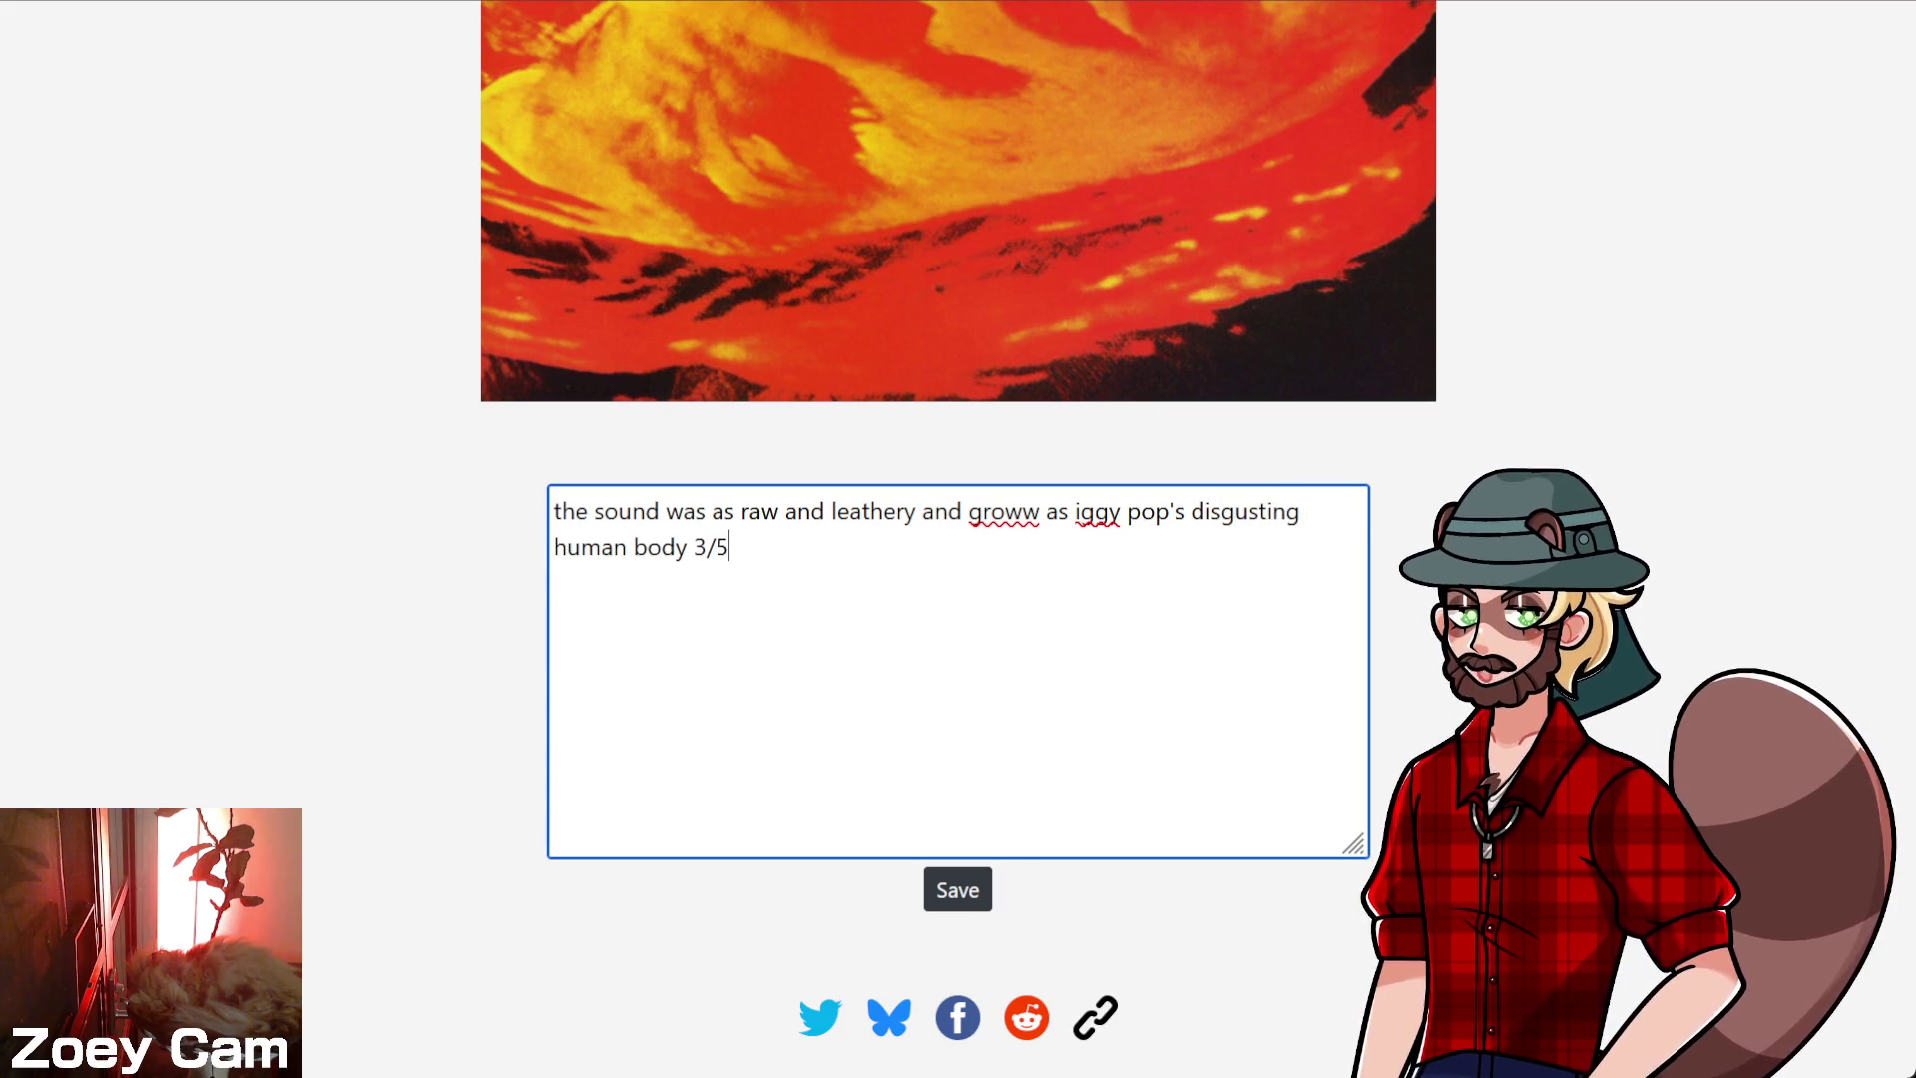
{"action": "left_click", "coordinate": [1040, 511]}
{"action": "key", "text": "BackSpace"}
{"action": "key", "text": "BackSpace"}
{"action": "type", "text": "ss"}
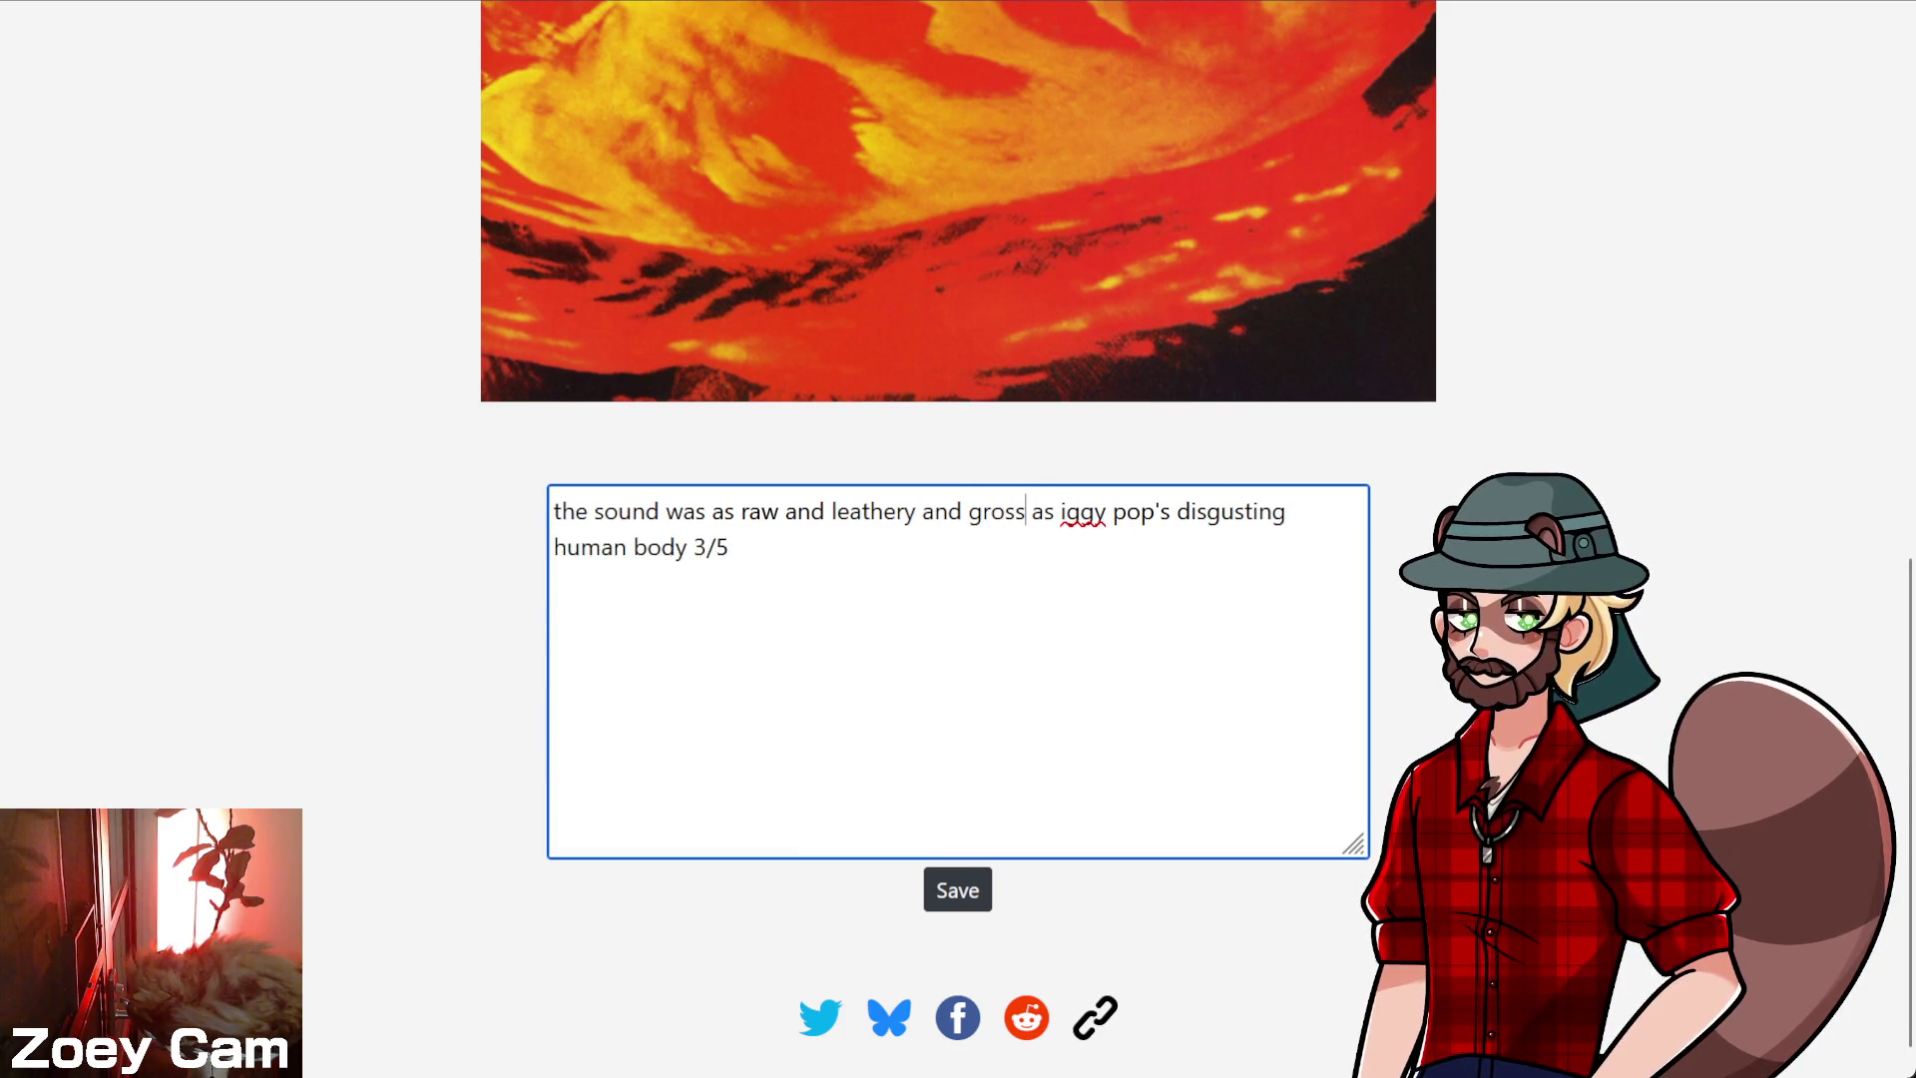
{"action": "left_click", "coordinate": [898, 703]}
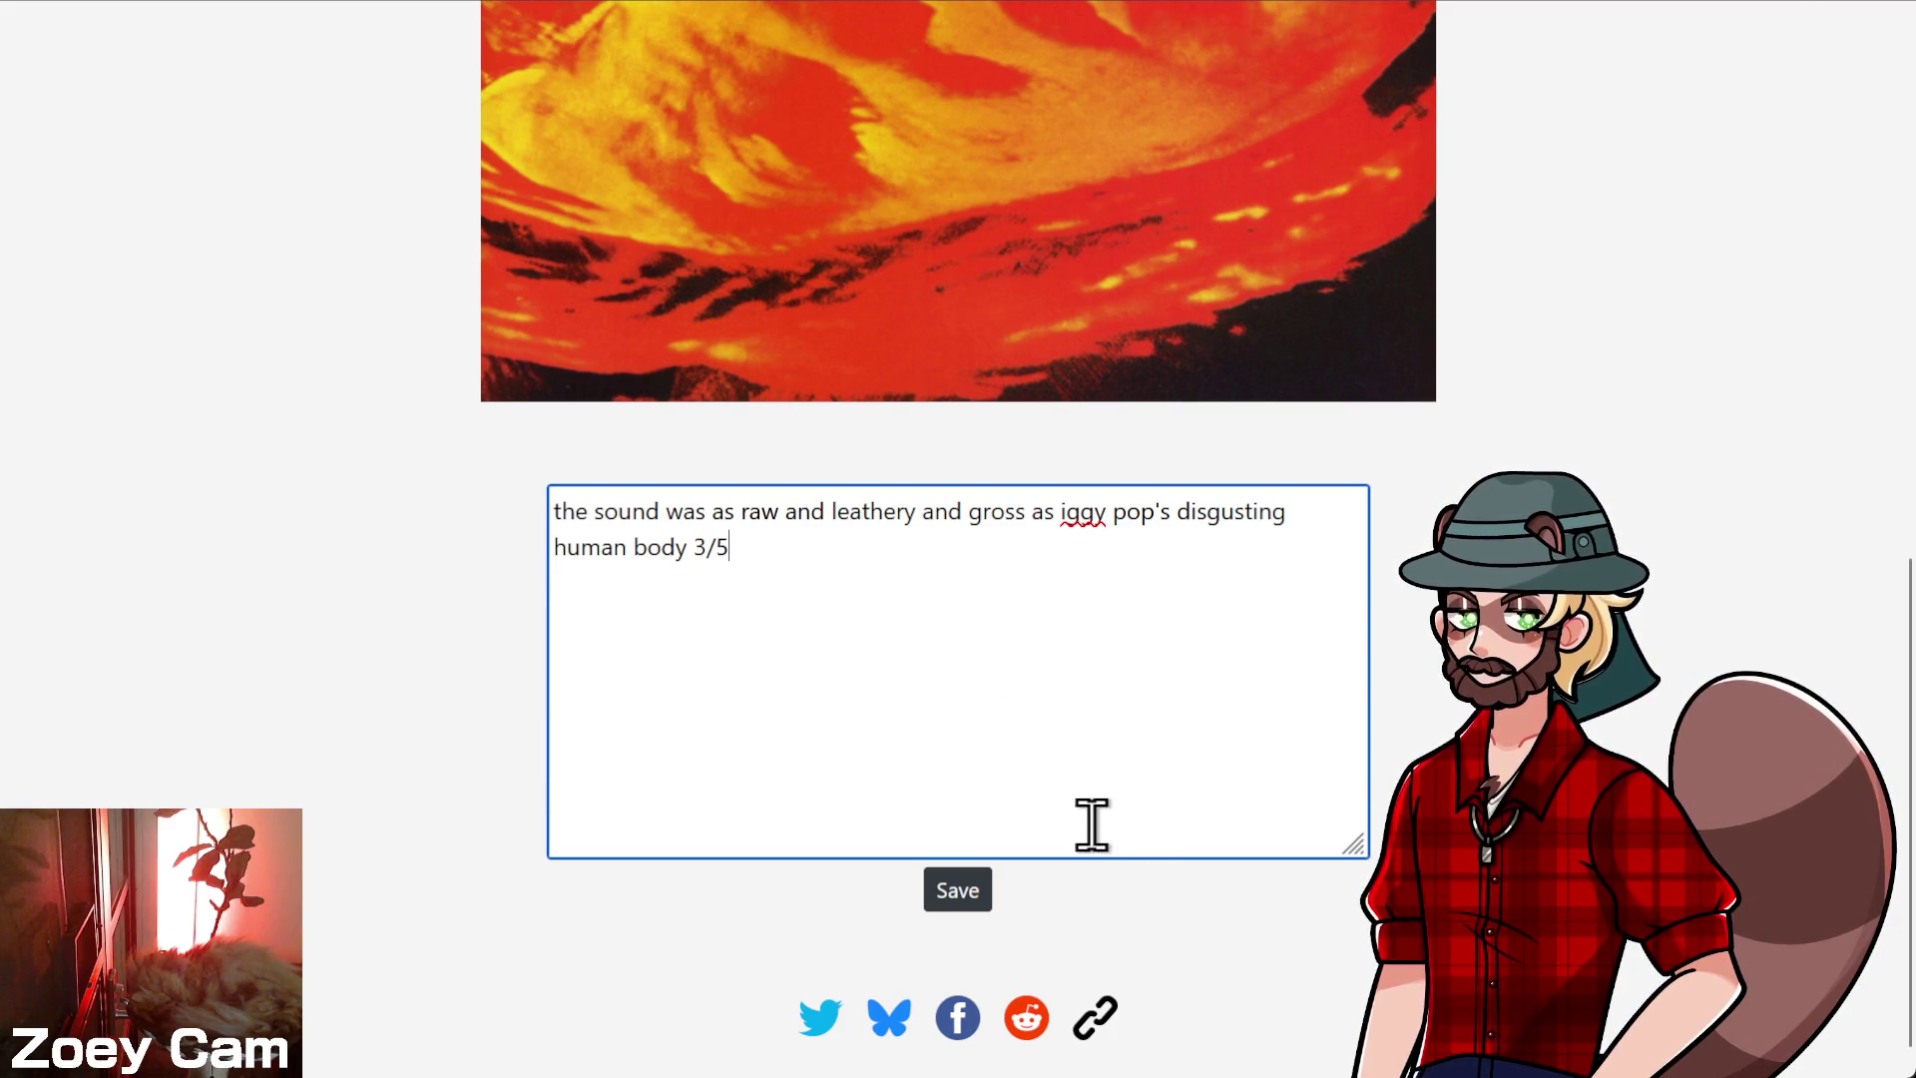
- Change the opening word 'the' to 'a' and save the 3/5 note
{"action": "double_click", "coordinate": [570, 511]}
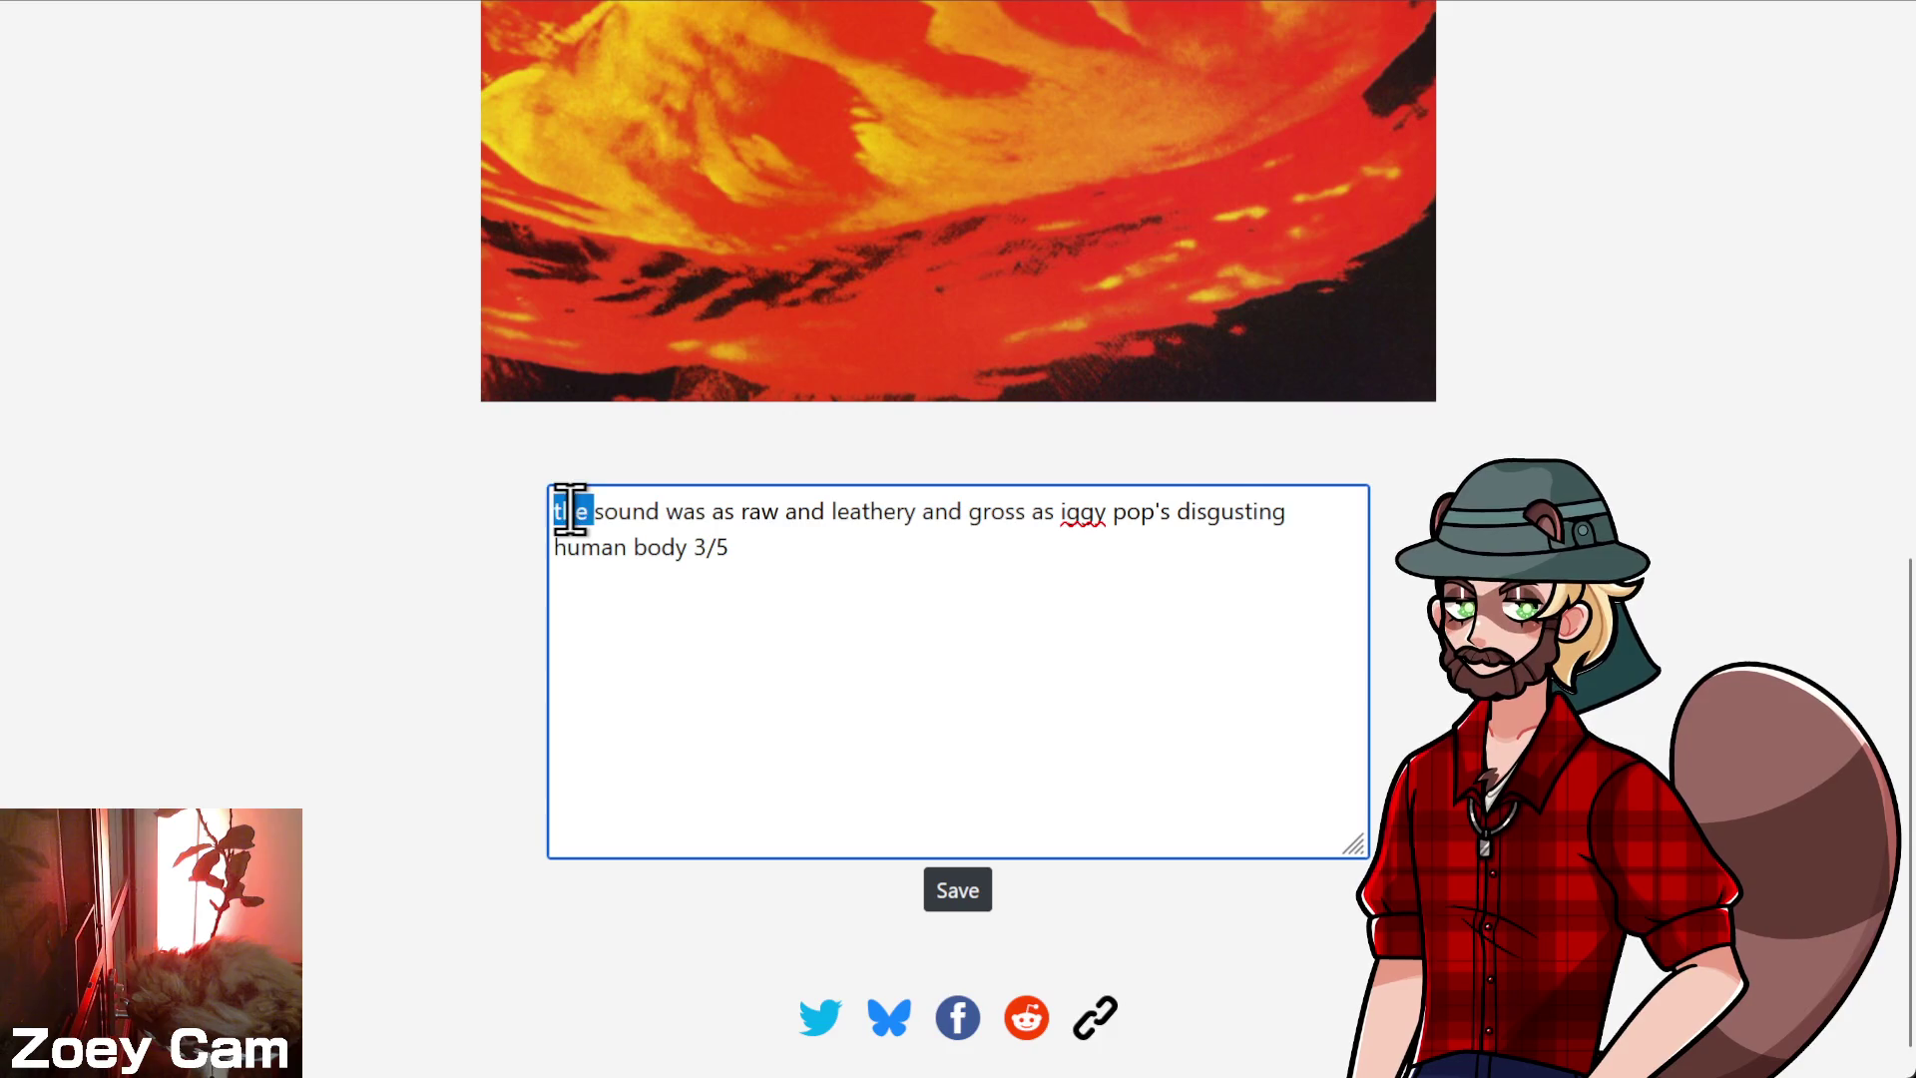
{"action": "type", "text": "a"}
{"action": "left_click", "coordinate": [563, 511]}
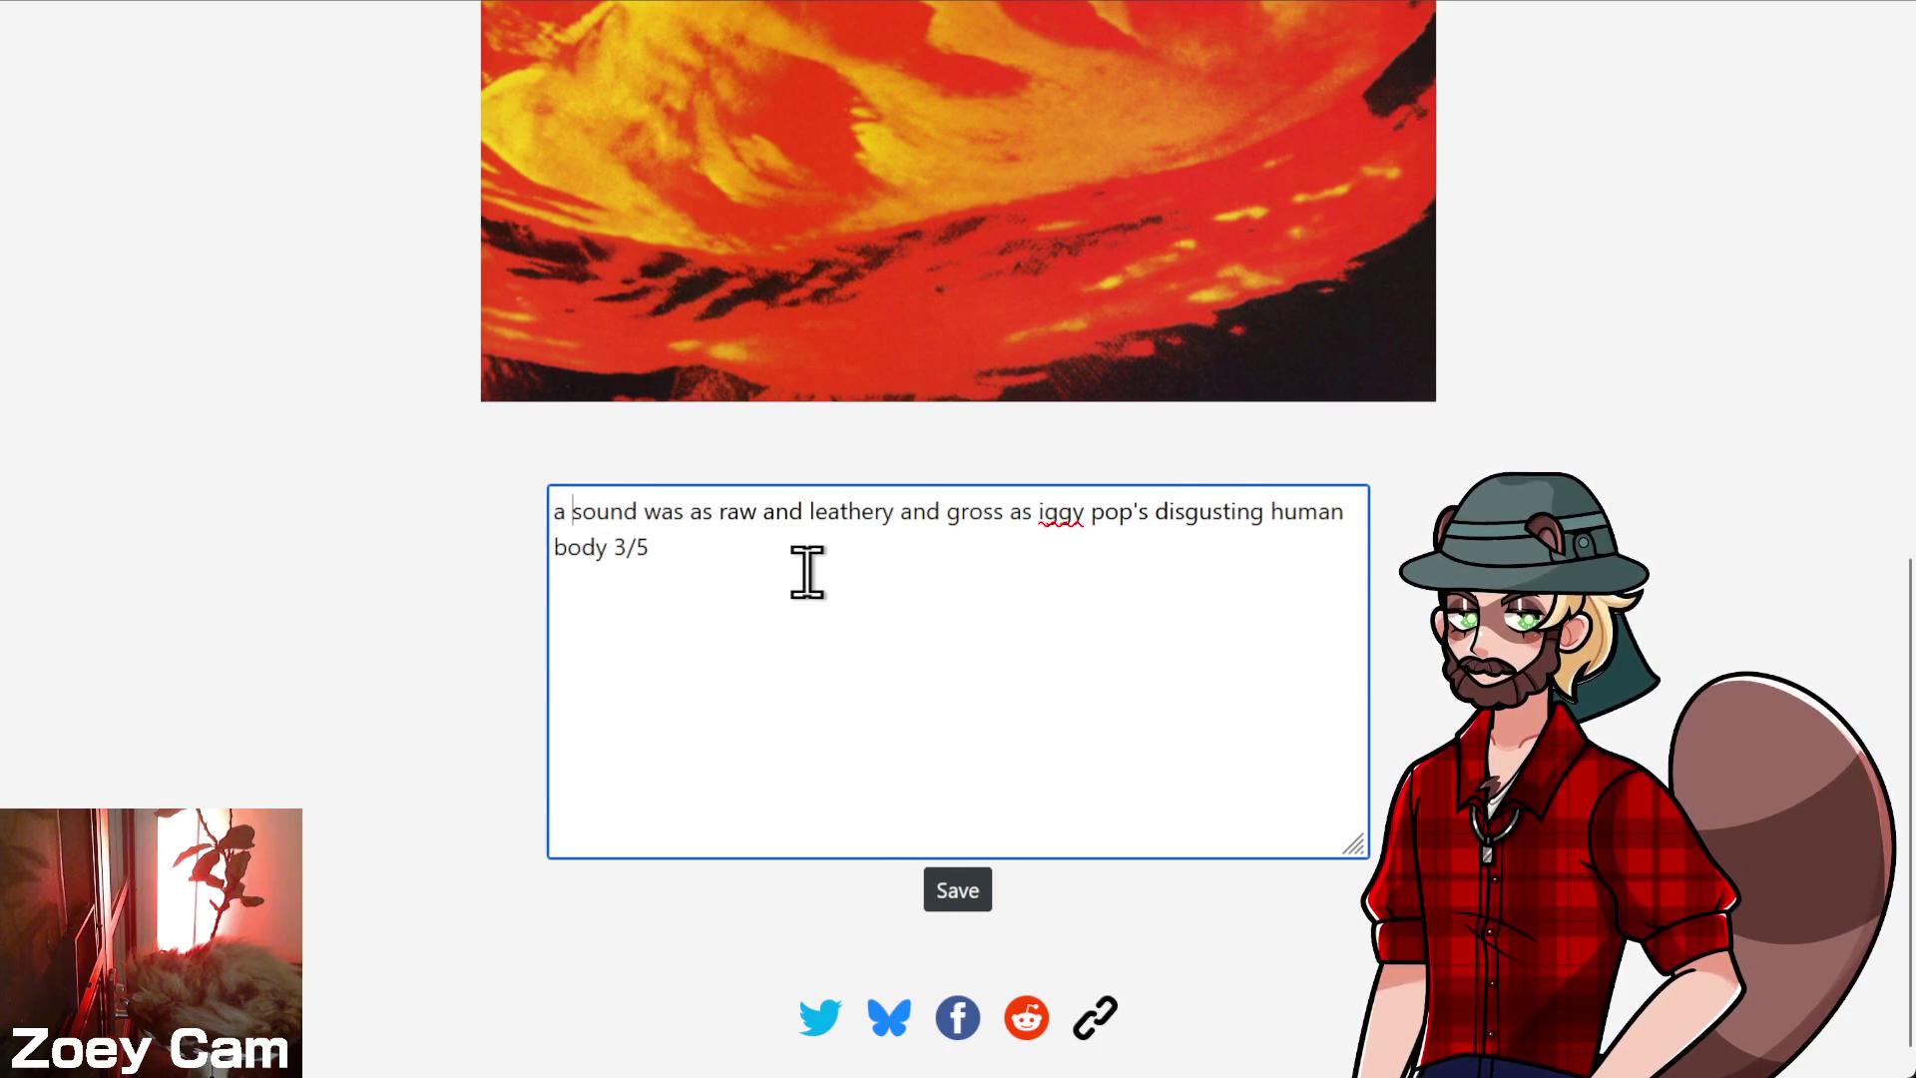
{"action": "left_click", "coordinate": [958, 896]}
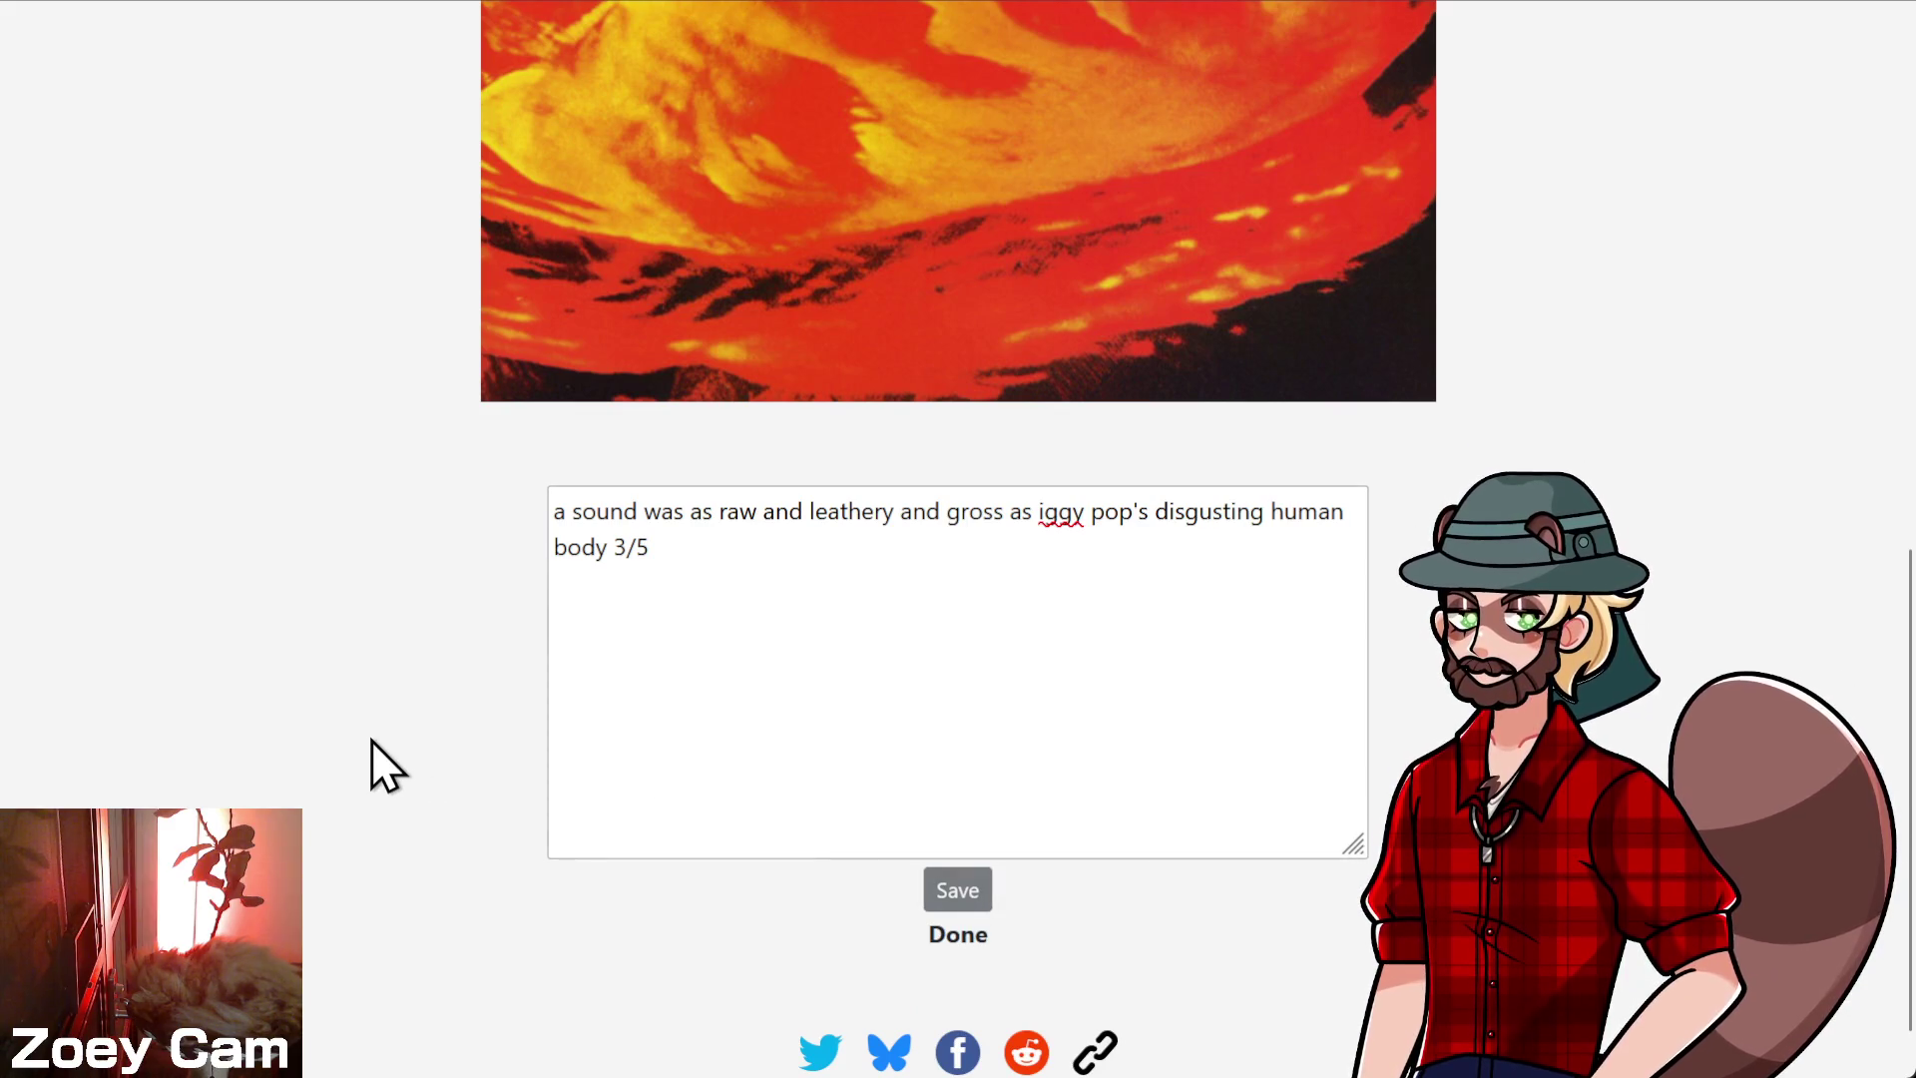
- Go to the Listening History page and look over the 175 rated albums averaging 3.7
{"action": "scroll", "coordinate": [373, 739], "scroll_direction": "up", "scroll_amount": 10}
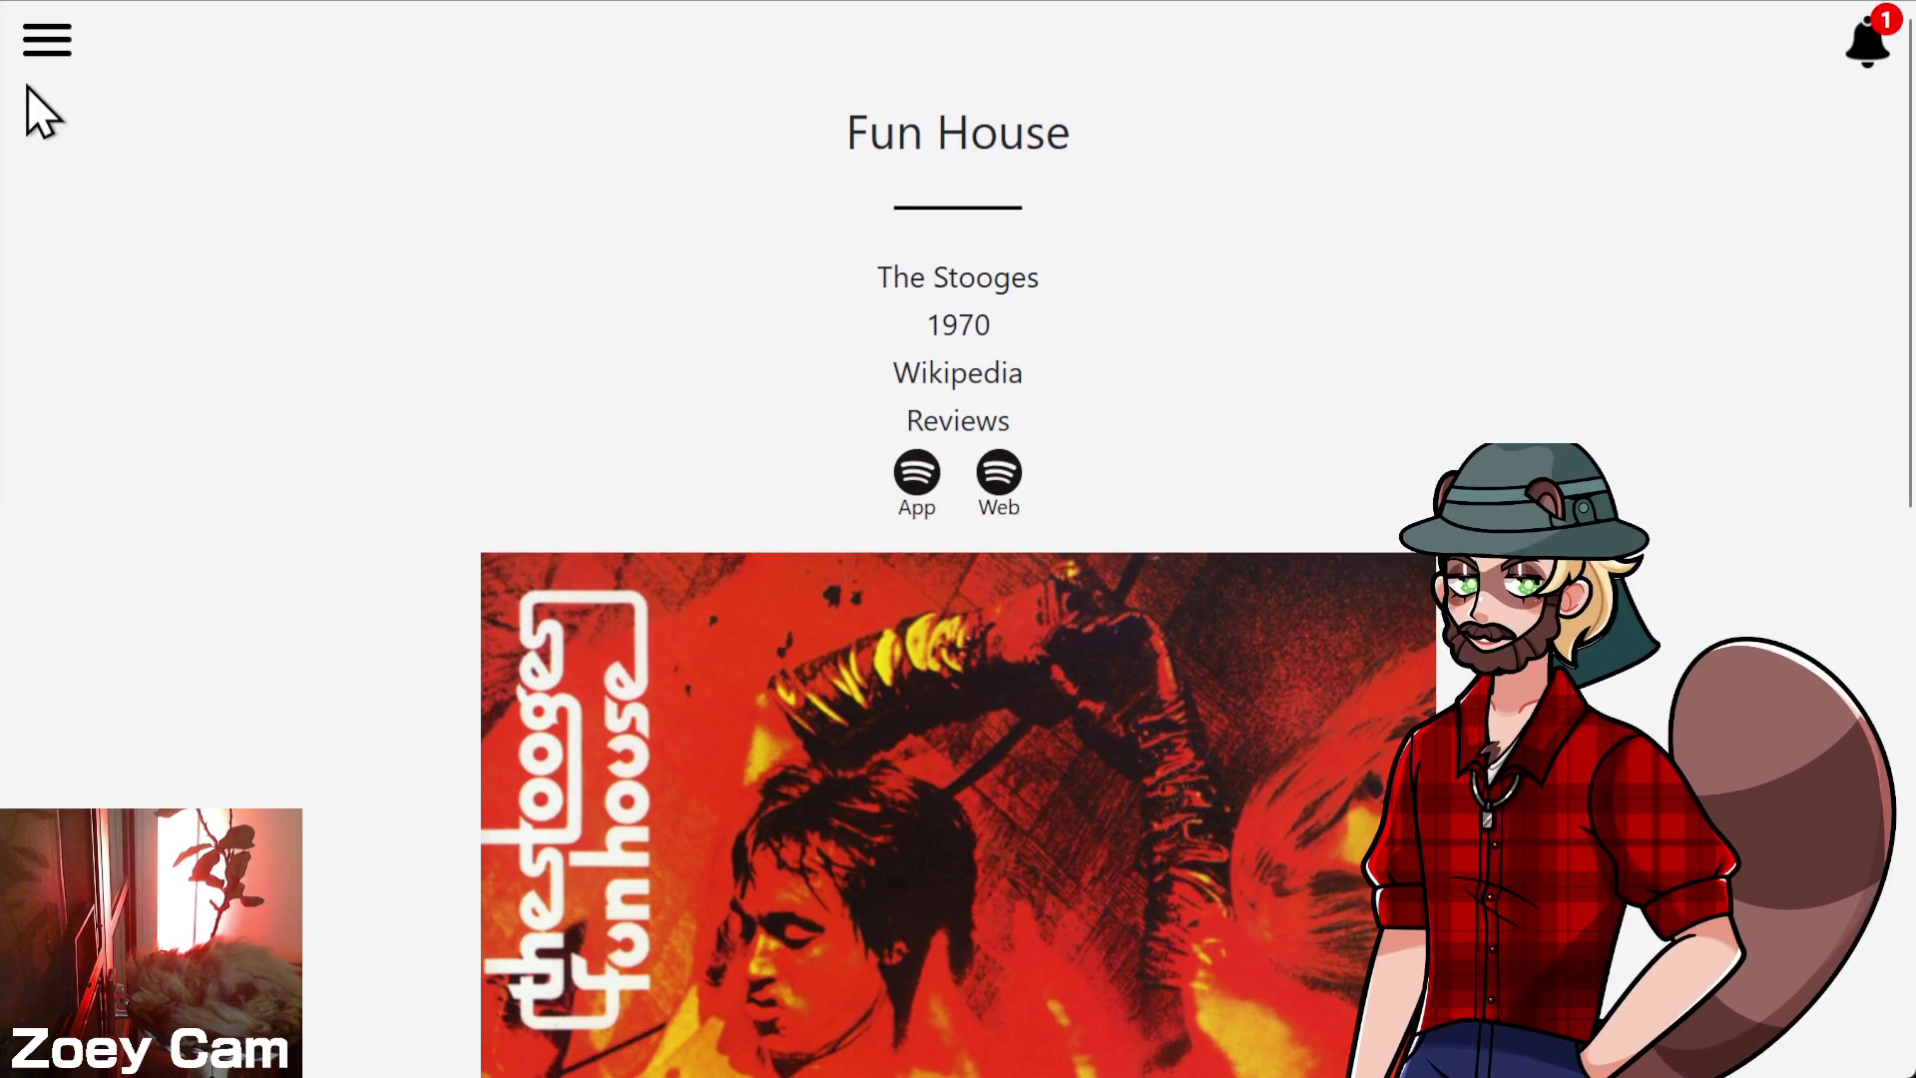
{"action": "left_click", "coordinate": [49, 60]}
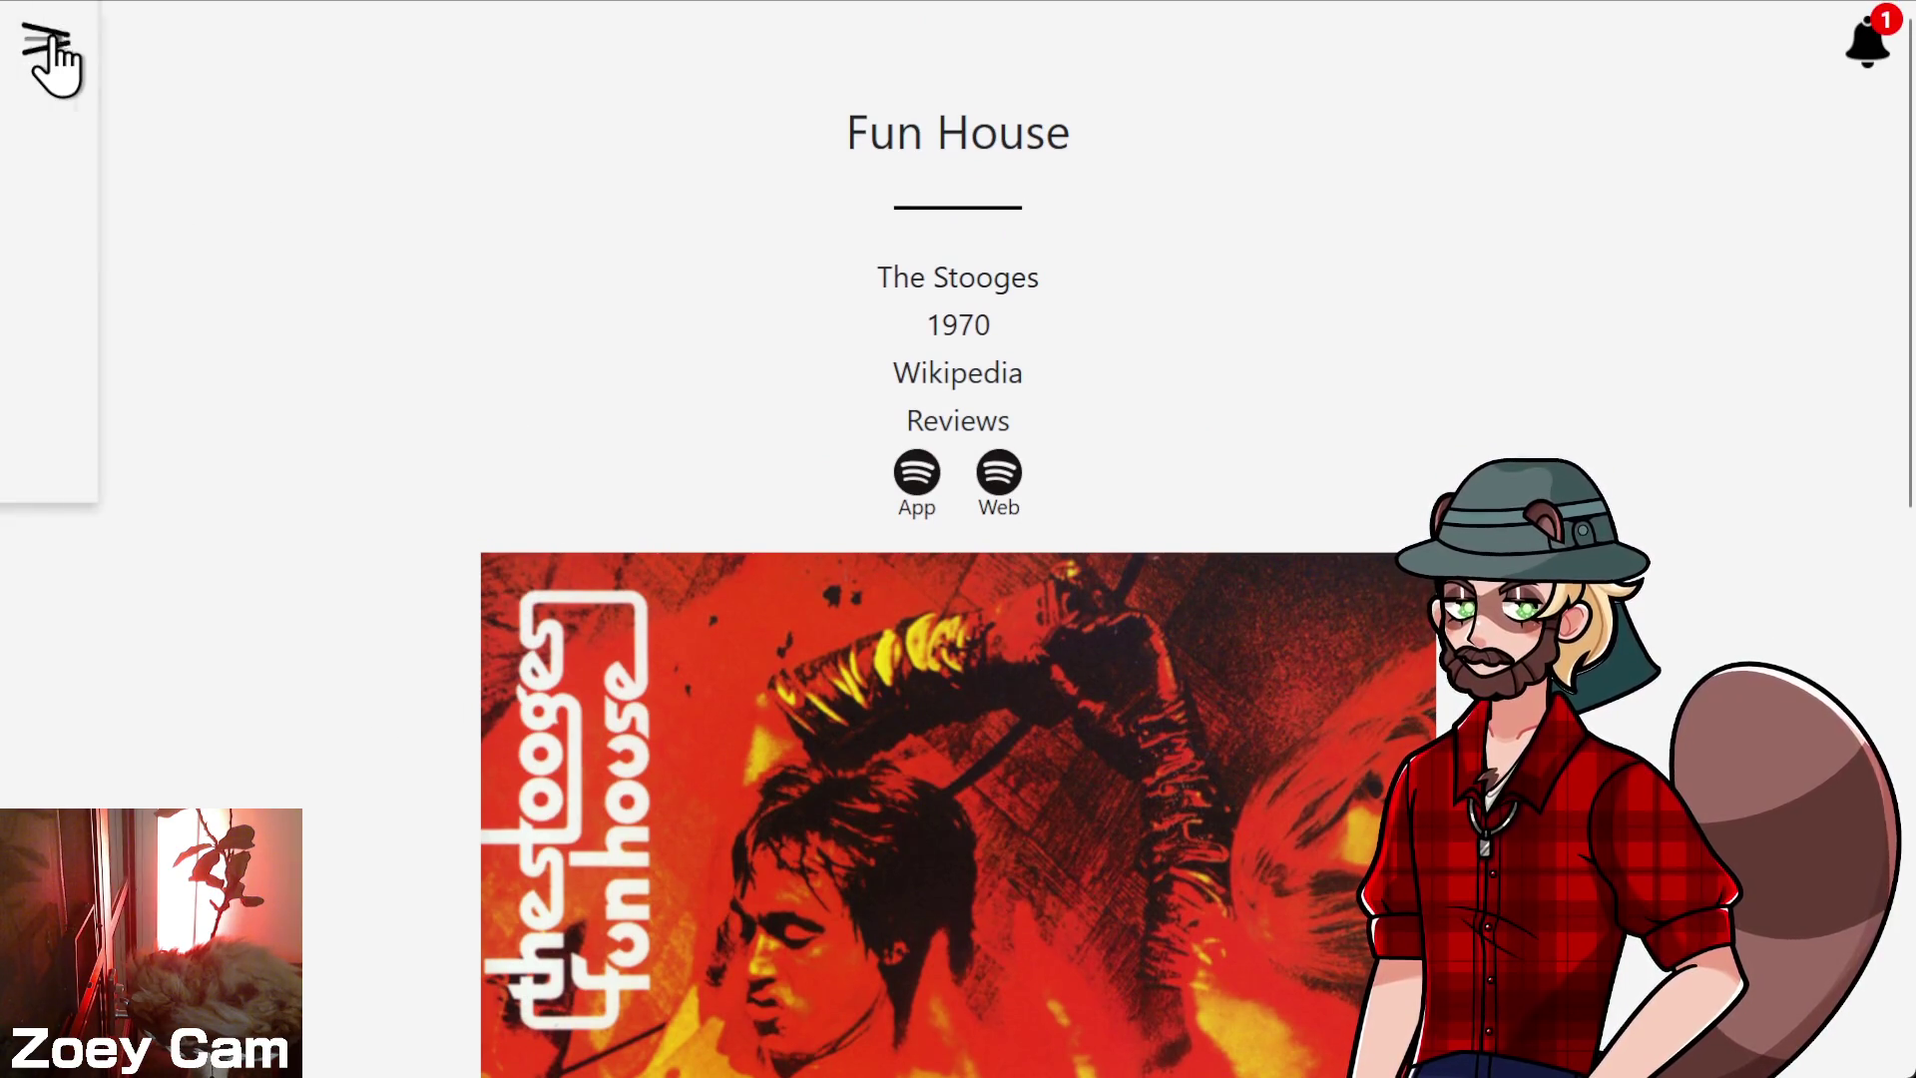
{"action": "left_click", "coordinate": [64, 110]}
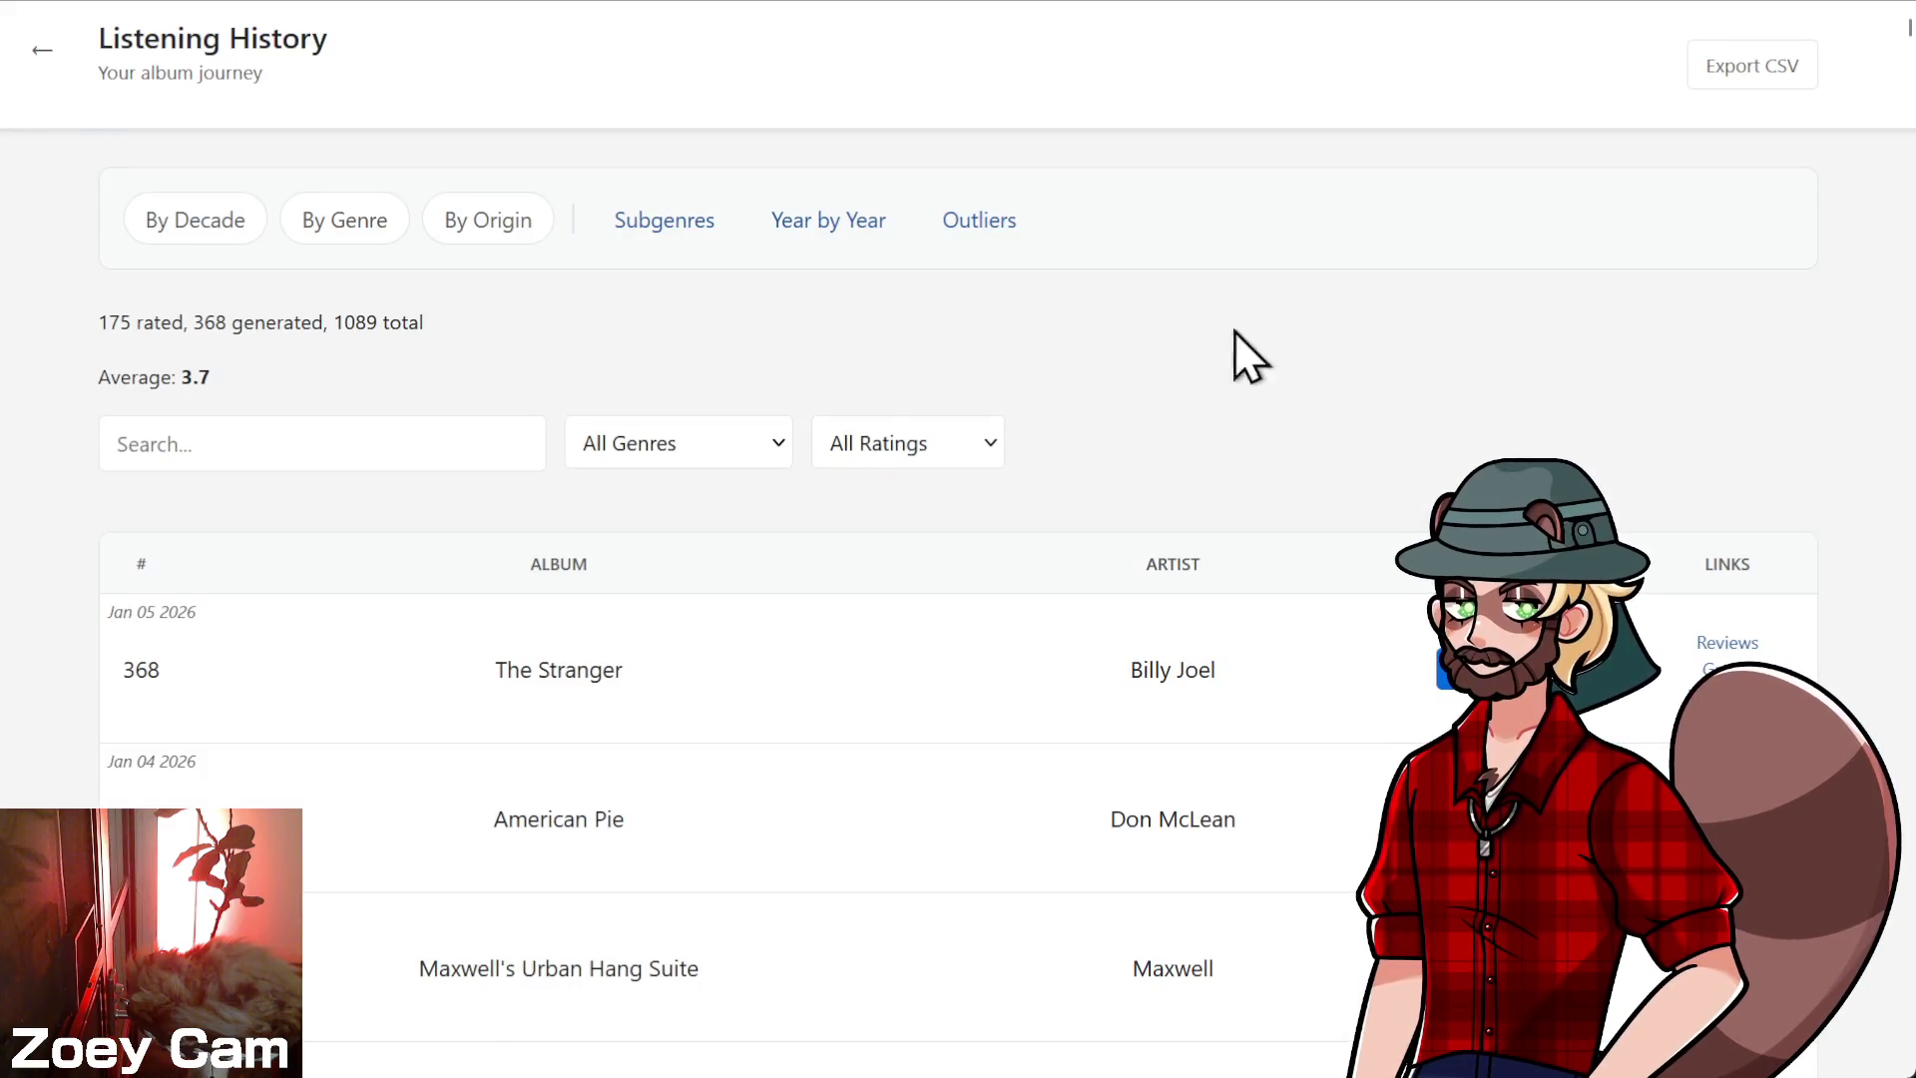
{"action": "scroll", "coordinate": [1082, 299], "scroll_direction": "down", "scroll_amount": 2}
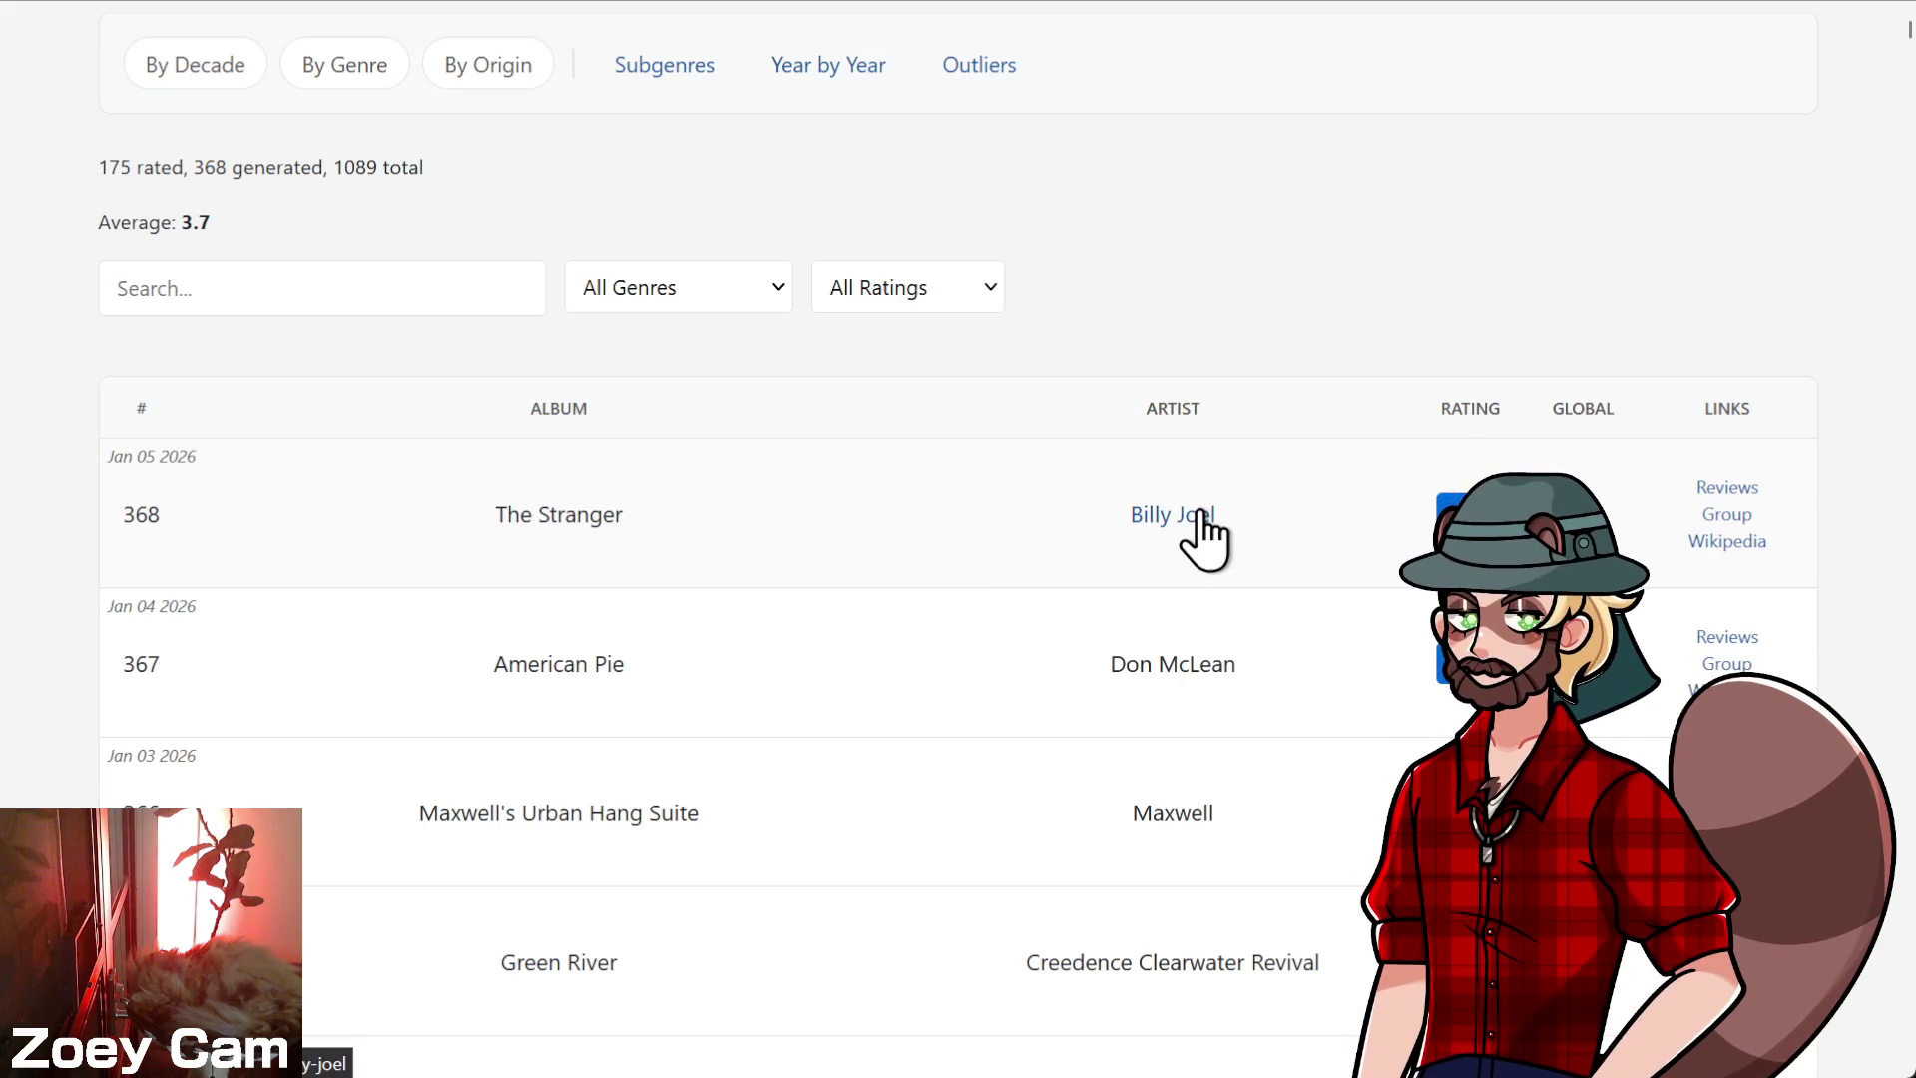
{"action": "scroll", "coordinate": [1285, 230], "scroll_direction": "down", "scroll_amount": 2}
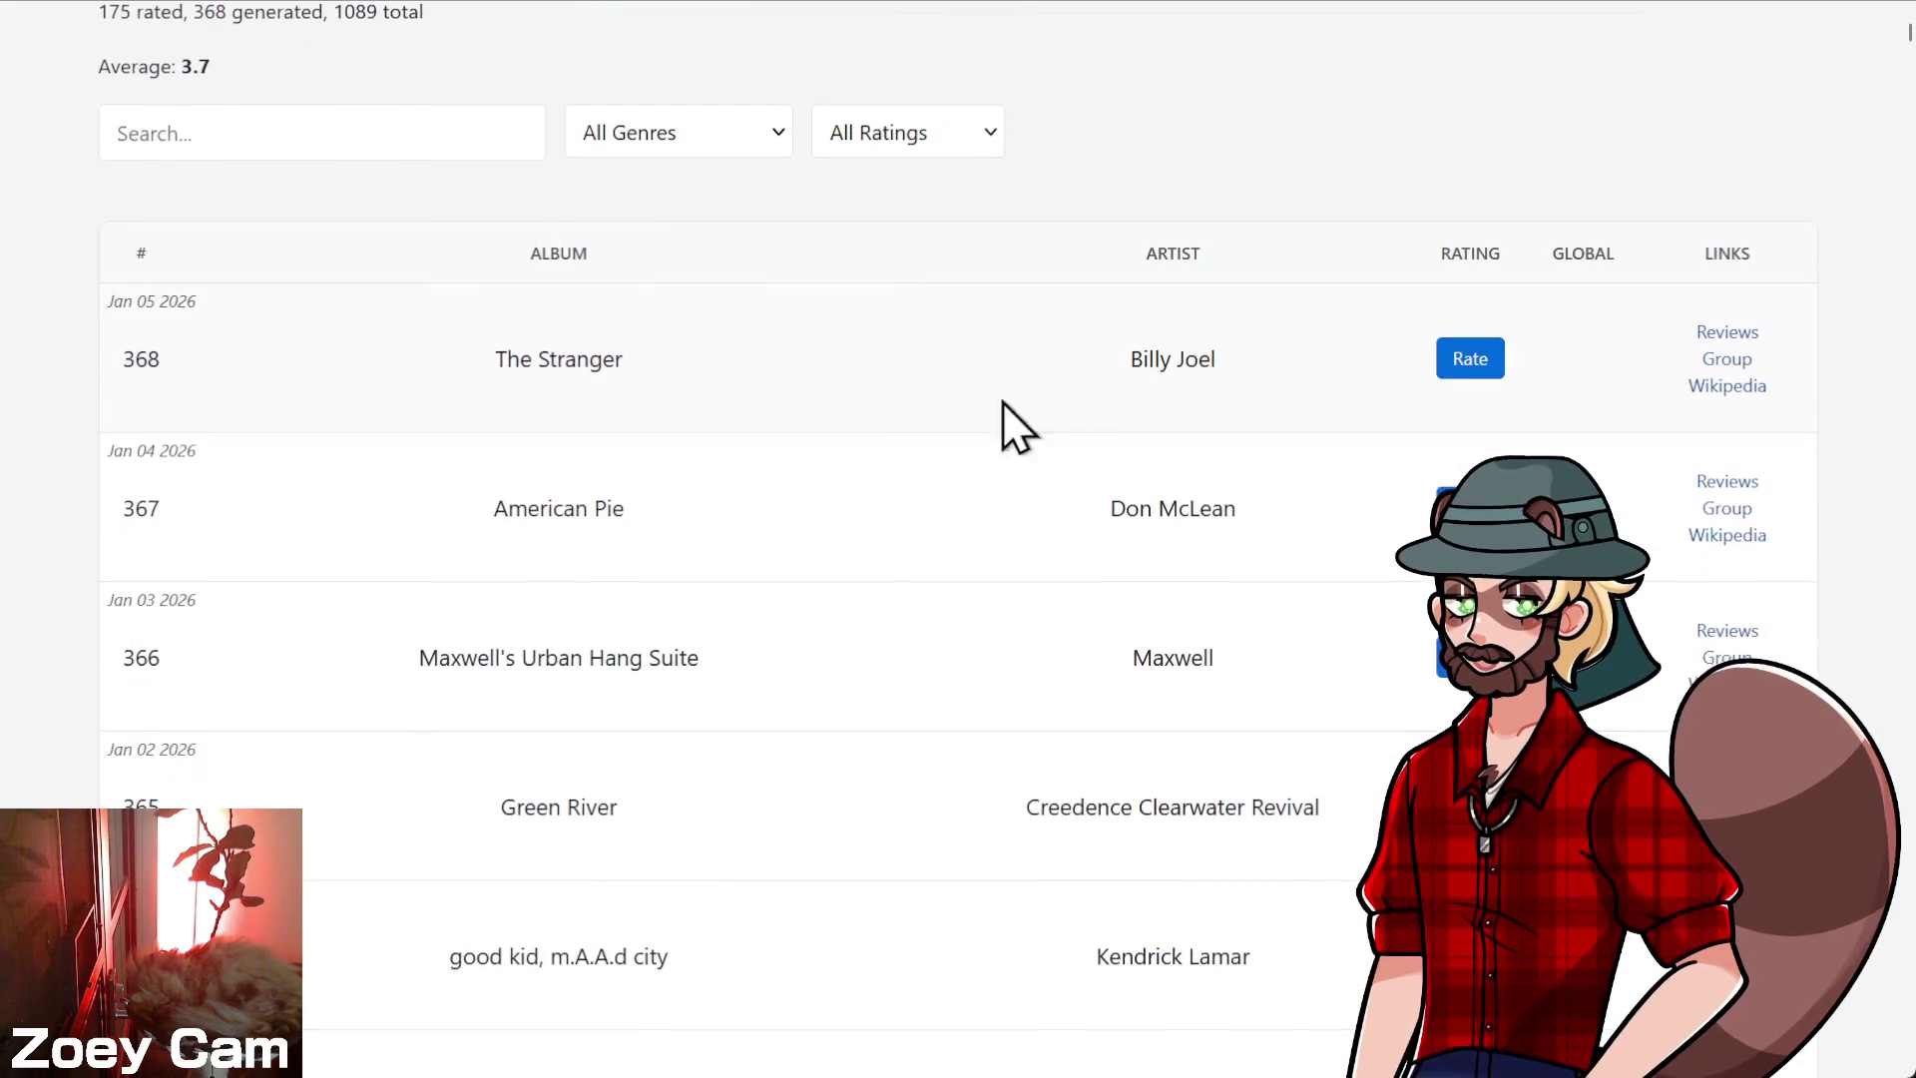
{"action": "scroll", "coordinate": [1064, 451], "scroll_direction": "up", "scroll_amount": 2}
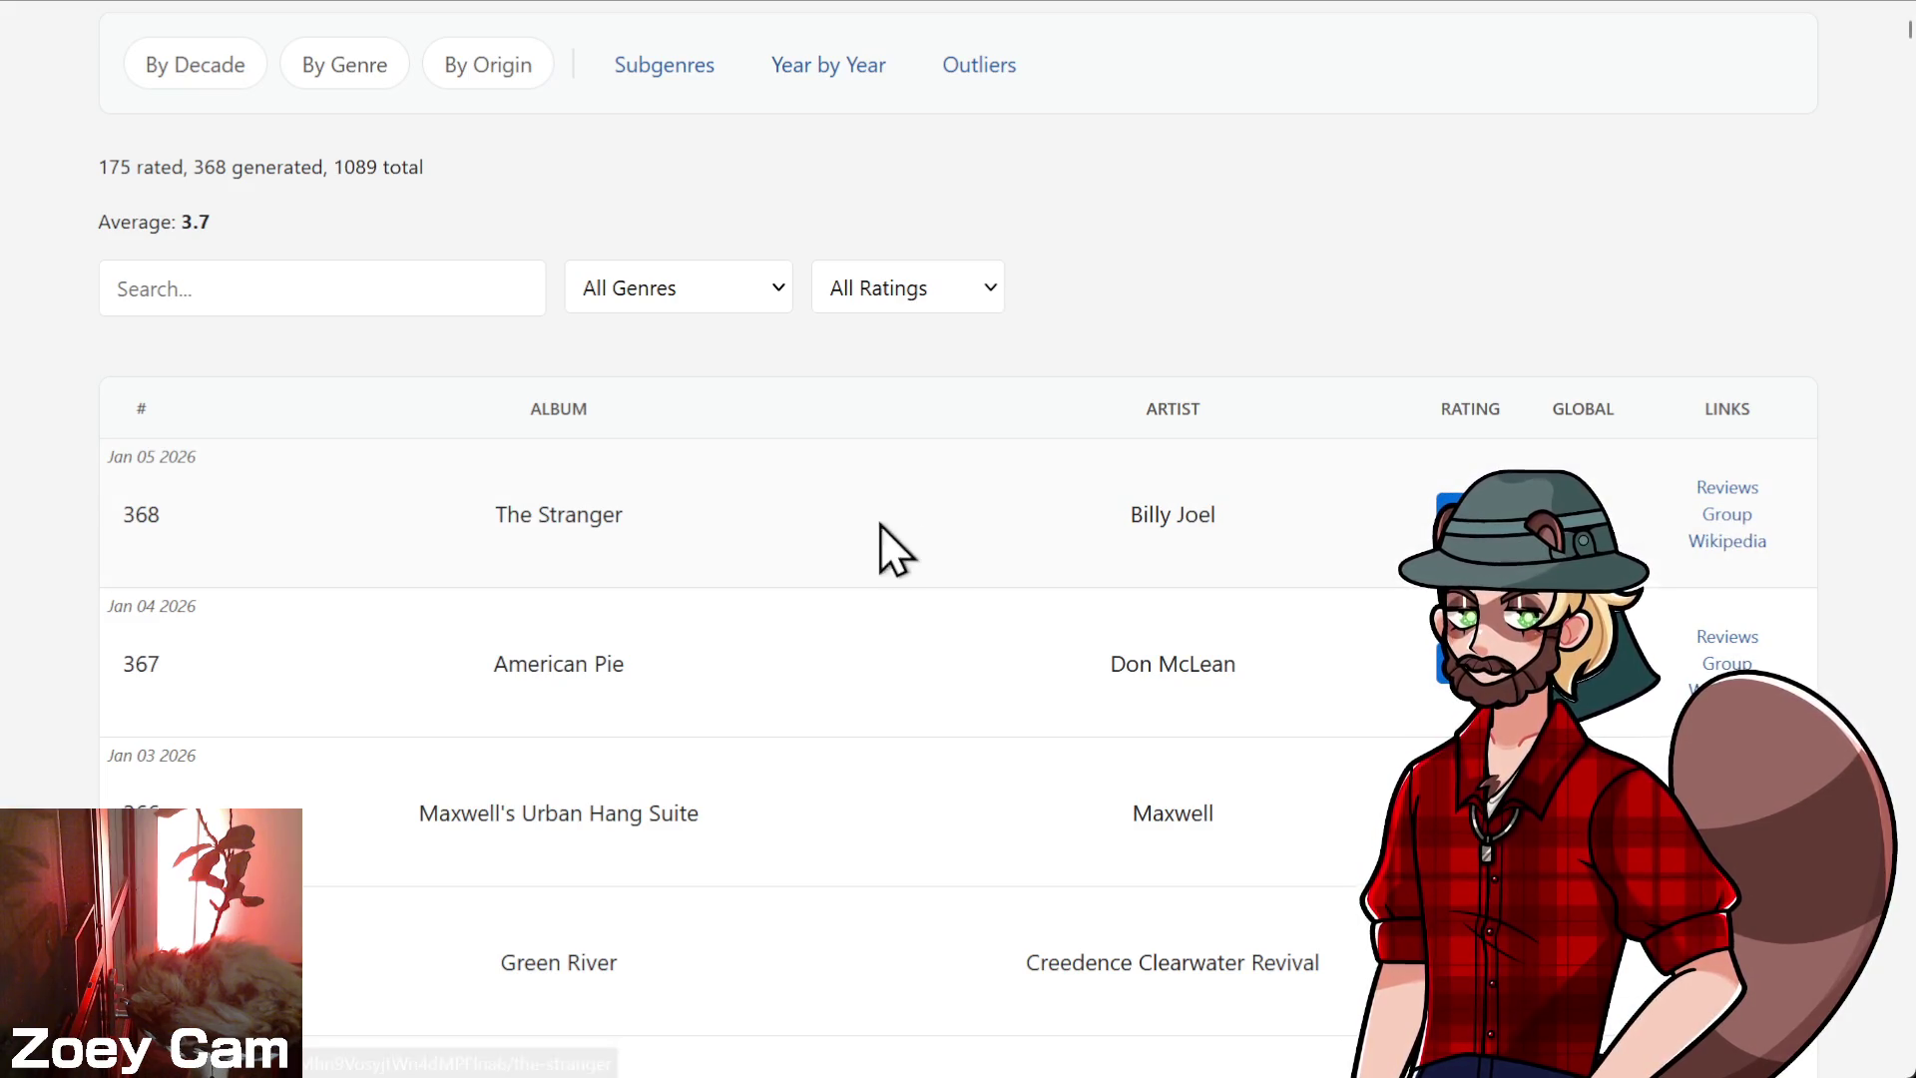
{"action": "scroll", "coordinate": [449, 393], "scroll_direction": "up", "scroll_amount": 2}
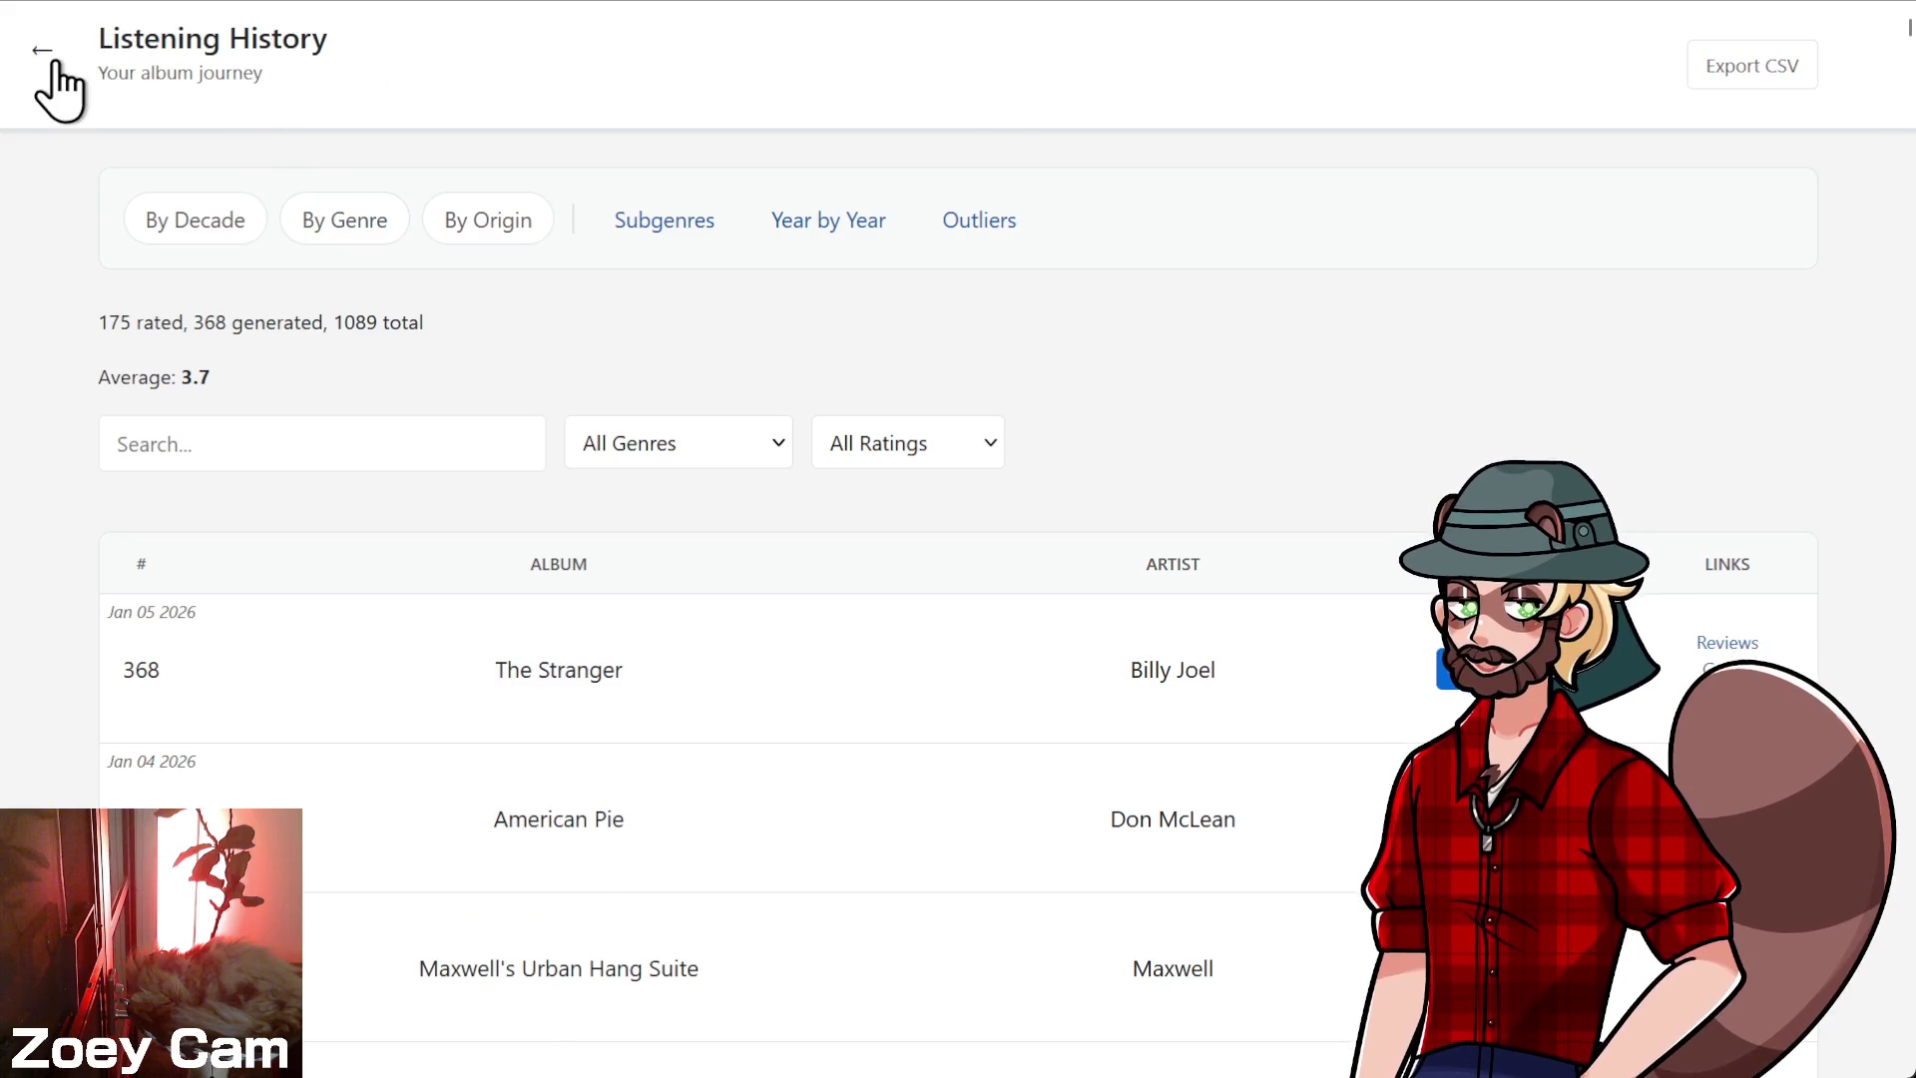
- Lower the Fun House review score from 3/5 to 2/5 and save it
{"action": "left_click", "coordinate": [42, 52]}
{"action": "scroll", "coordinate": [393, 535], "scroll_direction": "down", "scroll_amount": 10}
{"action": "left_click", "coordinate": [625, 561]}
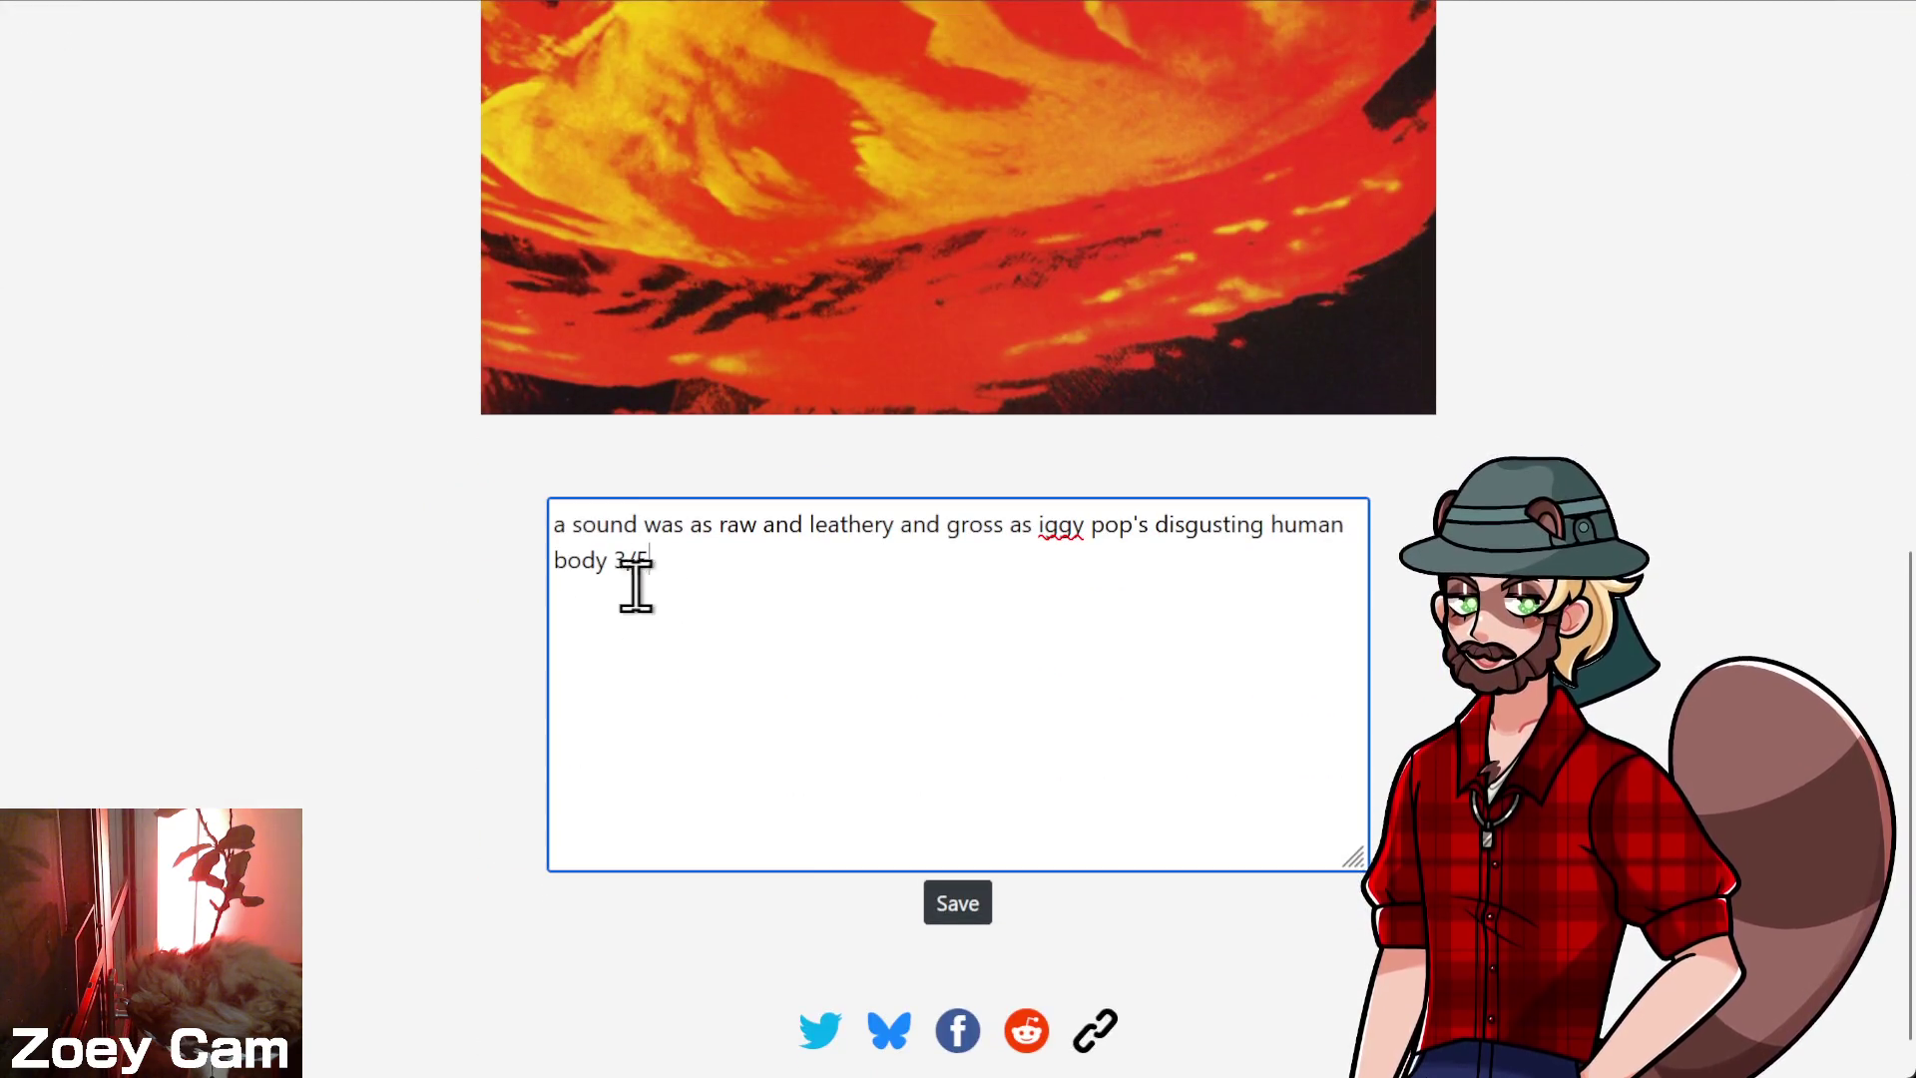
{"action": "key", "text": "BackSpace"}
{"action": "type", "text": "2"}
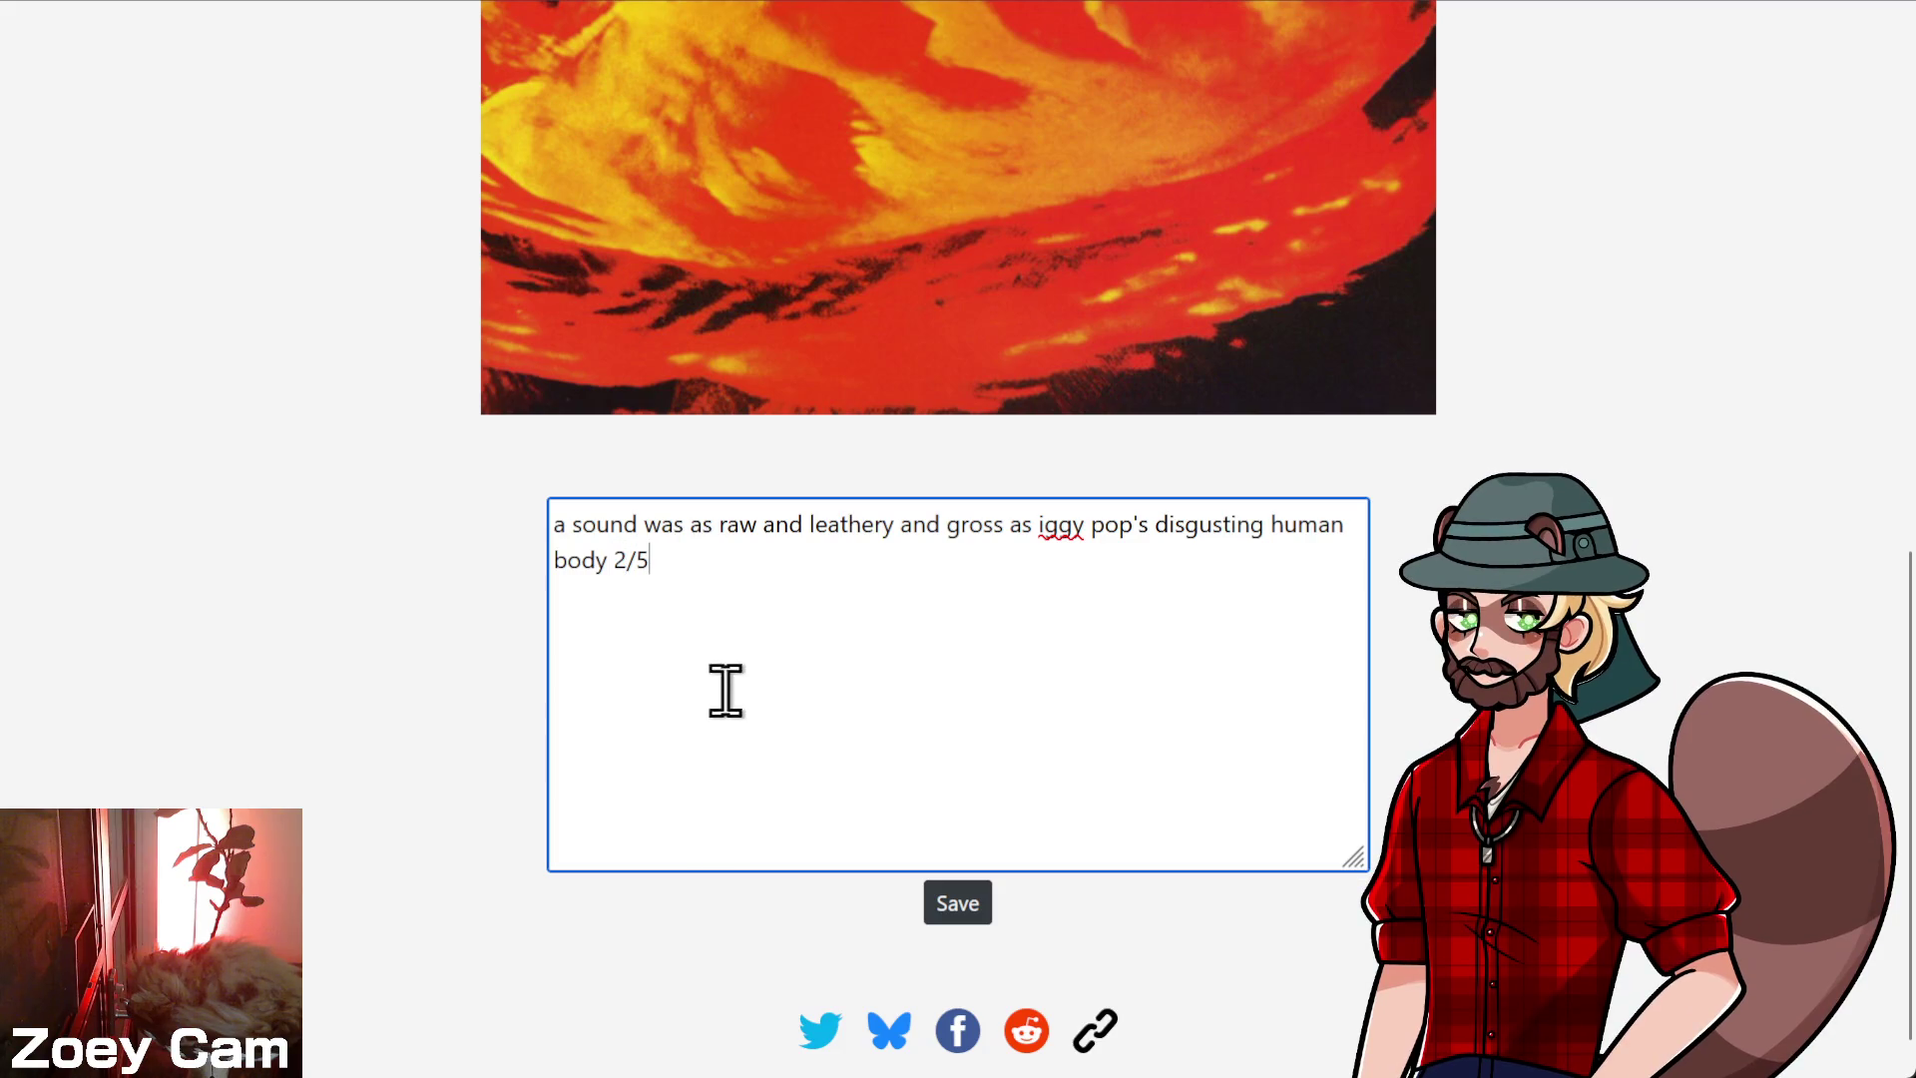
{"action": "left_click", "coordinate": [953, 906]}
- Go to Listening History and open the Wikipedia article for The Stranger
{"action": "scroll", "coordinate": [599, 798], "scroll_direction": "up", "scroll_amount": 6}
{"action": "left_click", "coordinate": [50, 45]}
{"action": "left_click", "coordinate": [64, 116]}
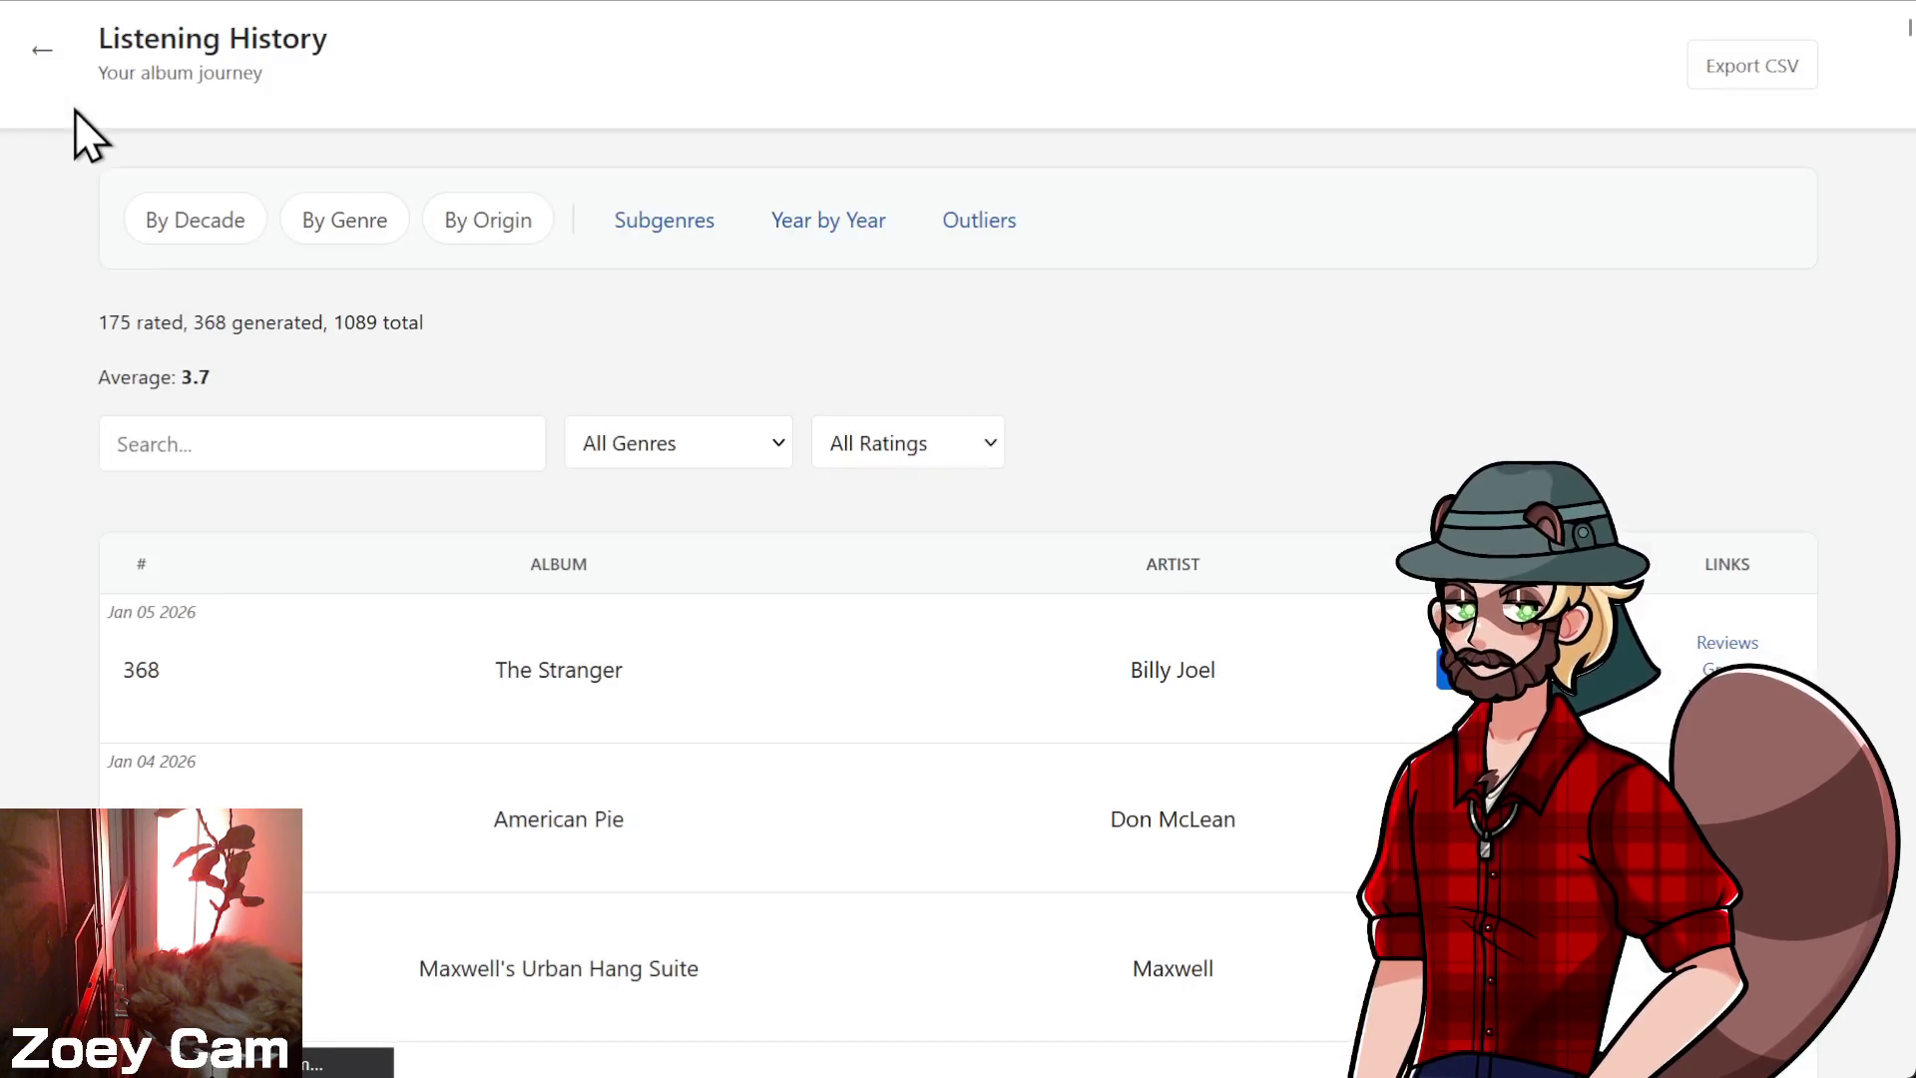
{"action": "scroll", "coordinate": [74, 110], "scroll_direction": "down", "scroll_amount": 2}
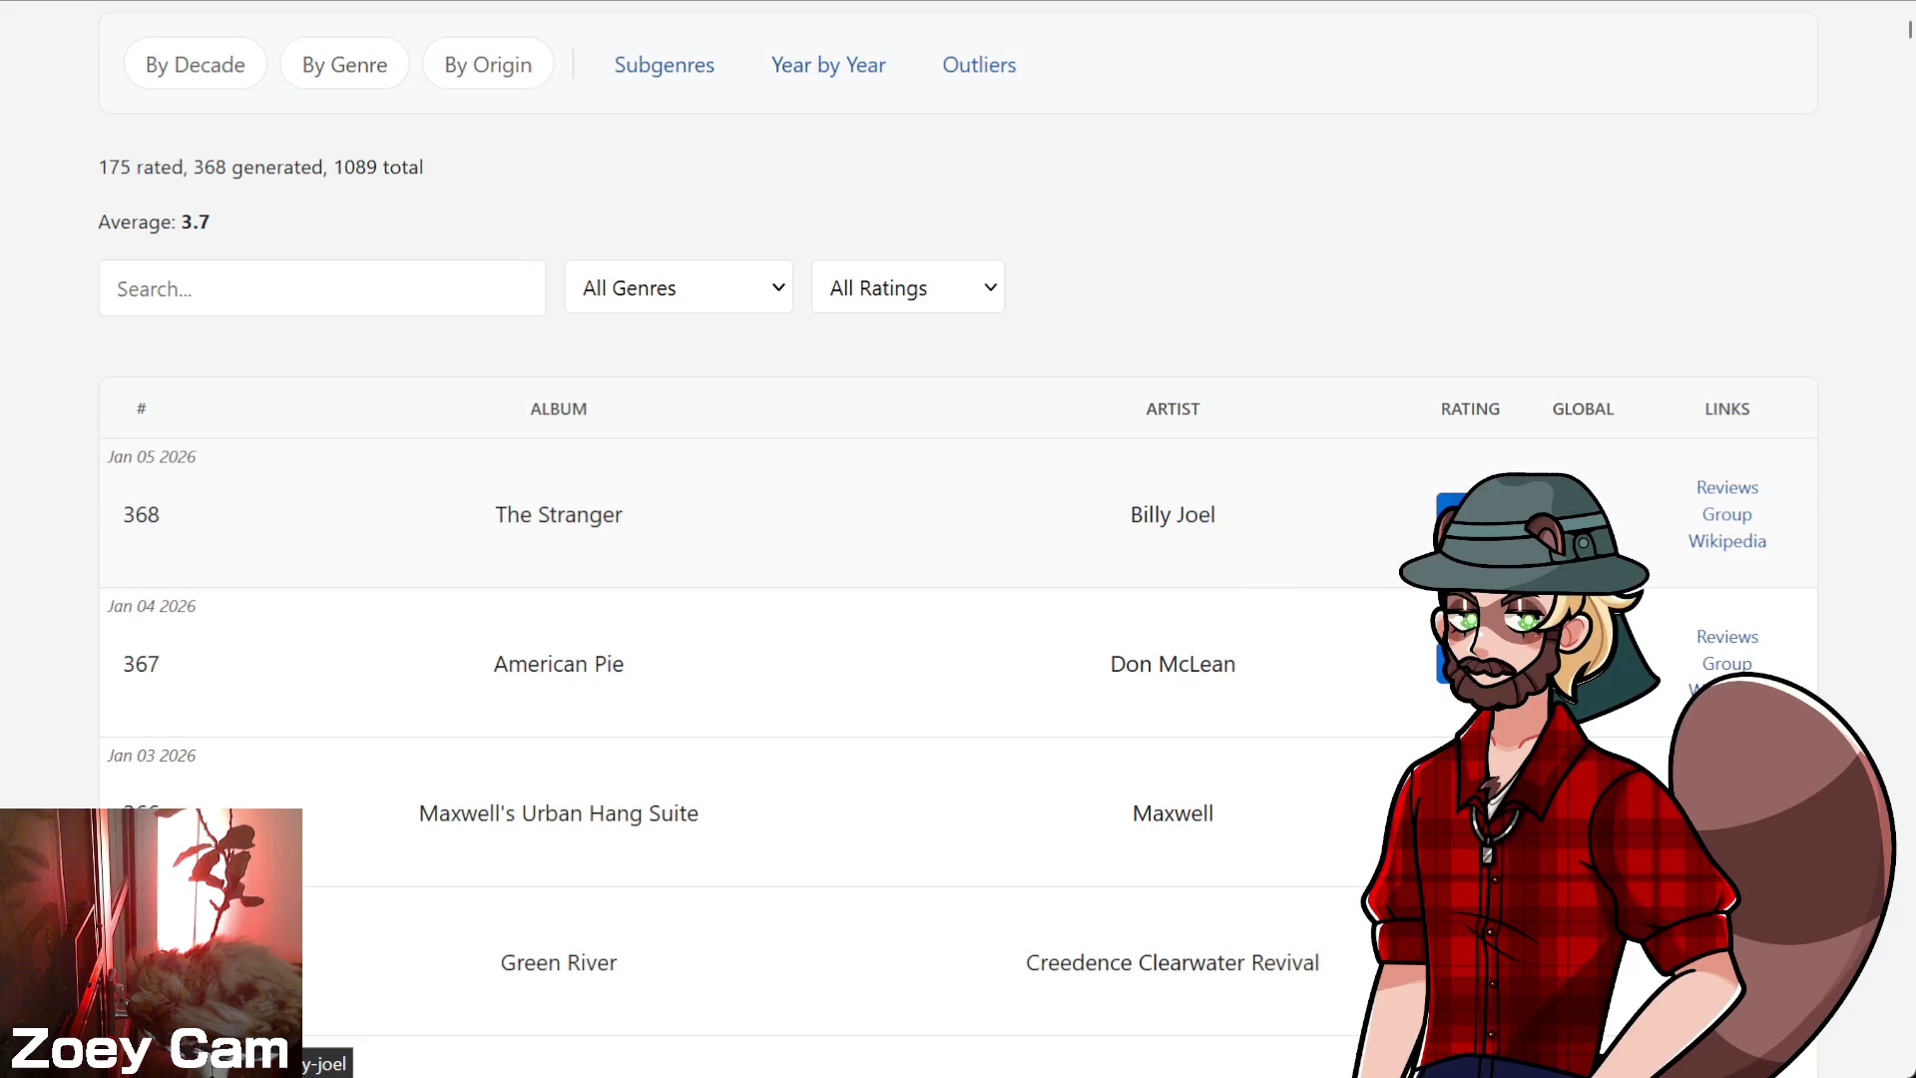
{"action": "left_click", "coordinate": [1728, 541]}
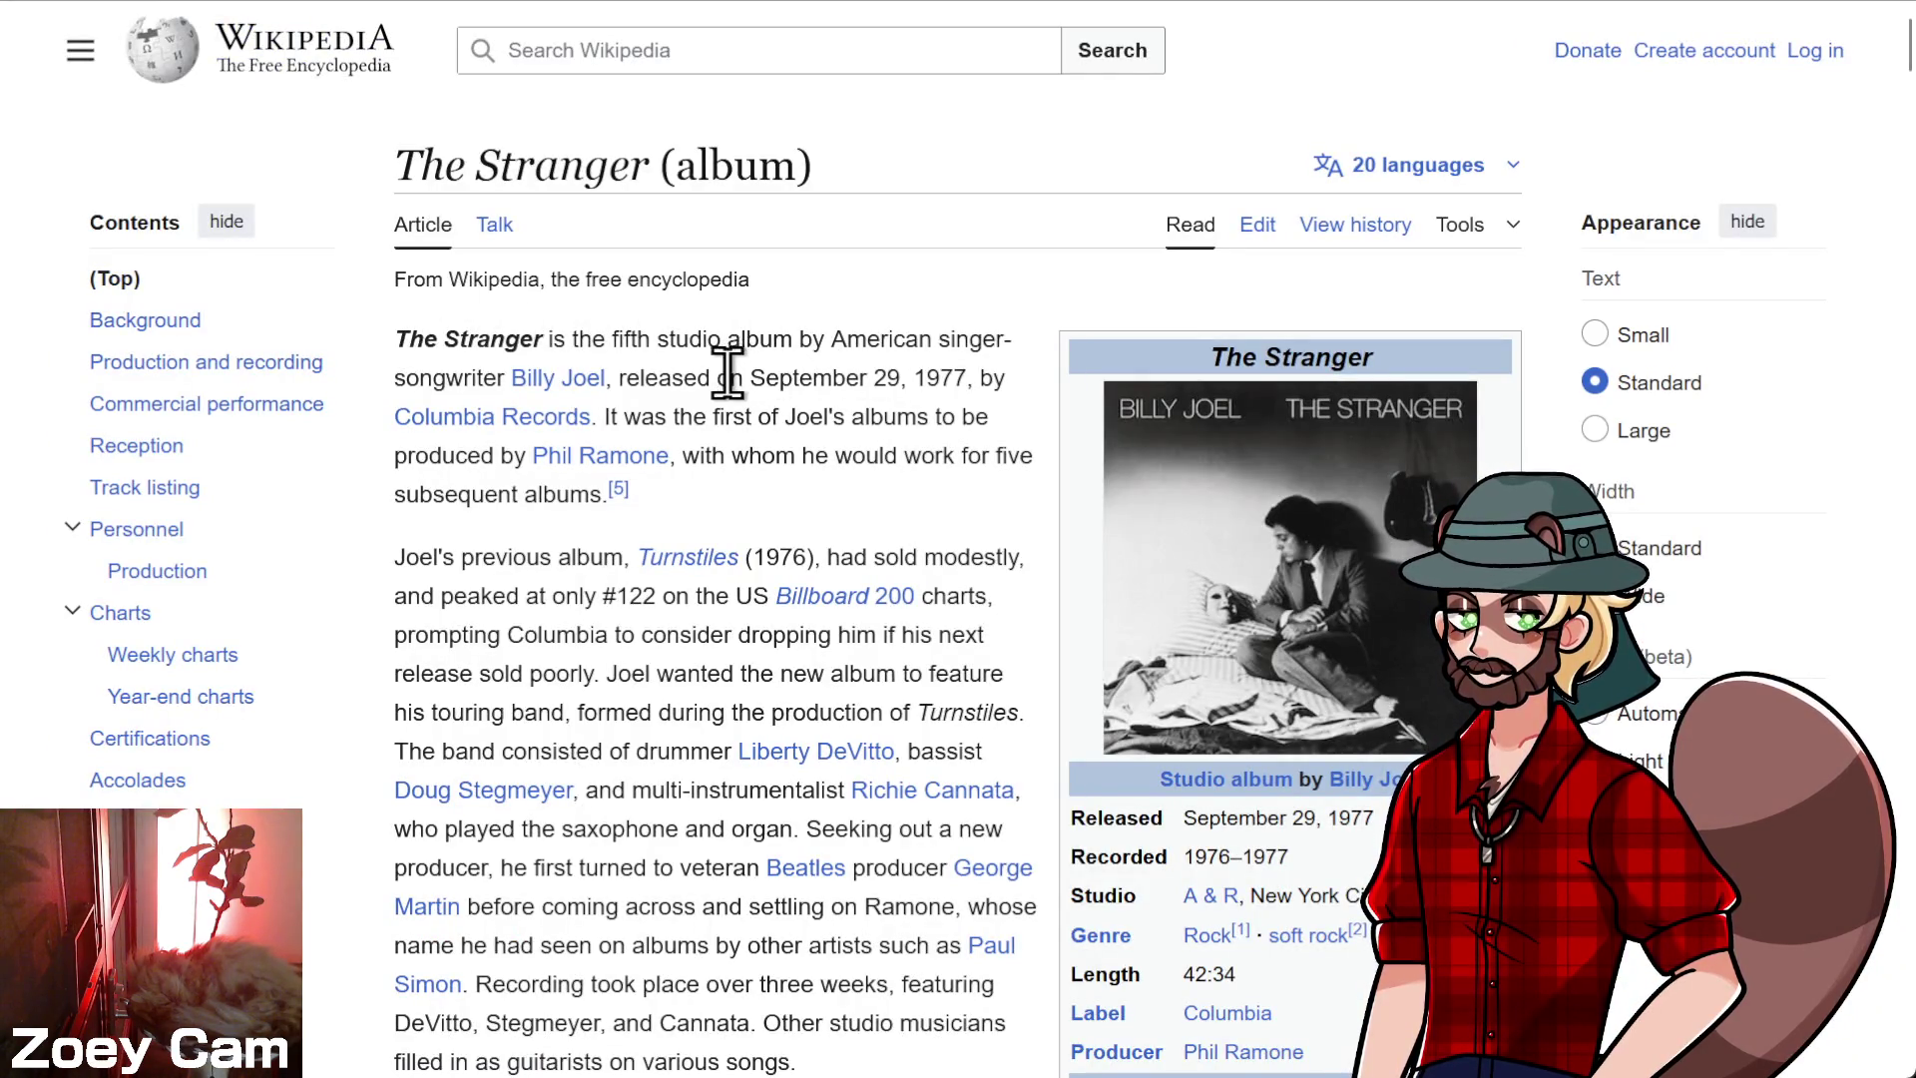
- Read The Stranger's track listing, reception and background, then return to the history tab
{"action": "left_click", "coordinate": [118, 490]}
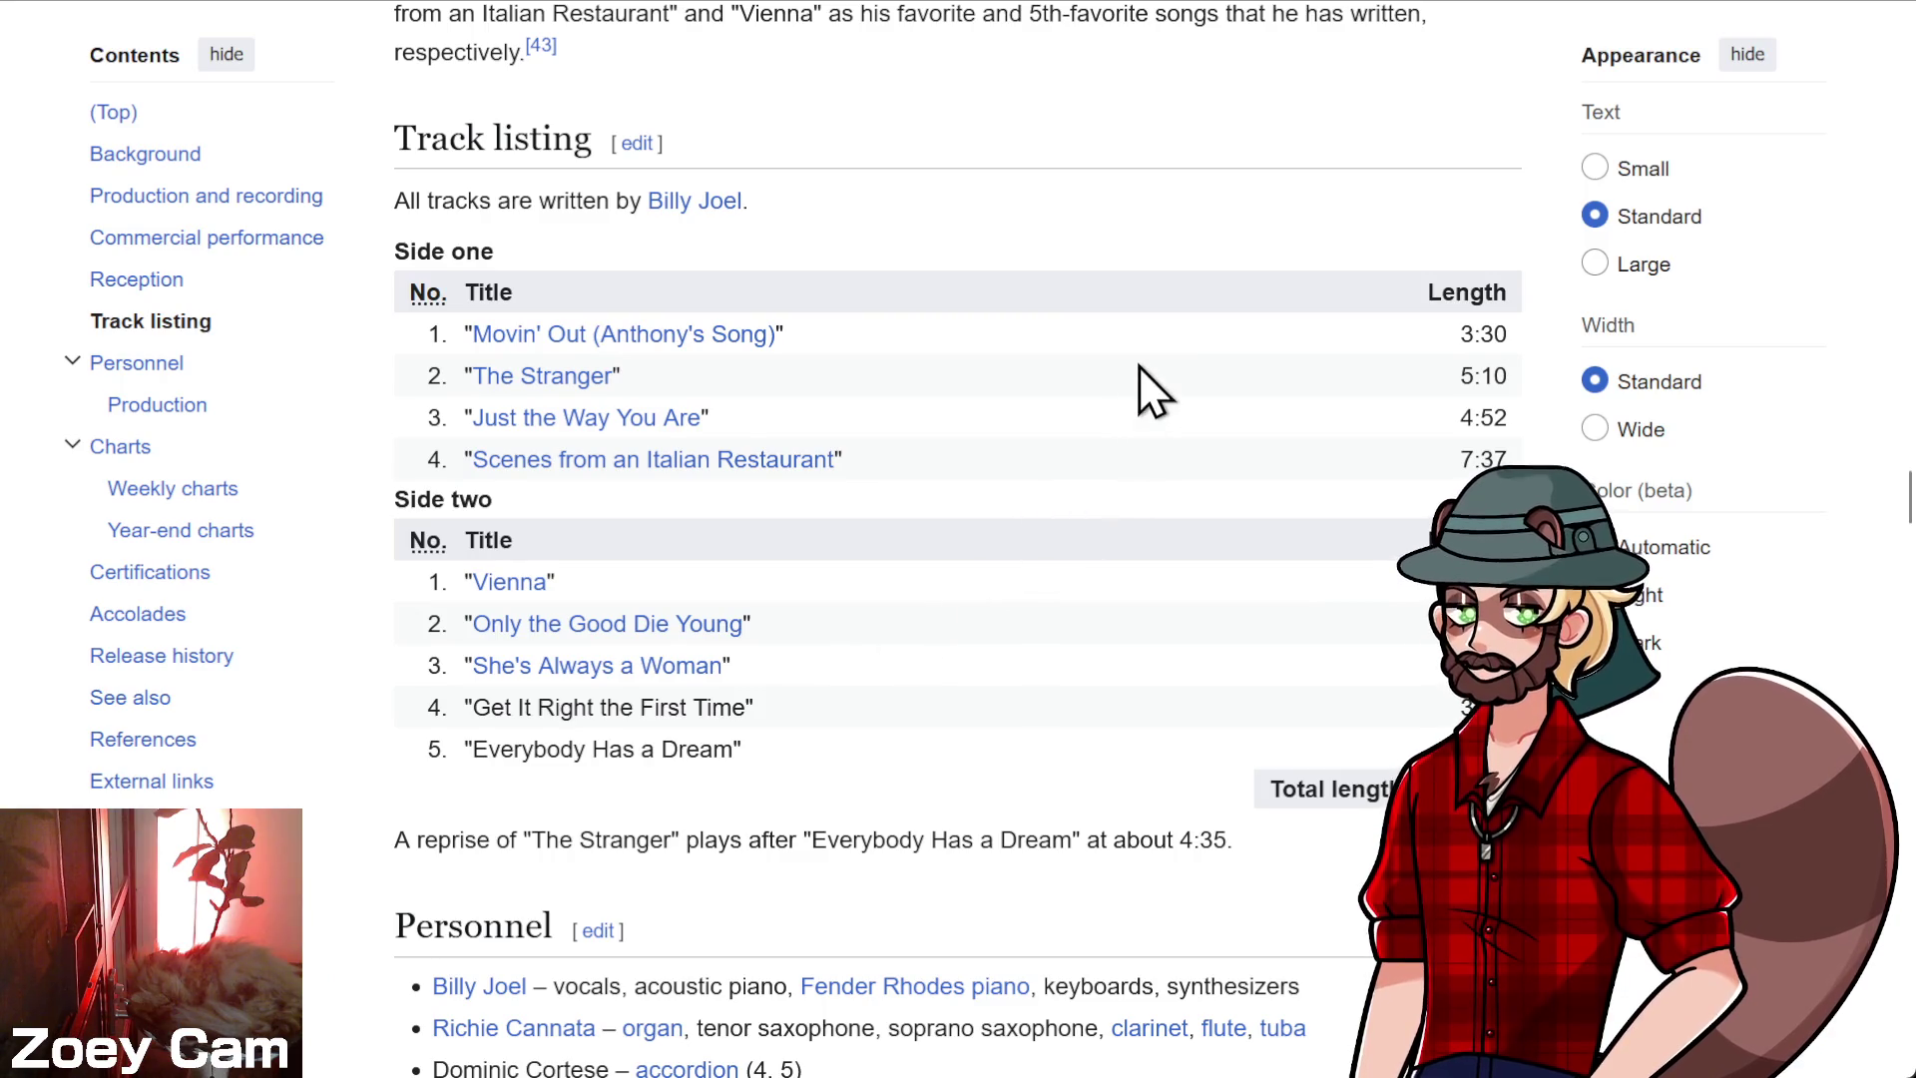
{"action": "scroll", "coordinate": [1024, 423], "scroll_direction": "down", "scroll_amount": 5}
{"action": "scroll", "coordinate": [1095, 568], "scroll_direction": "down", "scroll_amount": 2}
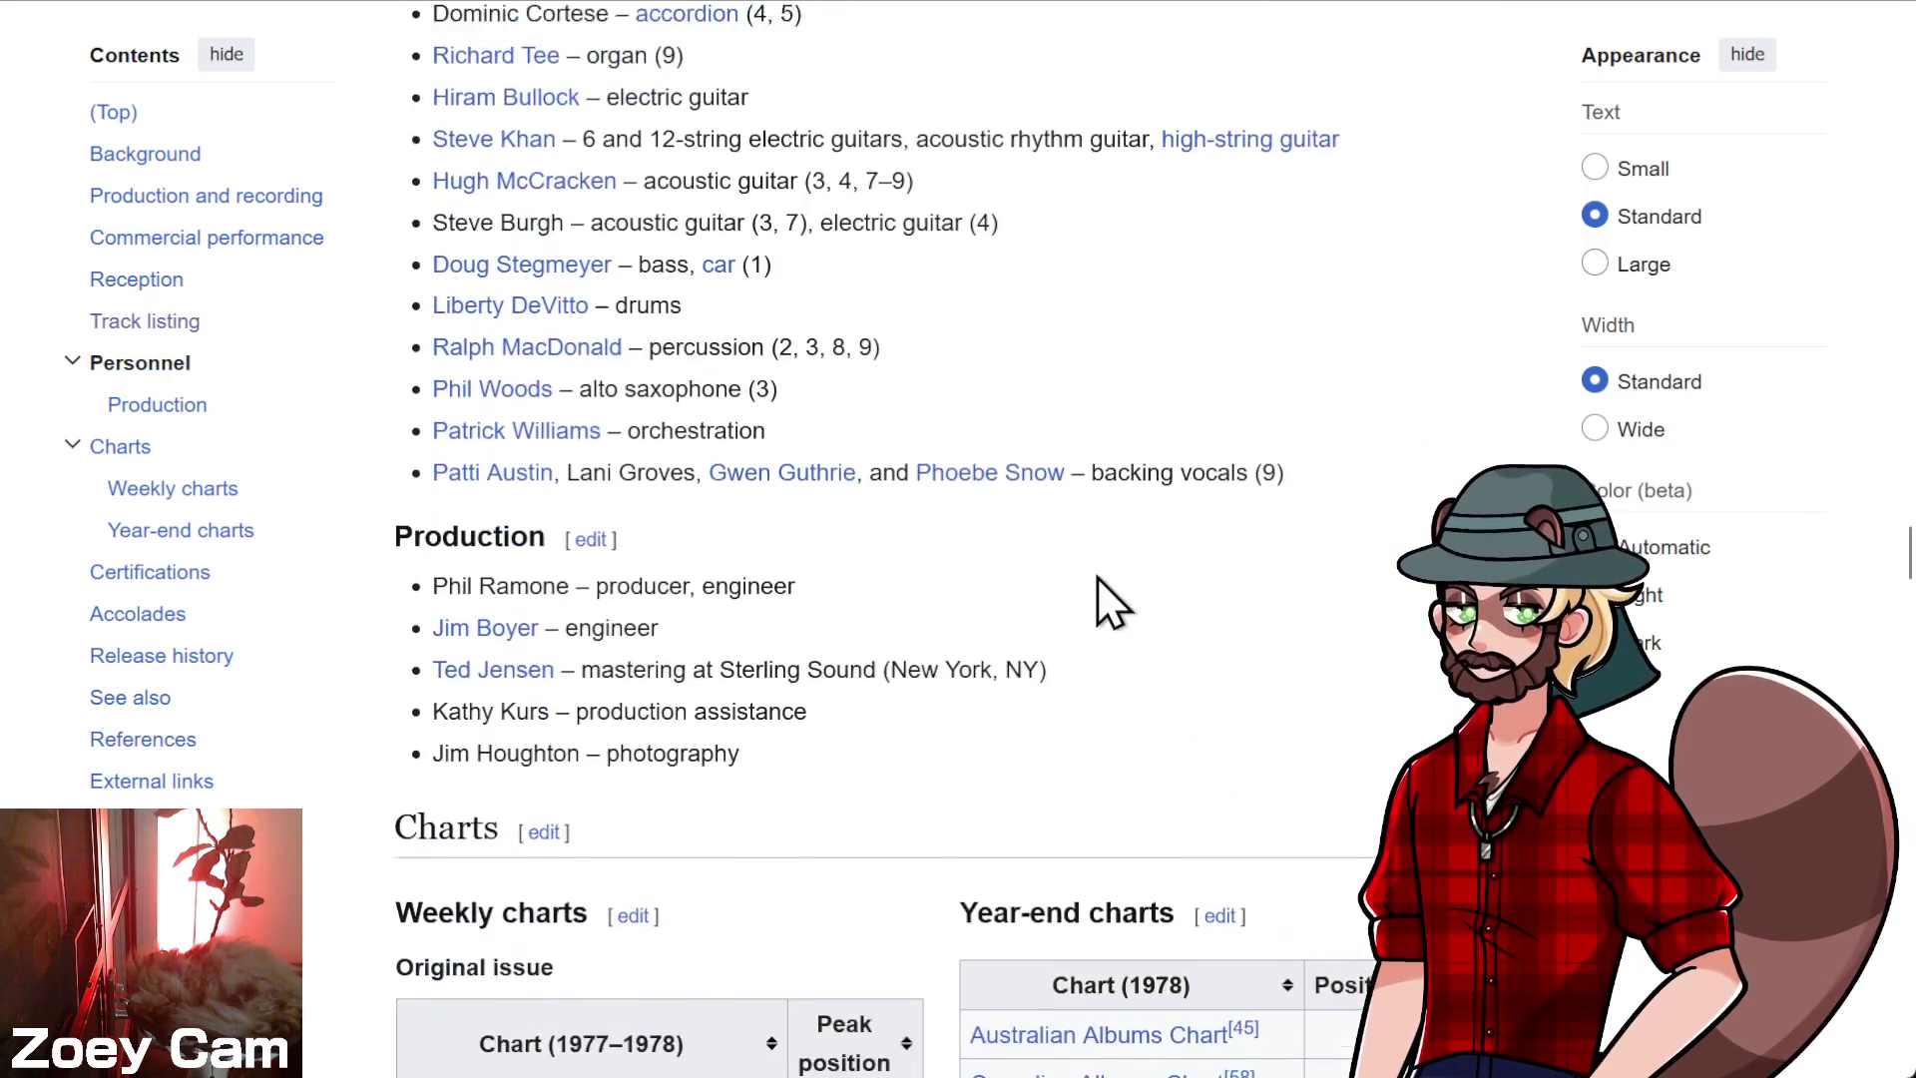
{"action": "scroll", "coordinate": [1097, 576], "scroll_direction": "up", "scroll_amount": 15}
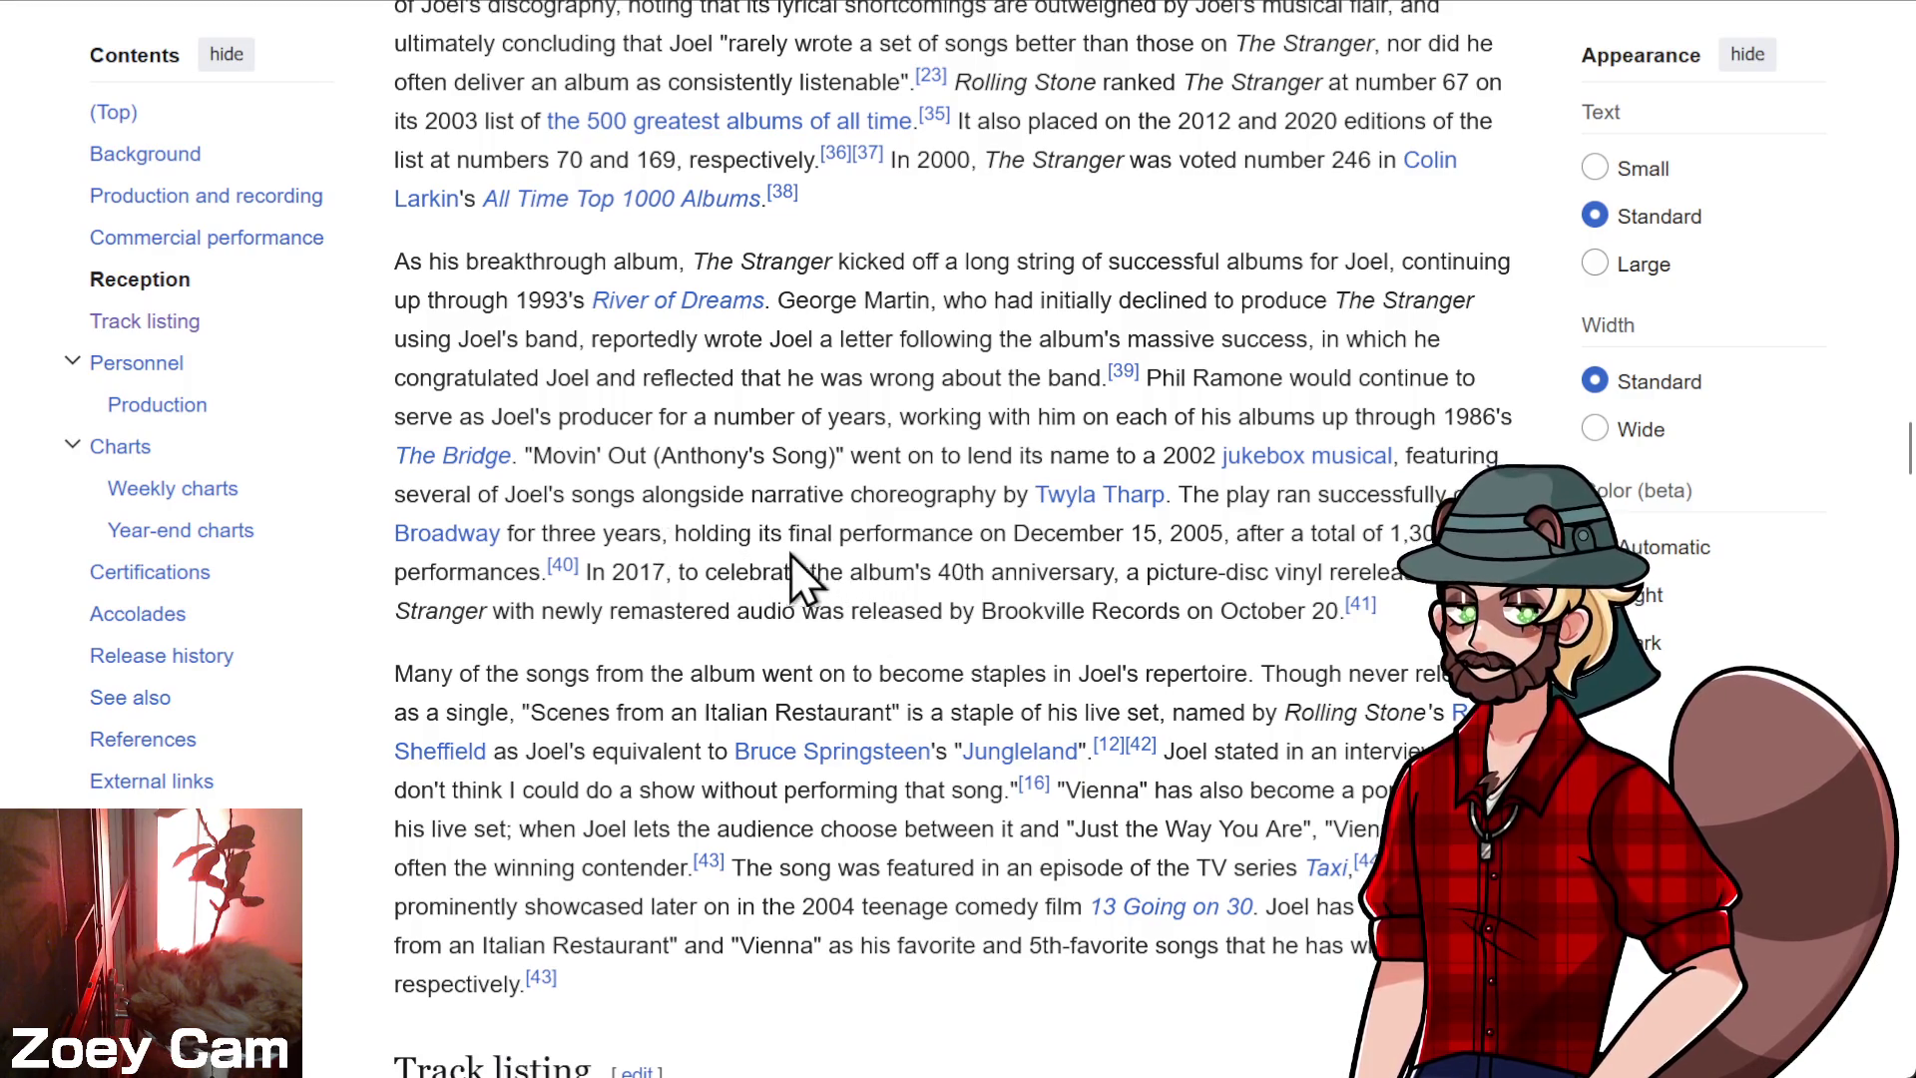
{"action": "scroll", "coordinate": [794, 553], "scroll_direction": "up", "scroll_amount": 8}
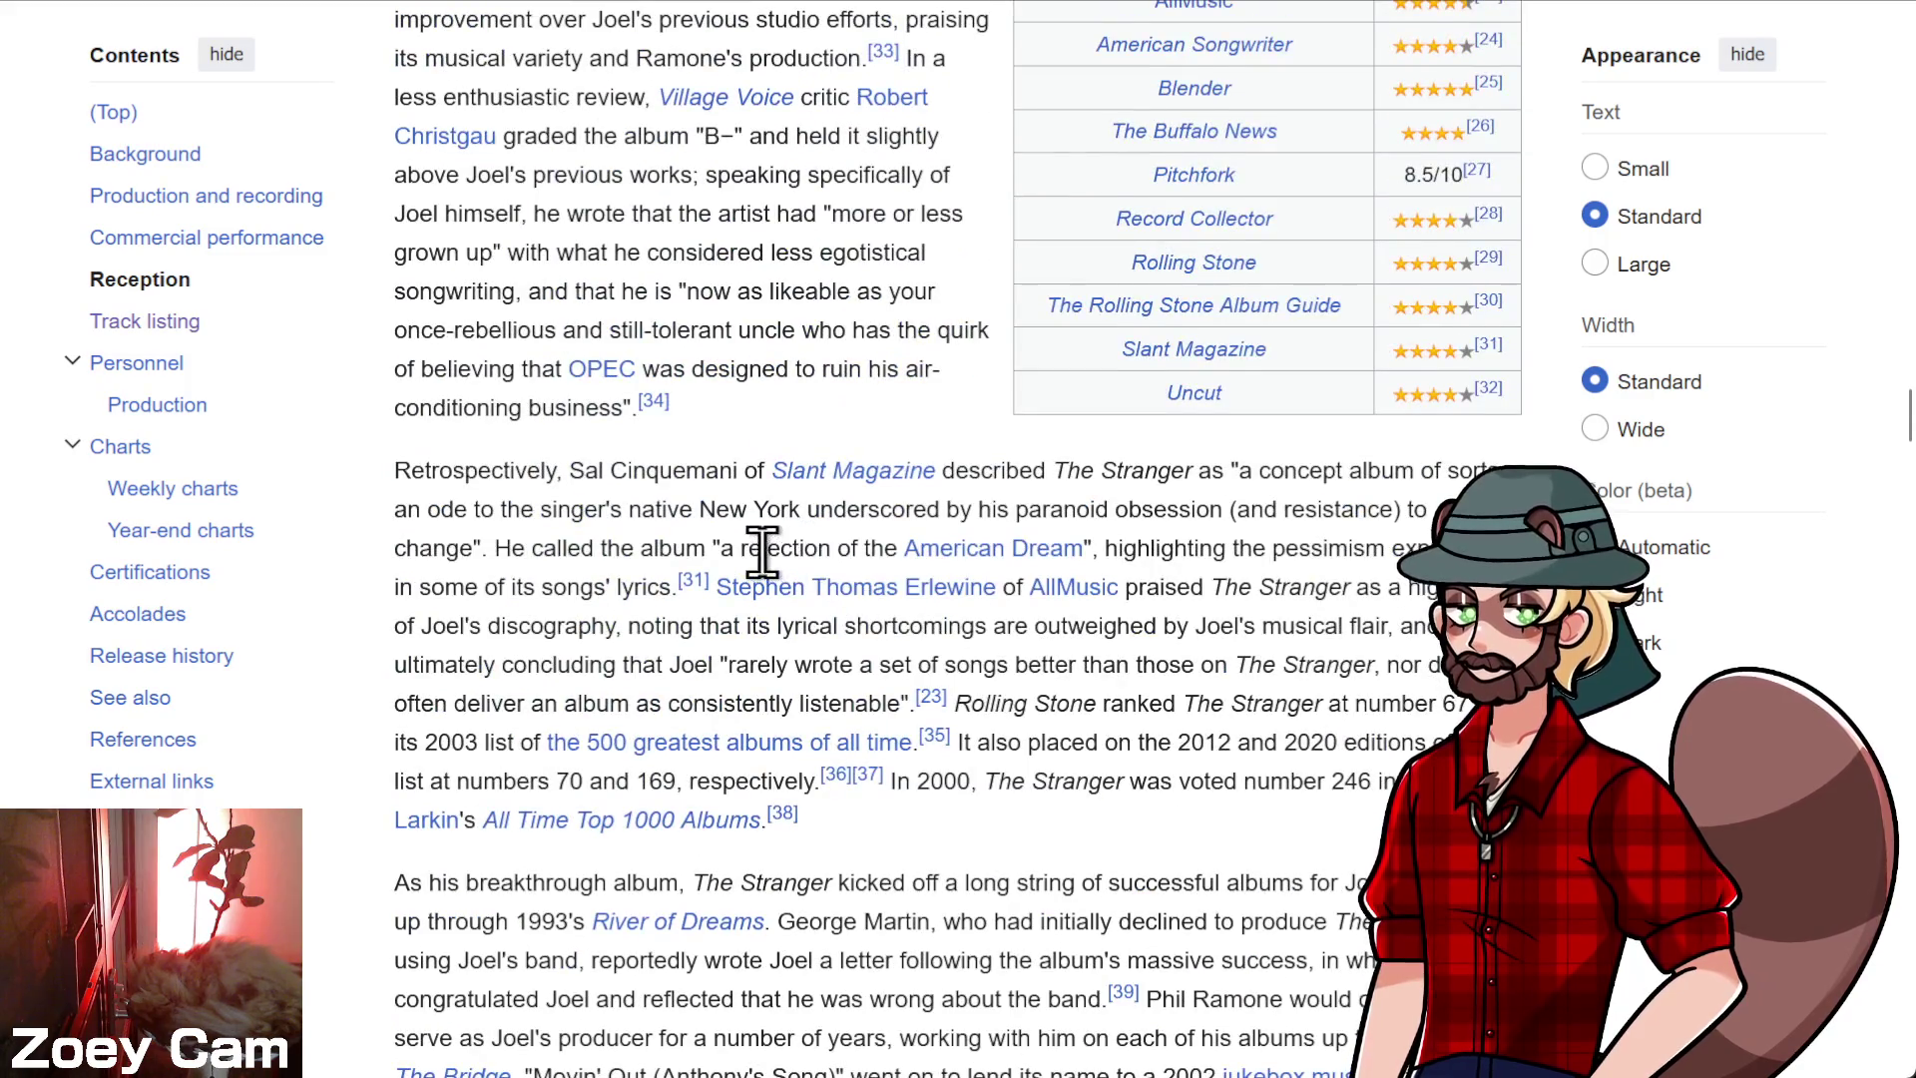
{"action": "scroll", "coordinate": [764, 555], "scroll_direction": "up", "scroll_amount": 6}
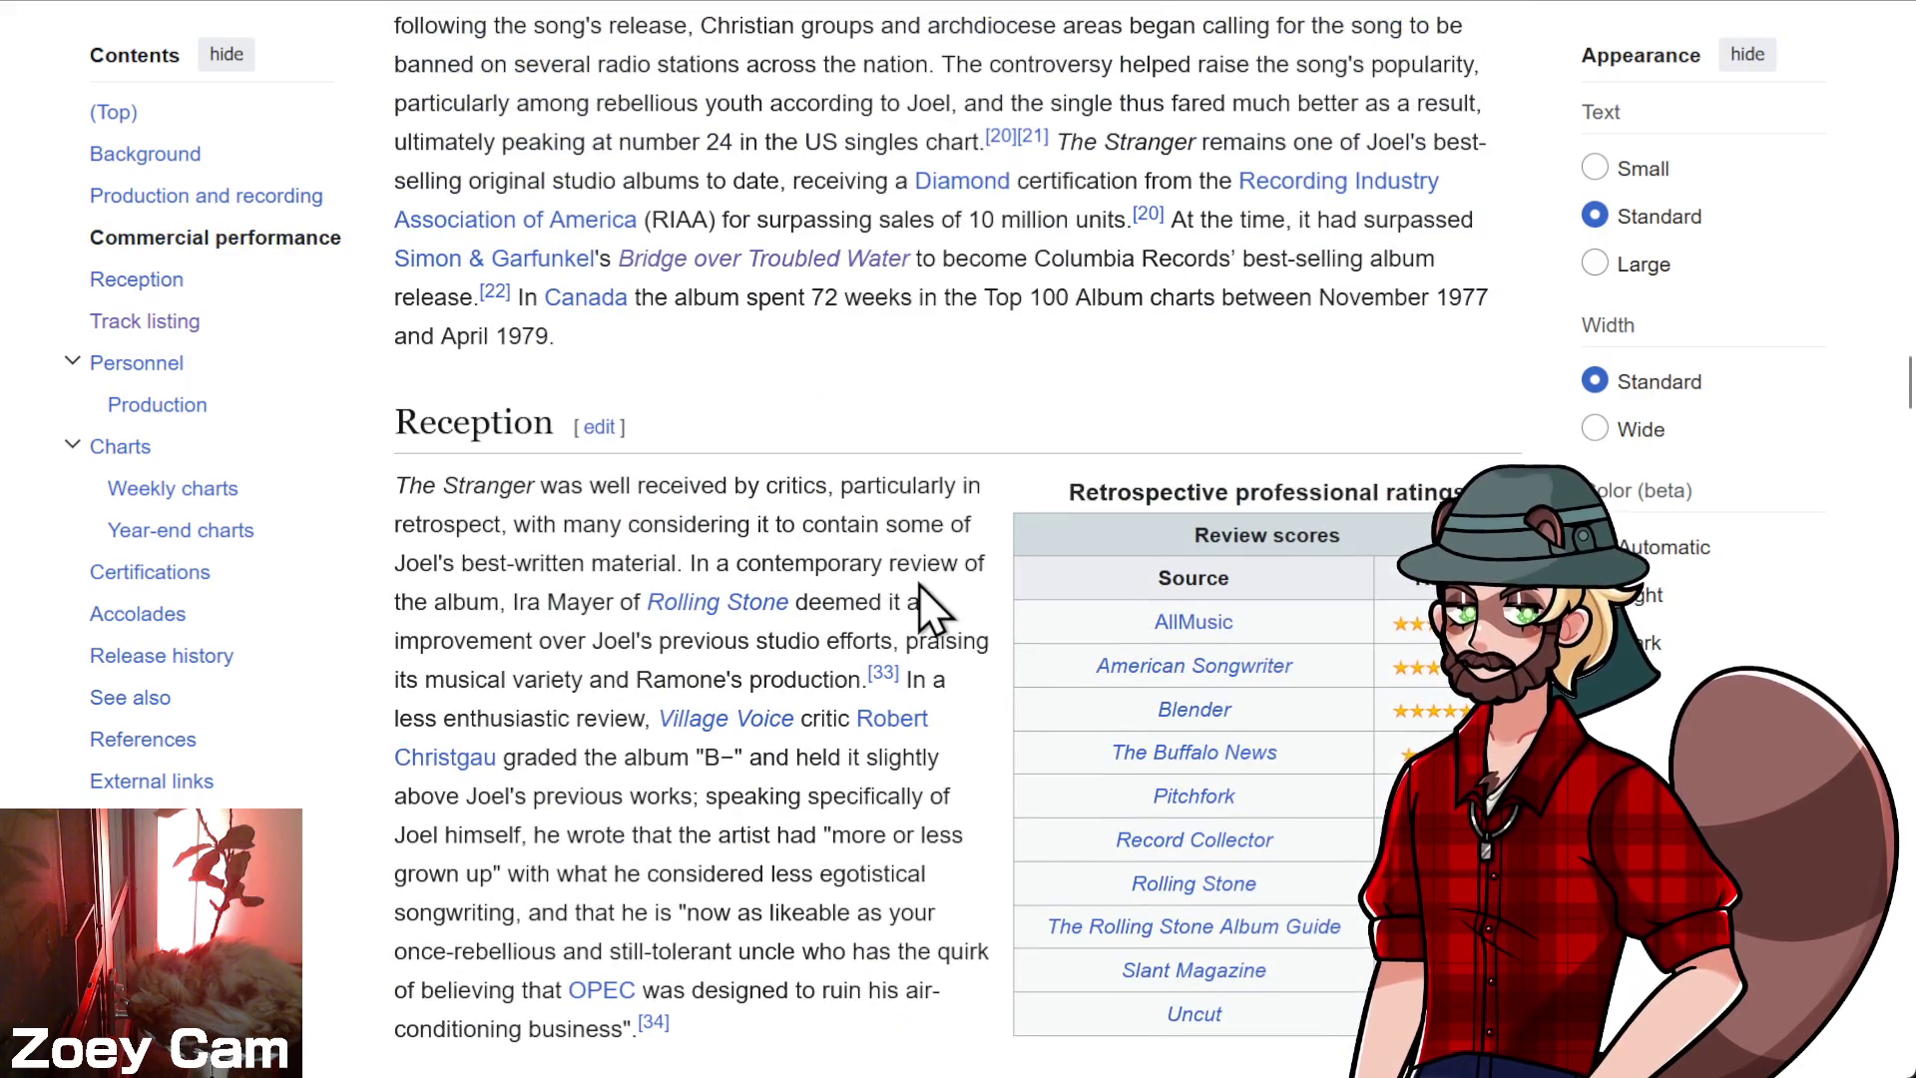
{"action": "scroll", "coordinate": [931, 583], "scroll_direction": "up", "scroll_amount": 15}
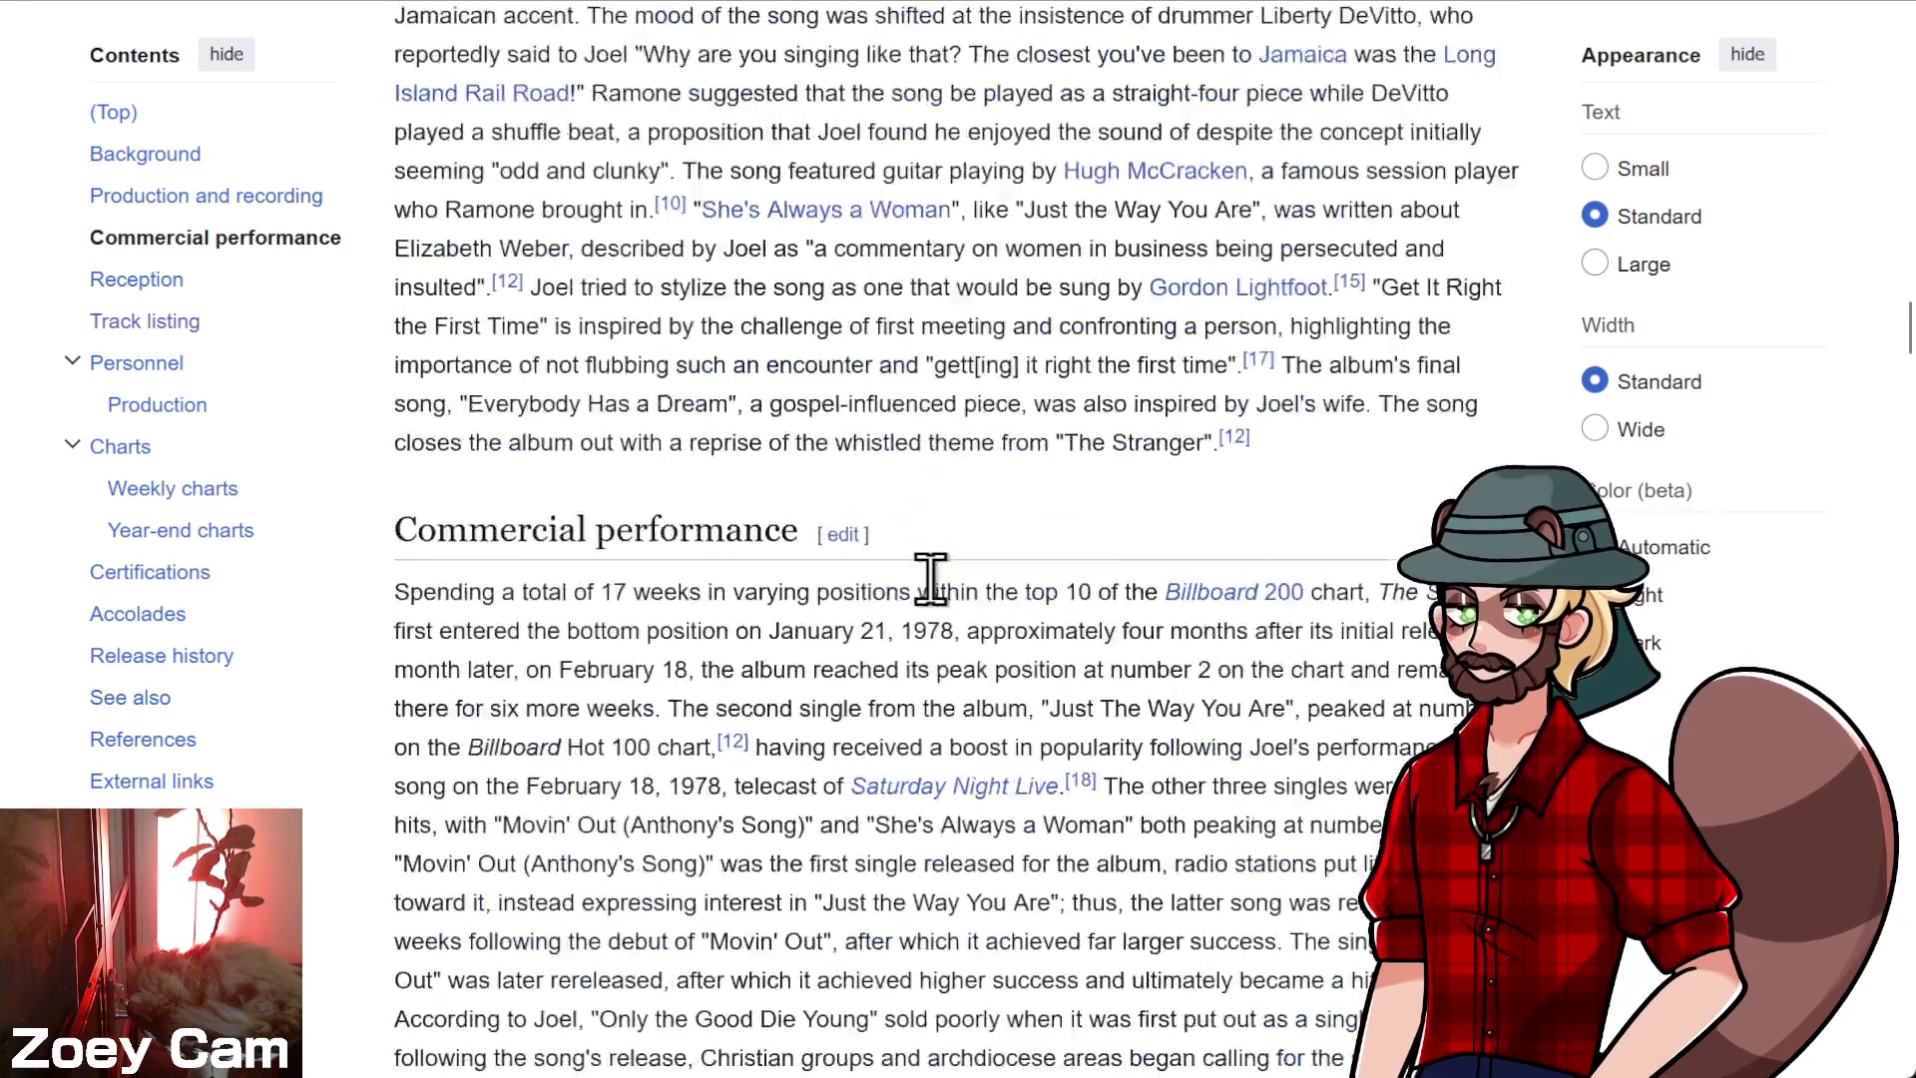
{"action": "scroll", "coordinate": [789, 554], "scroll_direction": "up", "scroll_amount": 15}
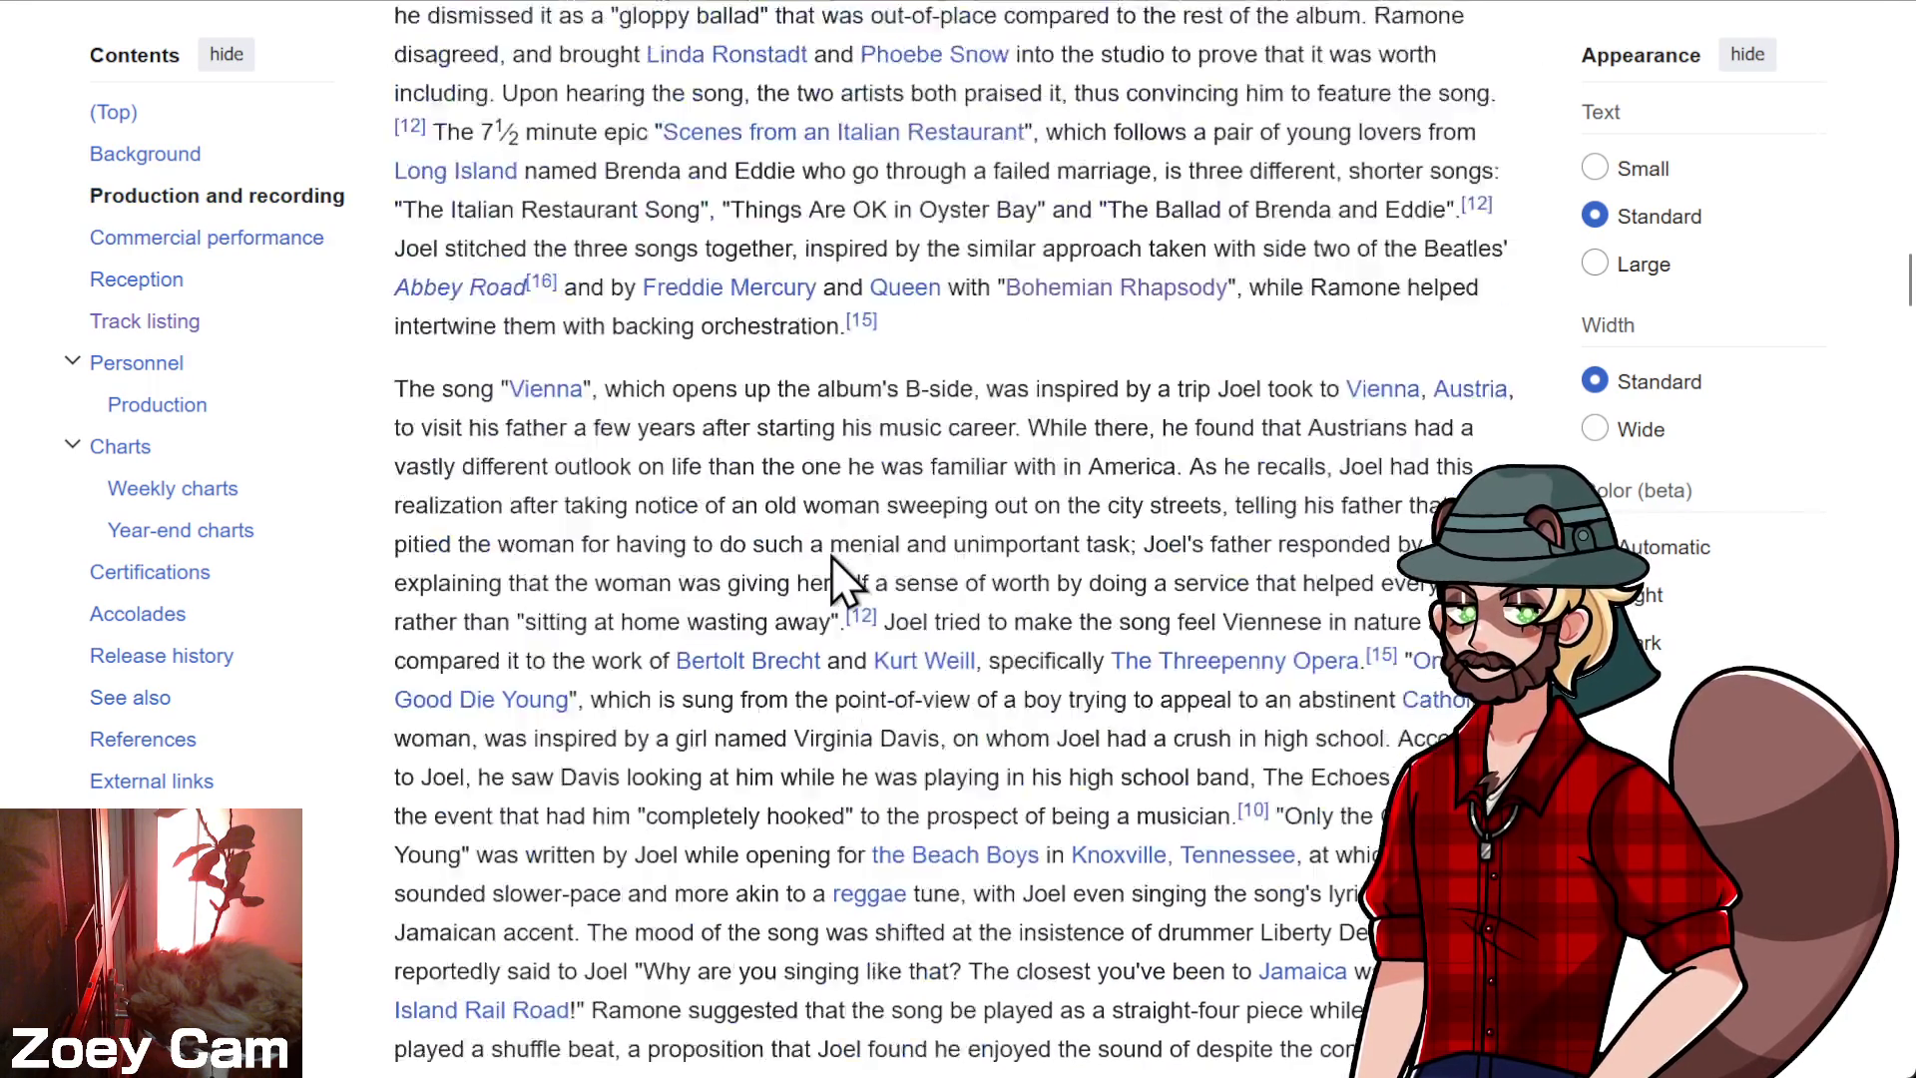
{"action": "scroll", "coordinate": [919, 574], "scroll_direction": "up", "scroll_amount": 9}
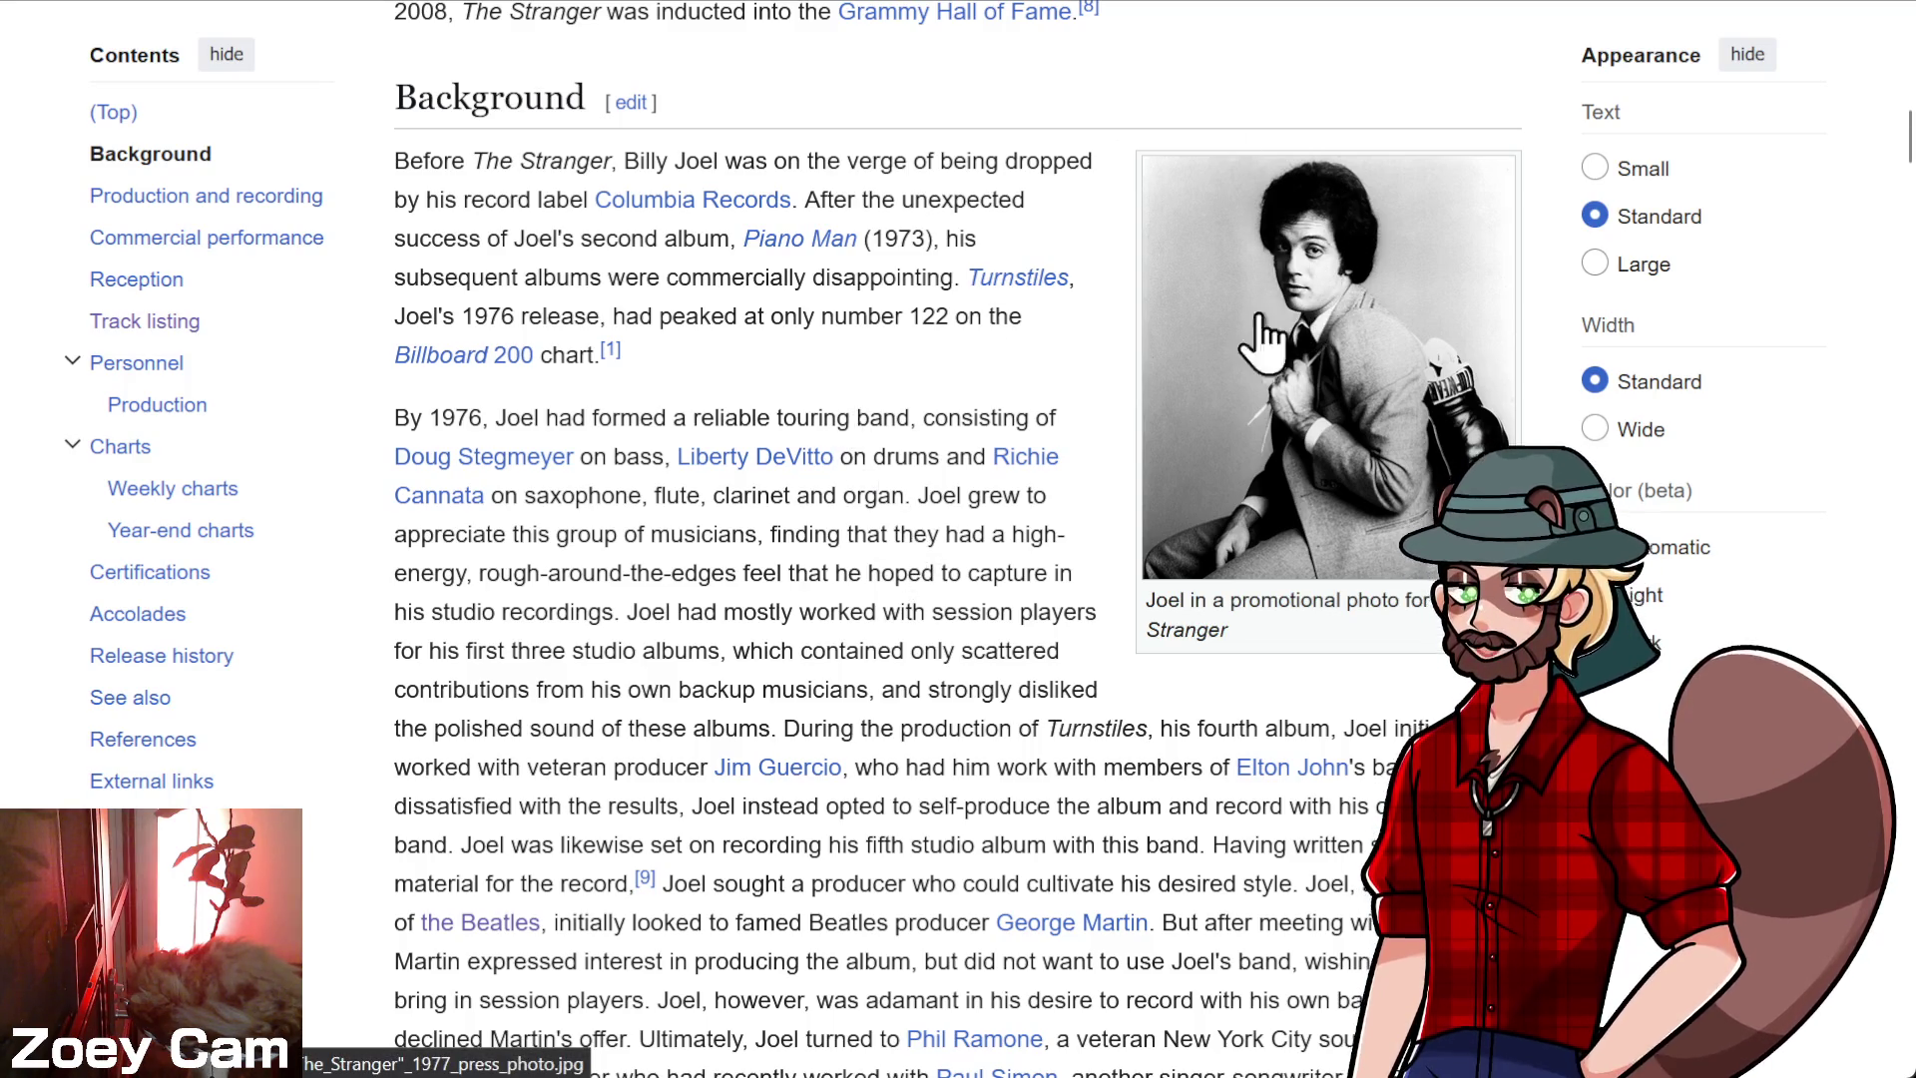
{"action": "scroll", "coordinate": [1008, 669], "scroll_direction": "up", "scroll_amount": 10}
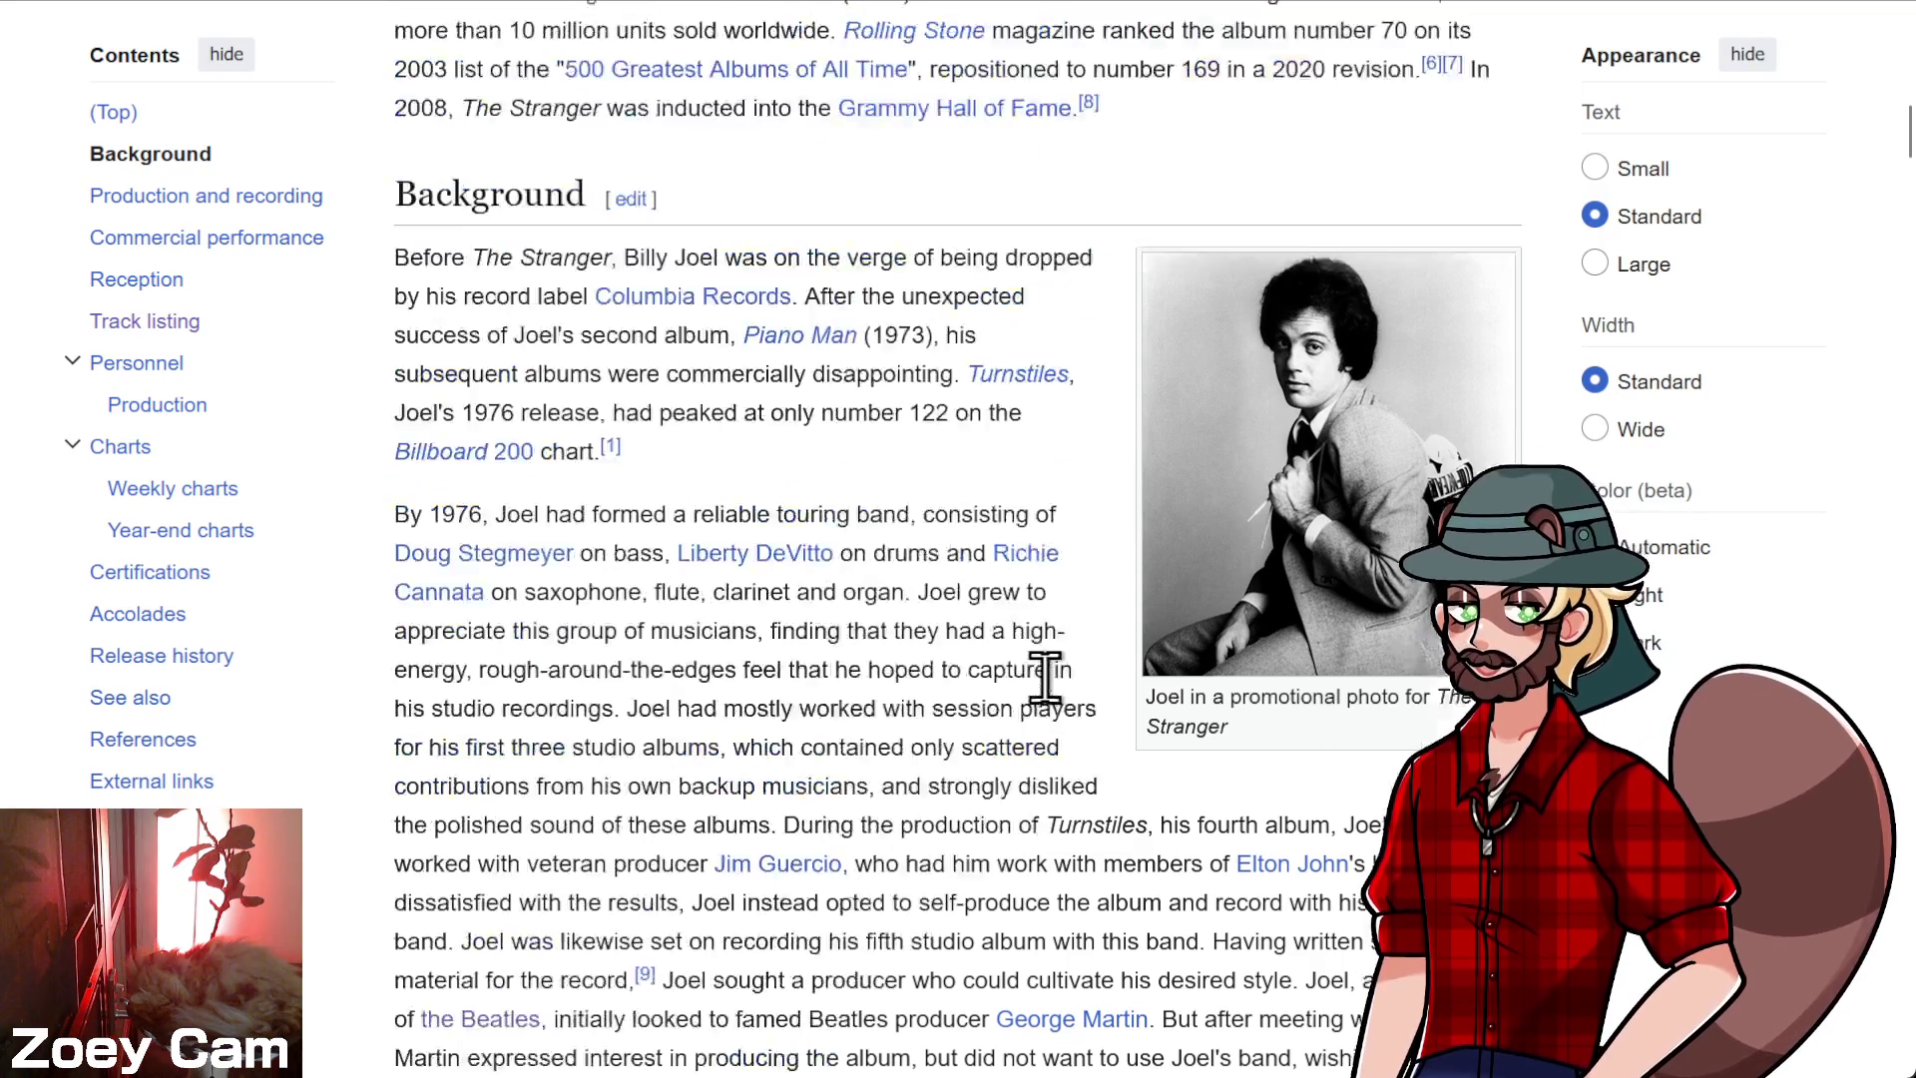
{"action": "scroll", "coordinate": [1023, 653], "scroll_direction": "up", "scroll_amount": 1}
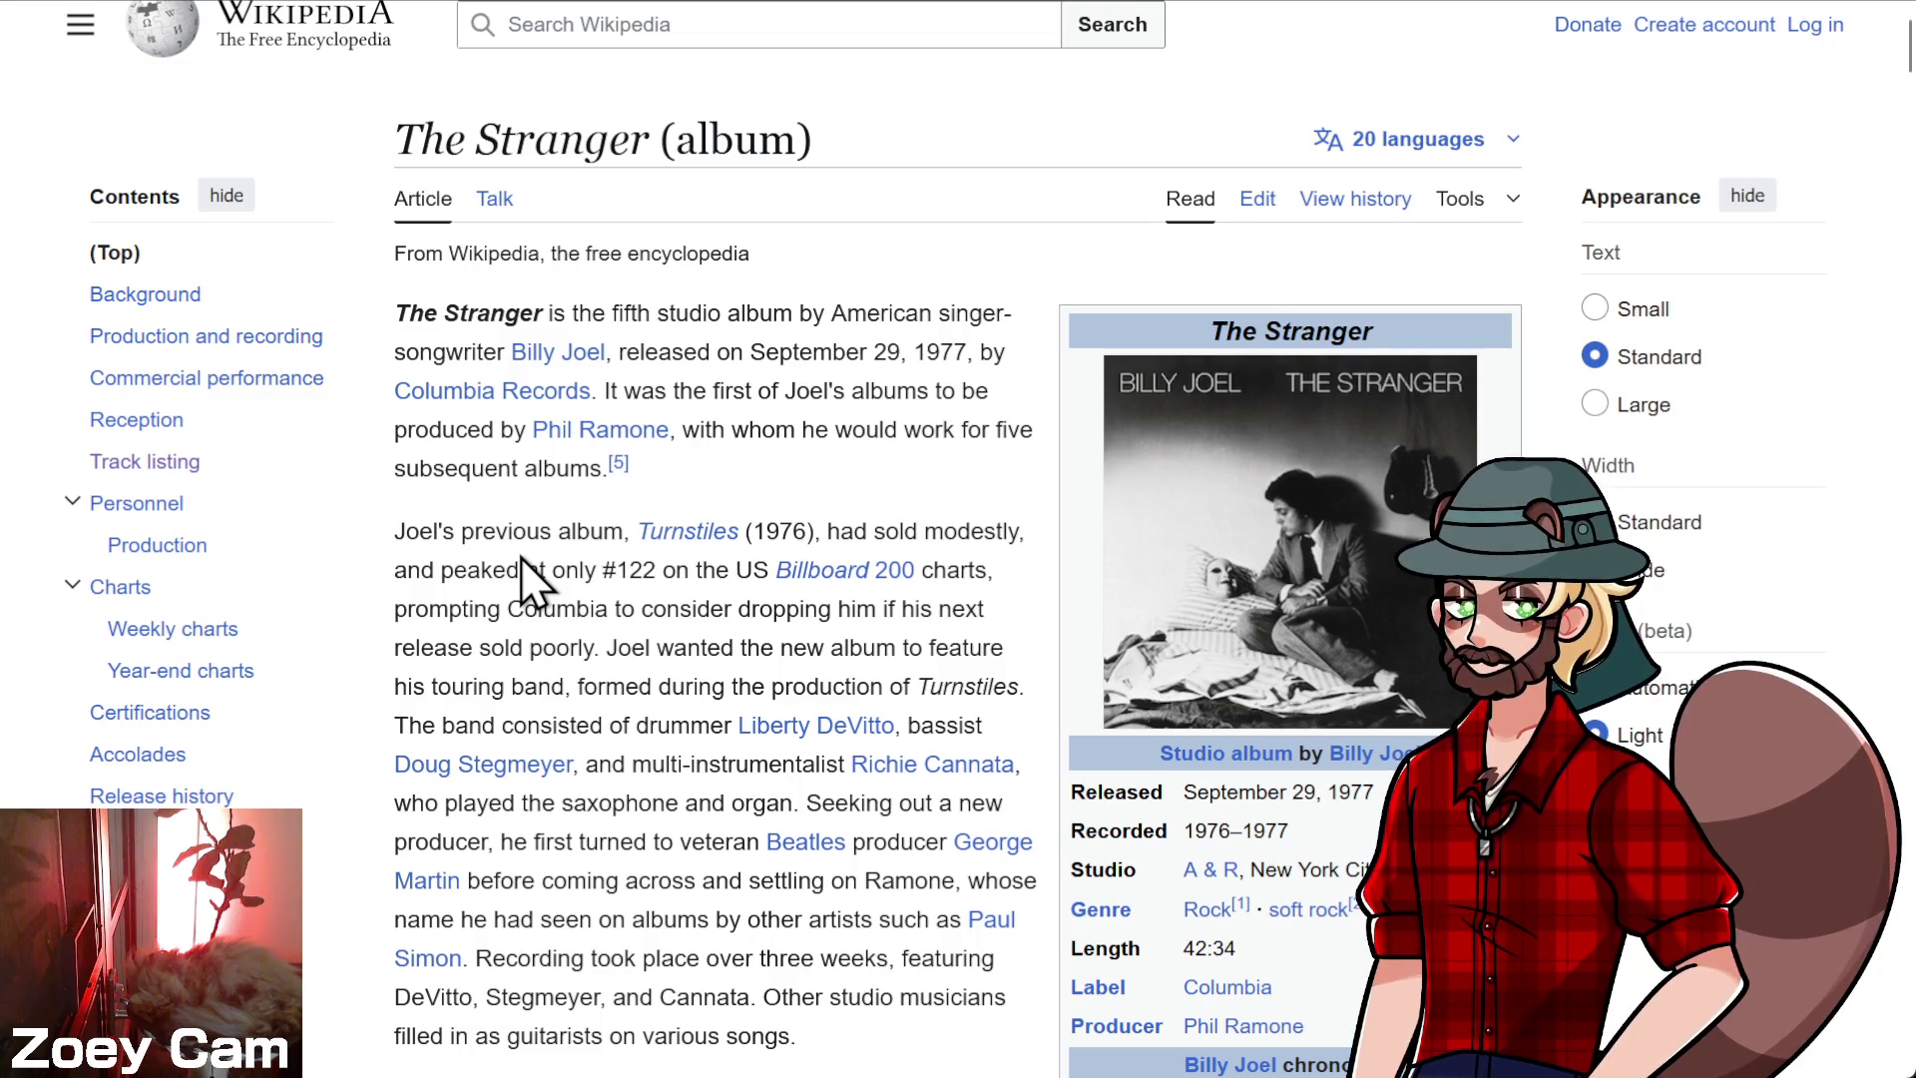
{"action": "scroll", "coordinate": [517, 591], "scroll_direction": "down", "scroll_amount": 1}
{"action": "scroll", "coordinate": [518, 590], "scroll_direction": "down", "scroll_amount": 2}
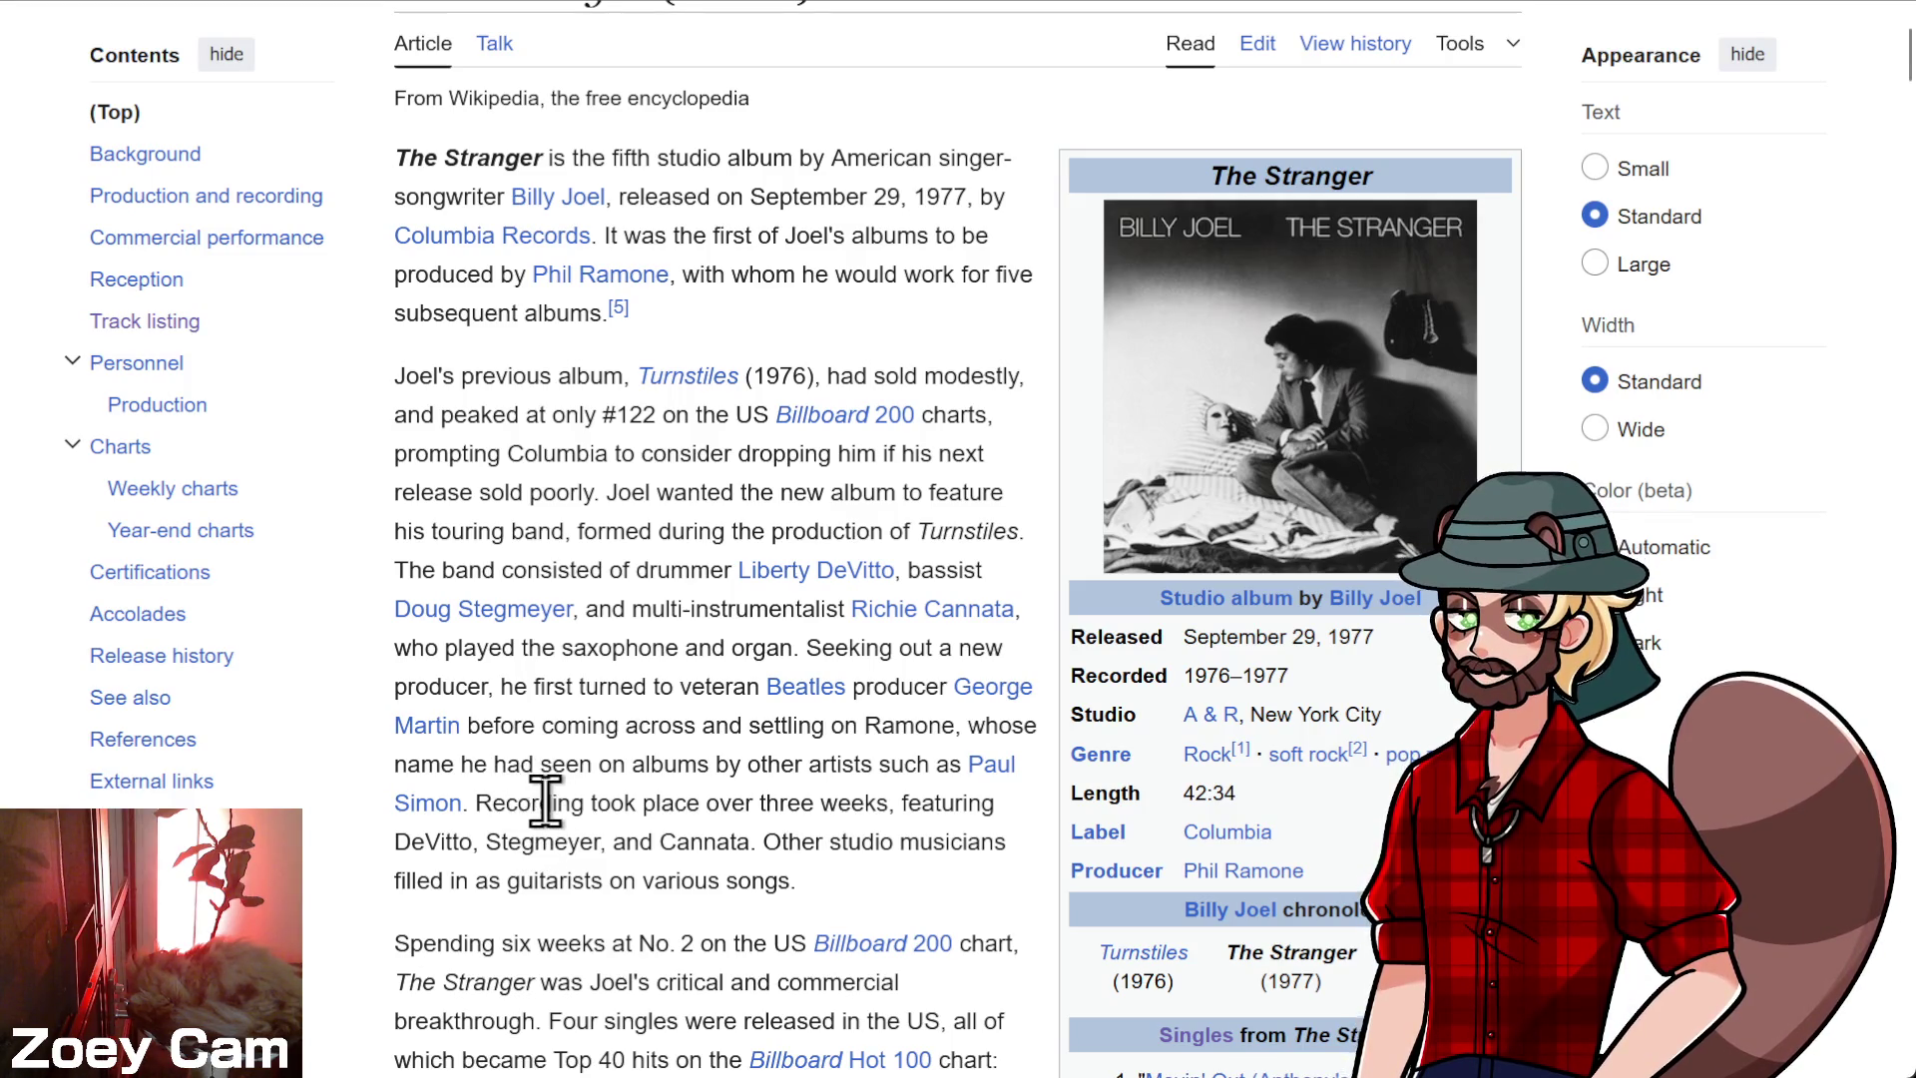
{"action": "scroll", "coordinate": [371, 866], "scroll_direction": "down", "scroll_amount": 1}
{"action": "scroll", "coordinate": [371, 865], "scroll_direction": "down", "scroll_amount": 5}
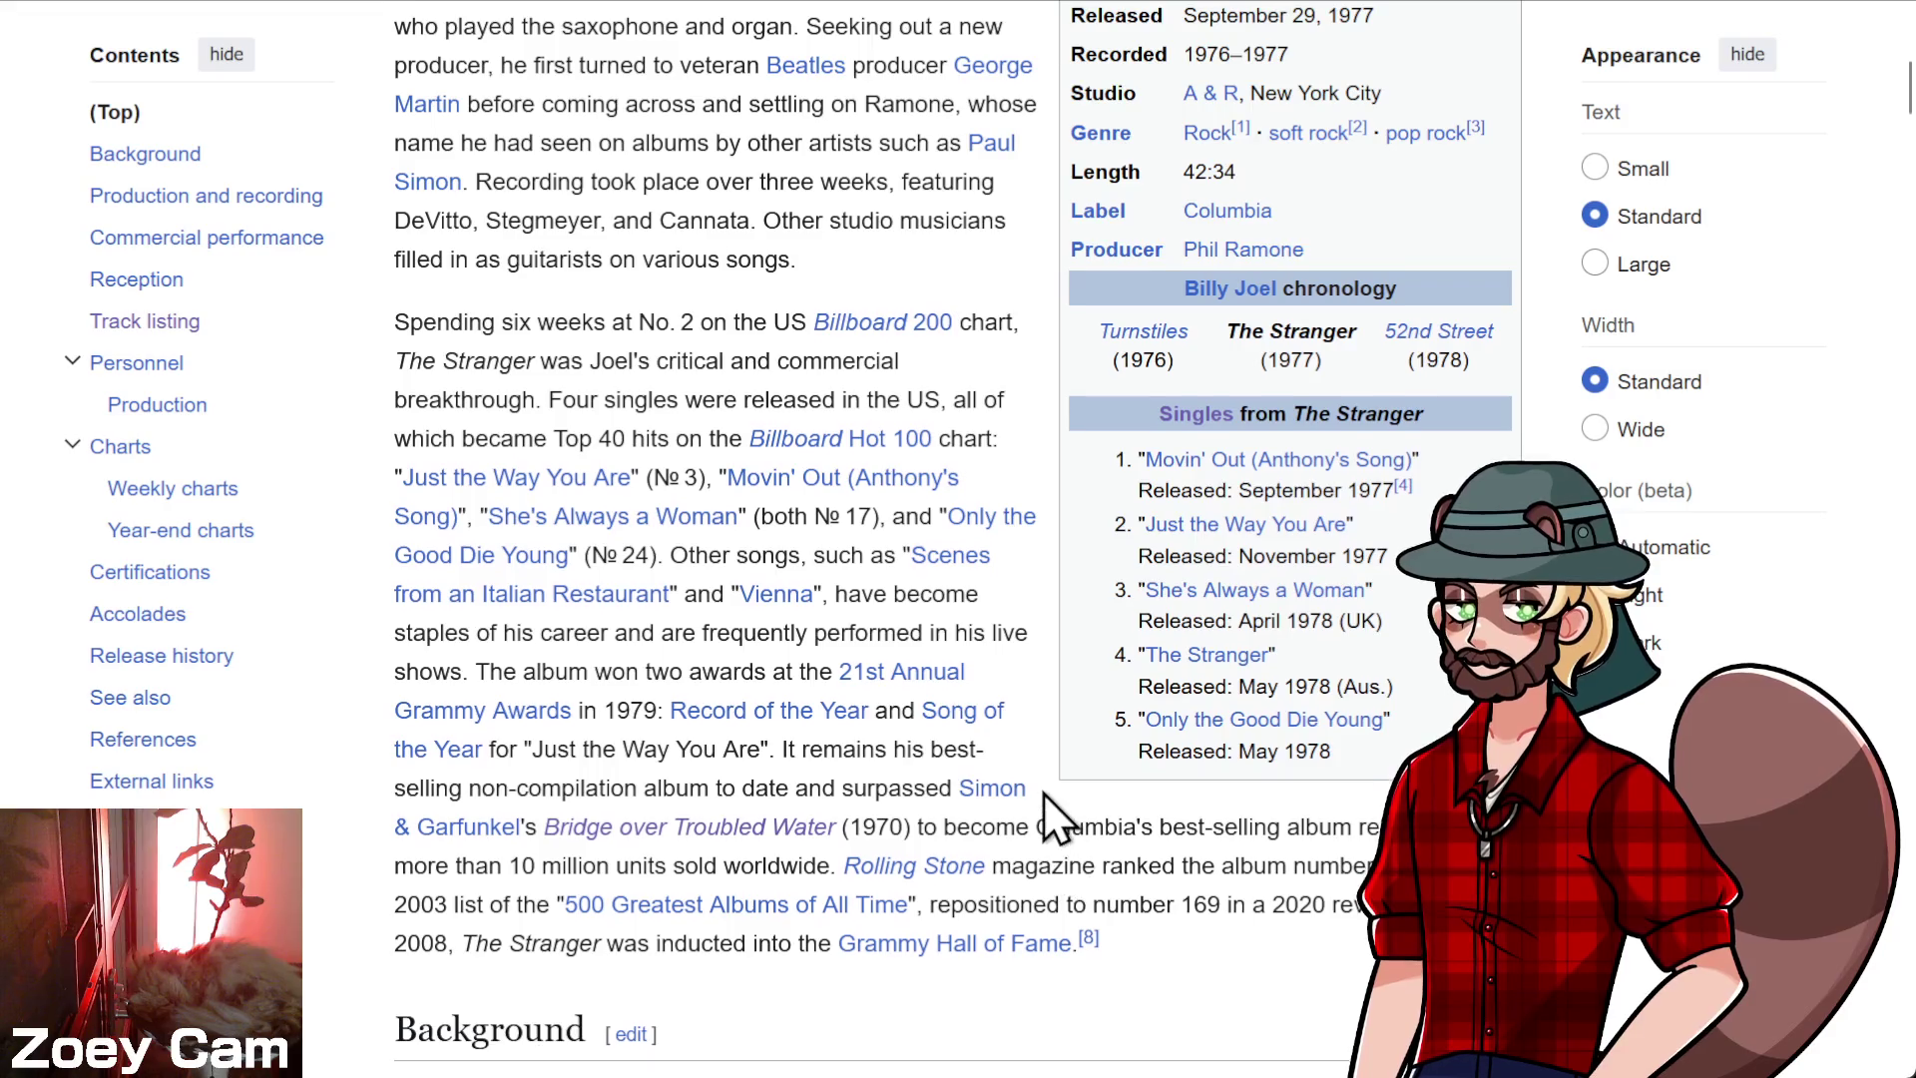
{"action": "scroll", "coordinate": [1053, 798], "scroll_direction": "up", "scroll_amount": 6}
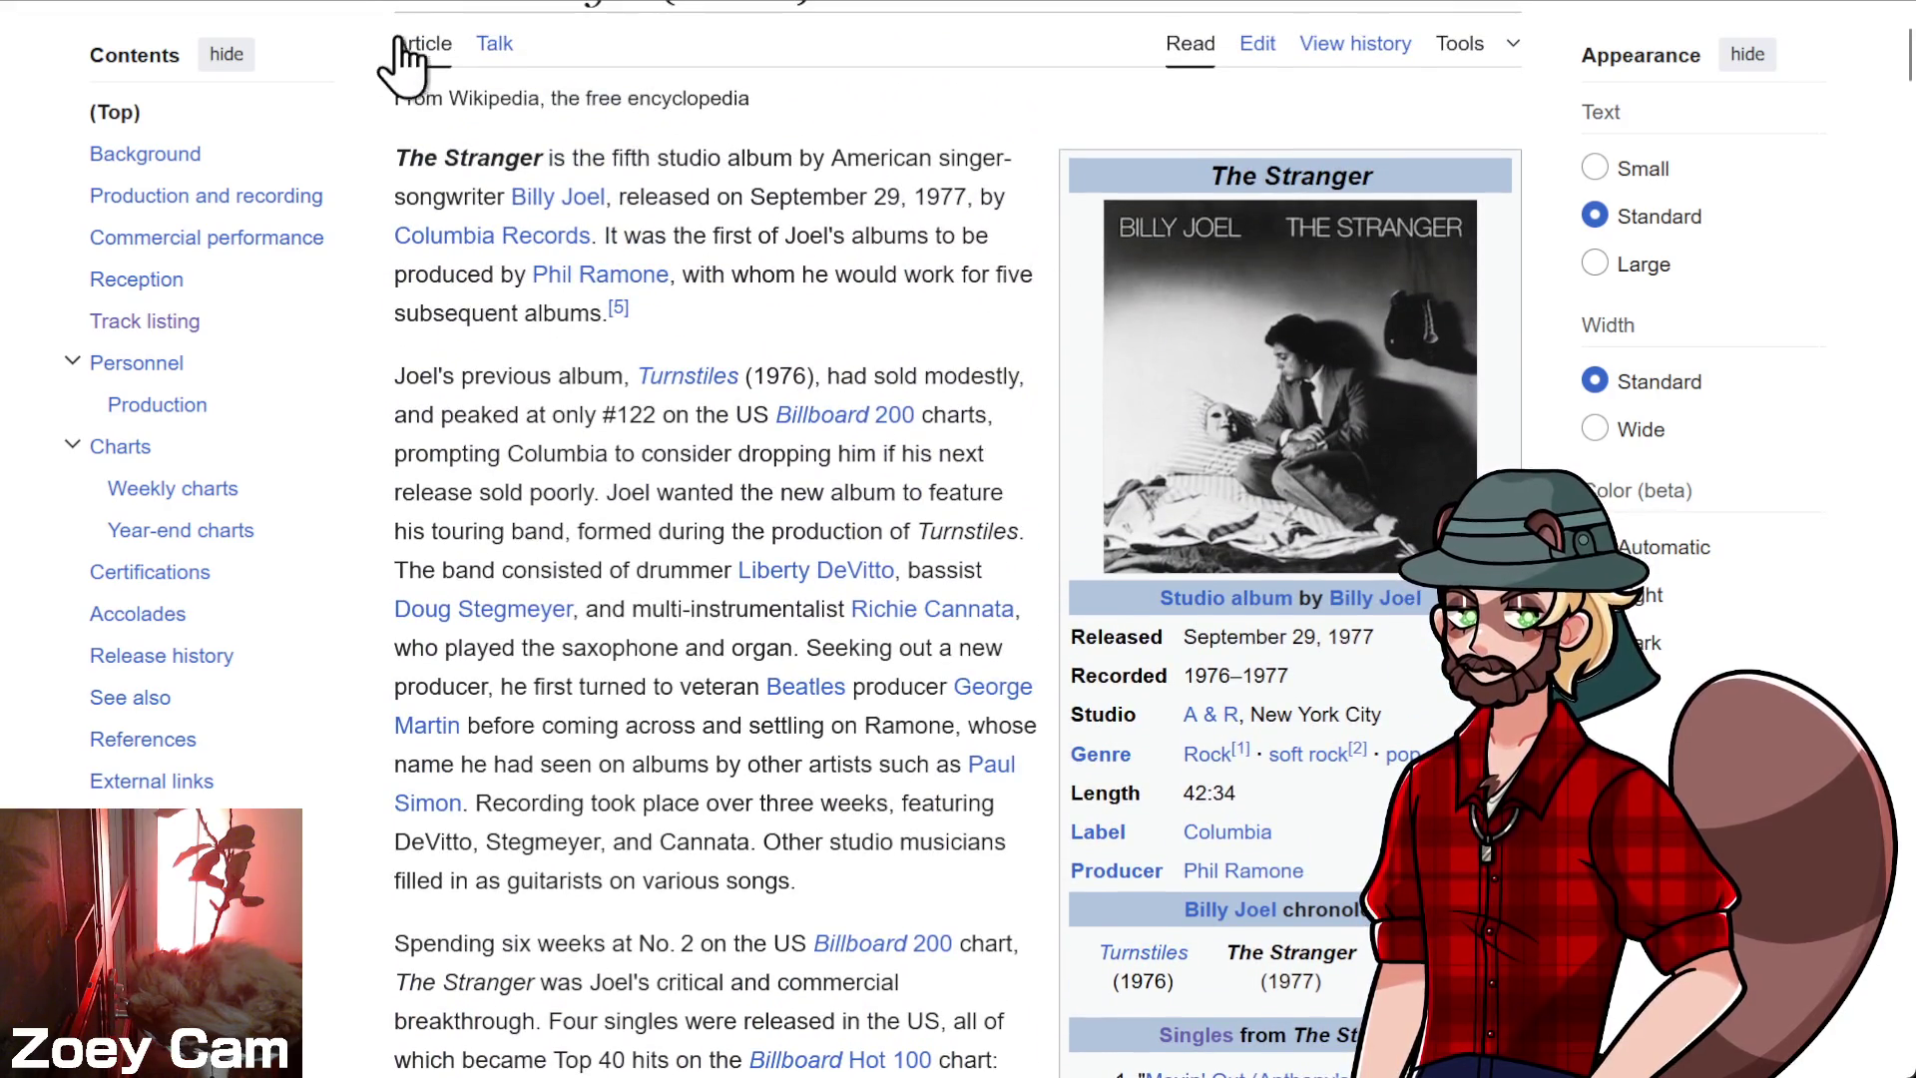
{"action": "left_click", "coordinate": [289, 3]}
- Find 'billy joel' on the page and open the Billy Joel discography page
{"action": "key", "text": "ctrl+f"}
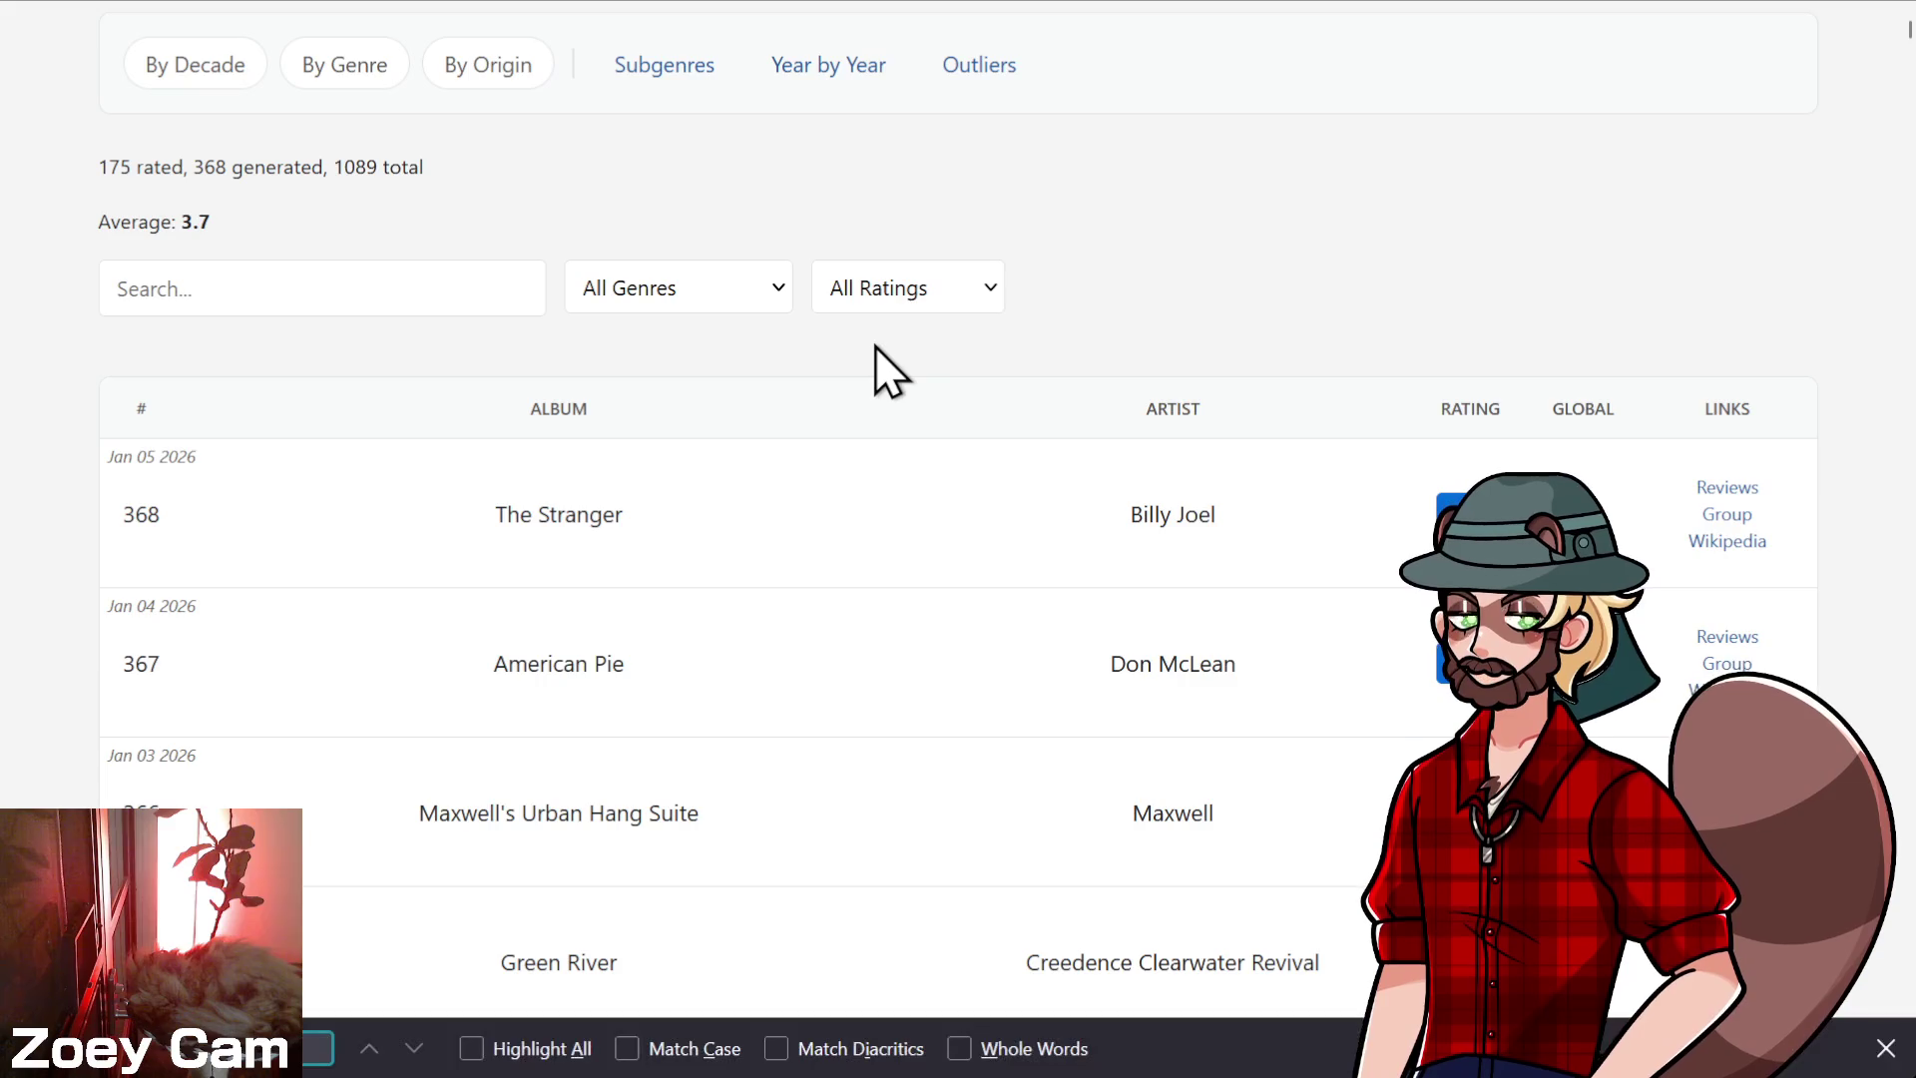
{"action": "type", "text": "joel"}
{"action": "key", "text": "BackSpace"}
{"action": "key", "text": "BackSpace"}
{"action": "key", "text": "BackSpace"}
{"action": "type", "text": "billy joel"}
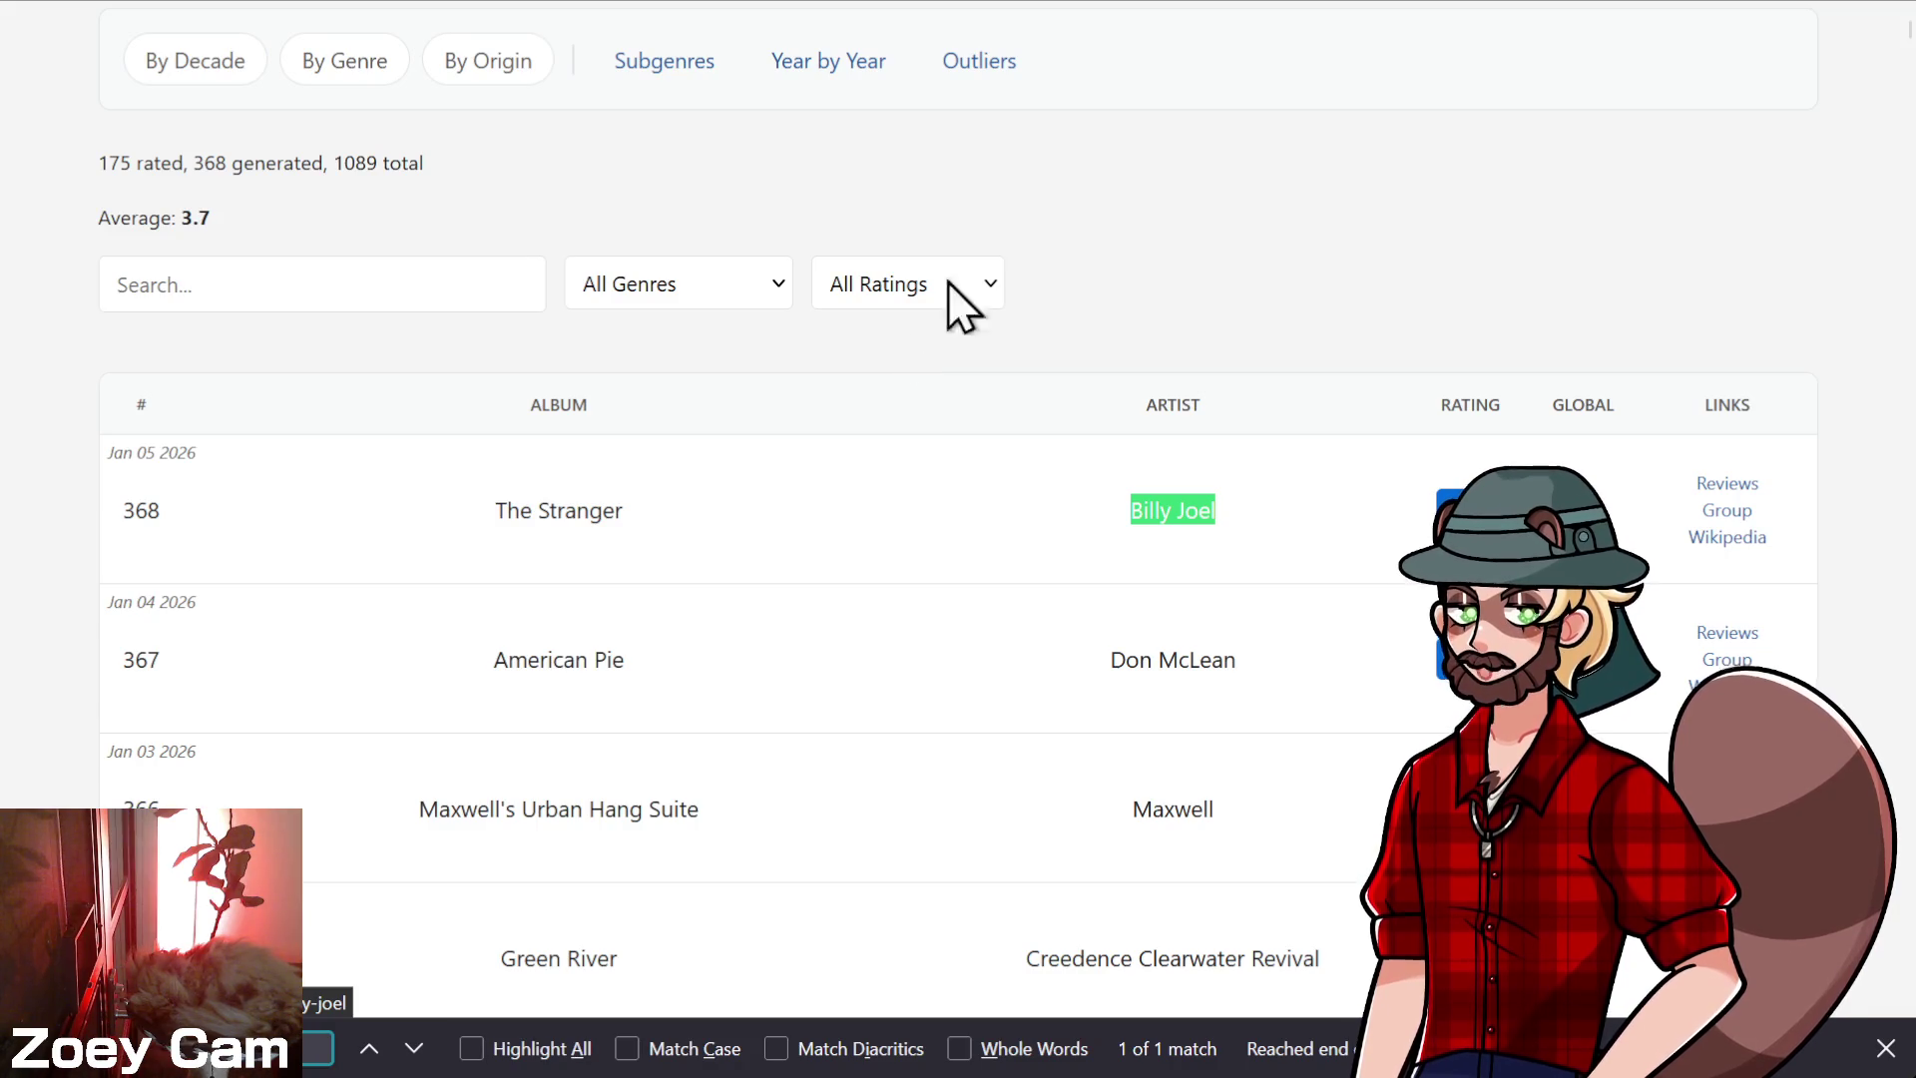
{"action": "scroll", "coordinate": [1004, 385], "scroll_direction": "down", "scroll_amount": 15}
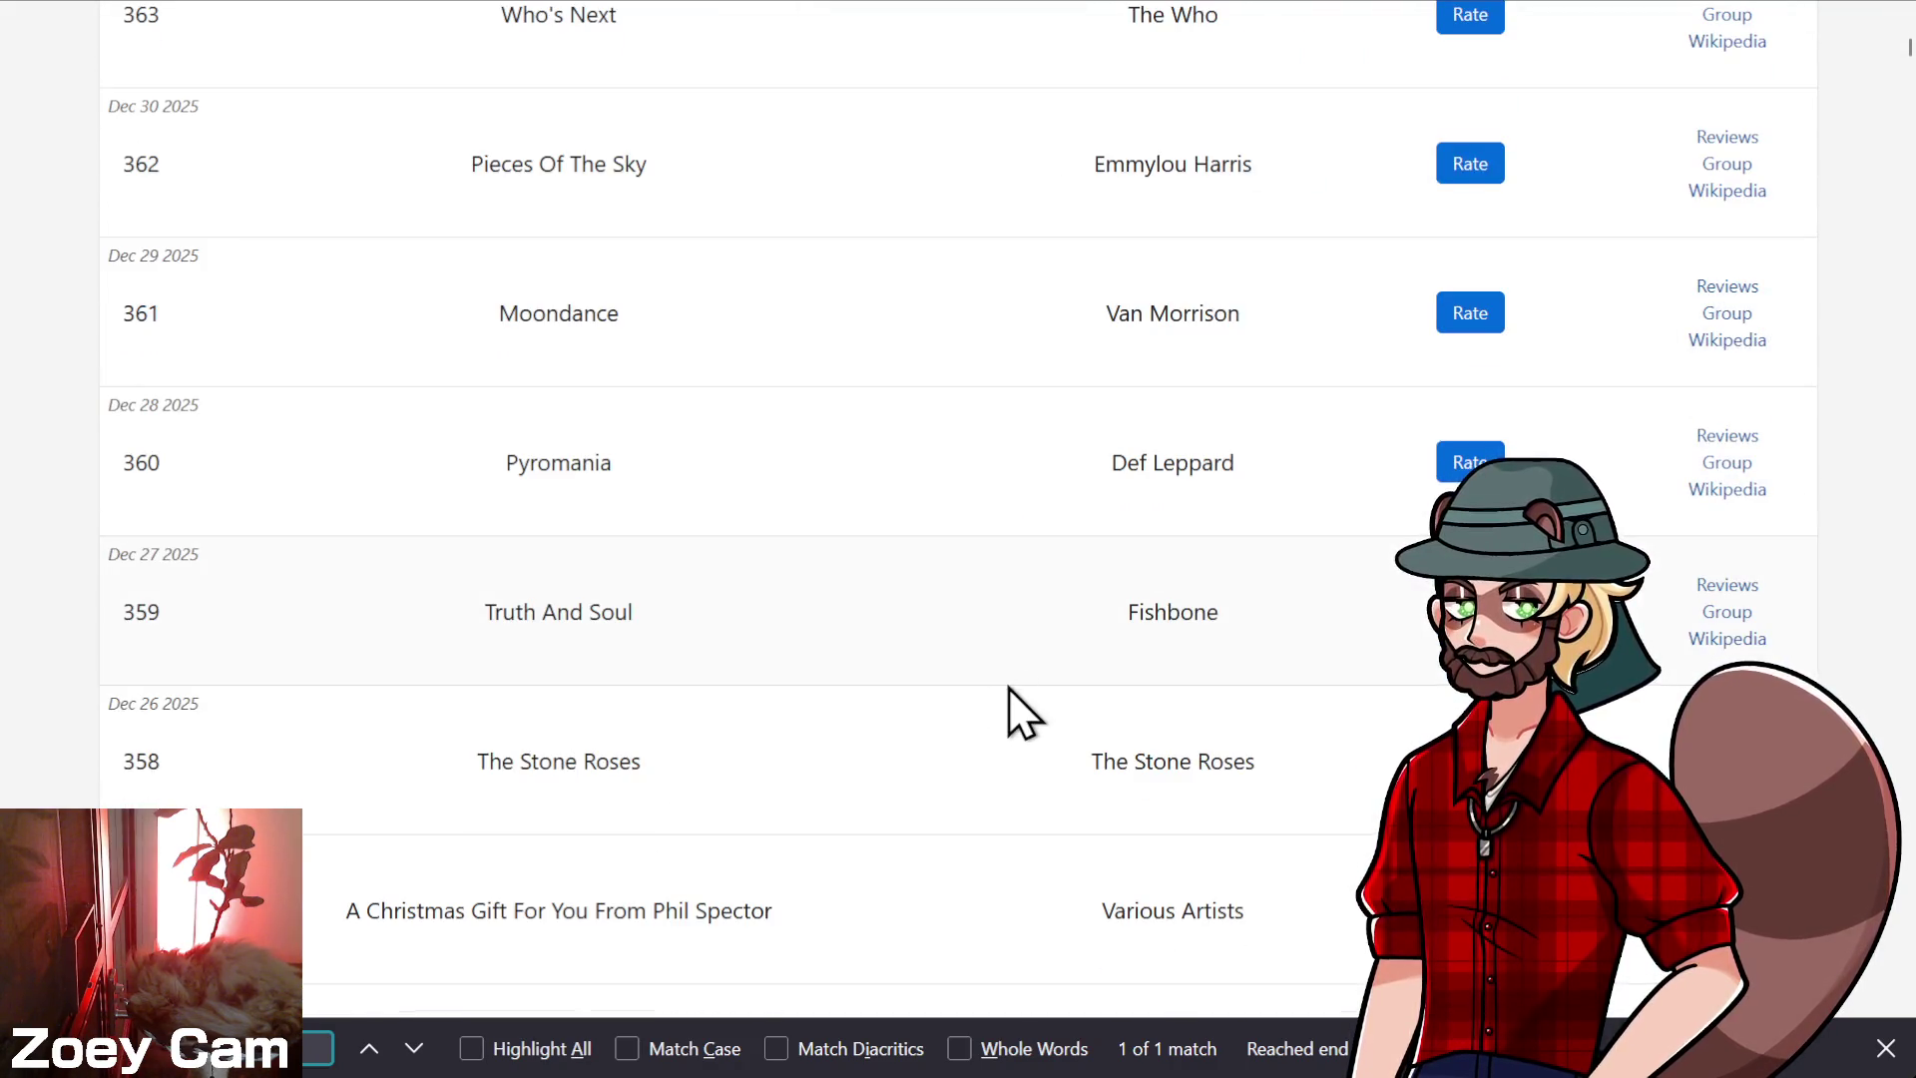
{"action": "scroll", "coordinate": [1008, 686], "scroll_direction": "up", "scroll_amount": 15}
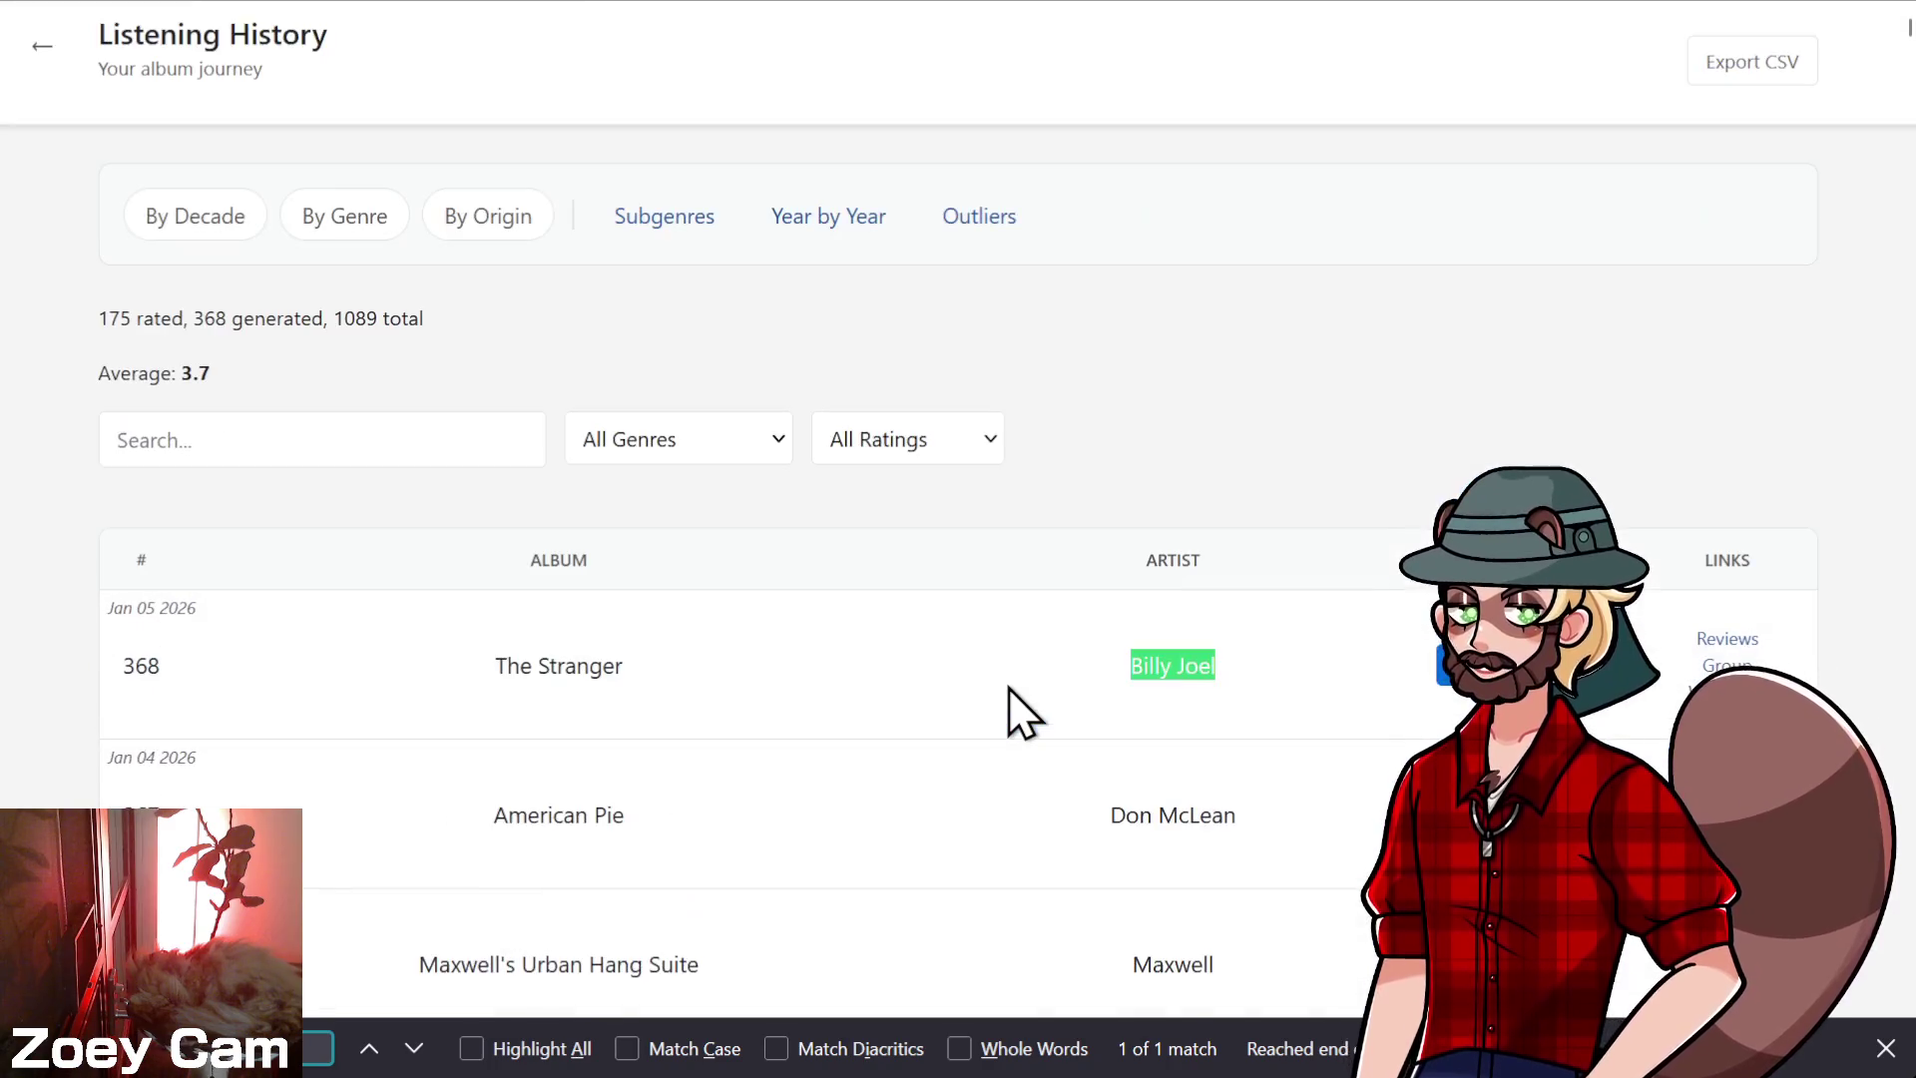
{"action": "left_click", "coordinate": [1155, 672]}
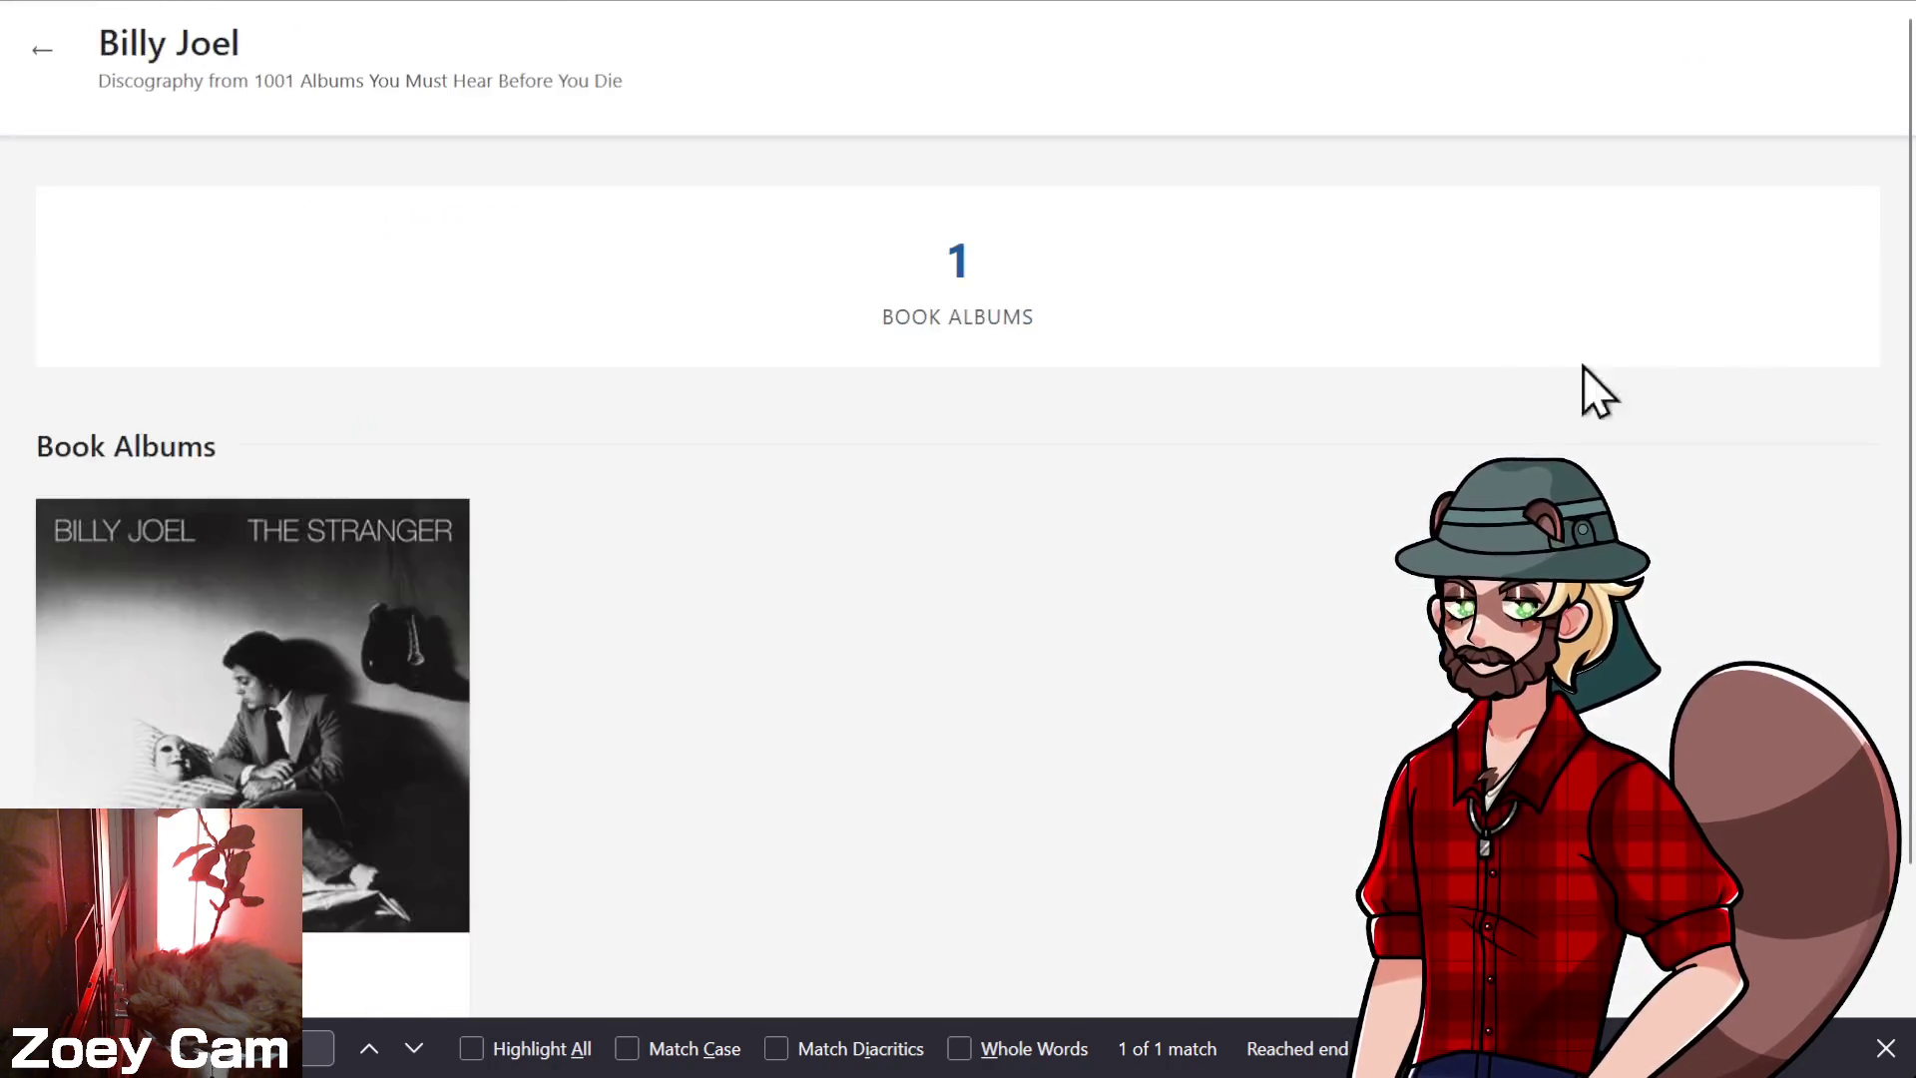
{"action": "scroll", "coordinate": [1447, 429], "scroll_direction": "down", "scroll_amount": 2}
{"action": "scroll", "coordinate": [926, 599], "scroll_direction": "up", "scroll_amount": 2}
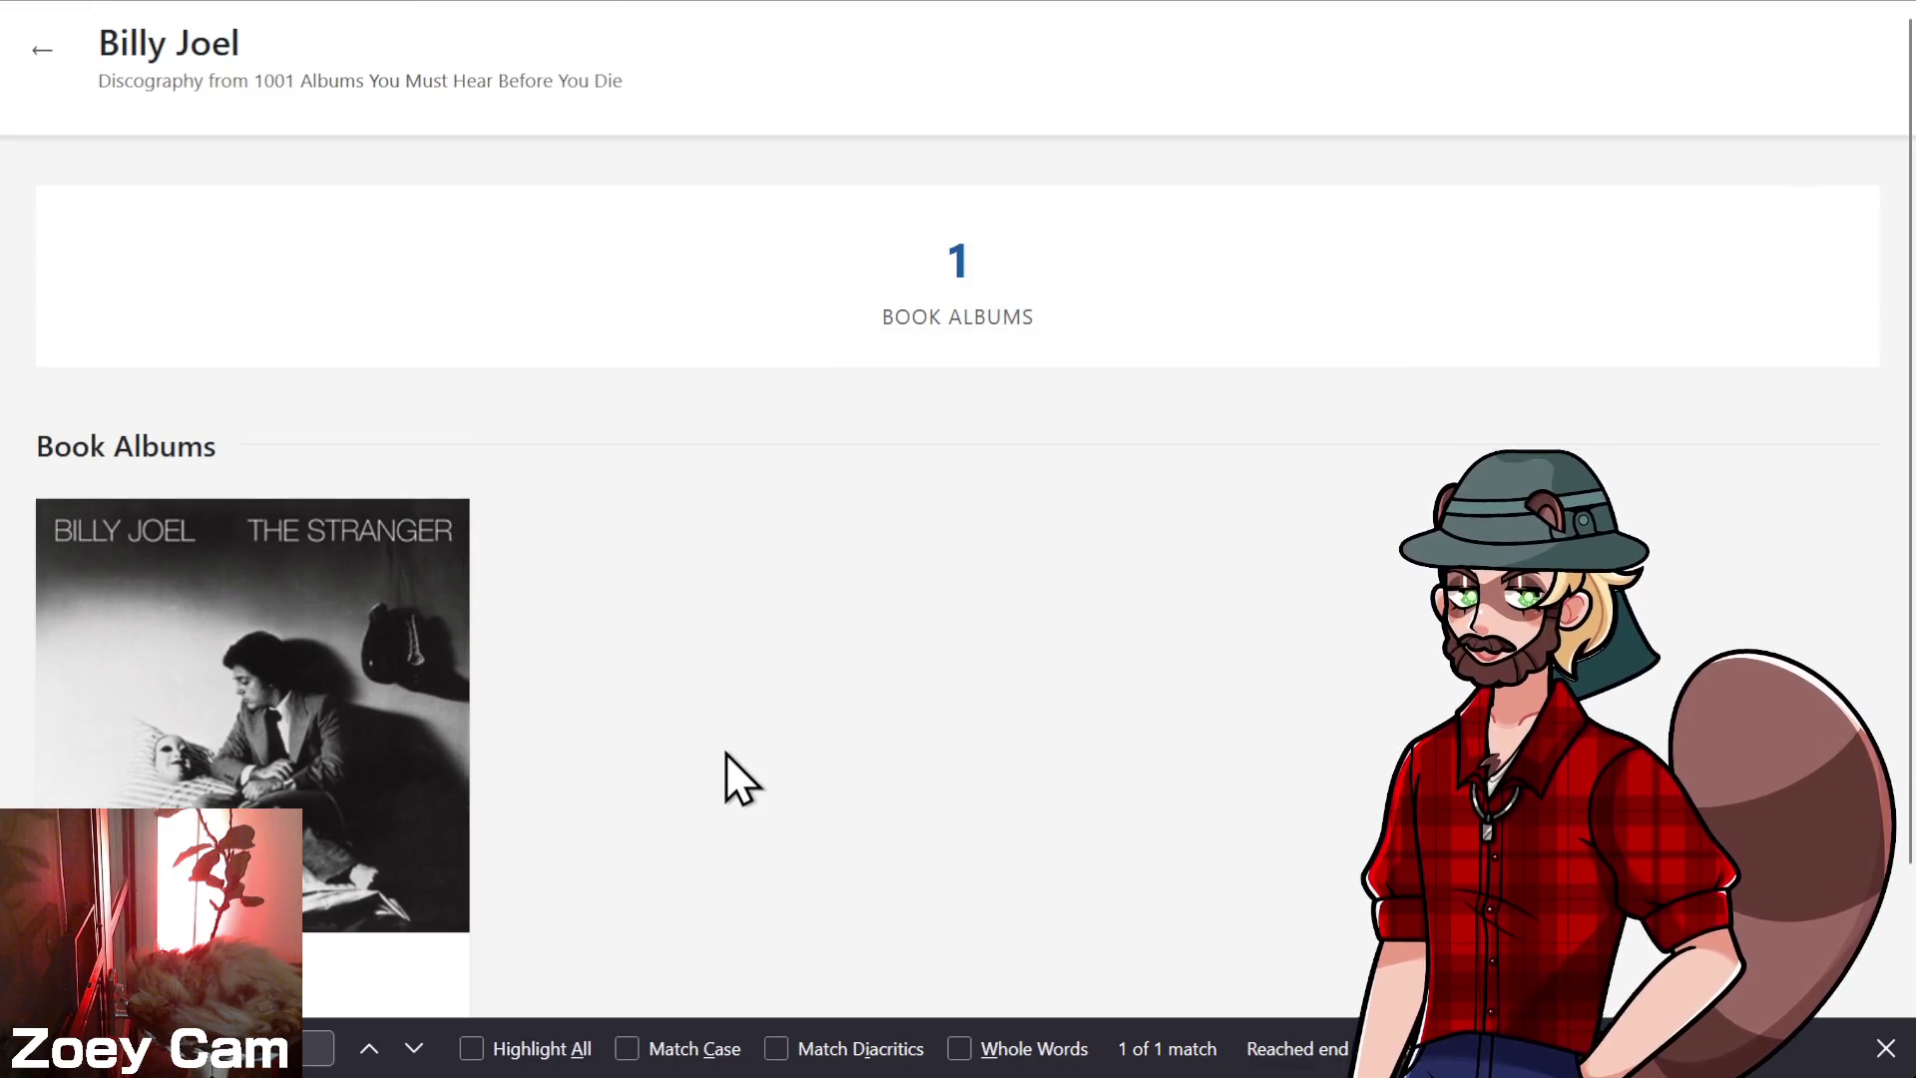
{"action": "scroll", "coordinate": [725, 722], "scroll_direction": "down", "scroll_amount": 2}
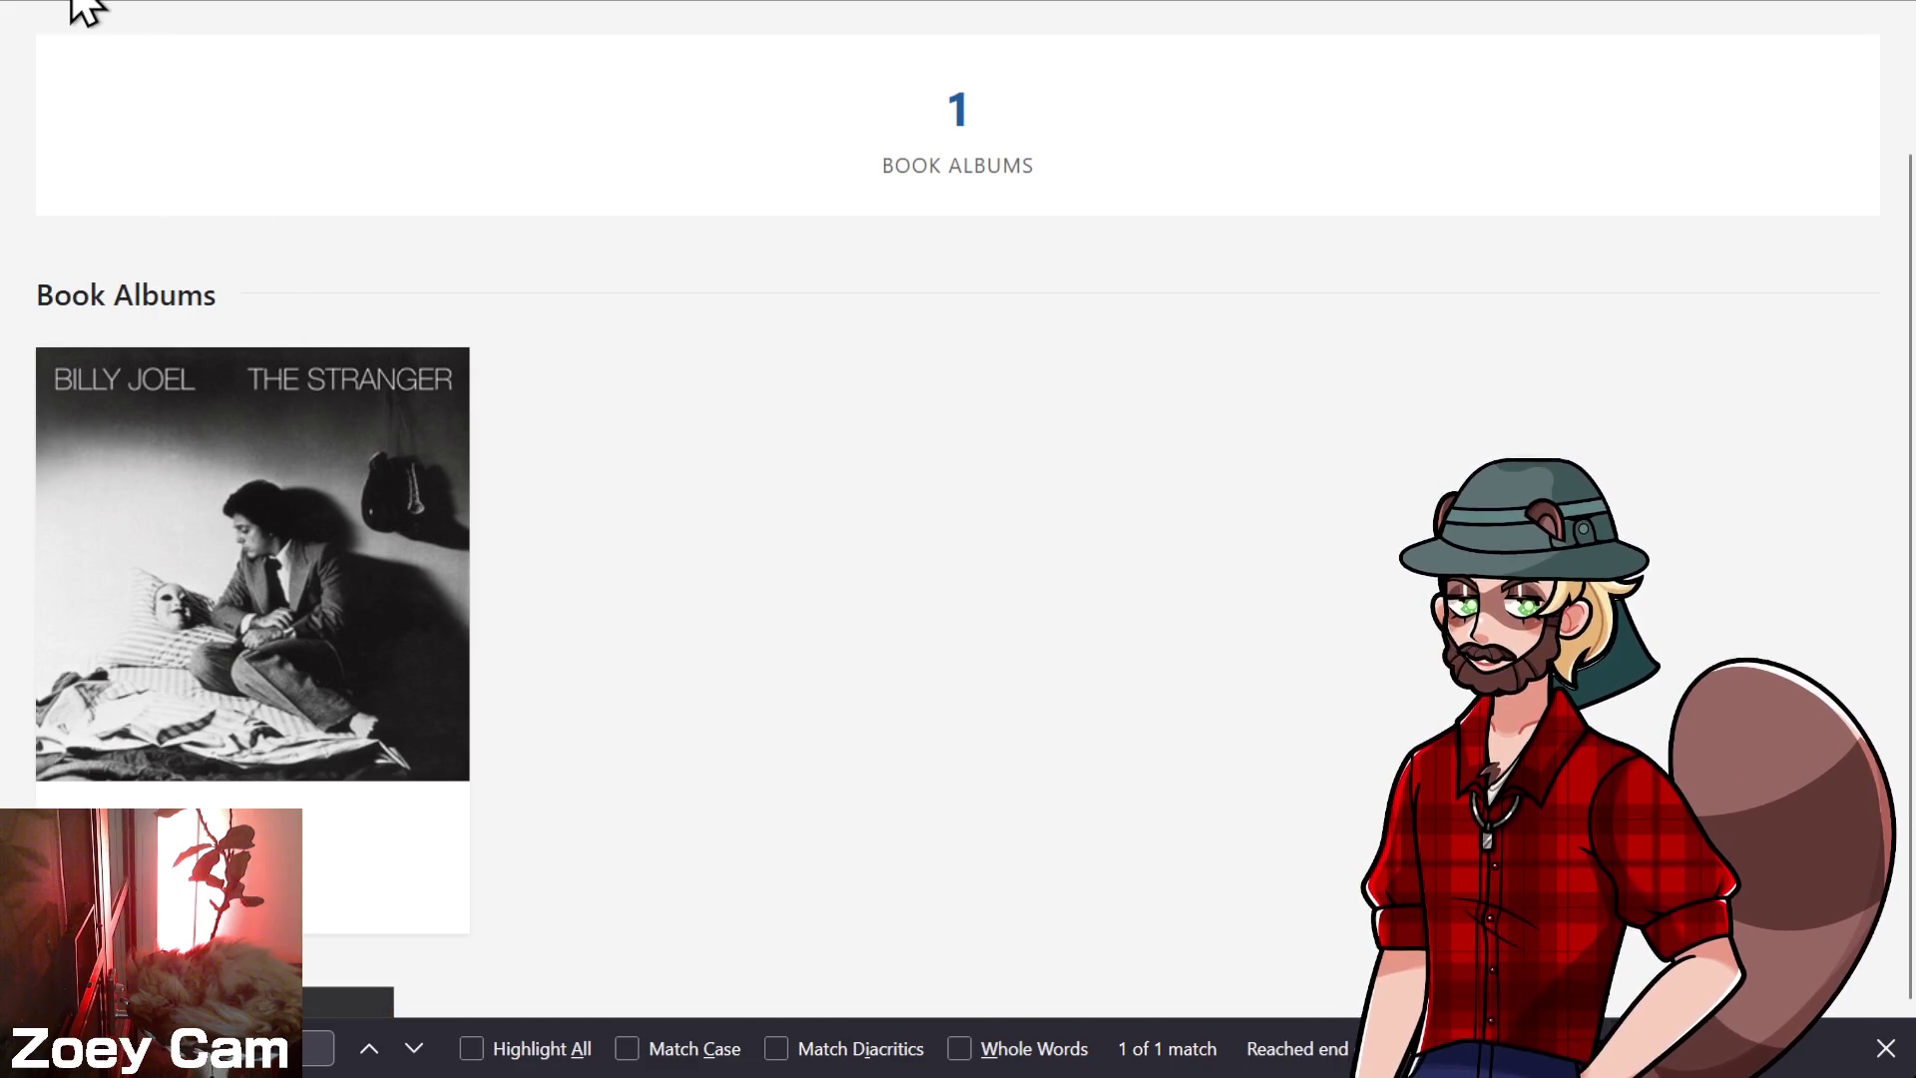
- Go back to The Stranger article and open the 52nd Street album article
{"action": "key", "text": "alt+Left"}
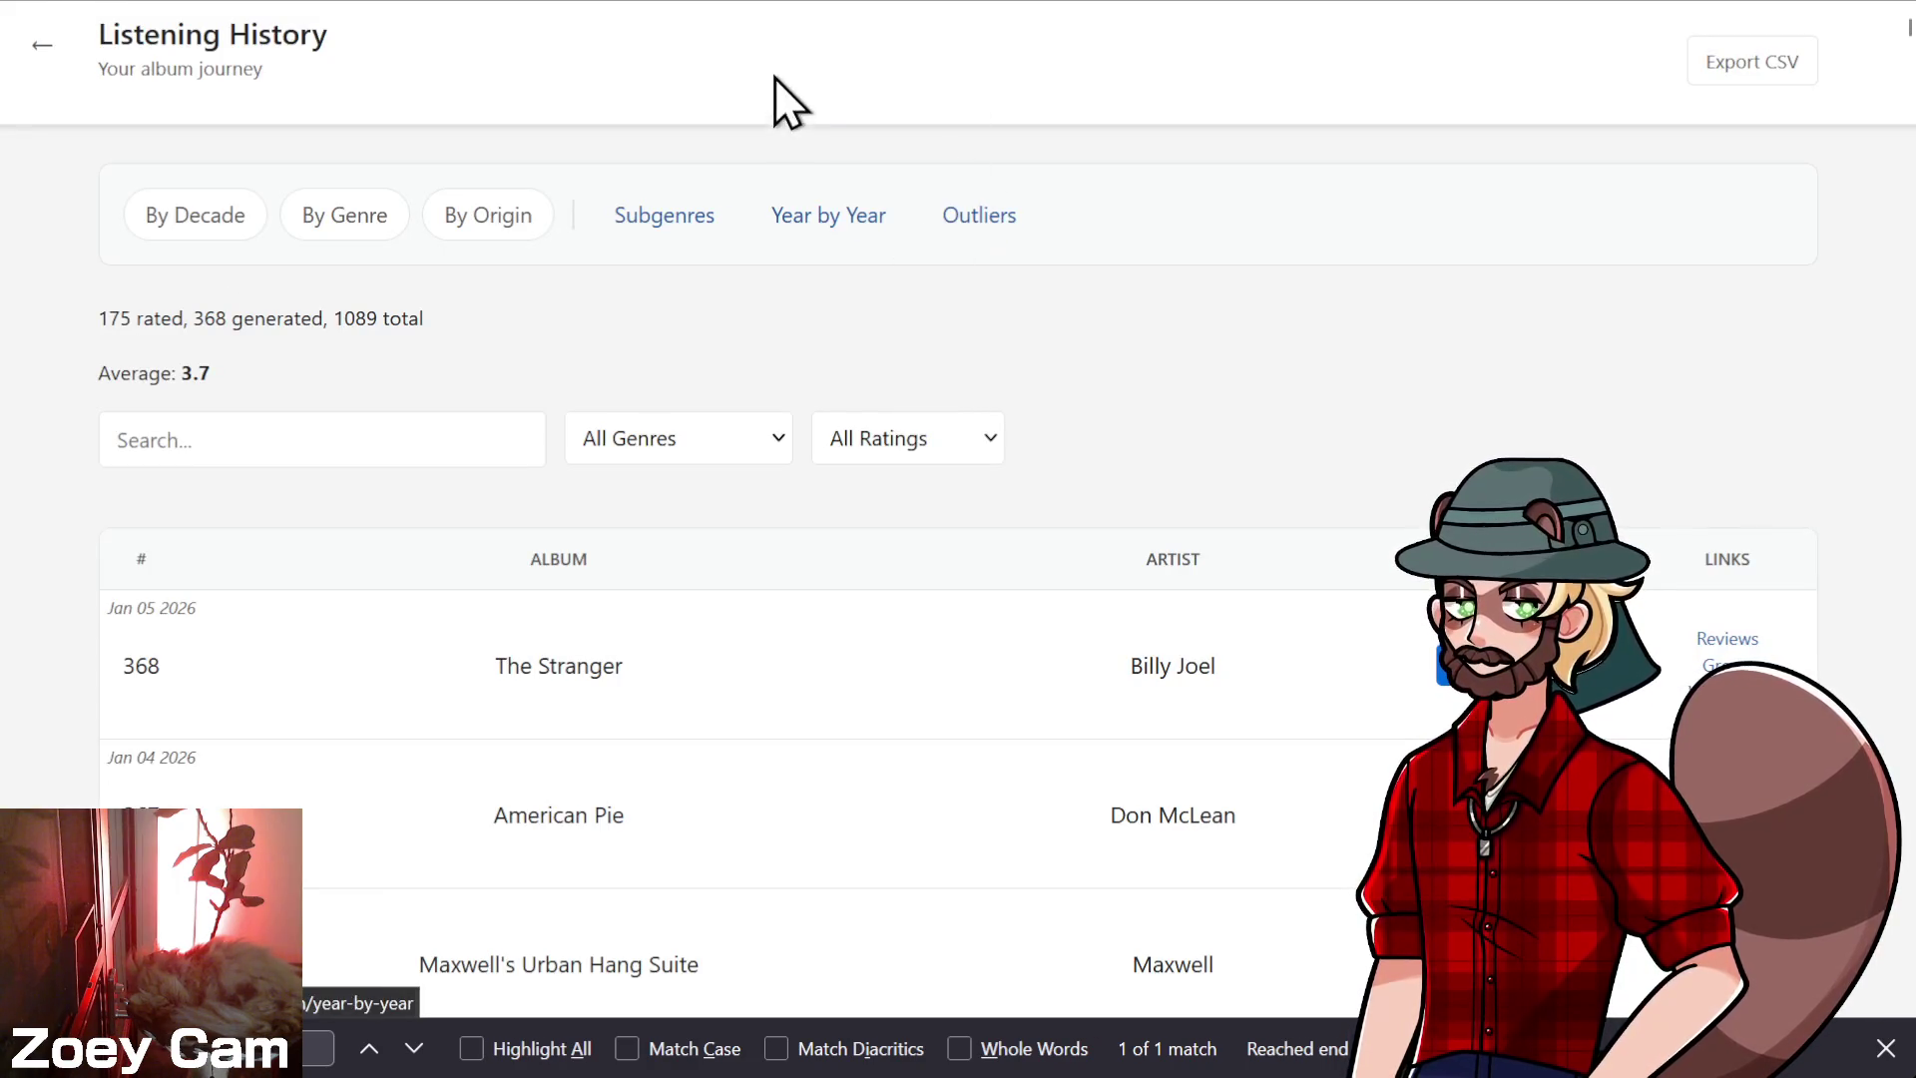
{"action": "key", "text": "ctrl+Tab"}
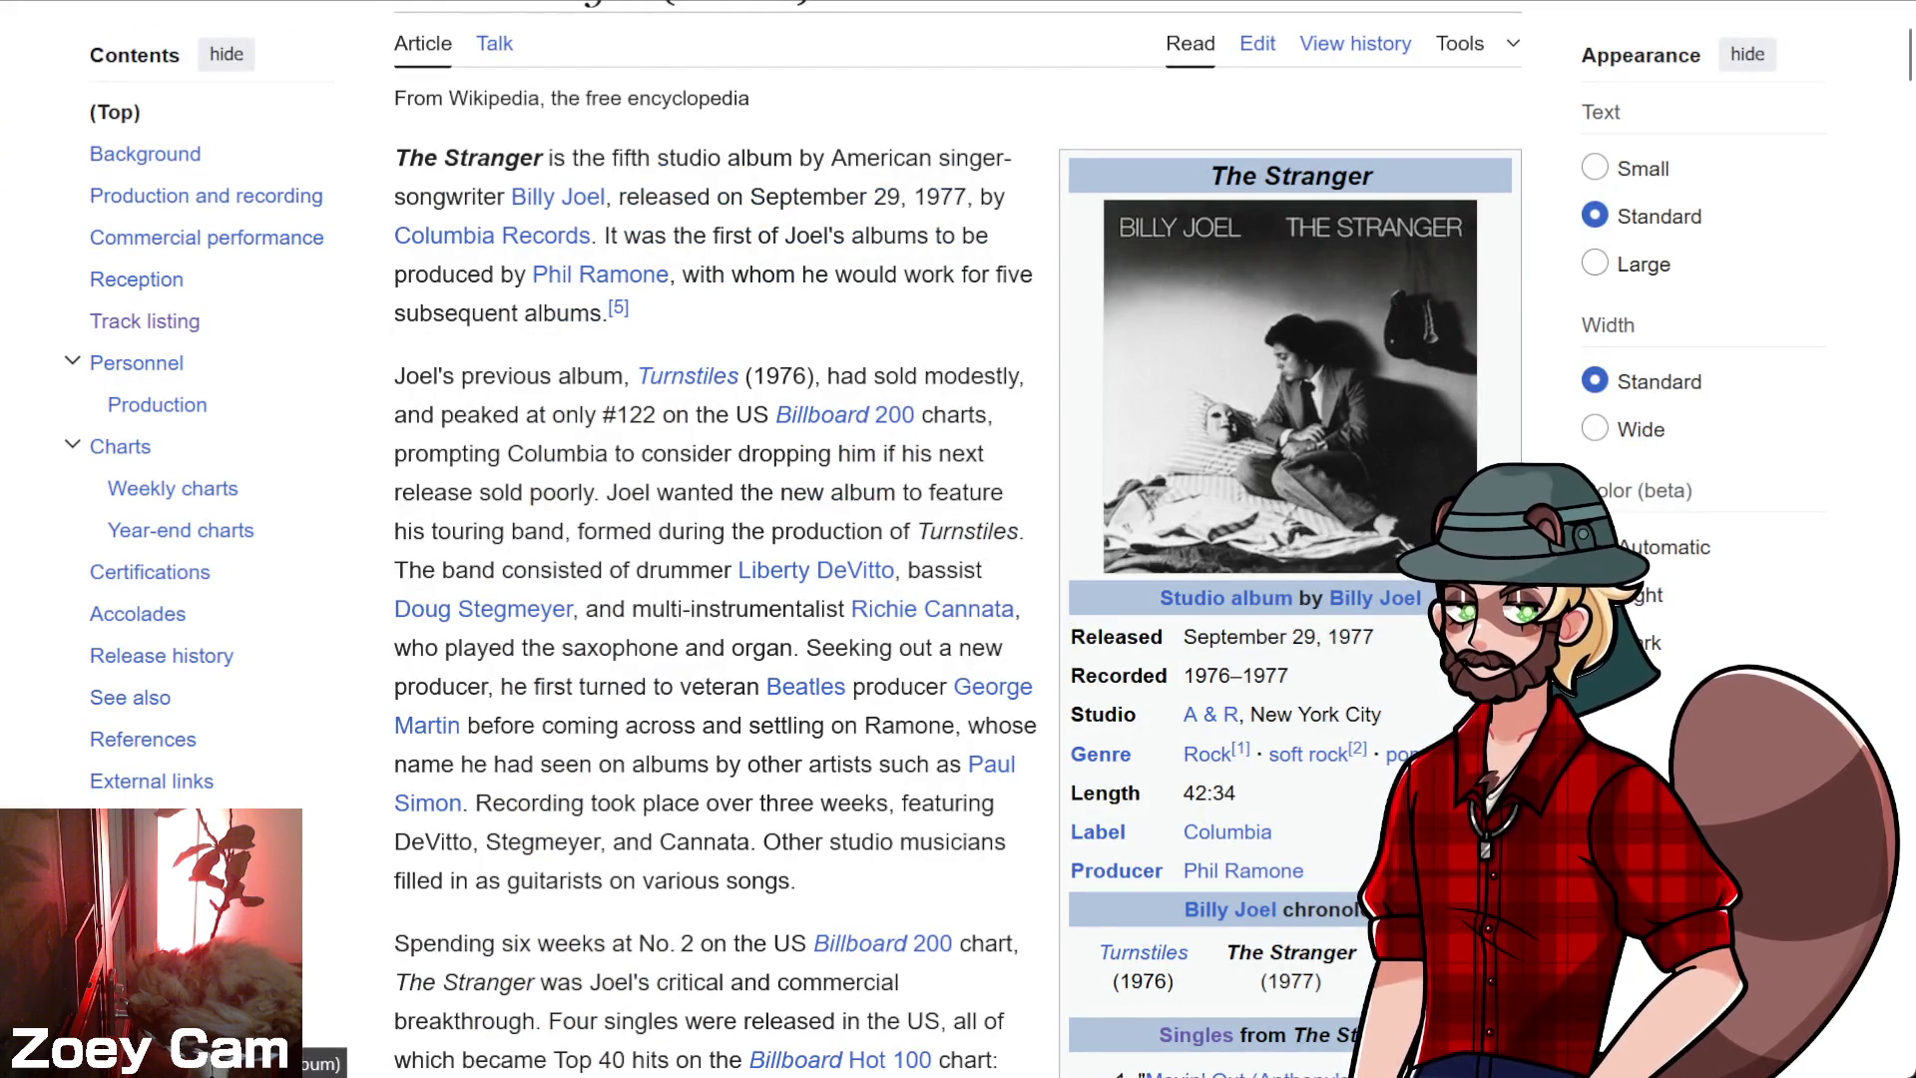
{"action": "left_click", "coordinate": [1437, 953]}
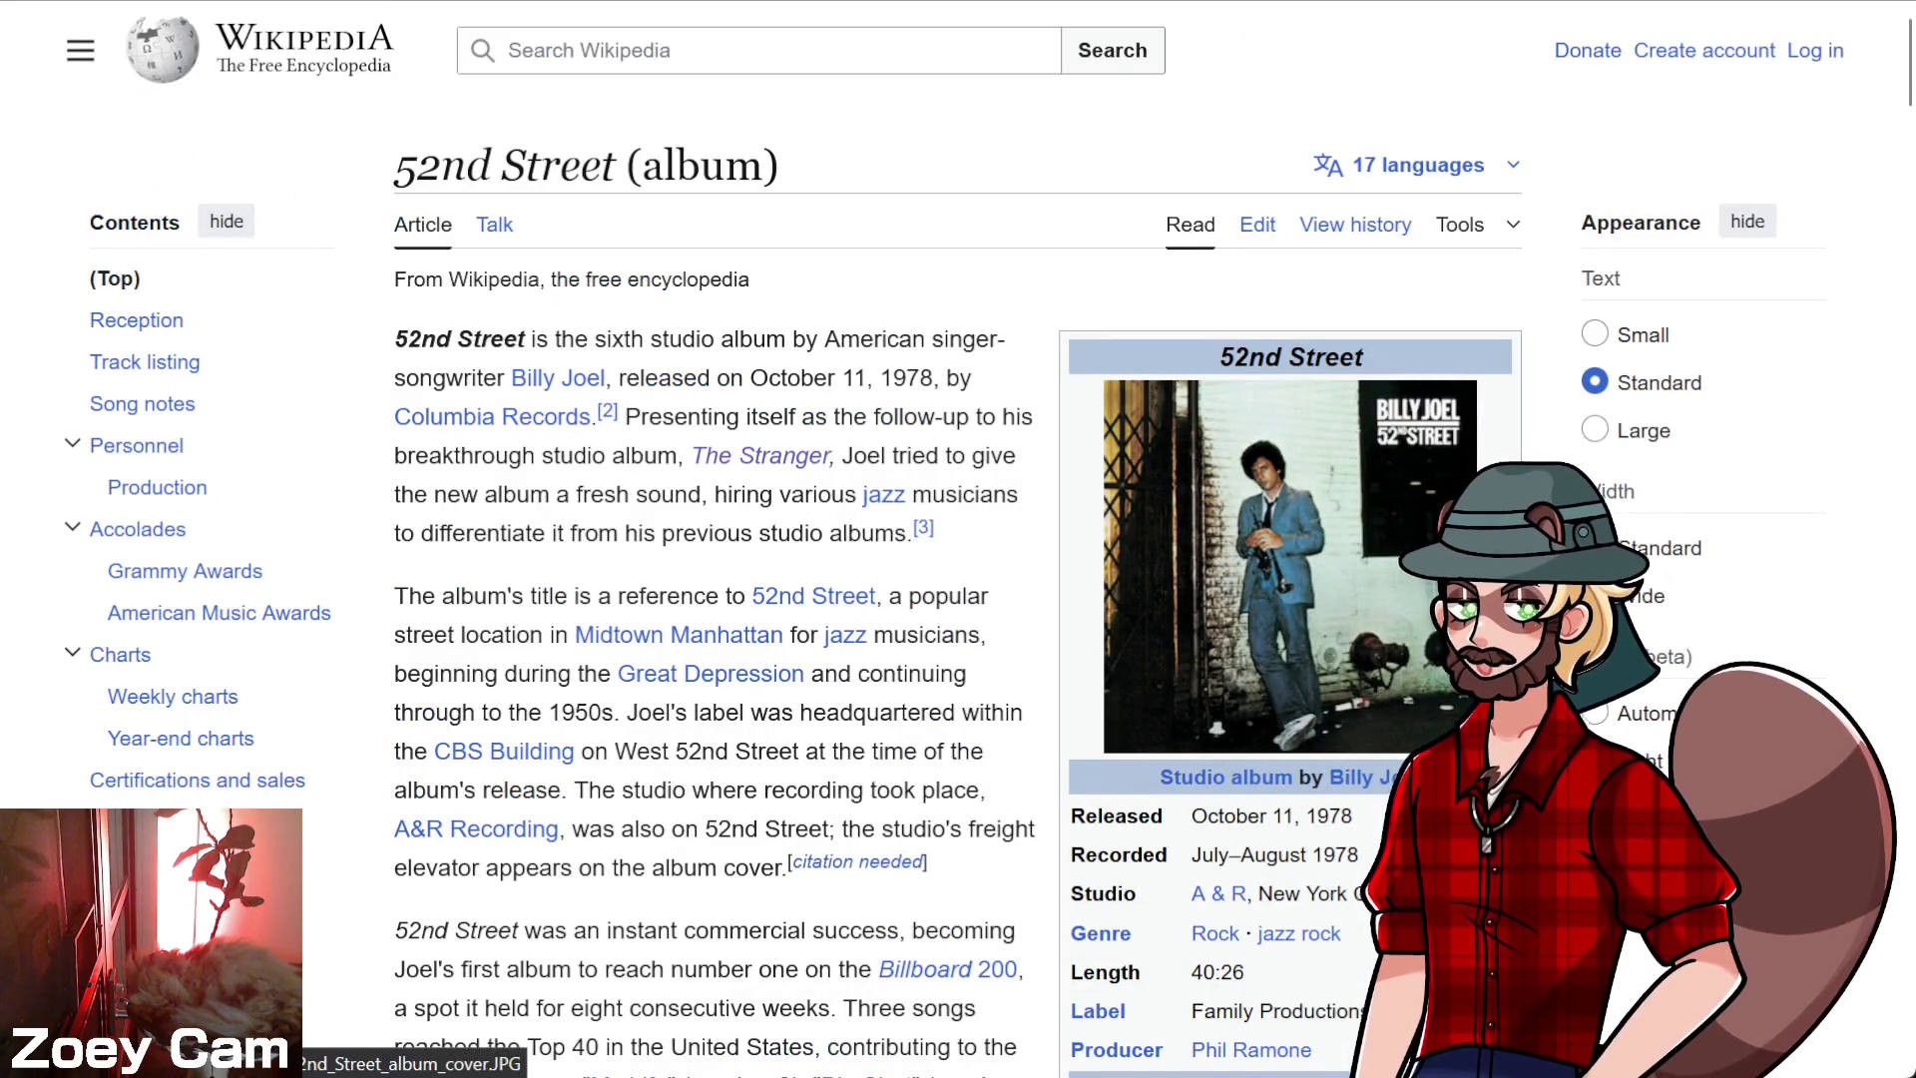
- Search the Listening History for 'joel', clear it, and return to the 52nd Street article
{"action": "key", "text": "ctrl+shift+Tab"}
{"action": "scroll", "coordinate": [588, 334], "scroll_direction": "down", "scroll_amount": 10}
{"action": "scroll", "coordinate": [476, 335], "scroll_direction": "down", "scroll_amount": 10}
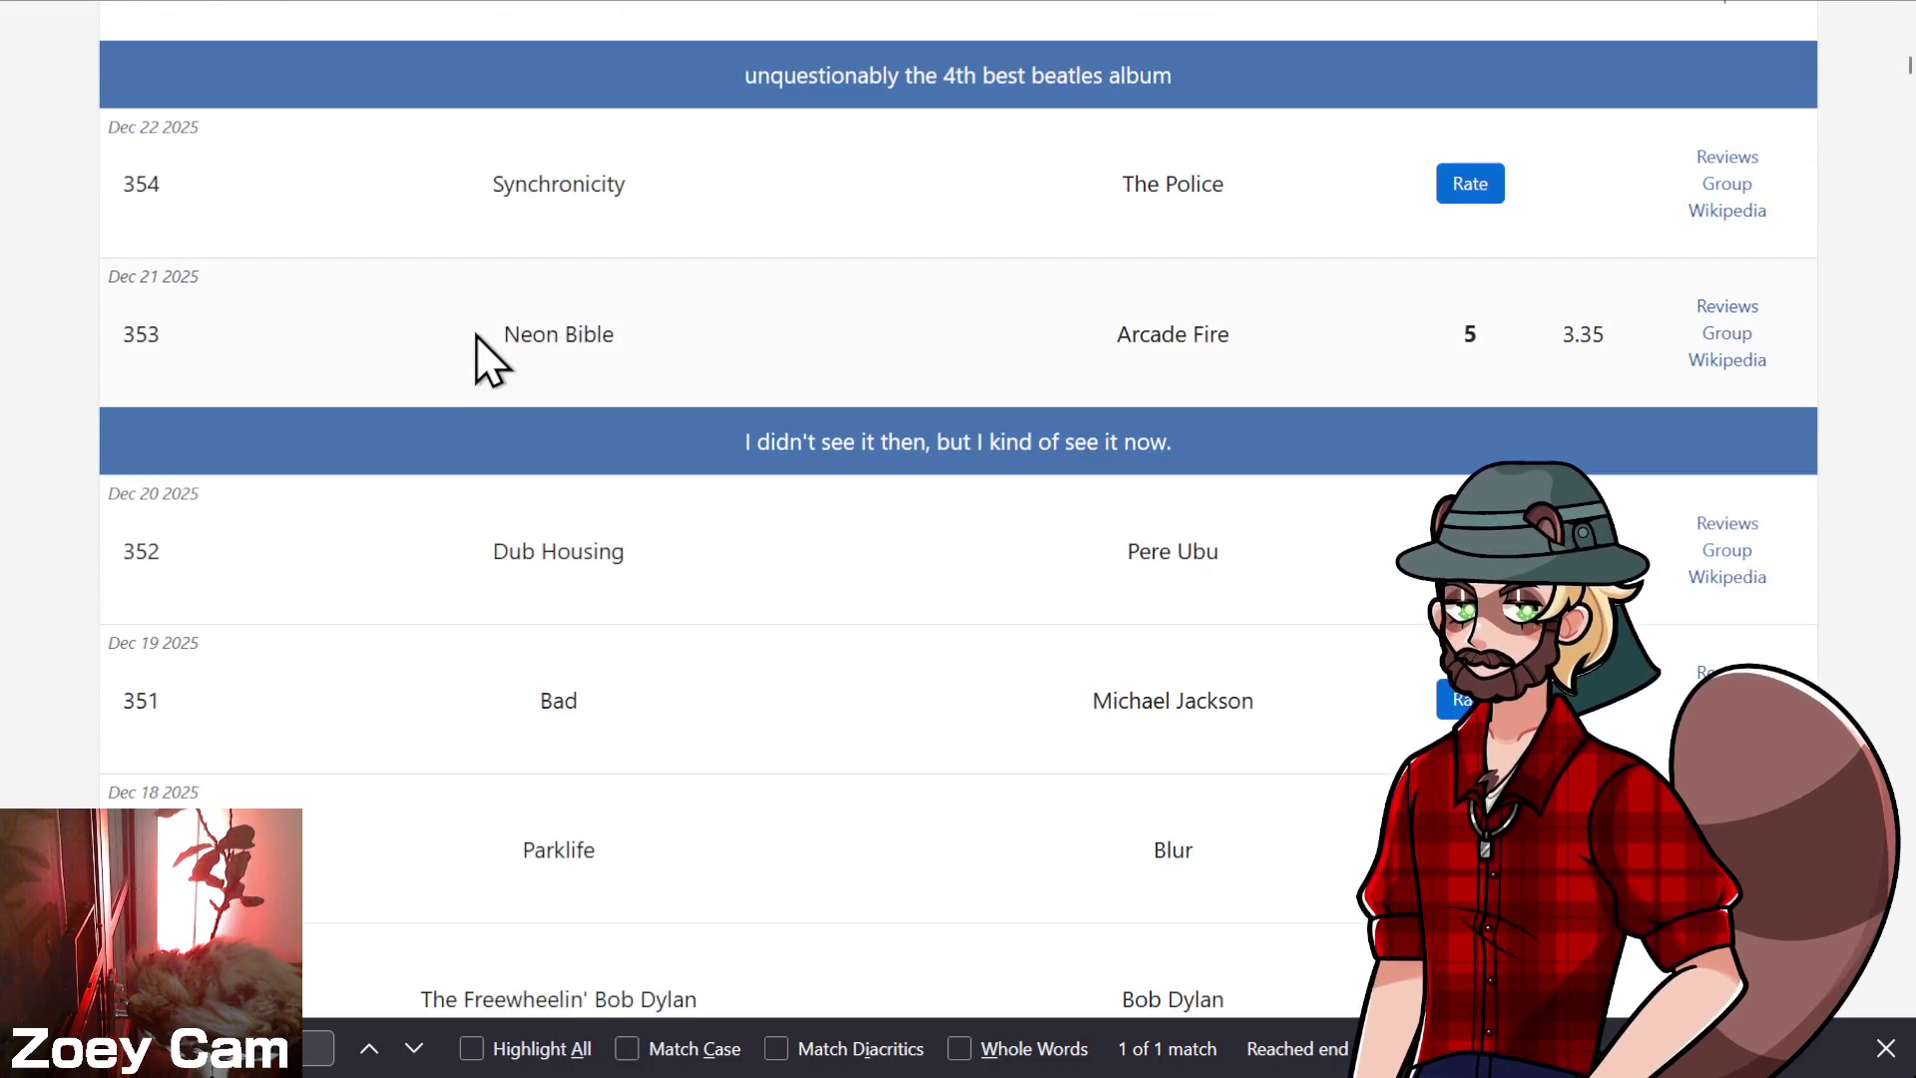
{"action": "scroll", "coordinate": [475, 333], "scroll_direction": "down", "scroll_amount": 15}
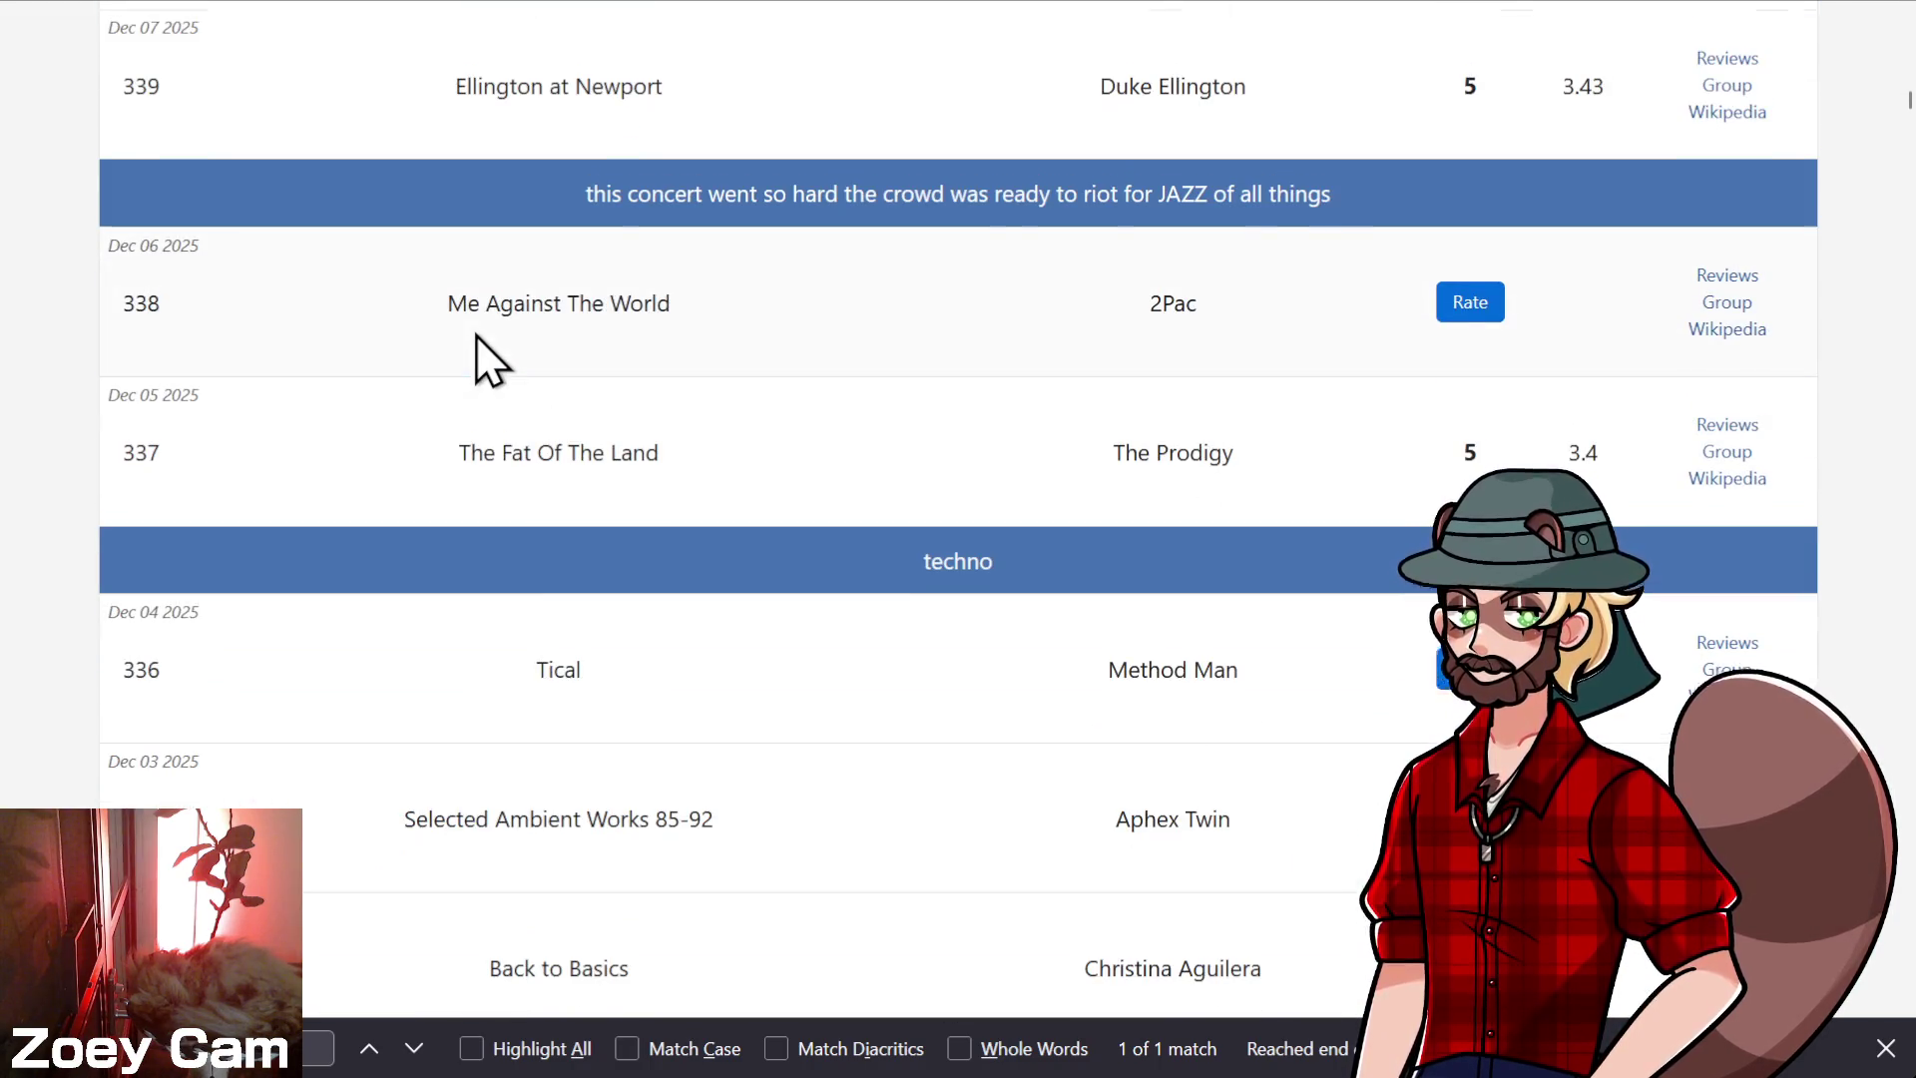
{"action": "scroll", "coordinate": [476, 333], "scroll_direction": "up", "scroll_amount": 20}
{"action": "scroll", "coordinate": [488, 315], "scroll_direction": "up", "scroll_amount": 12}
{"action": "left_click", "coordinate": [299, 431]}
{"action": "type", "text": "joel"}
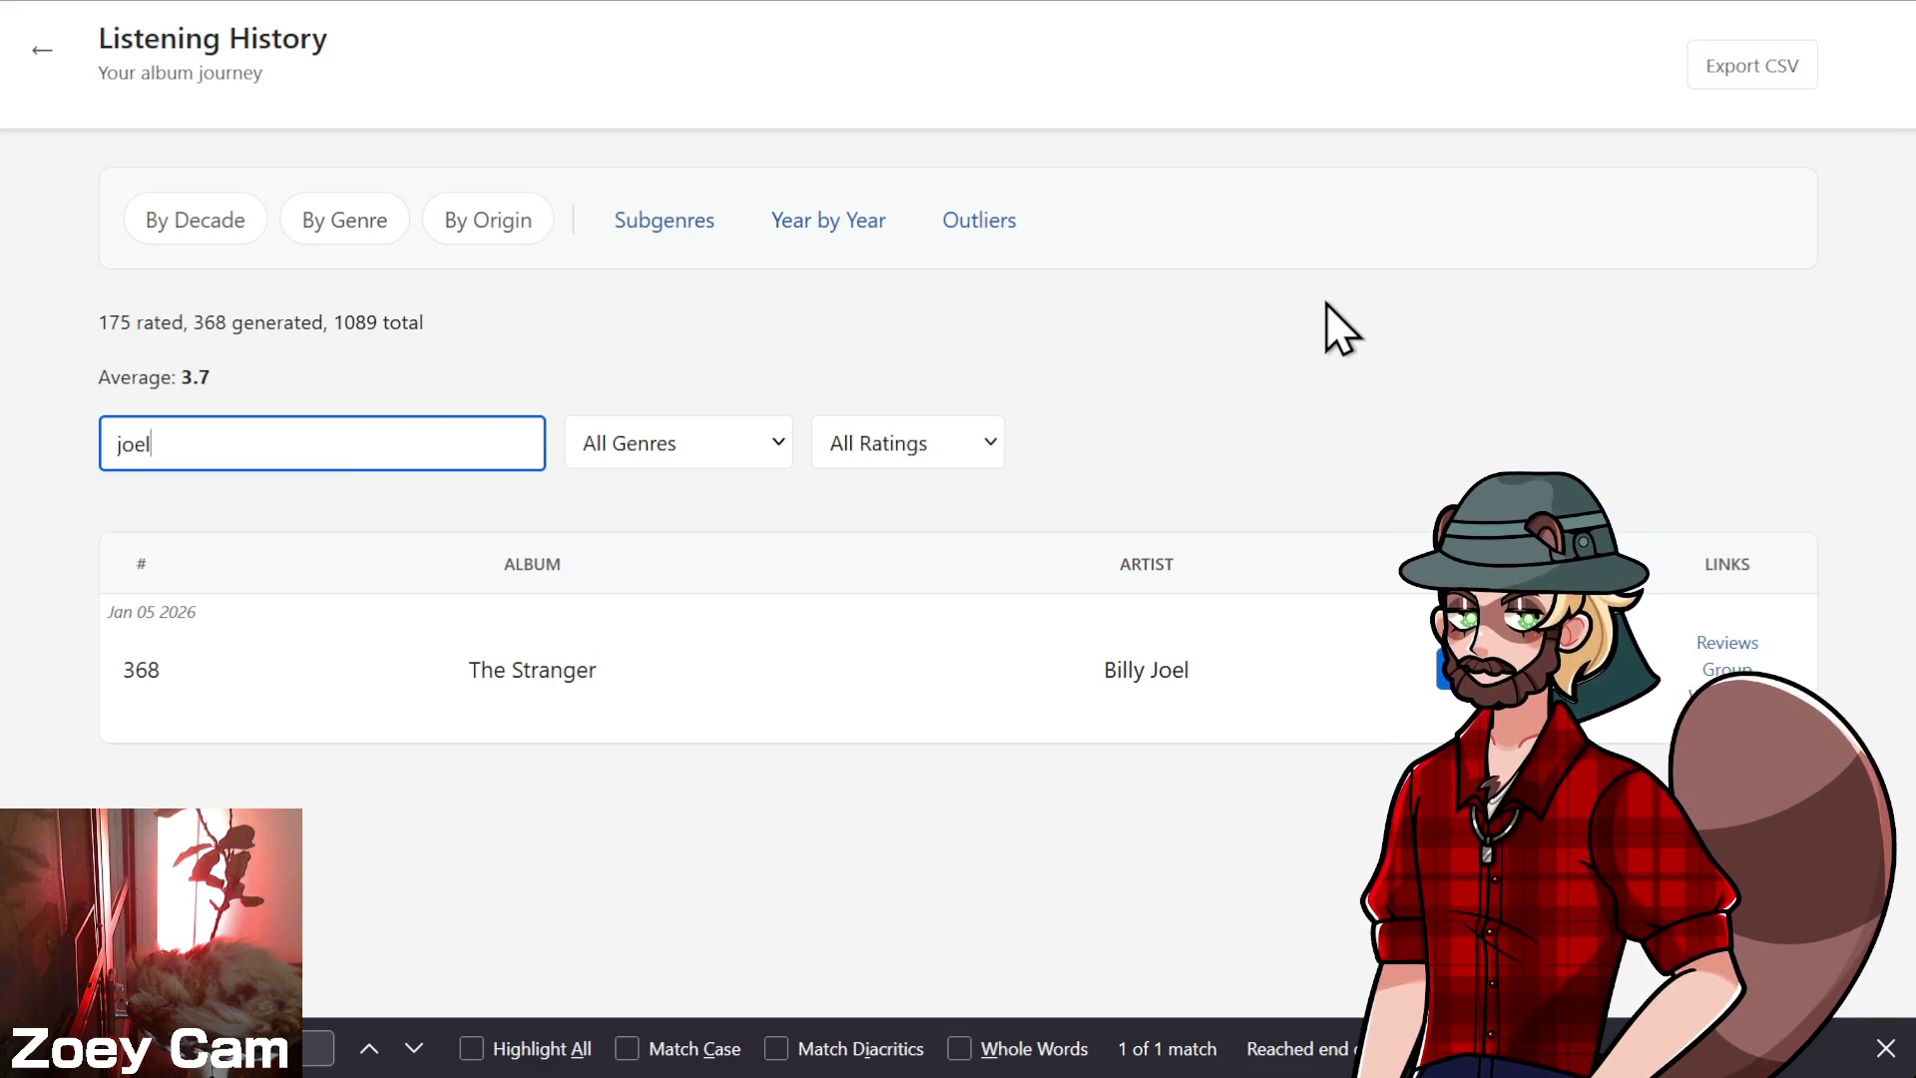
{"action": "key", "text": "BackSpace"}
{"action": "key", "text": "BackSpace"}
{"action": "key", "text": "BackSpace"}
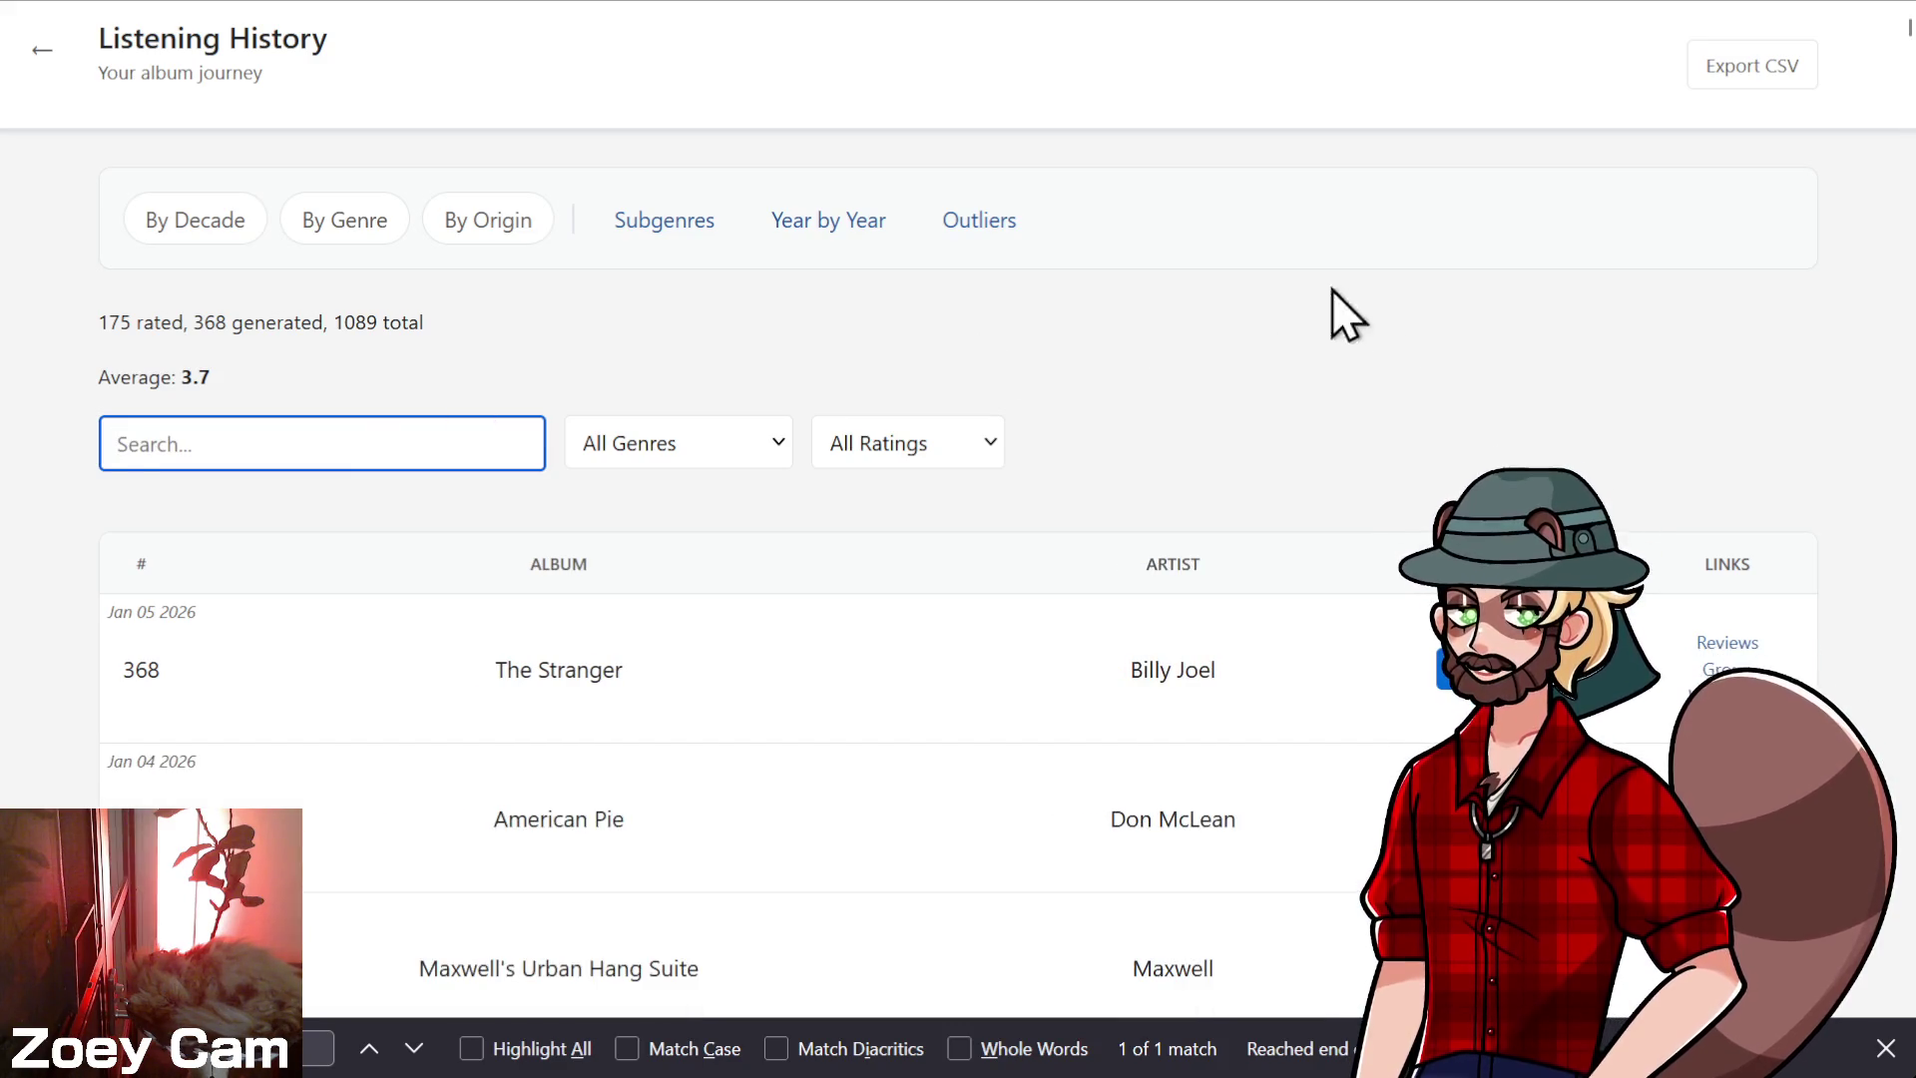
{"action": "key", "text": "ctrl+Tab"}
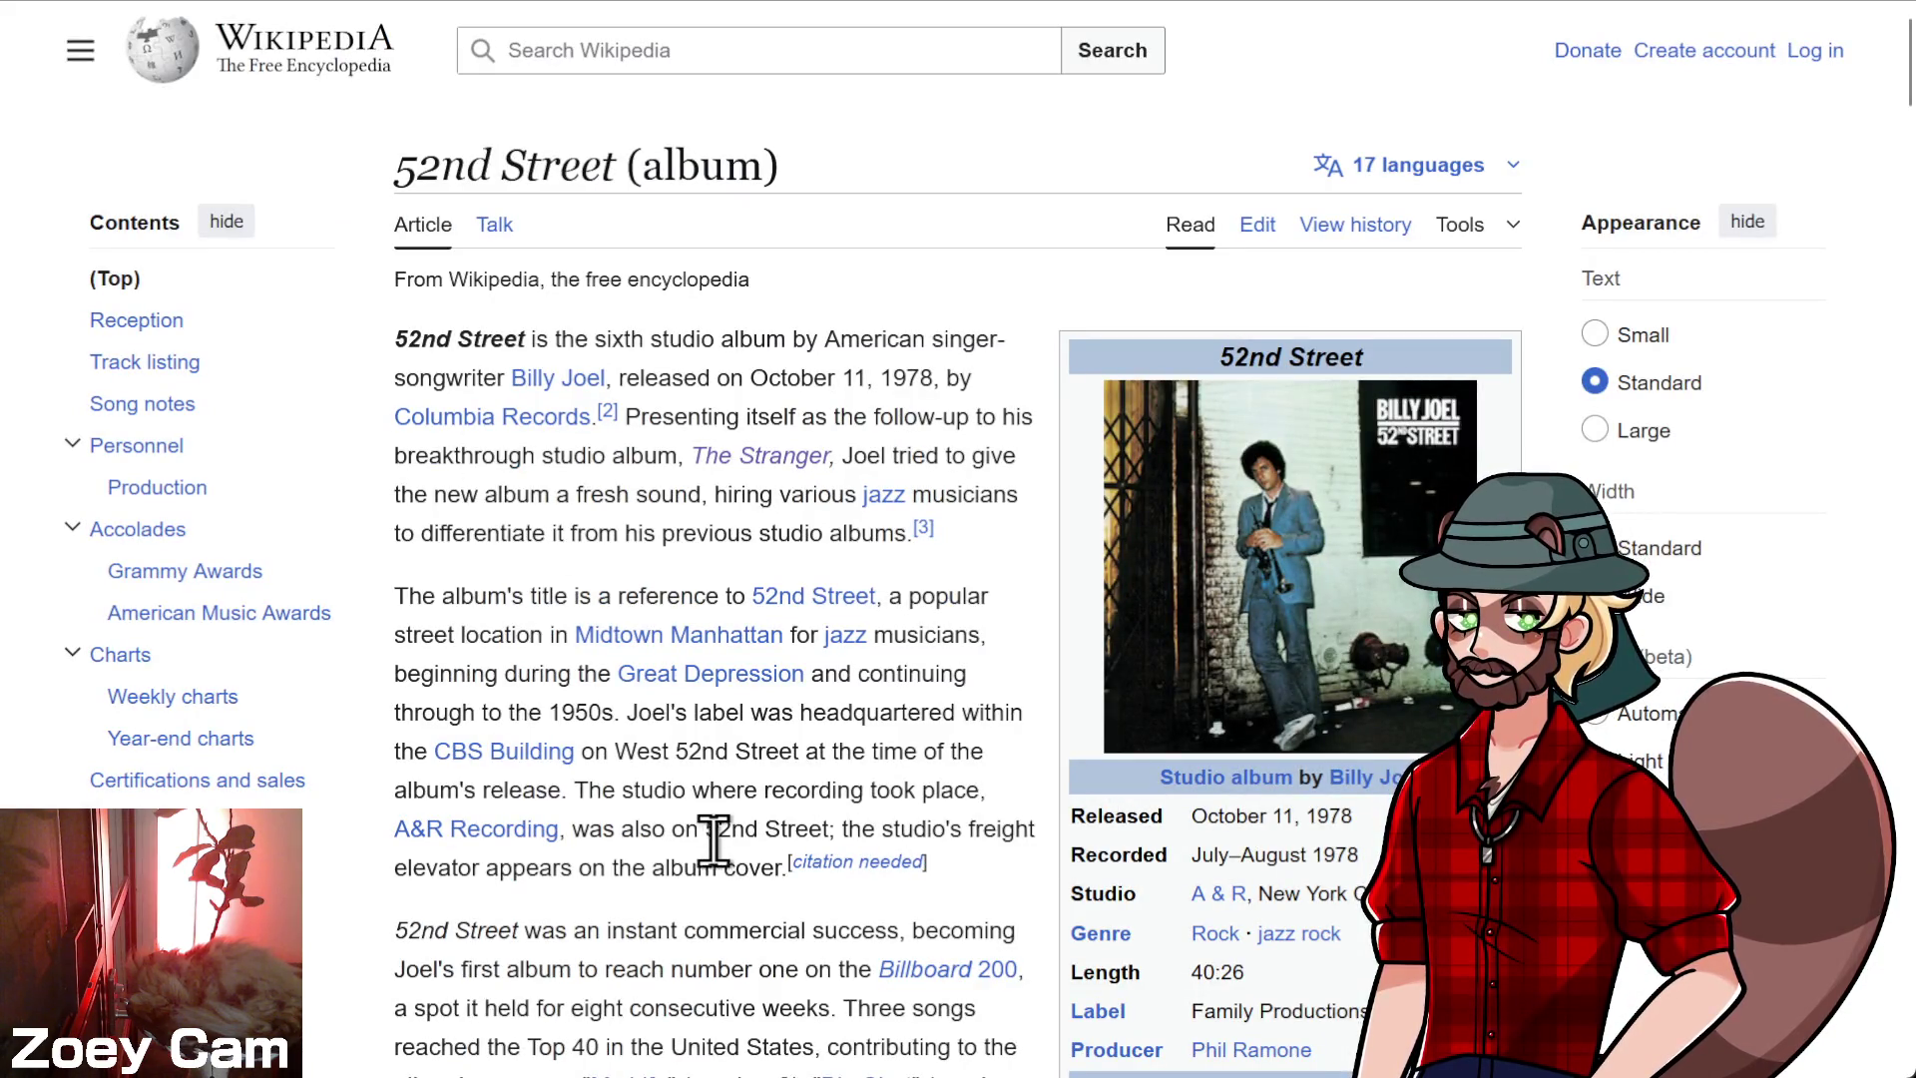
{"action": "scroll", "coordinate": [703, 842], "scroll_direction": "down", "scroll_amount": 5}
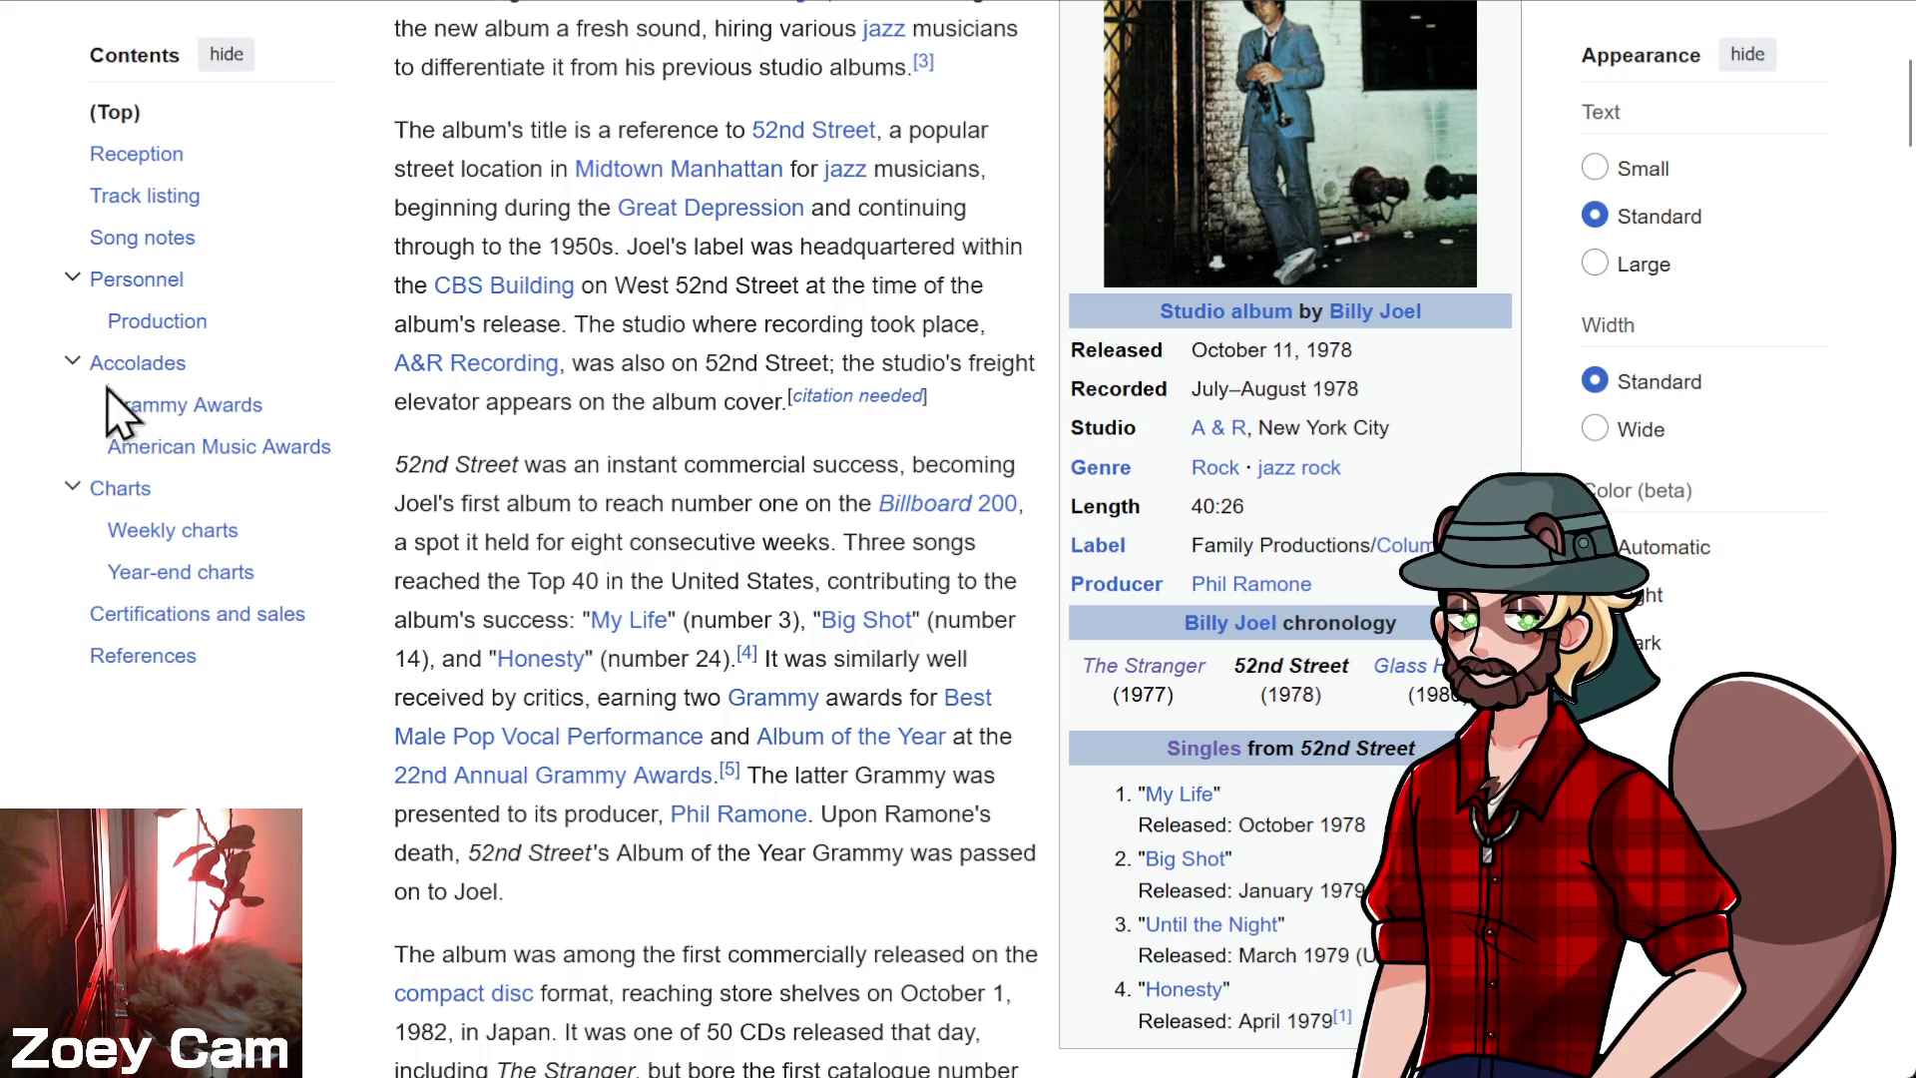
- Check the 52nd Street track listing, return to the article top, then go back to Listening History
{"action": "left_click", "coordinate": [135, 196]}
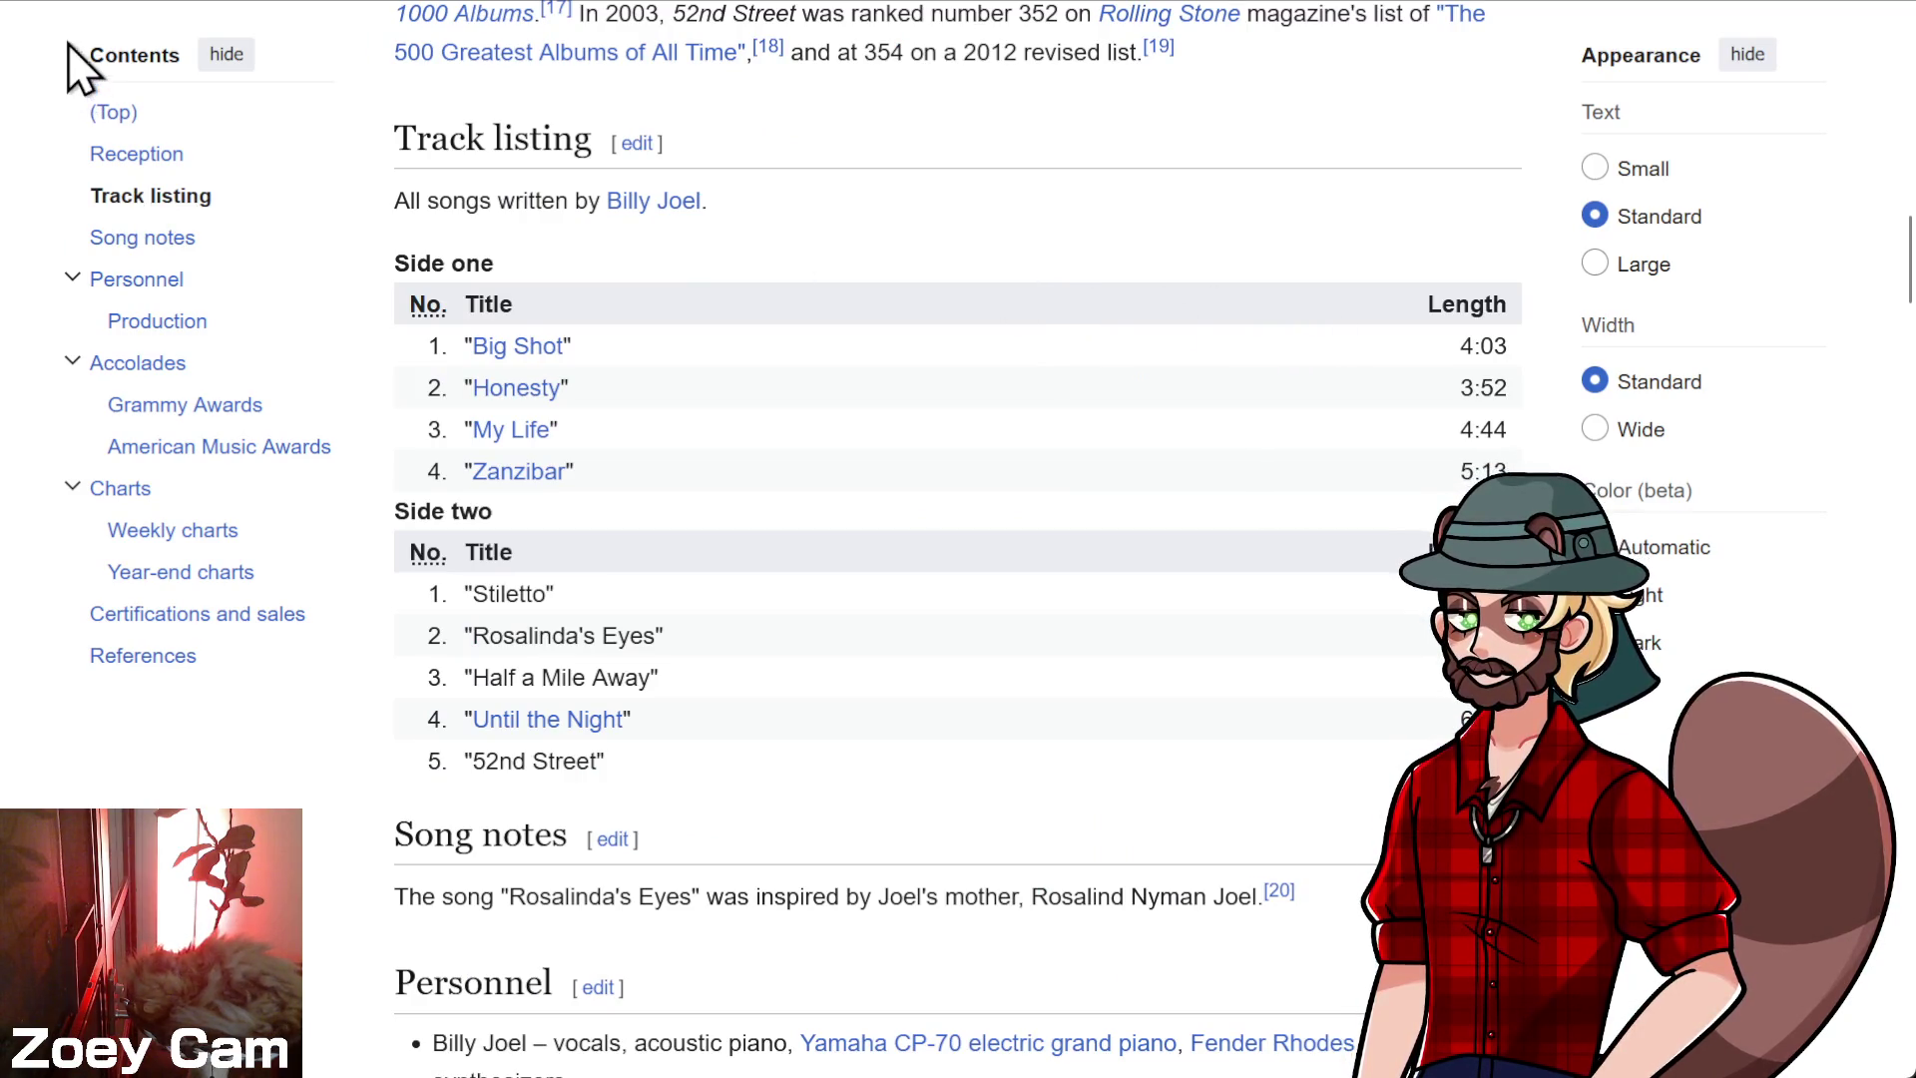
{"action": "left_click", "coordinate": [95, 12]}
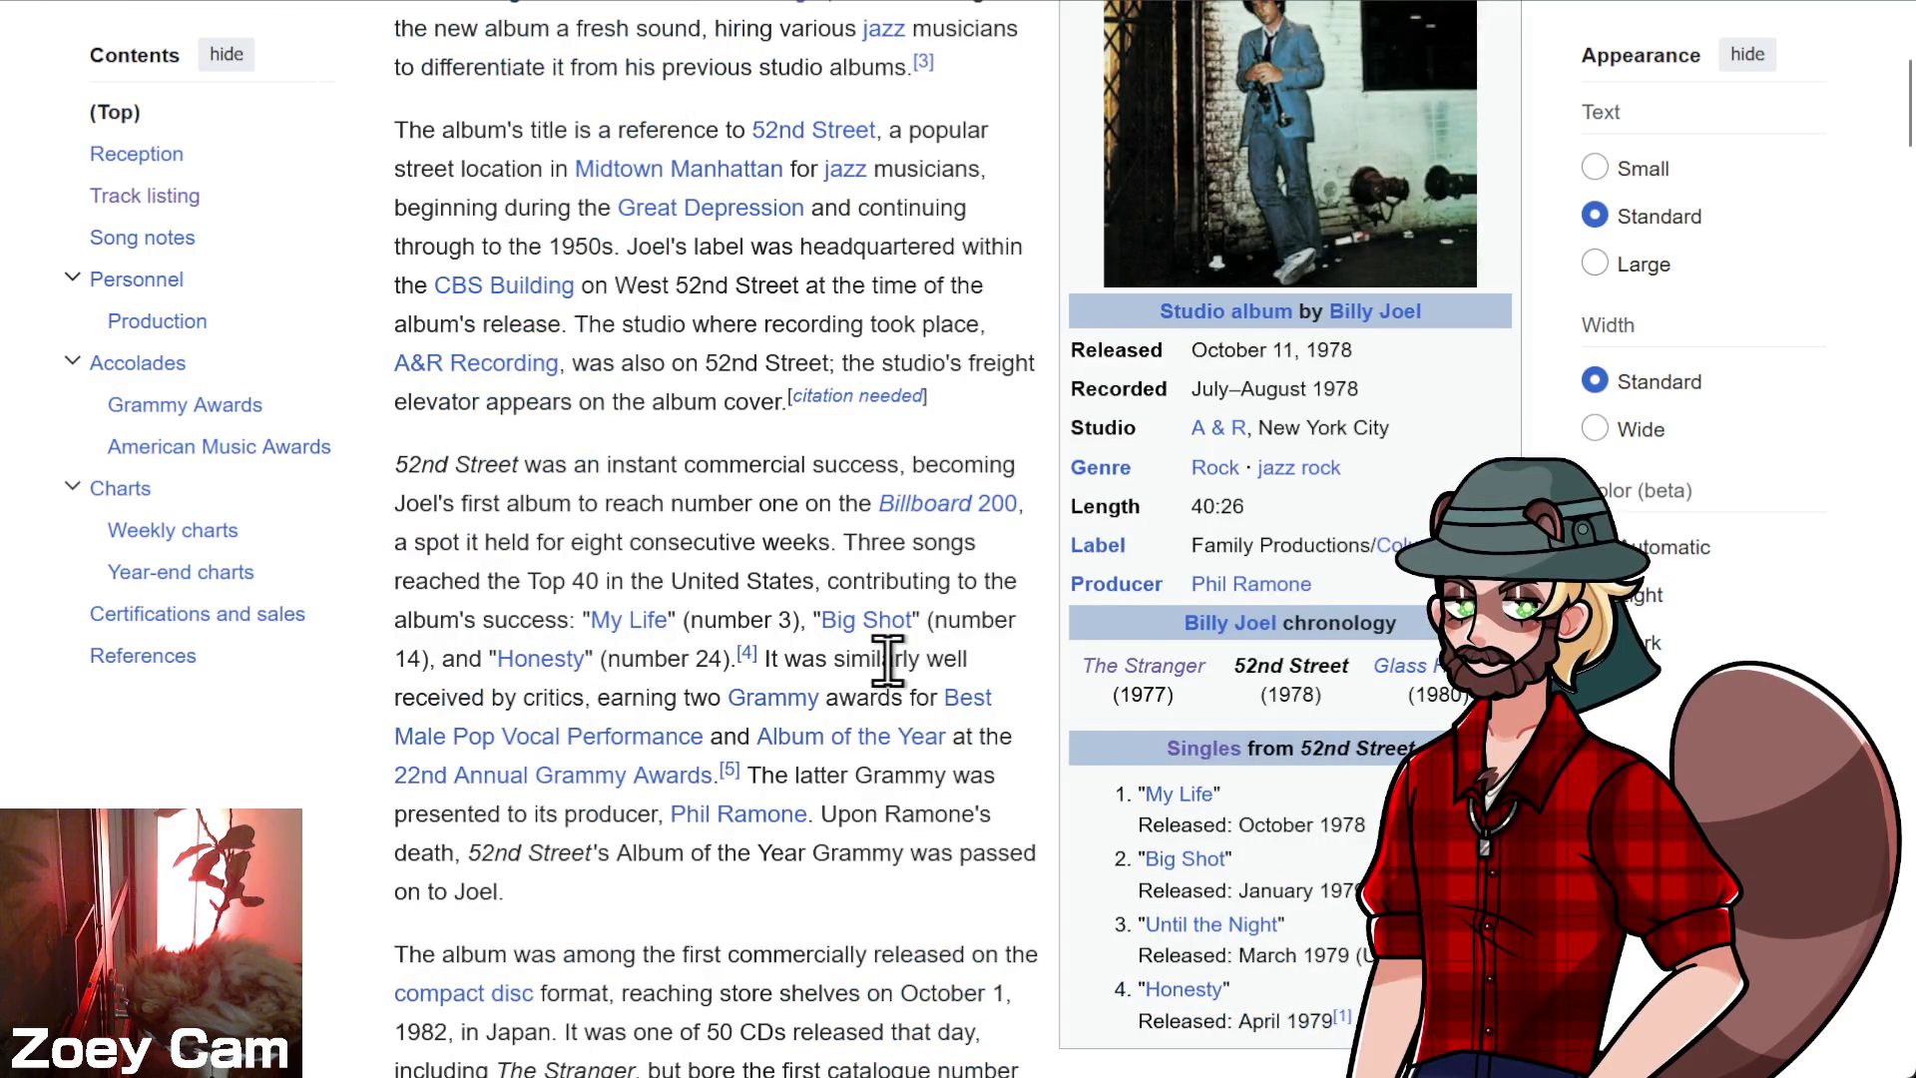
{"action": "scroll", "coordinate": [888, 658], "scroll_direction": "up", "scroll_amount": 5}
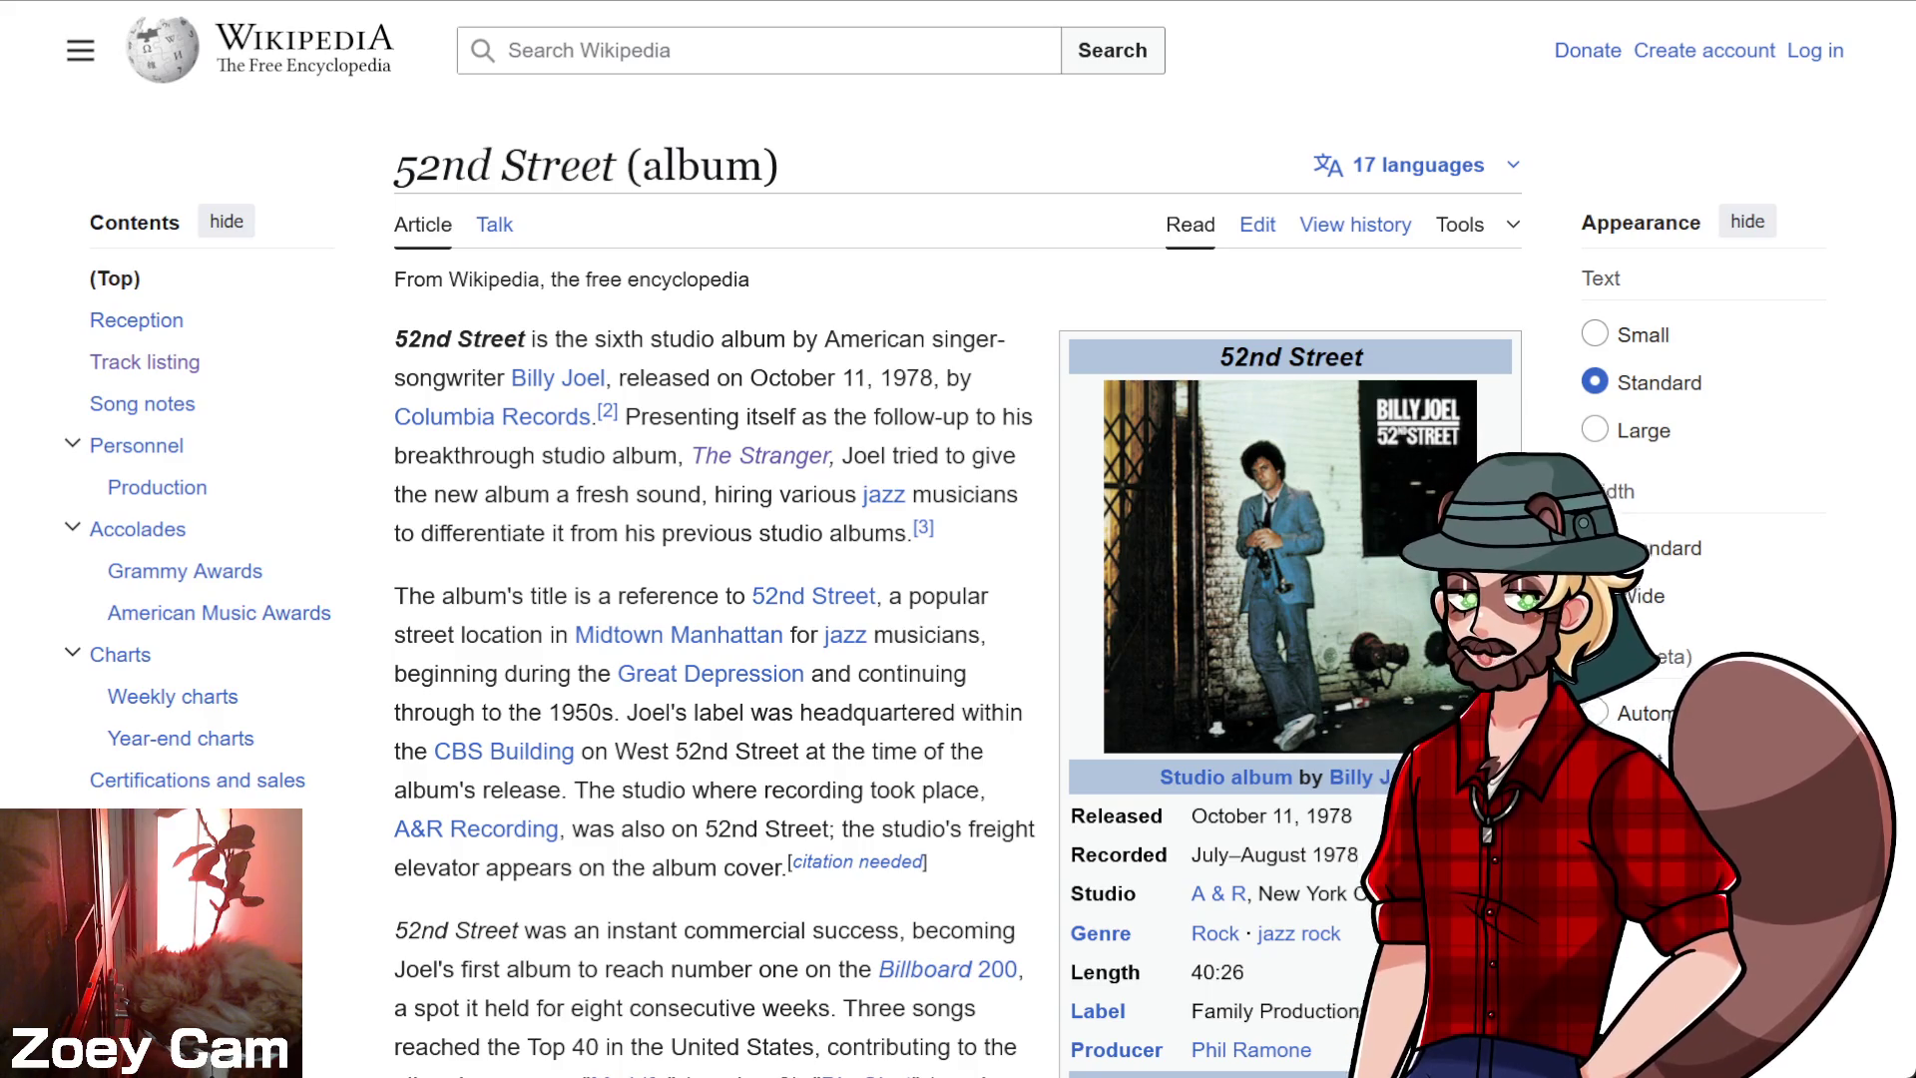
{"action": "key", "text": "ctrl+Tab"}
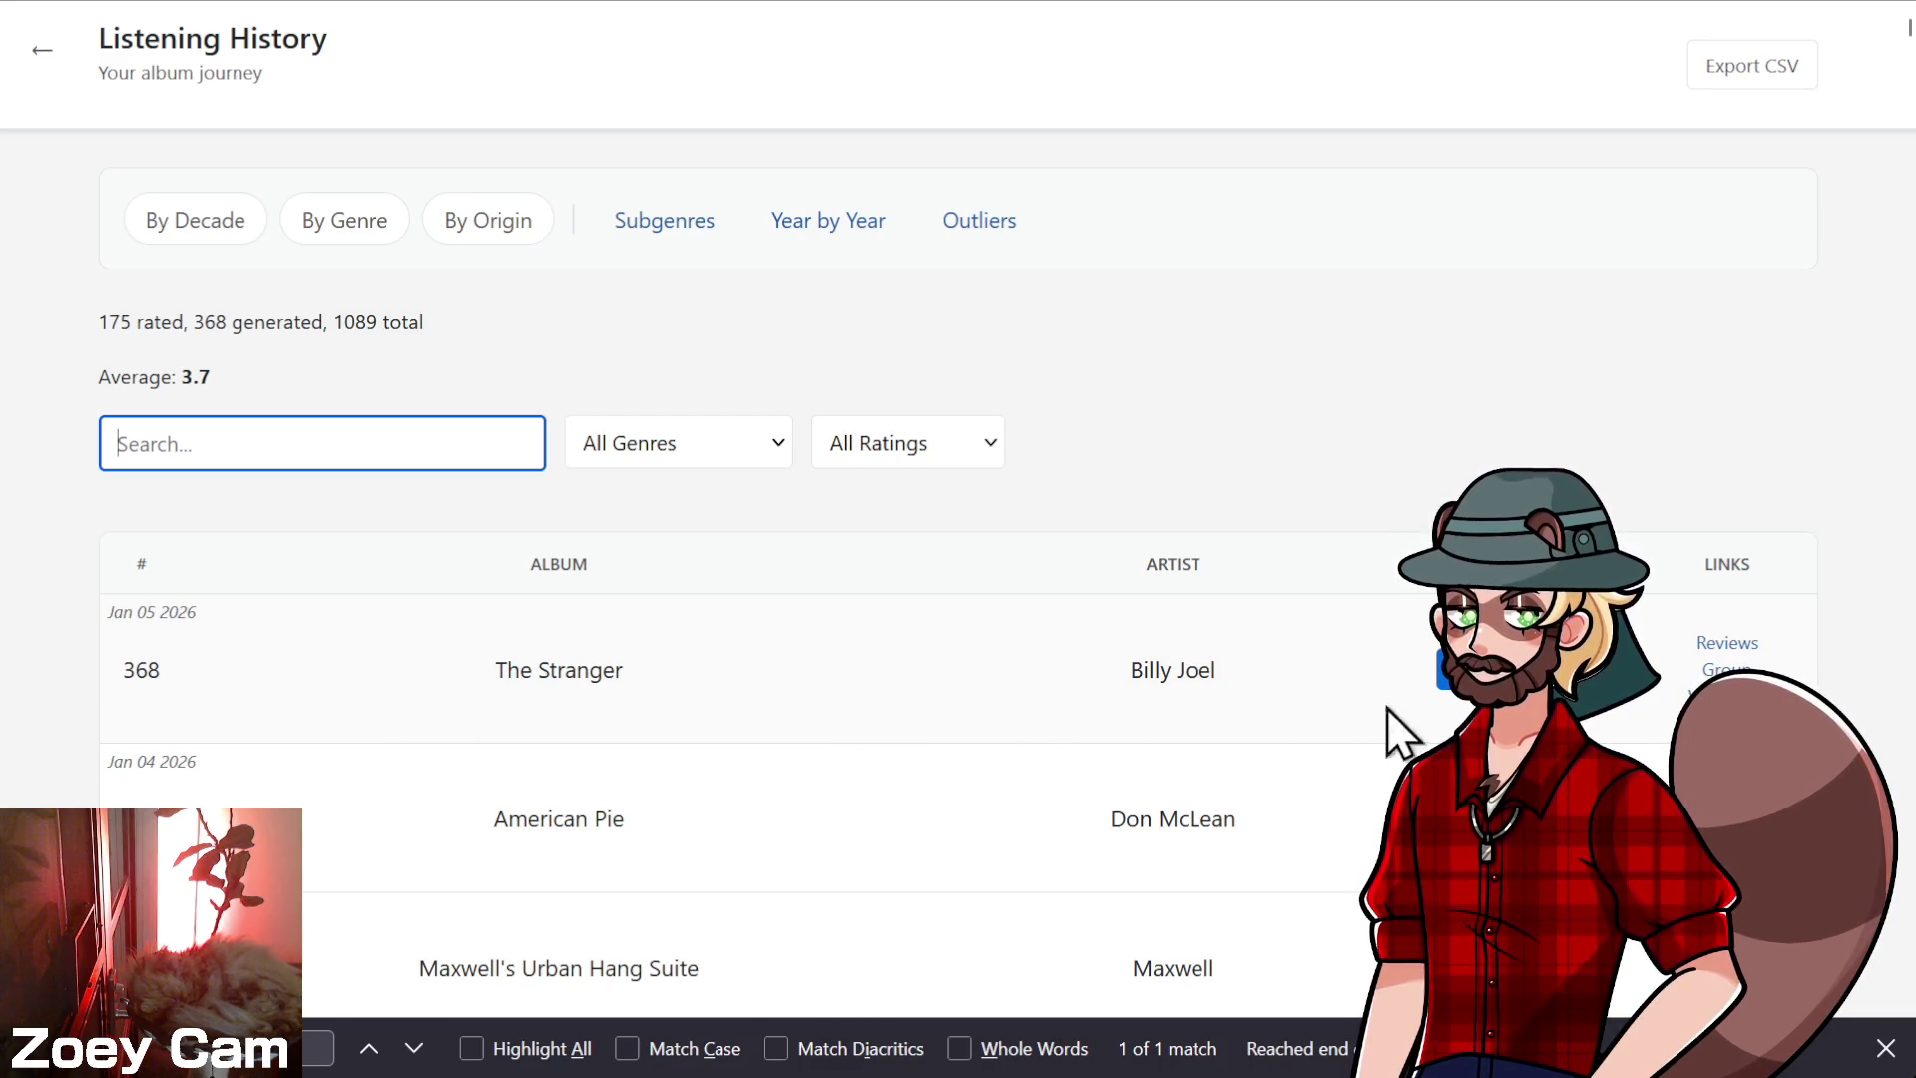
{"action": "left_click", "coordinate": [559, 678]}
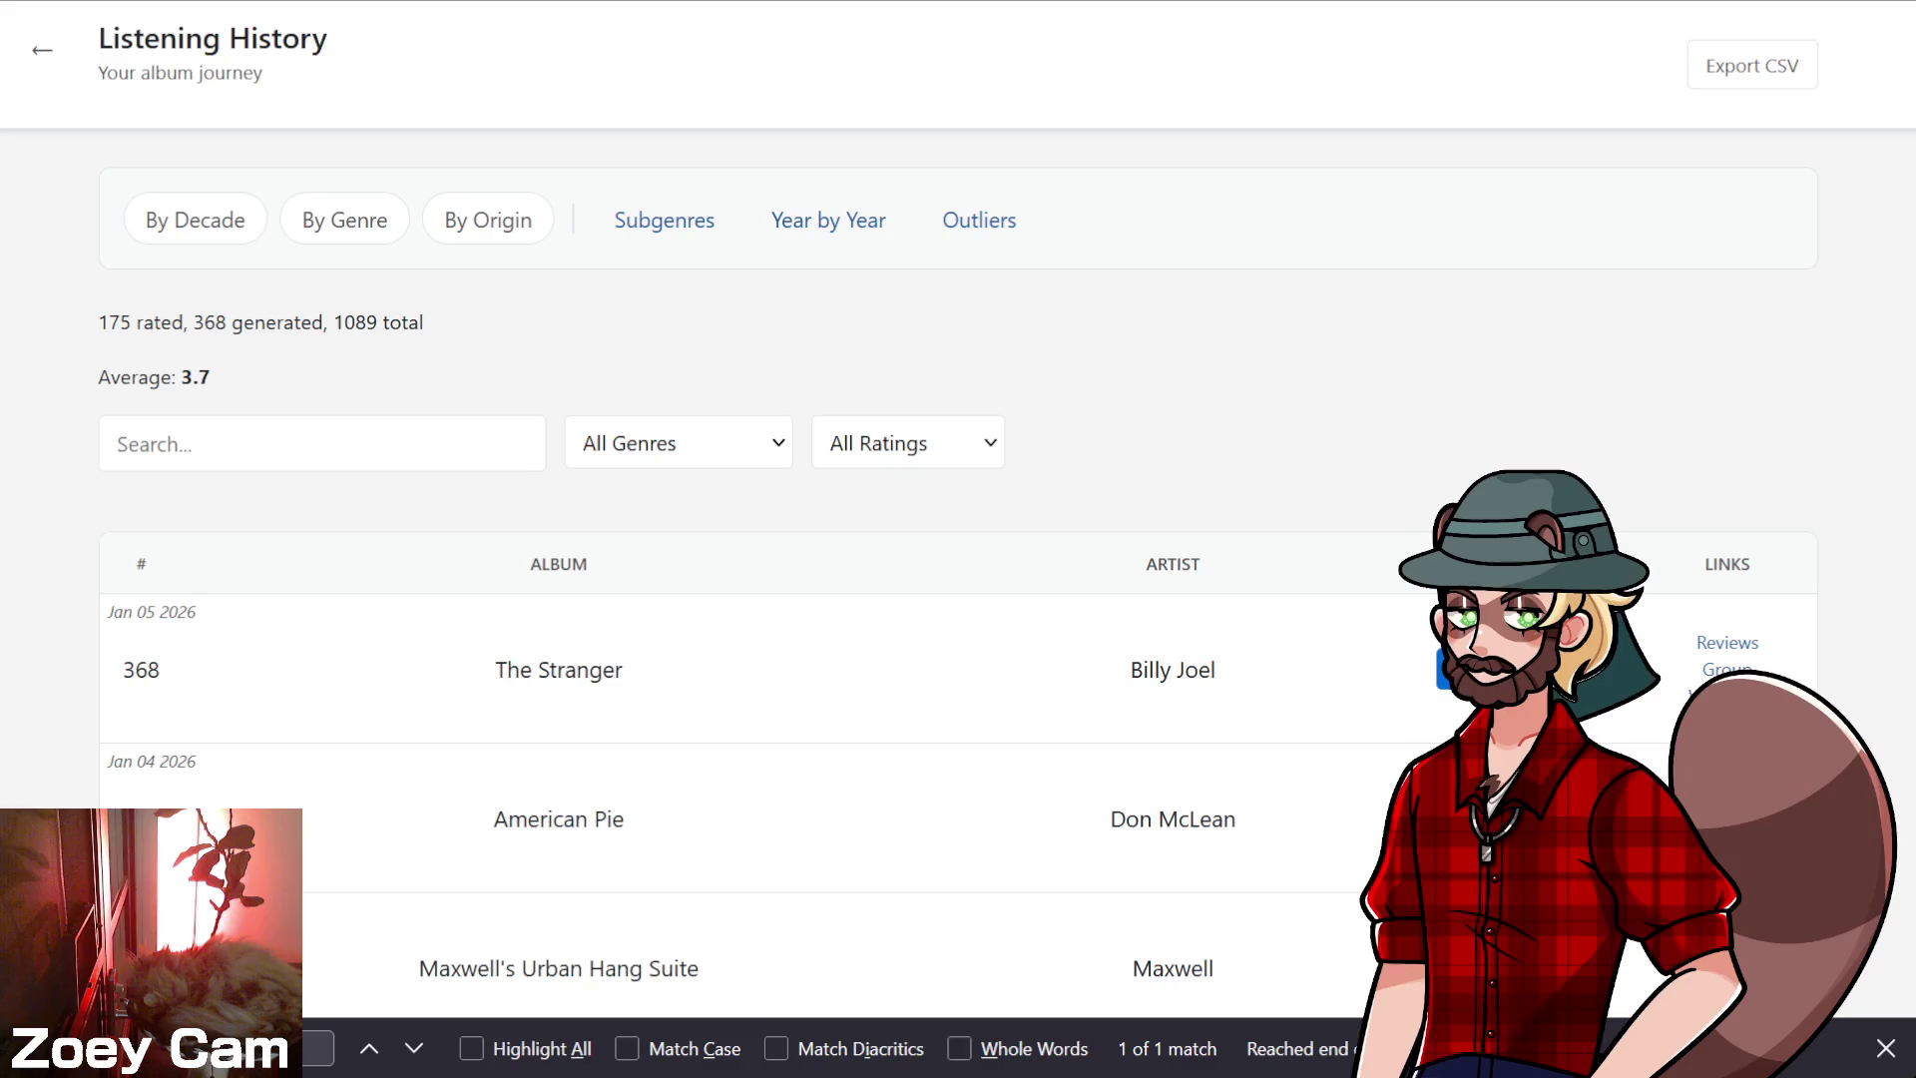
{"action": "key", "text": "alt+Tab"}
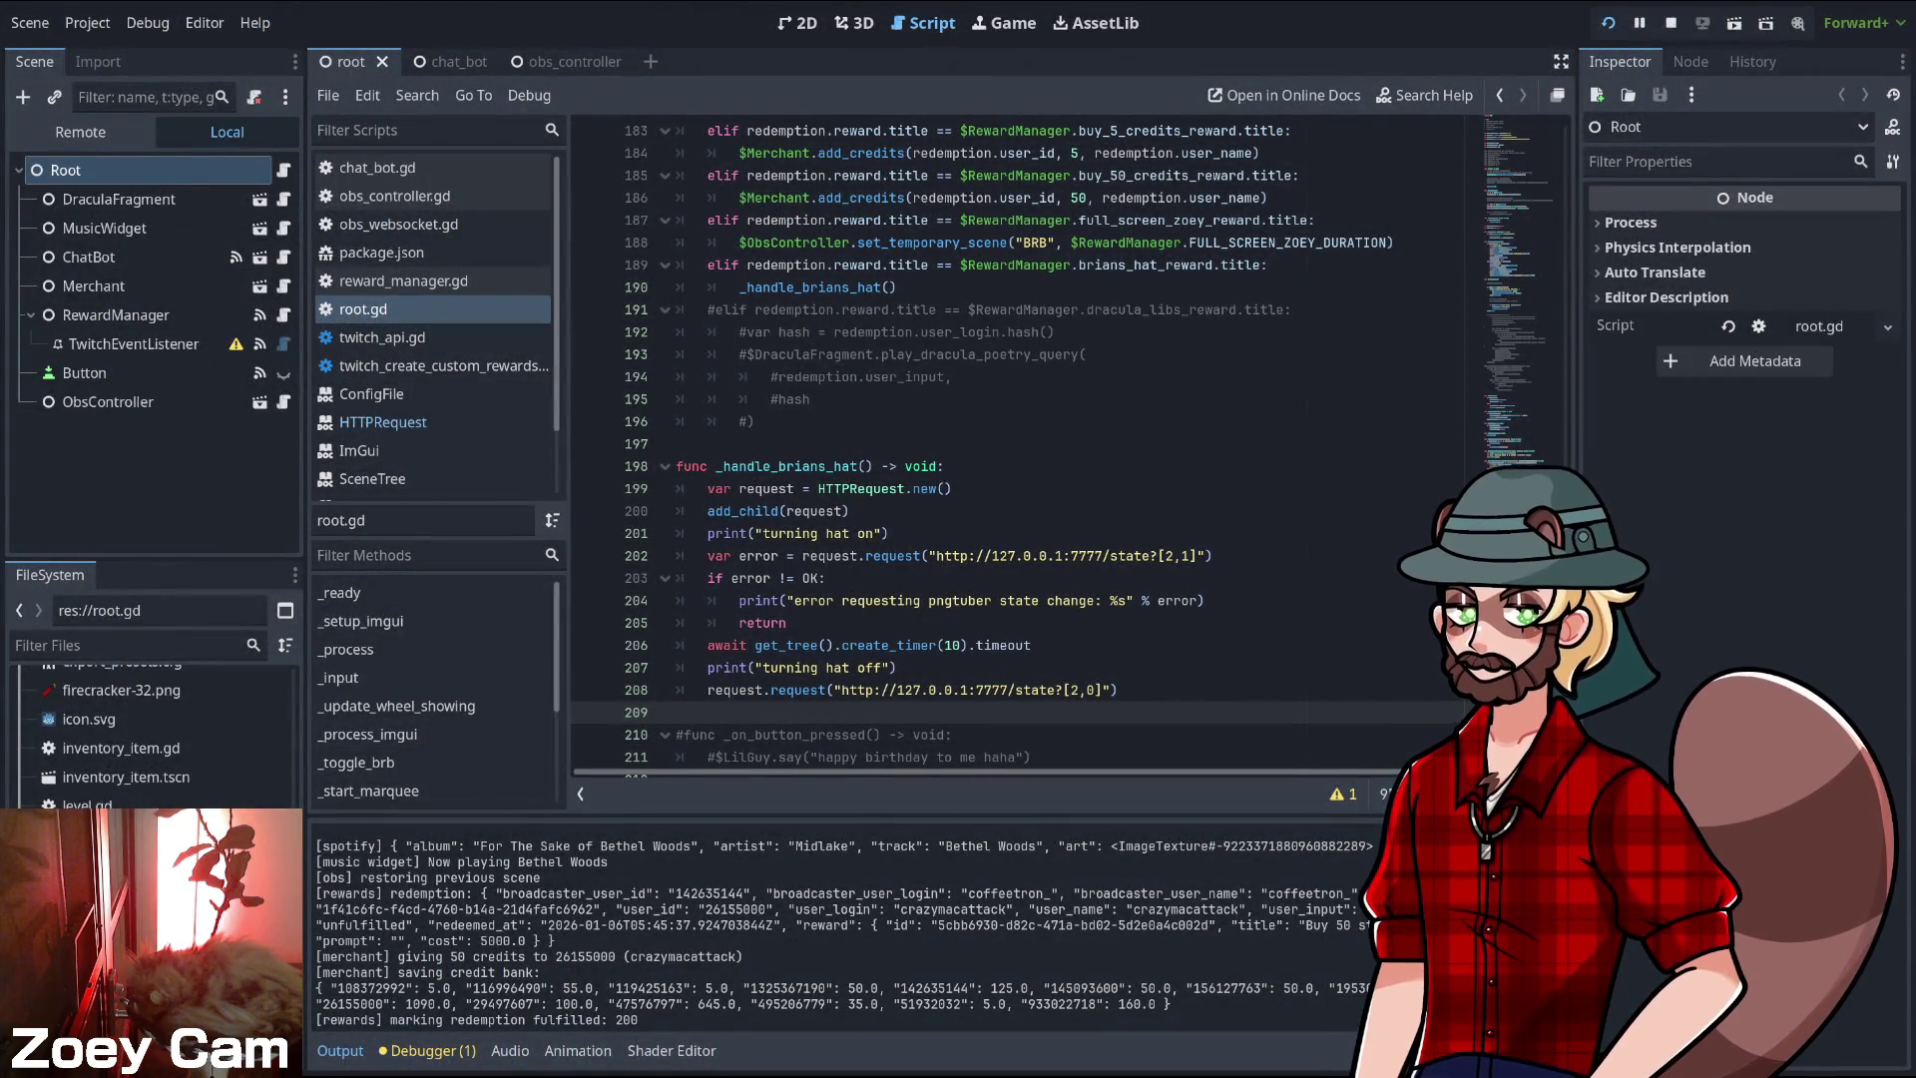
- Open the HTTPRequest request() documentation from the request call on root.gd line 208
{"action": "left_click", "coordinate": [1118, 690]}
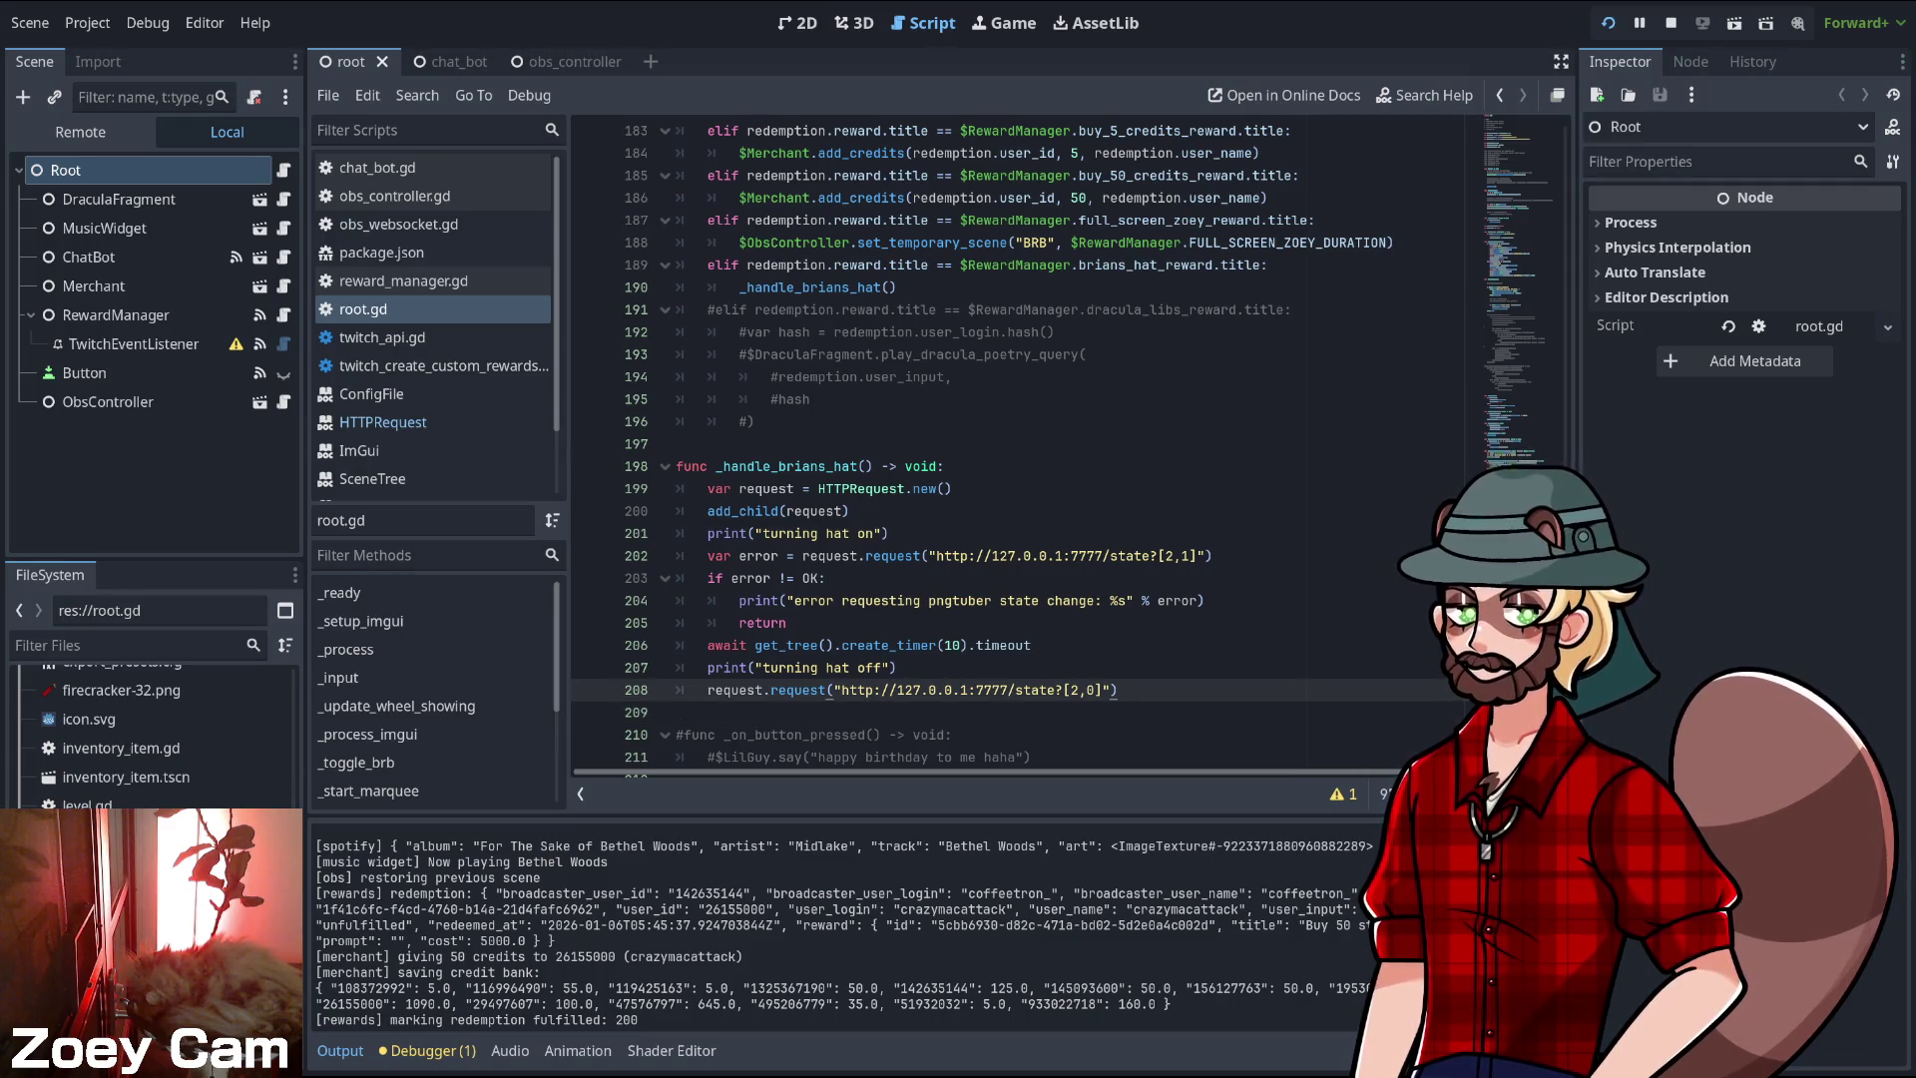
{"action": "left_click", "coordinate": [1032, 645]}
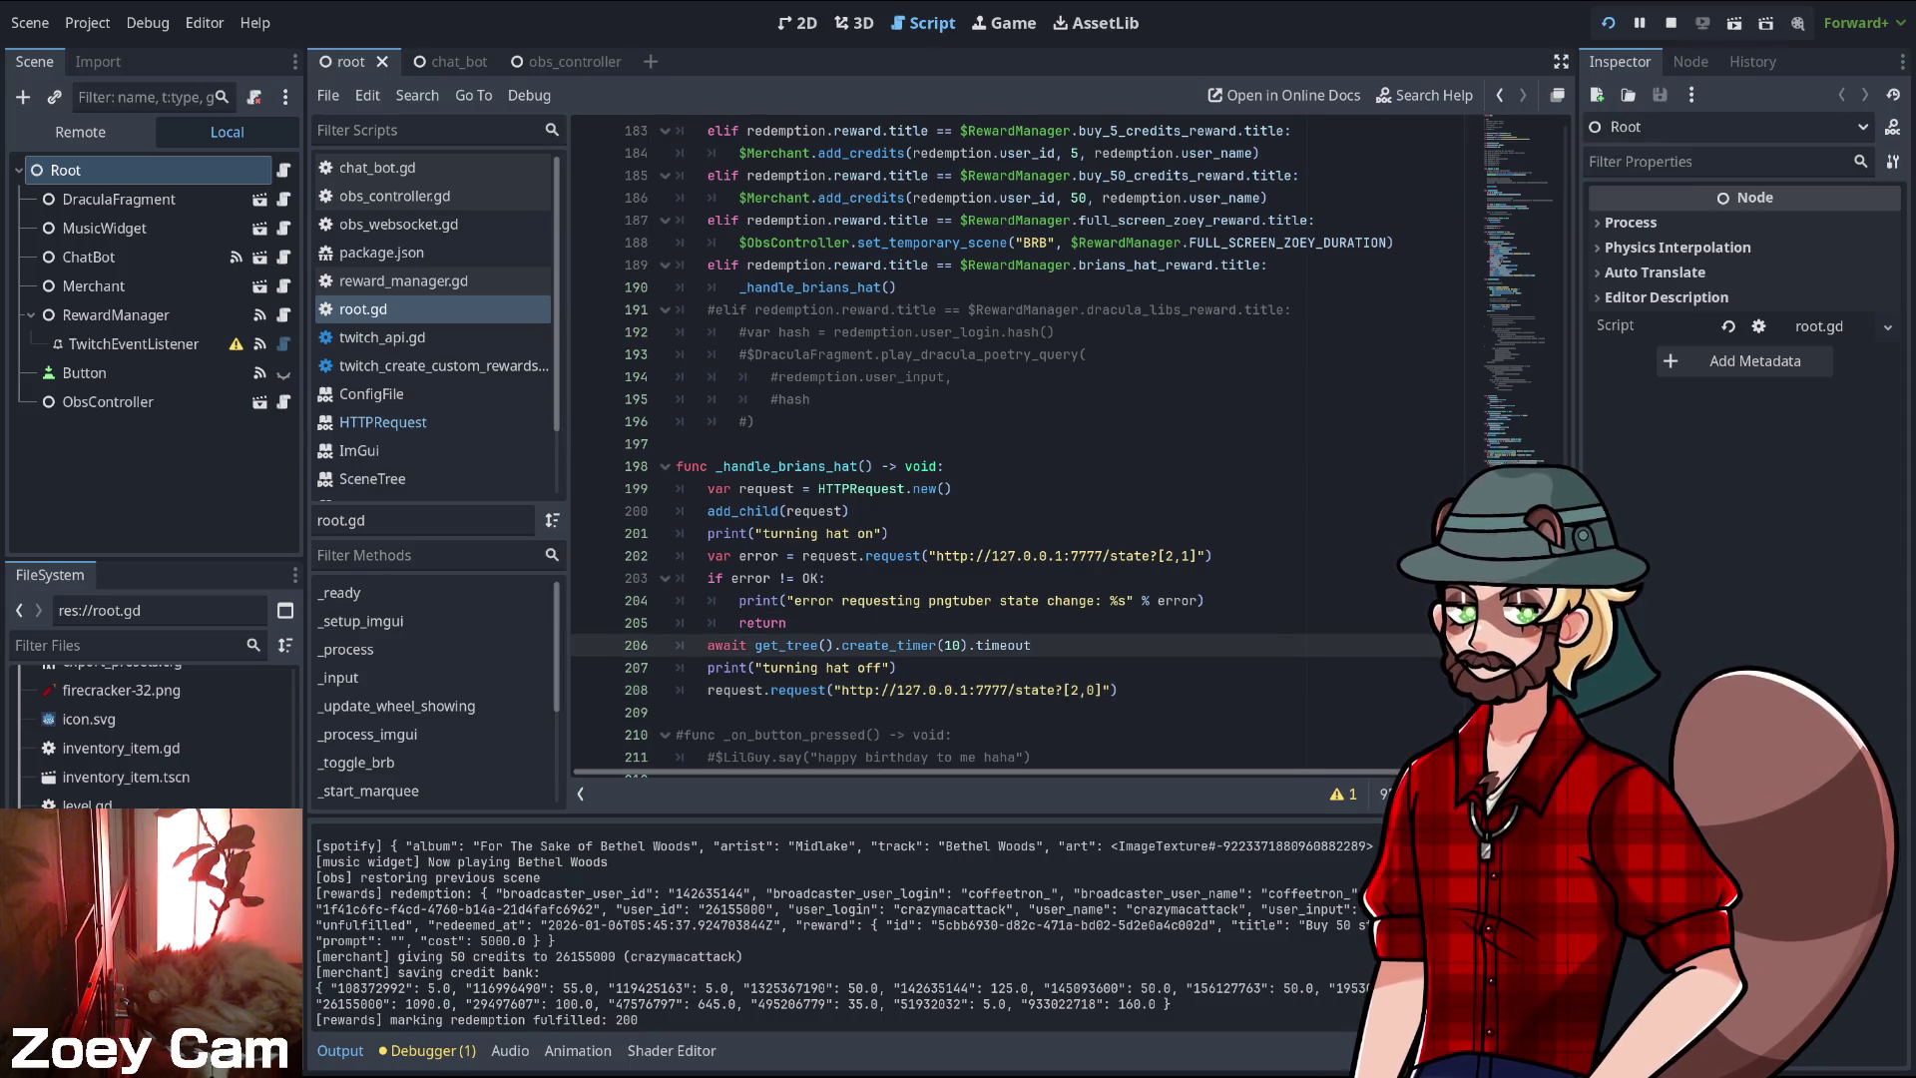
{"action": "left_click", "coordinate": [897, 668]}
{"action": "double_click", "coordinate": [734, 690]}
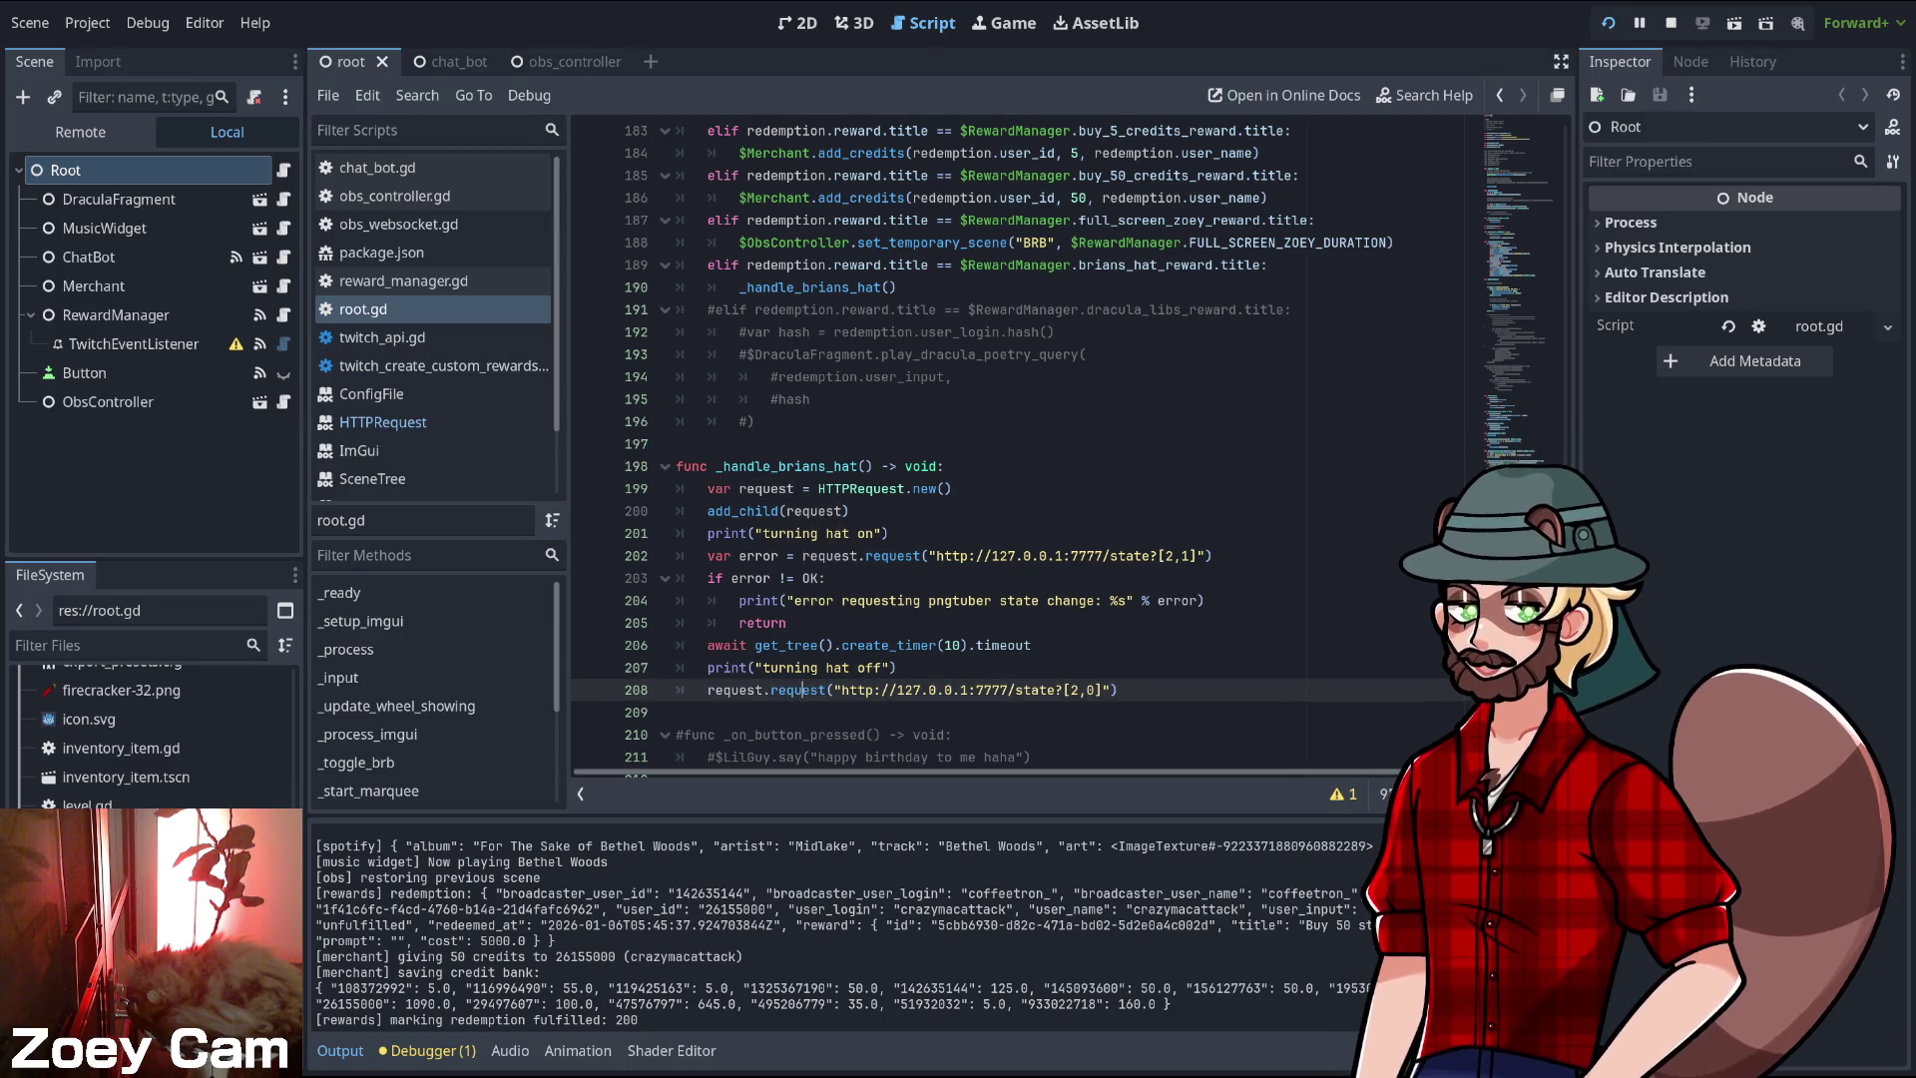
{"action": "left_click", "coordinate": [802, 689], "text": "ctrl"}
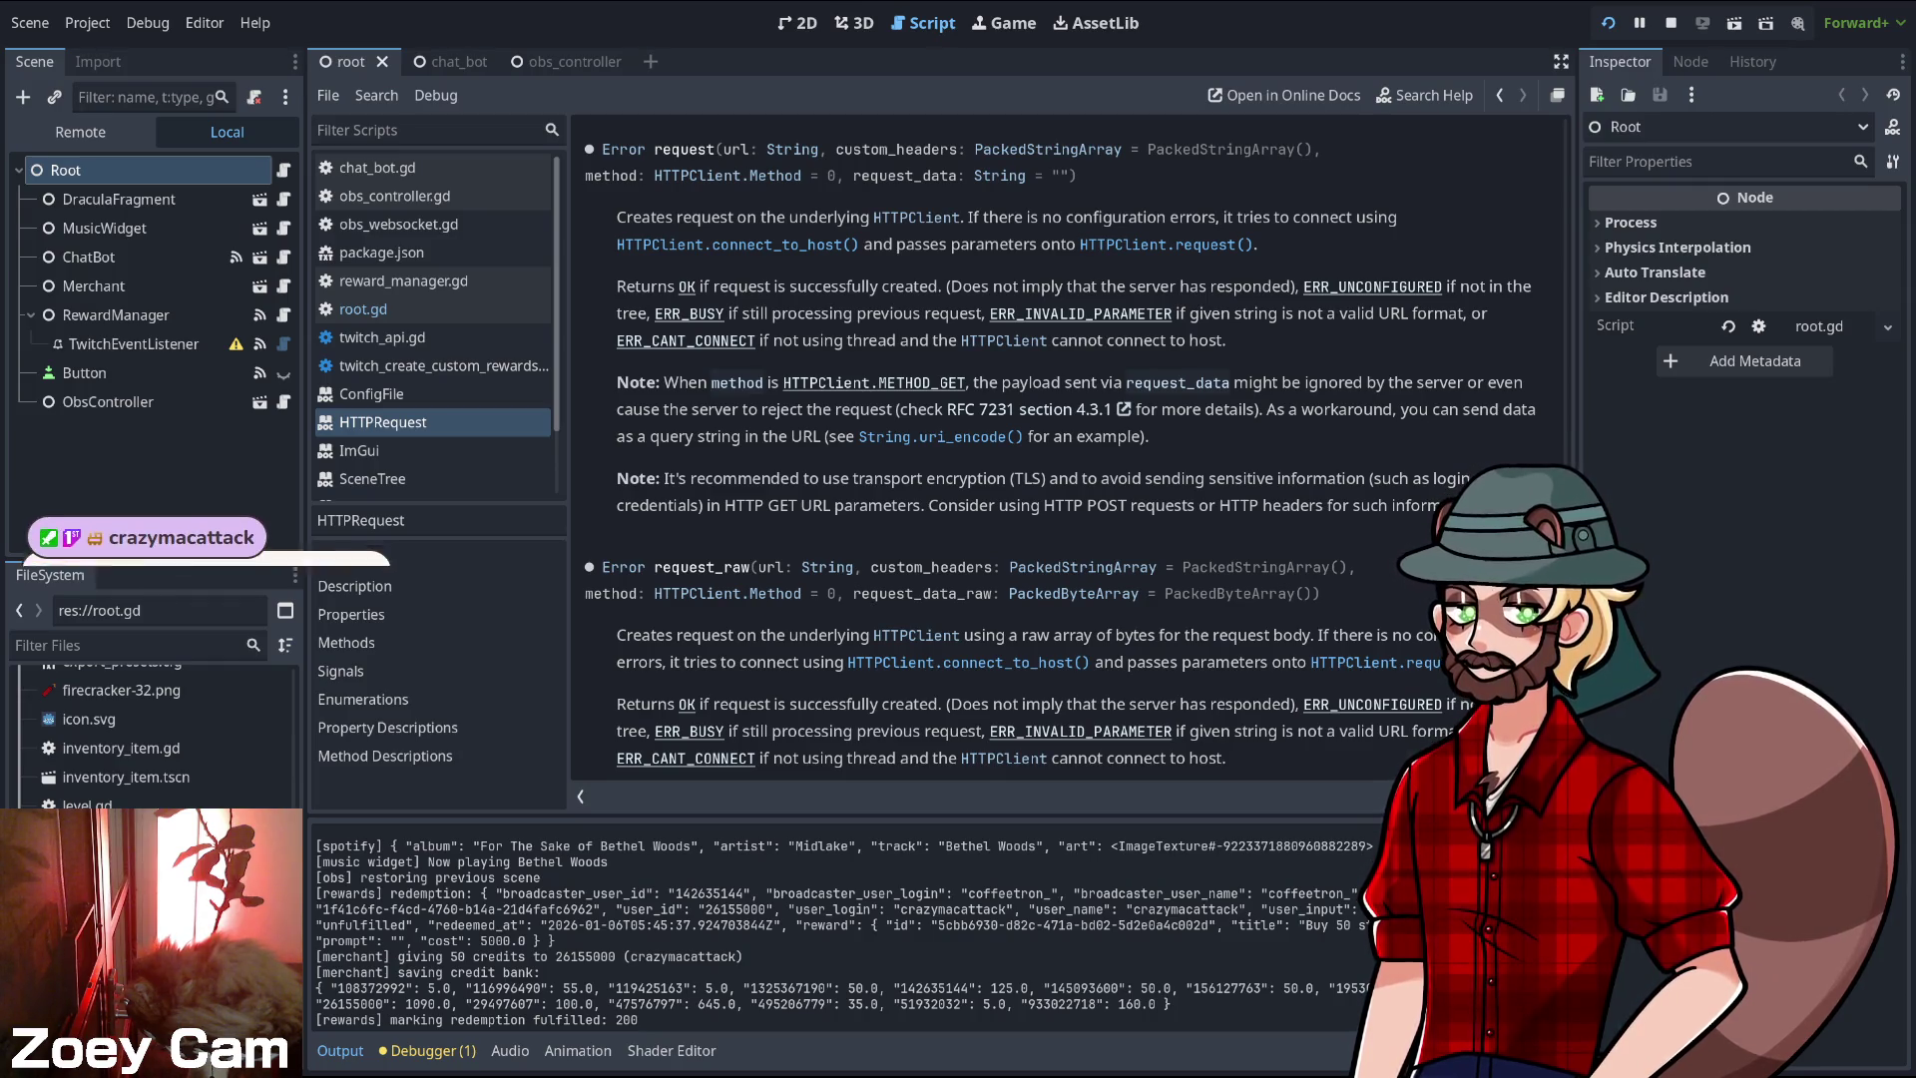
- Scroll through the HTTPRequest docs, then switch back to the browser
{"action": "scroll", "coordinate": [1058, 444], "scroll_direction": "up", "scroll_amount": 1}
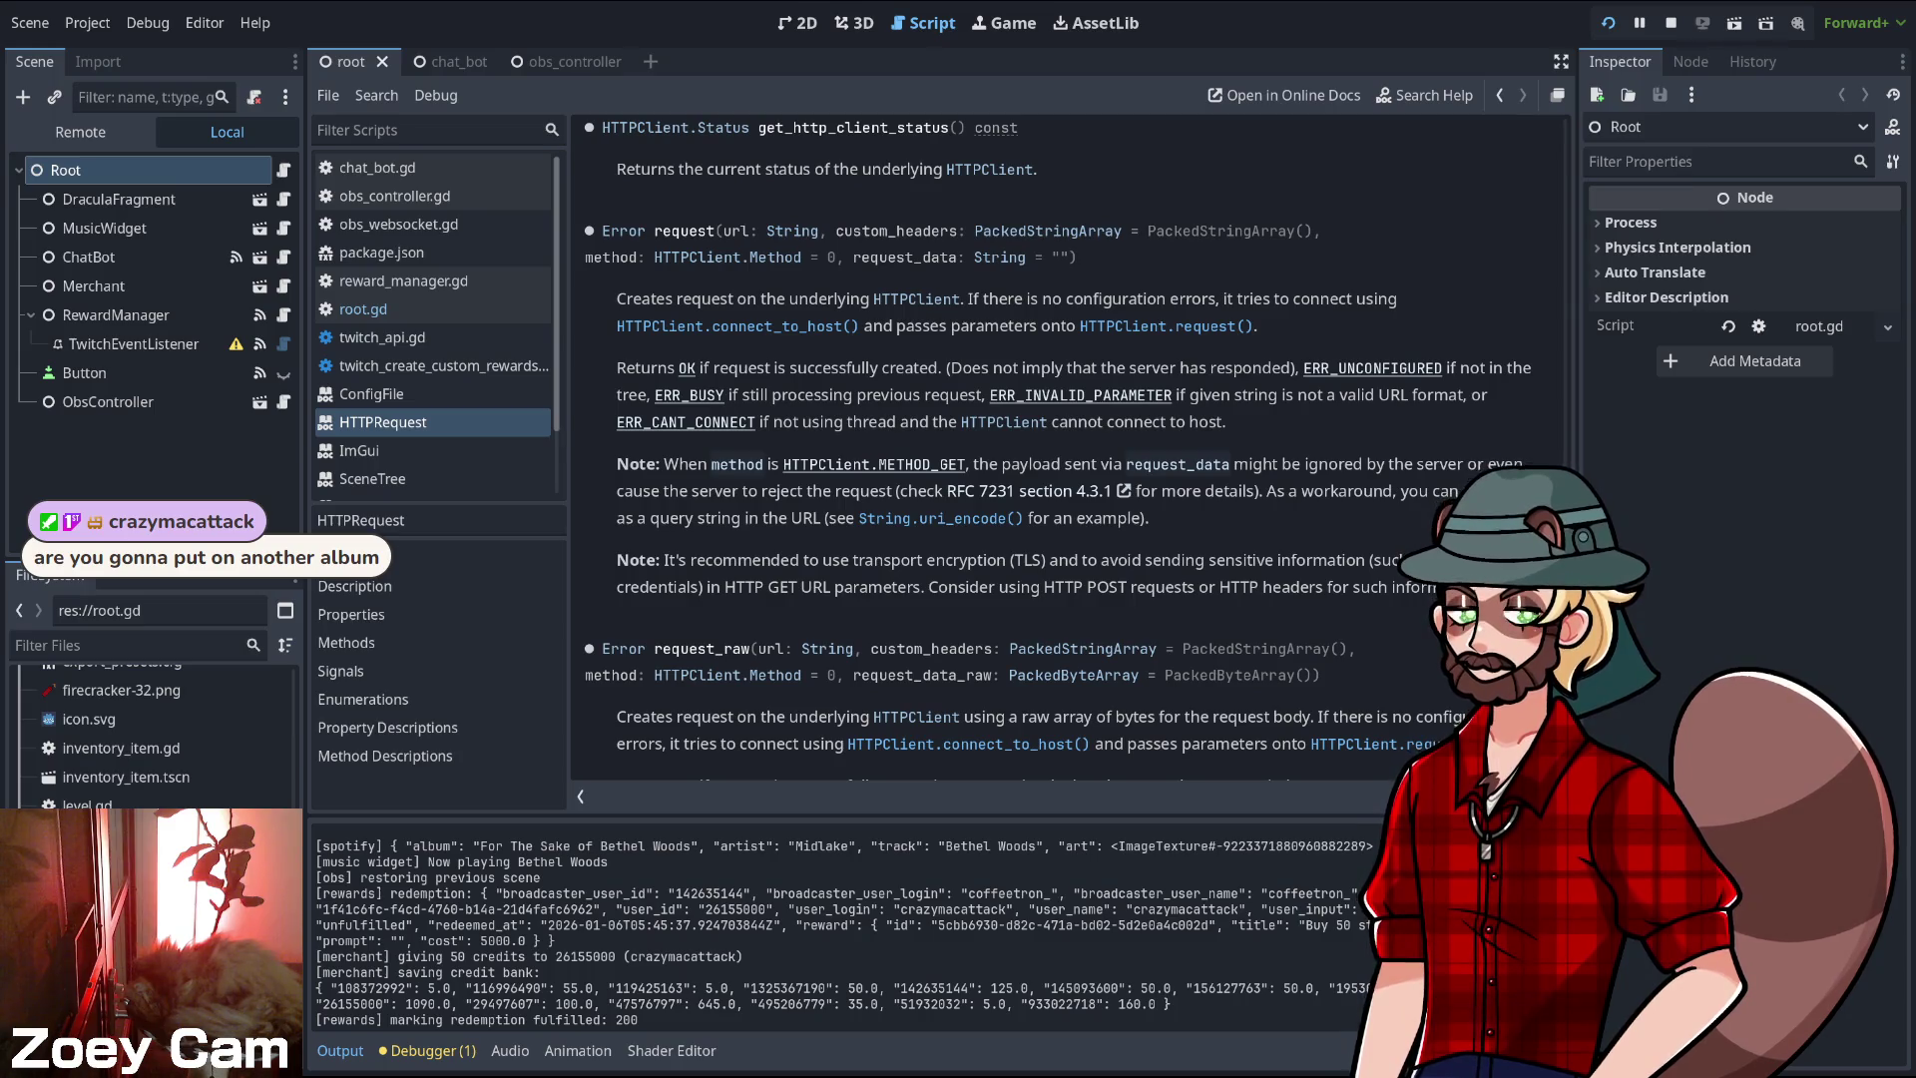
{"action": "scroll", "coordinate": [1058, 444], "scroll_direction": "down", "scroll_amount": 1}
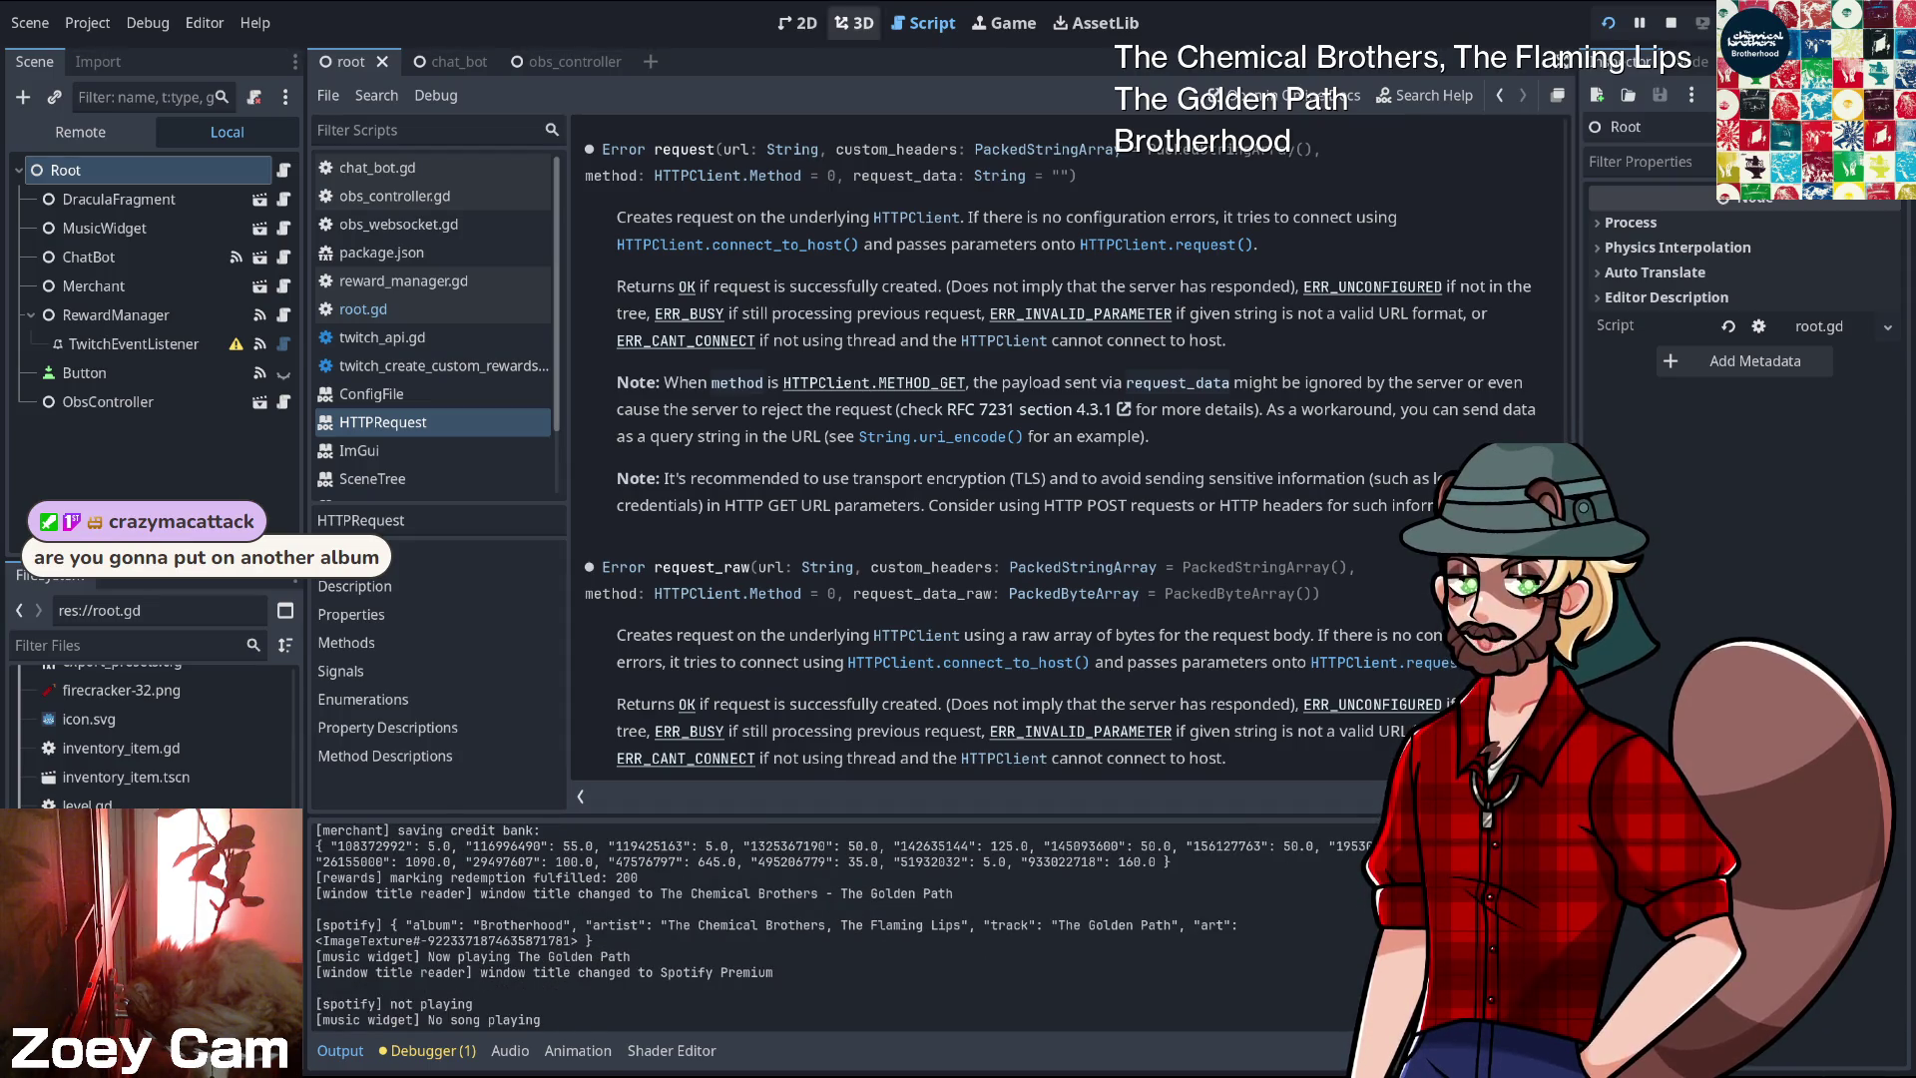
{"action": "key", "text": "alt+Tab"}
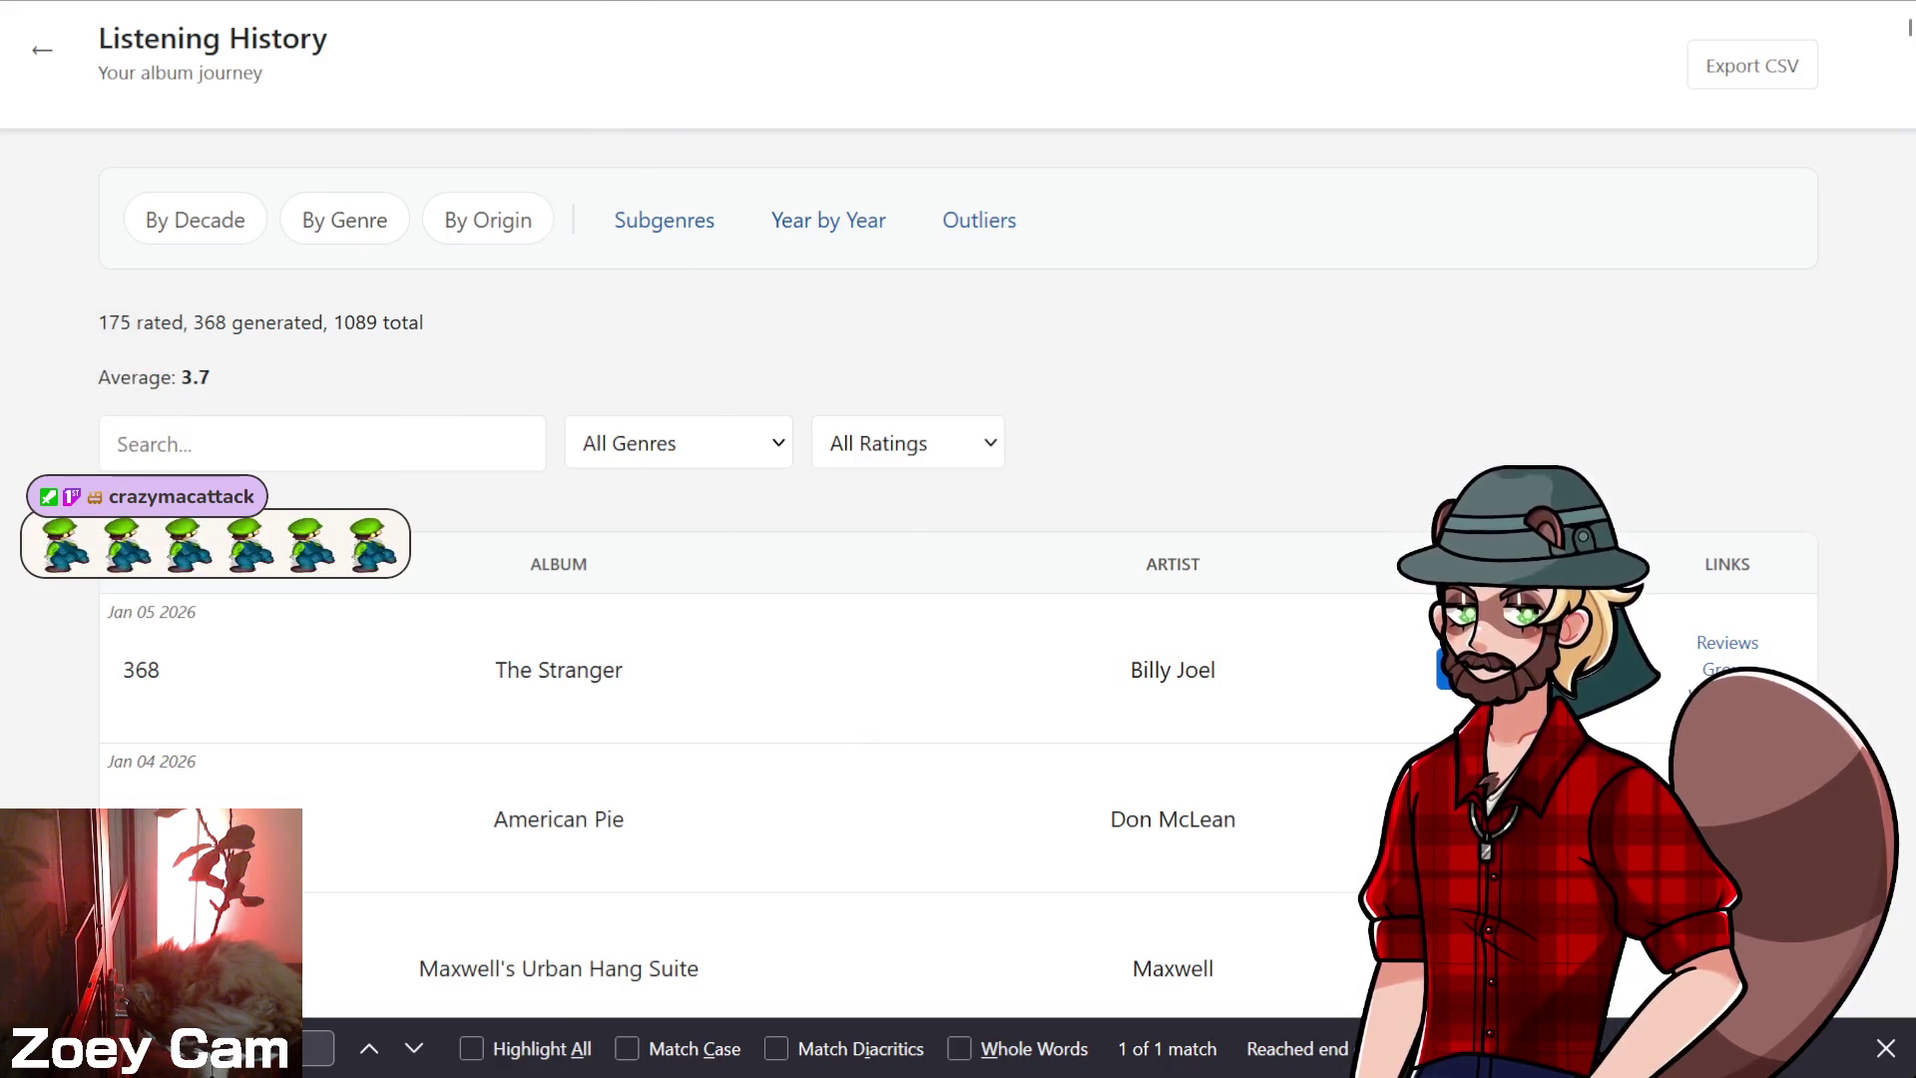
- Return to The Stranger article's track listing and open Movin' Out (Anthony's Song)
{"action": "key", "text": "ctrl+Tab"}
{"action": "key", "text": "alt+Left"}
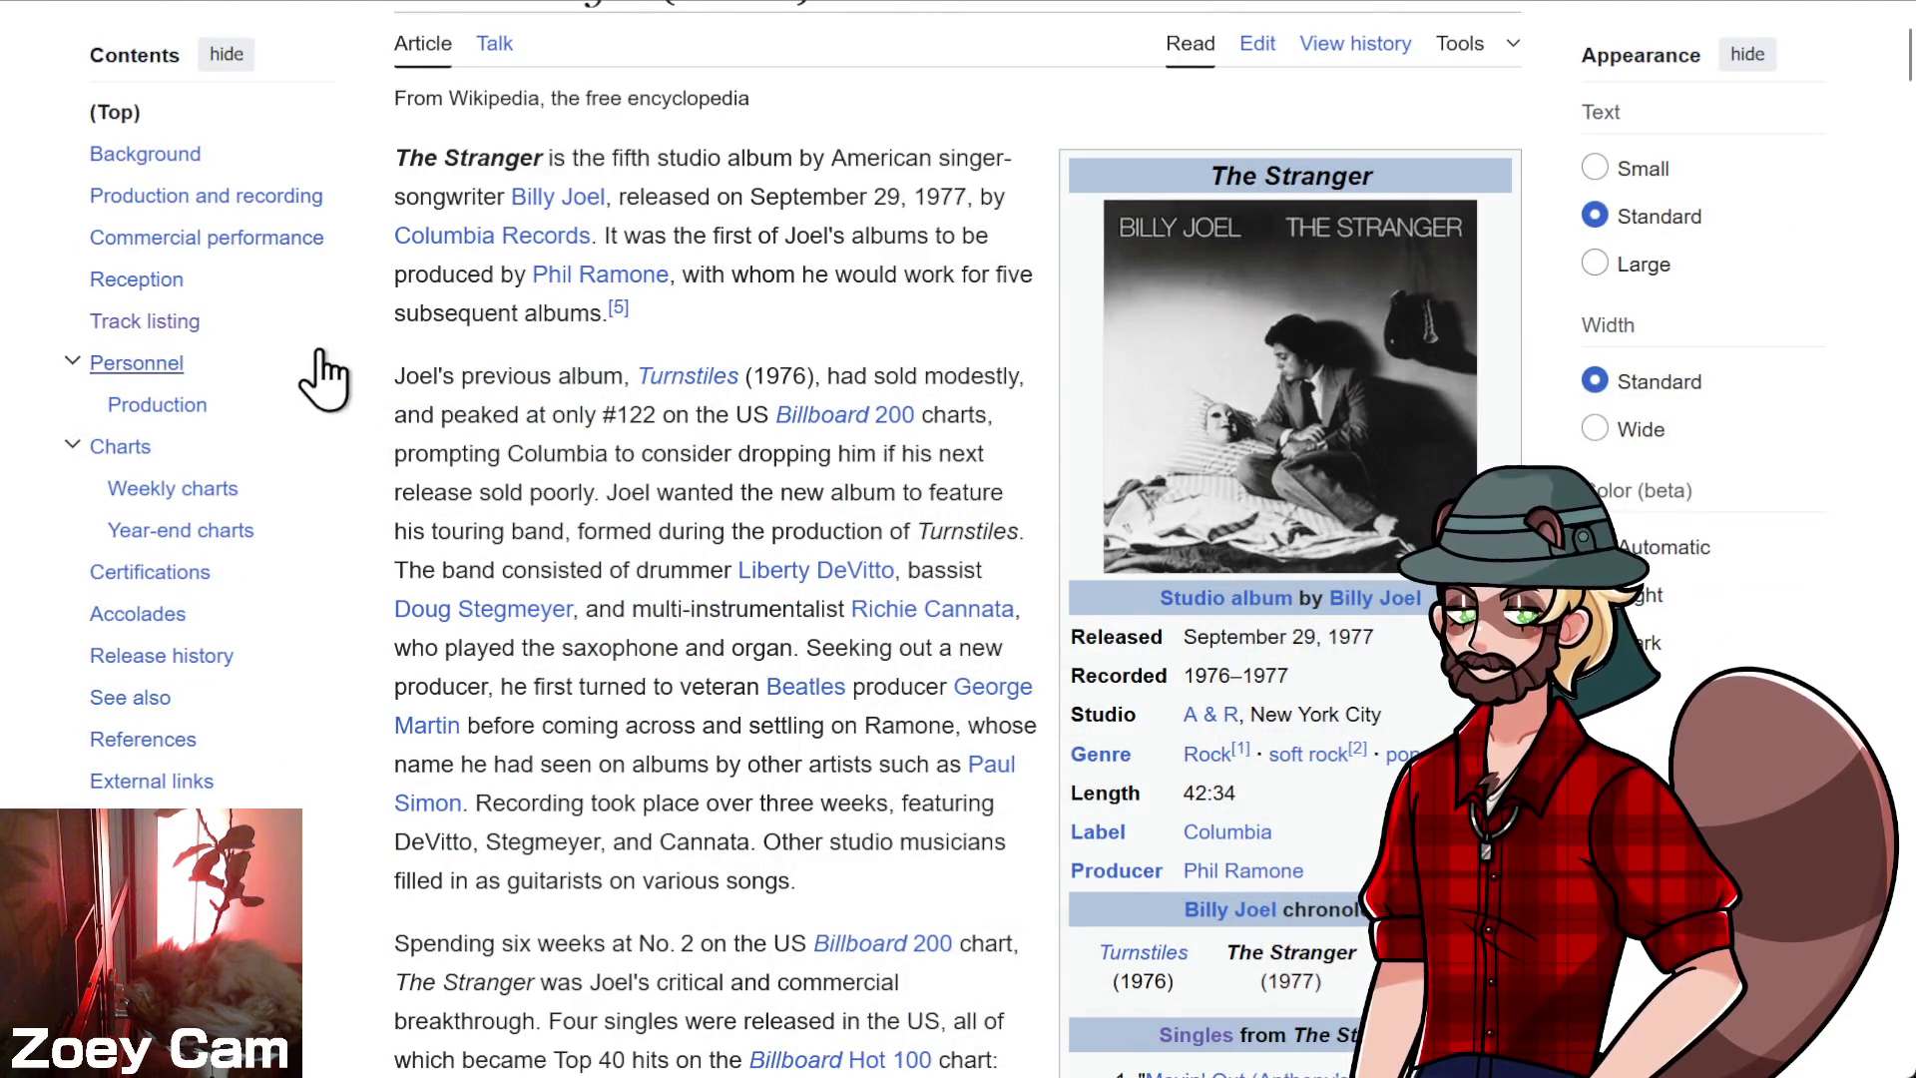
{"action": "left_click", "coordinate": [168, 321]}
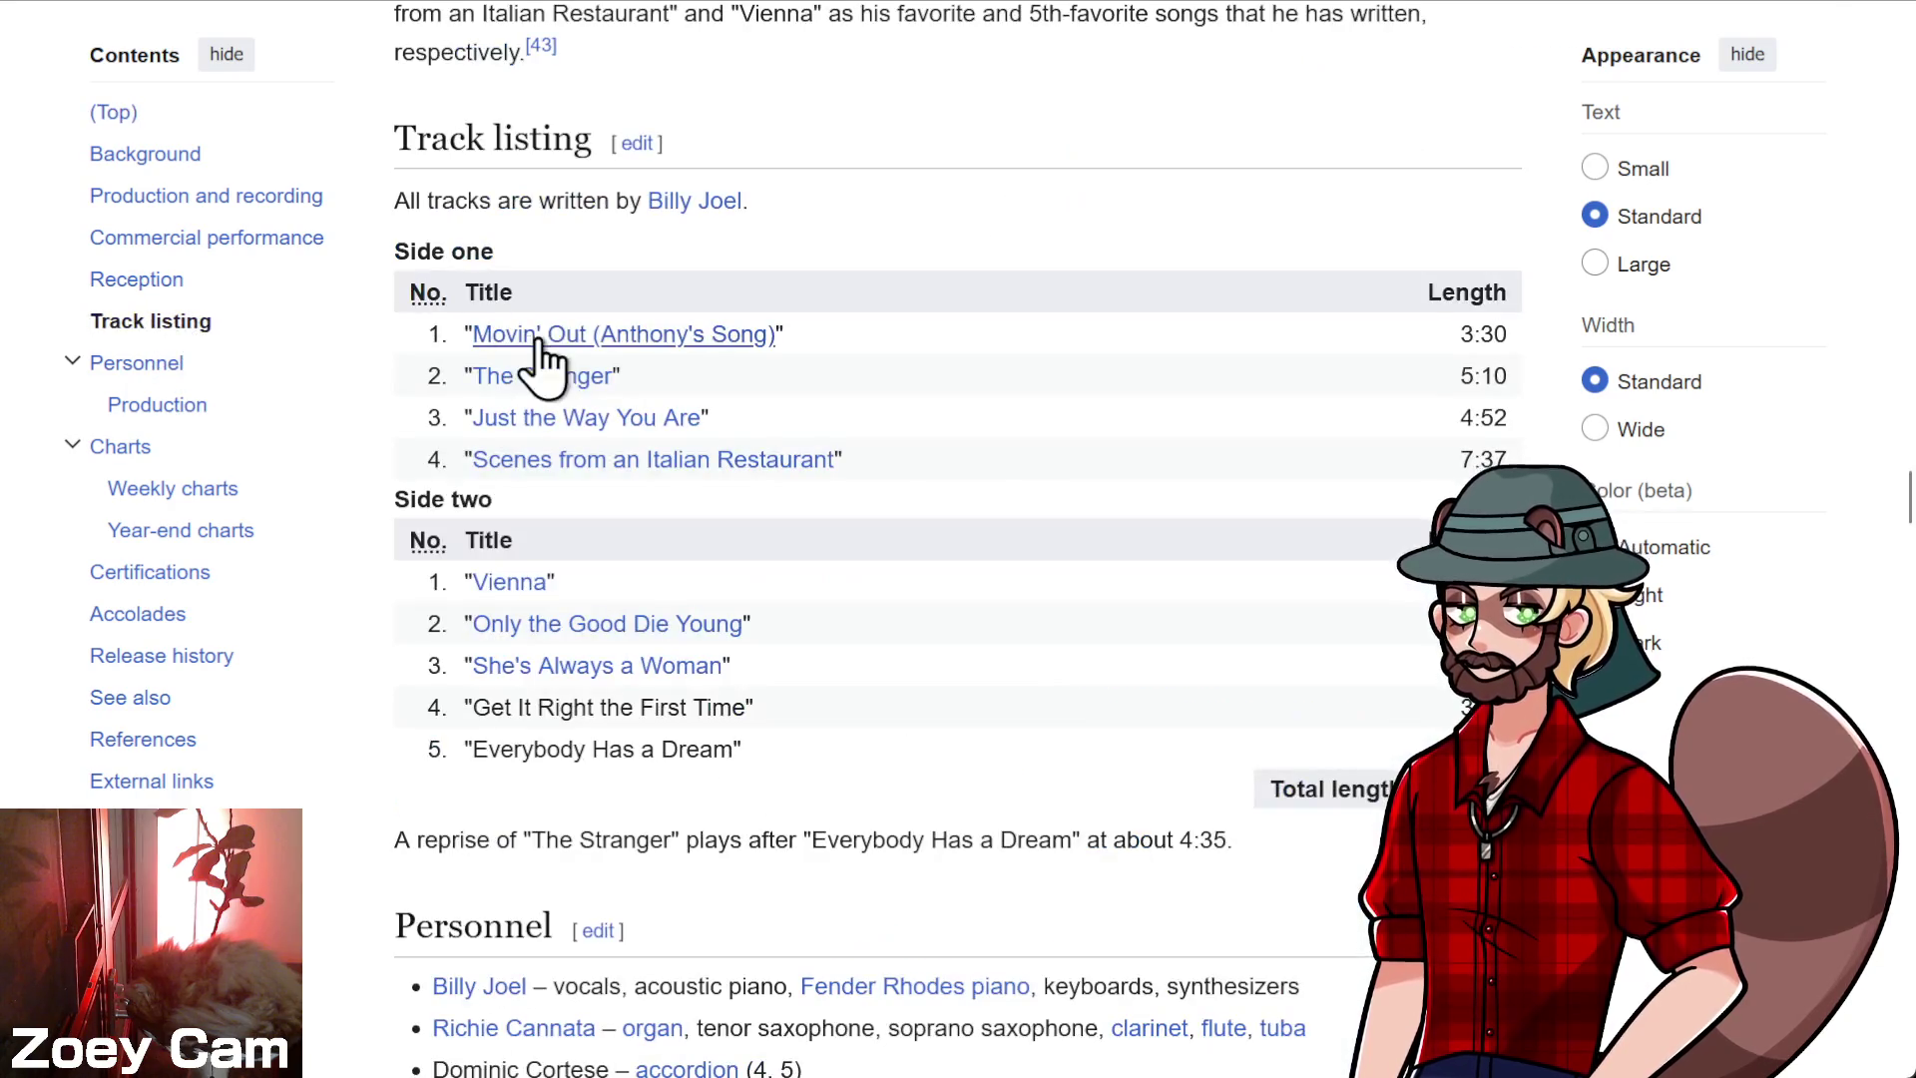
{"action": "left_click", "coordinate": [539, 344]}
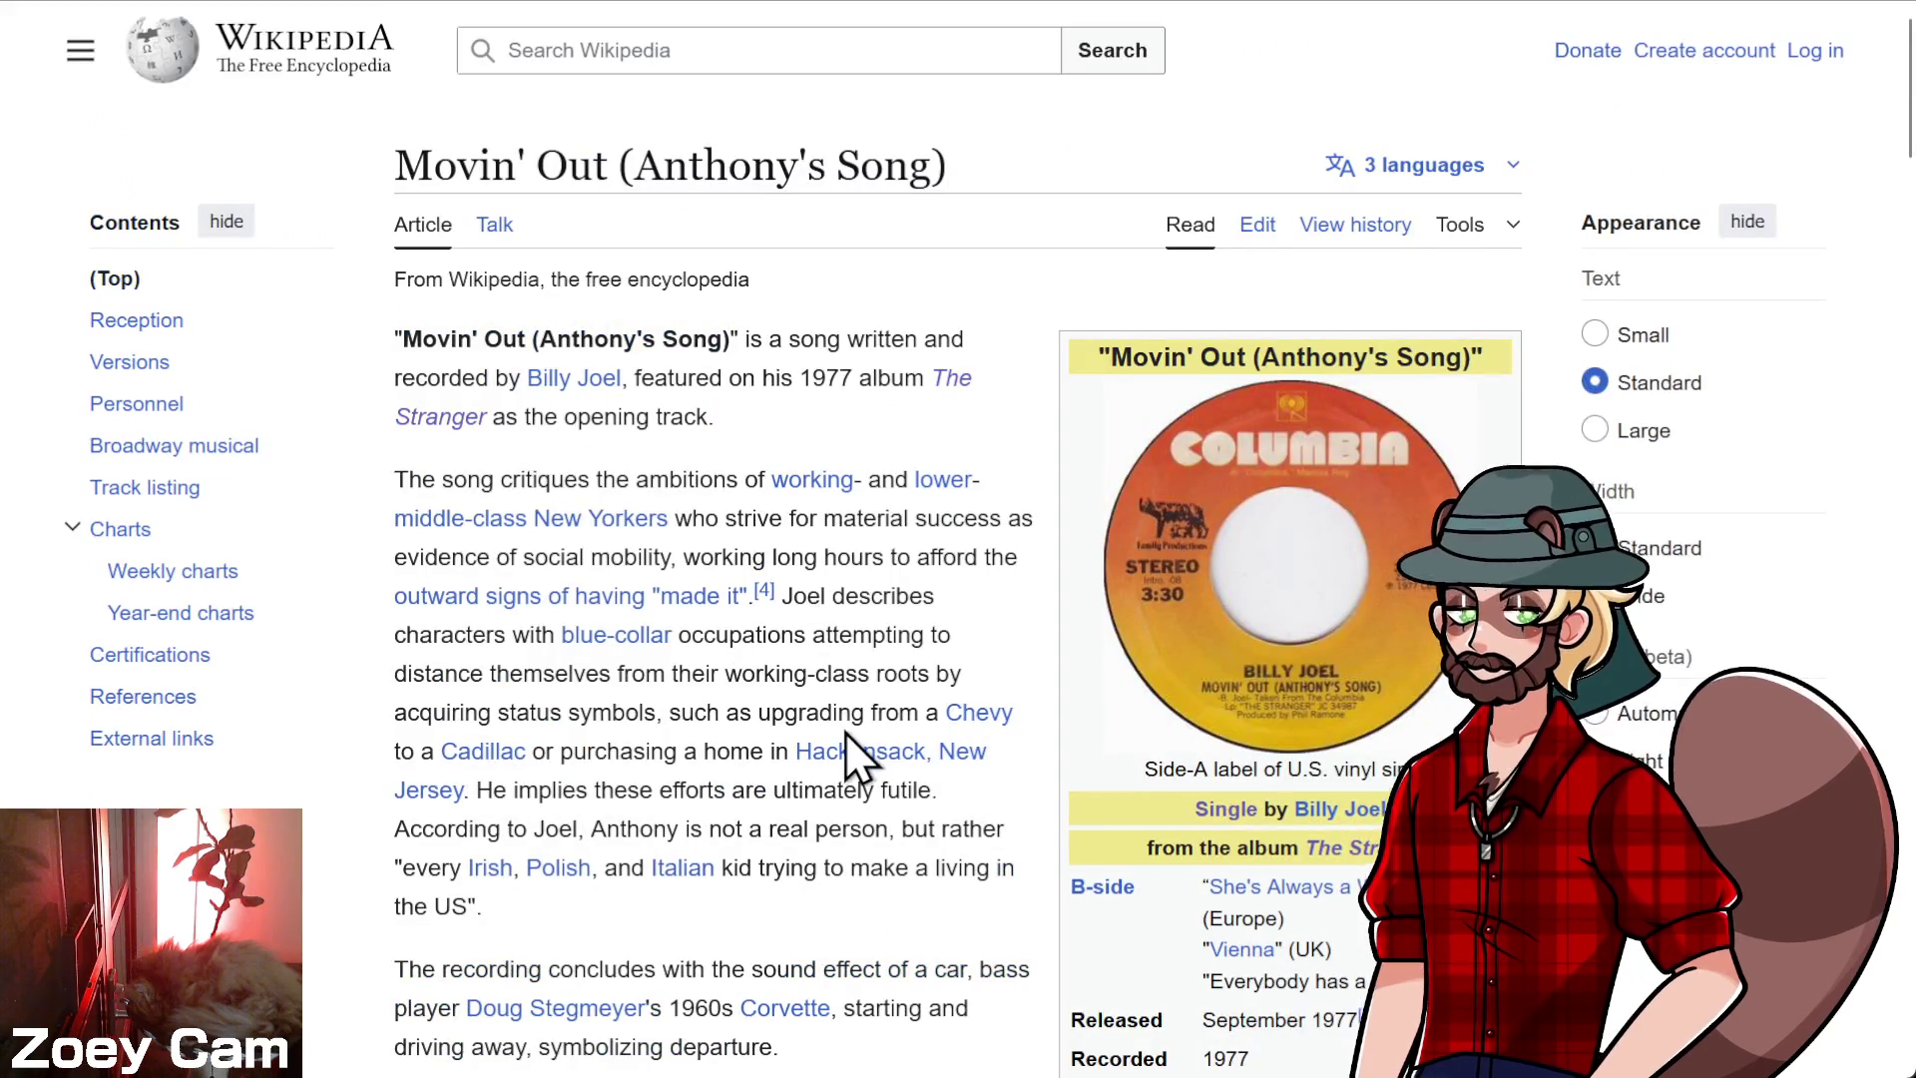
{"action": "scroll", "coordinate": [847, 732], "scroll_direction": "down", "scroll_amount": 3}
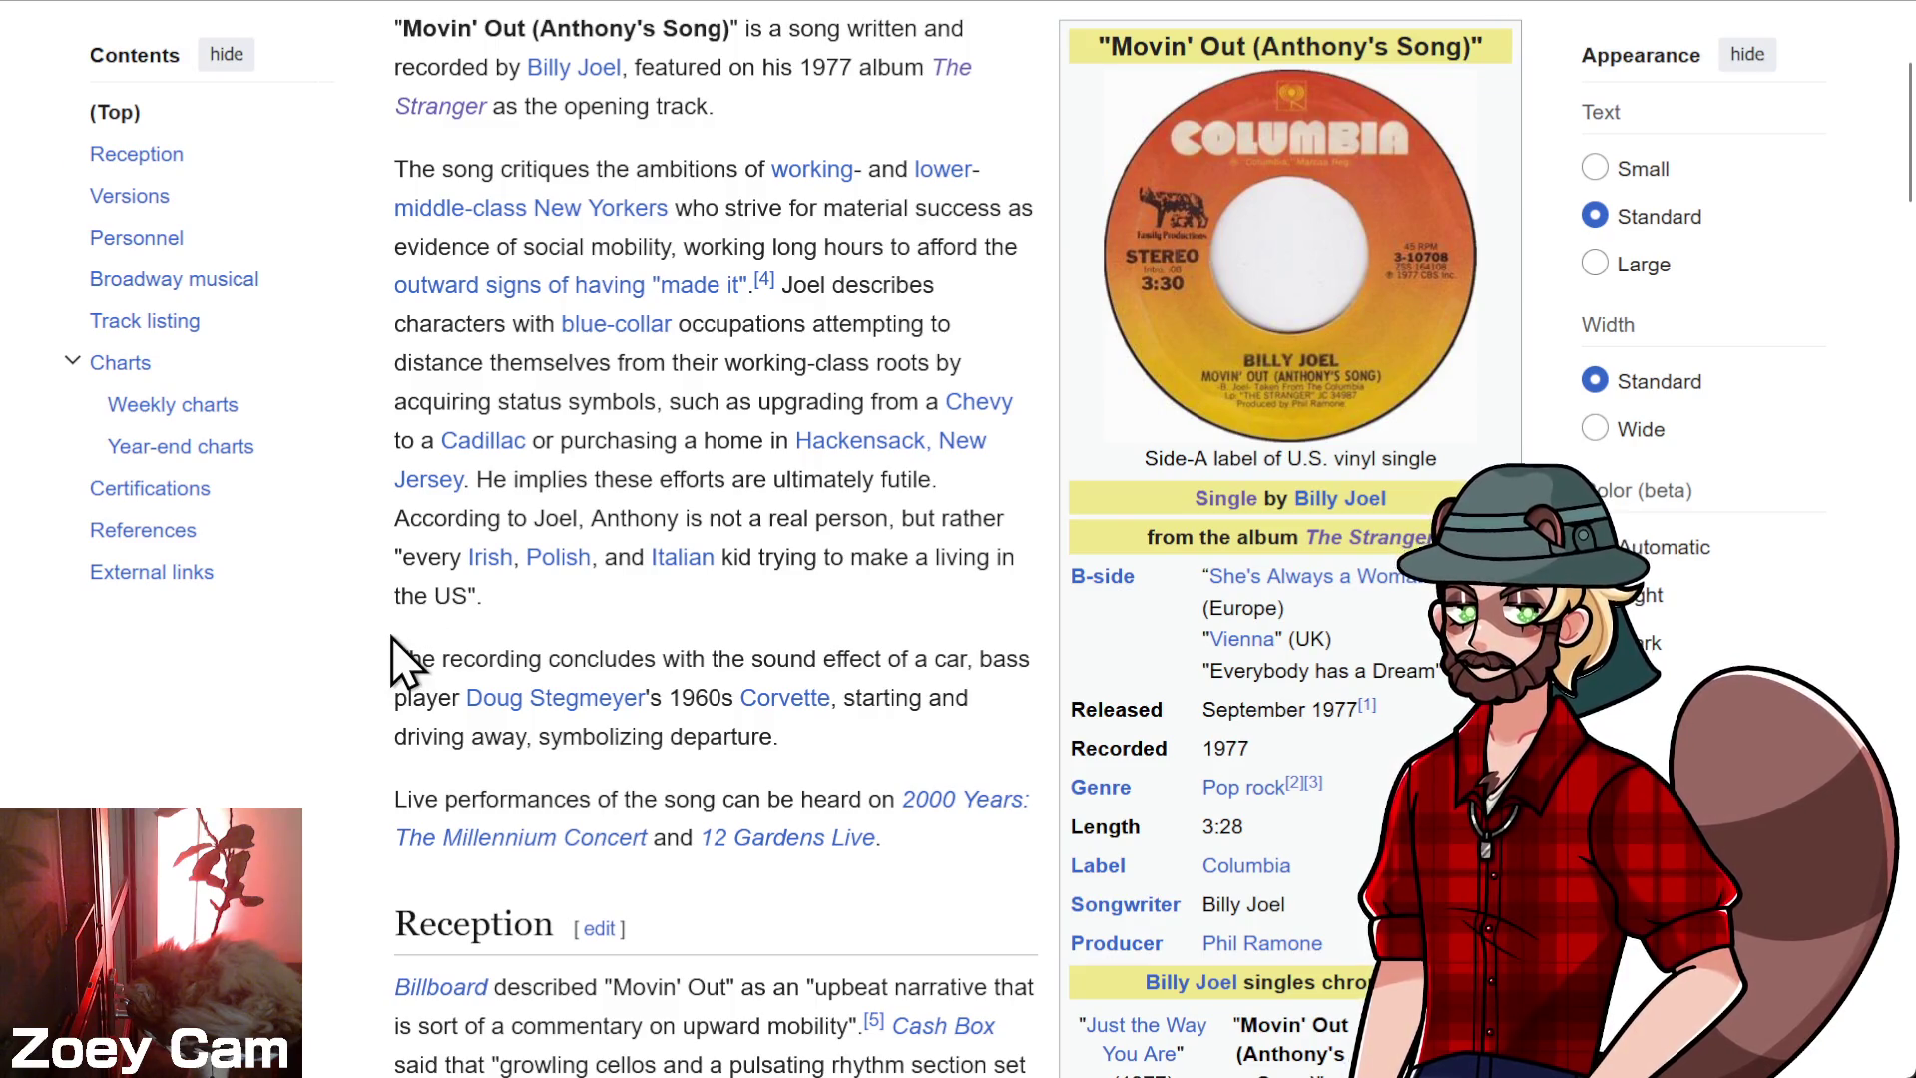
{"action": "scroll", "coordinate": [393, 663], "scroll_direction": "down", "scroll_amount": 3}
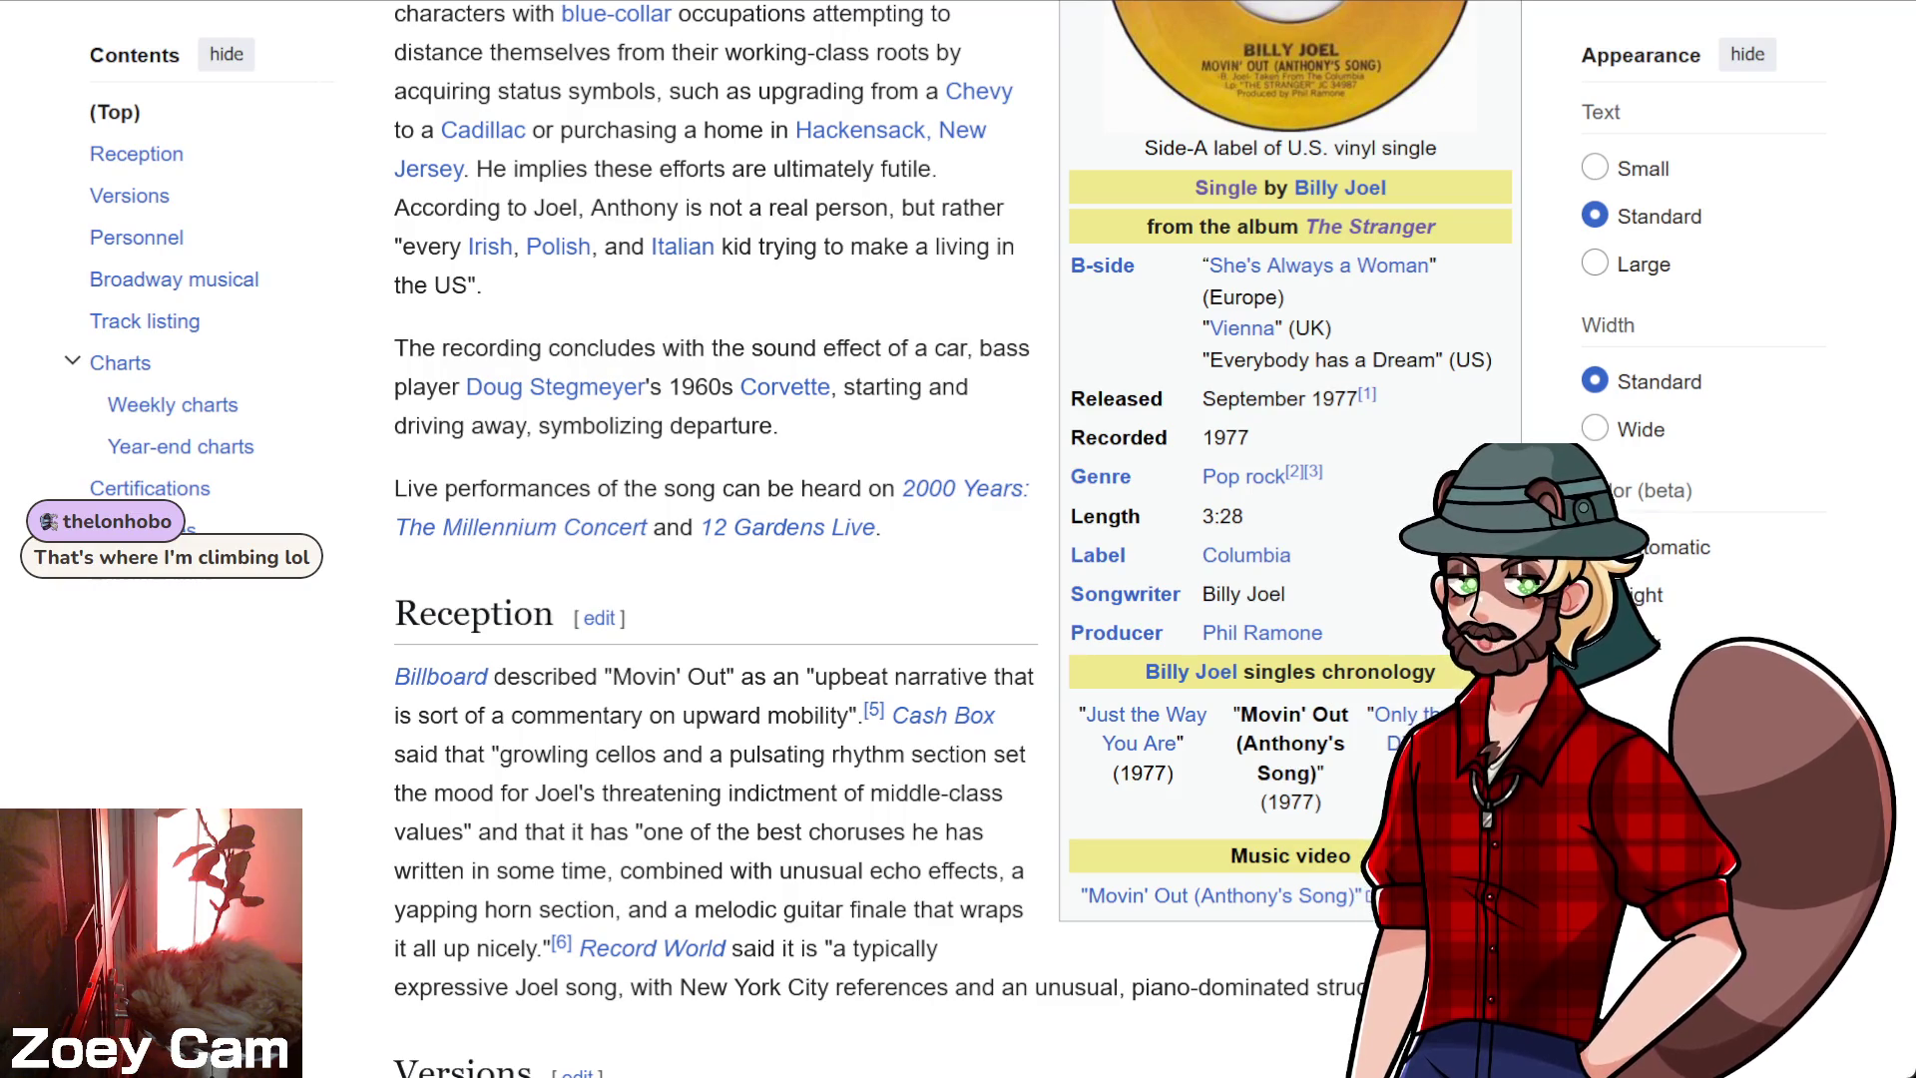
{"action": "scroll", "coordinate": [526, 762], "scroll_direction": "down", "scroll_amount": 3}
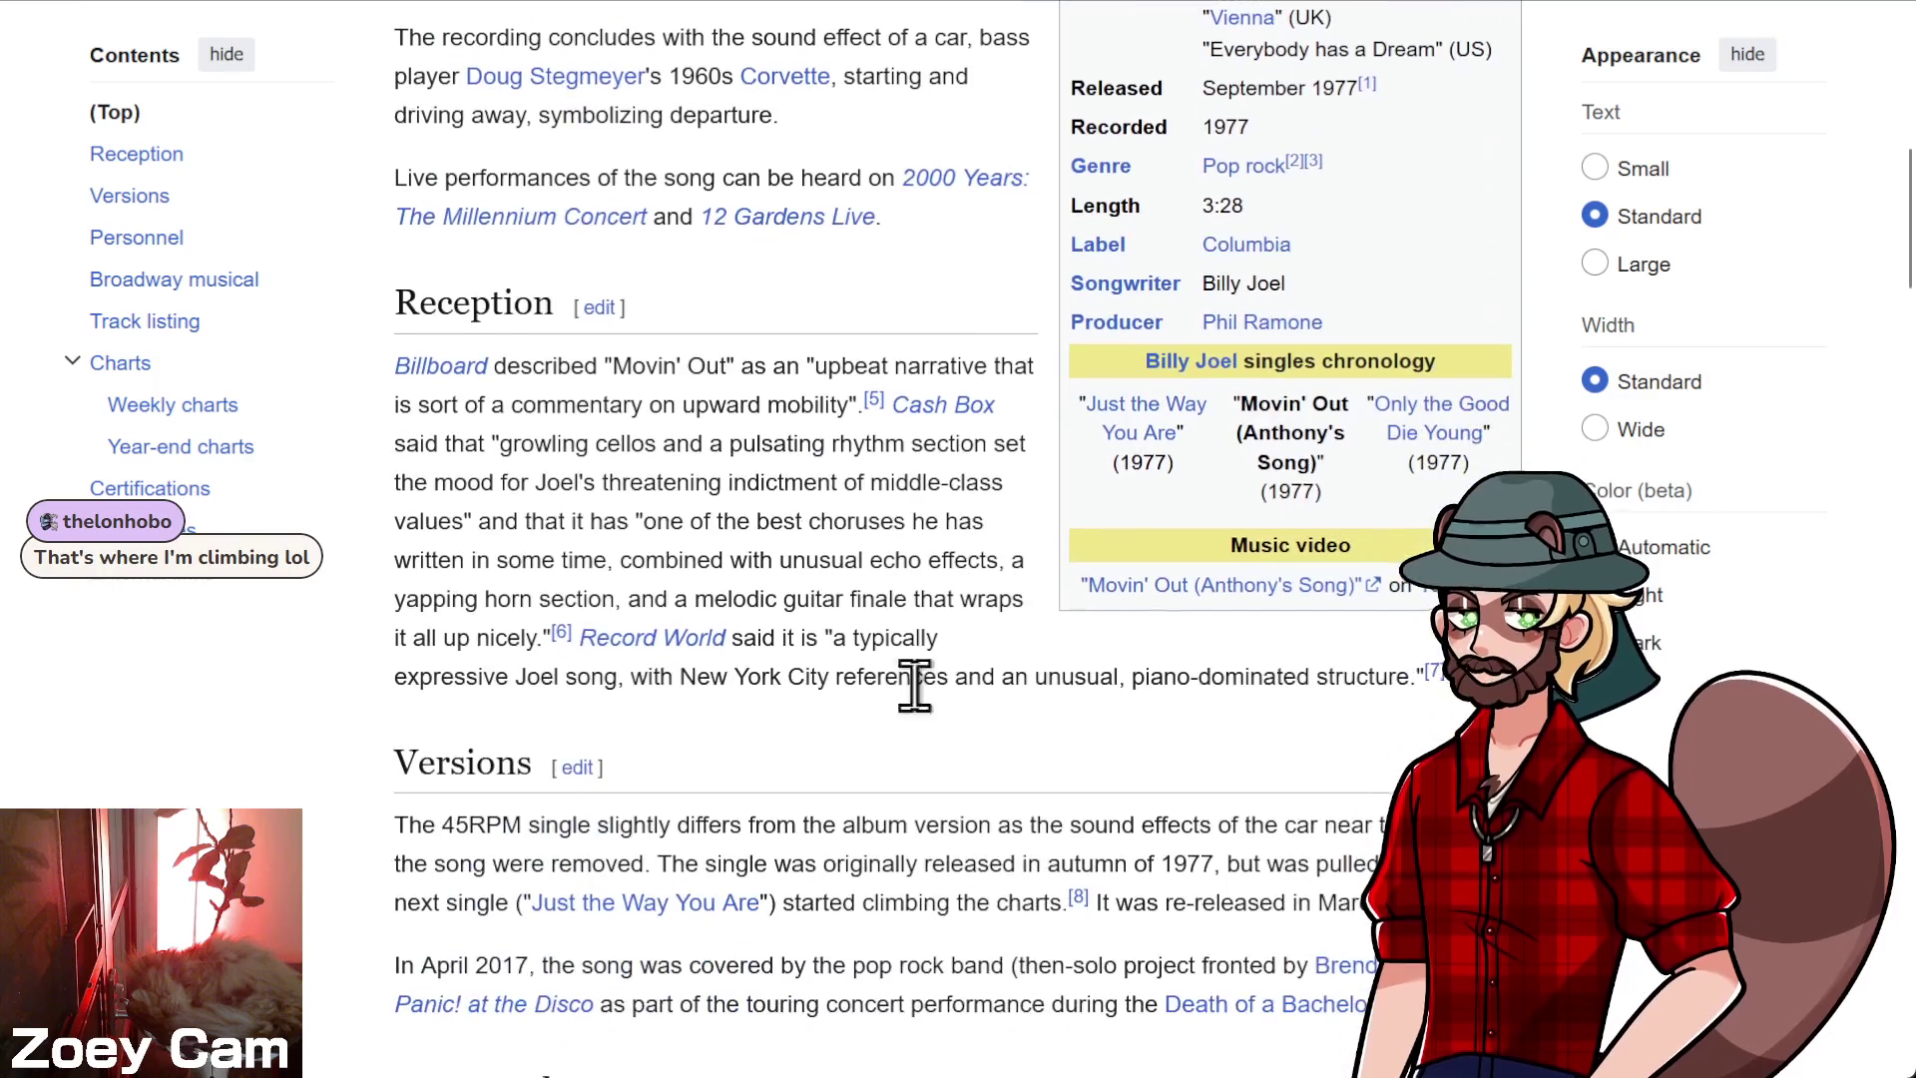
- Scroll to the Versions section, then return to The Stranger album article
{"action": "scroll", "coordinate": [848, 739], "scroll_direction": "down", "scroll_amount": 2}
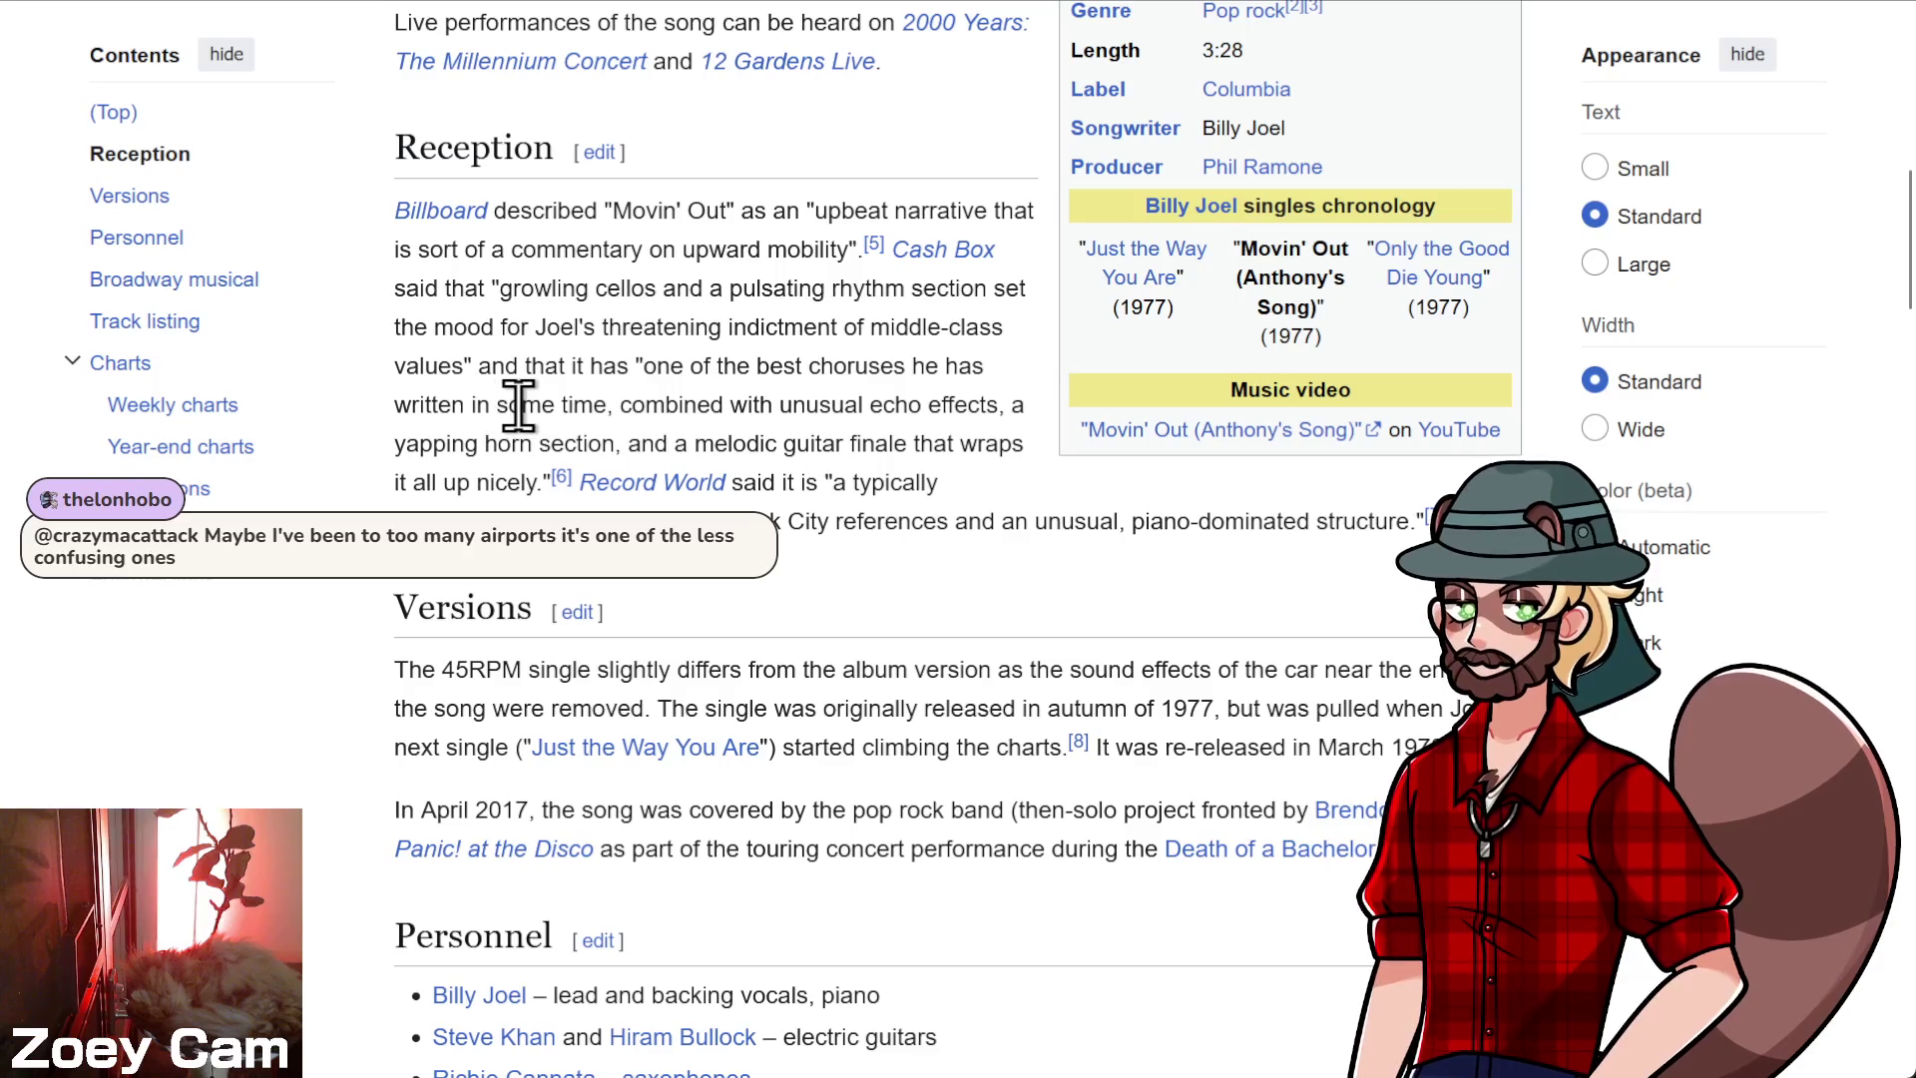
{"action": "key", "text": "alt+Left"}
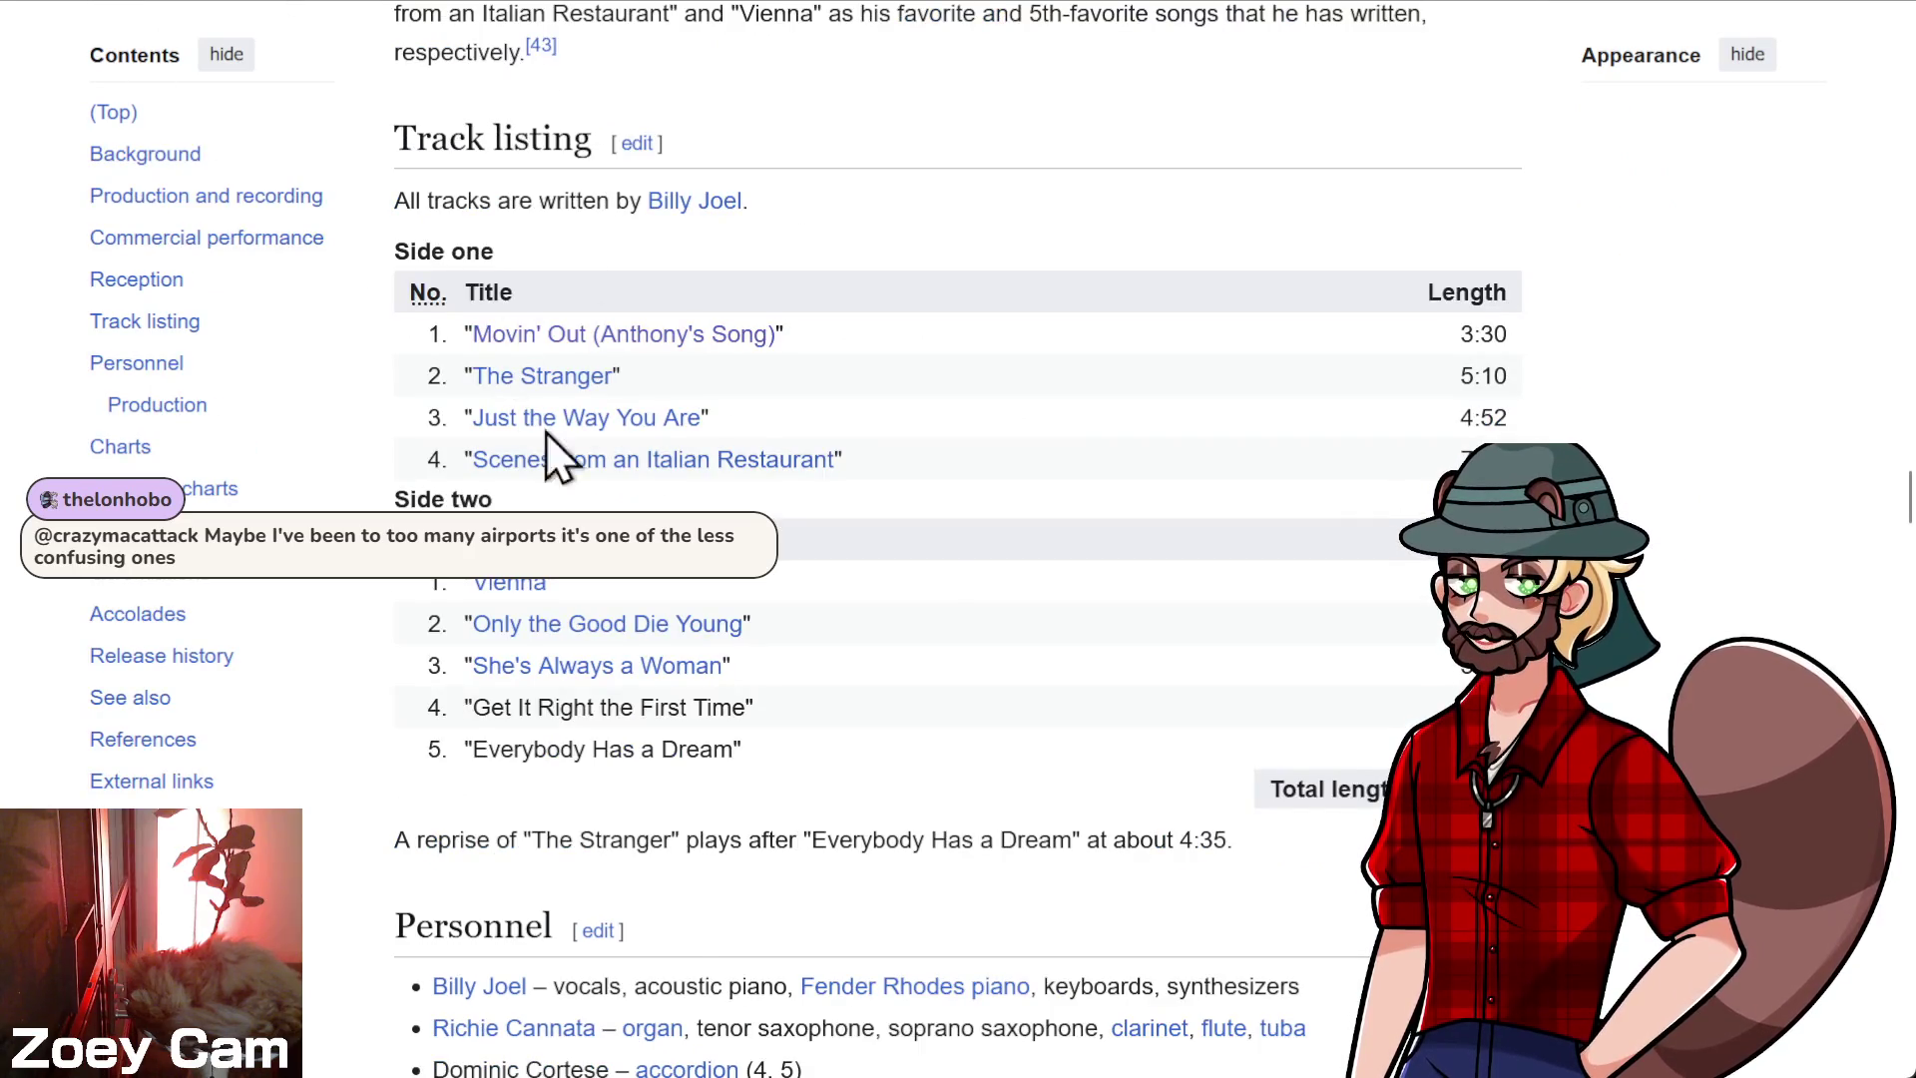
- Read the Background of The Stranger (Billy Joel song) article, then return to Godot
{"action": "left_click", "coordinate": [531, 375]}
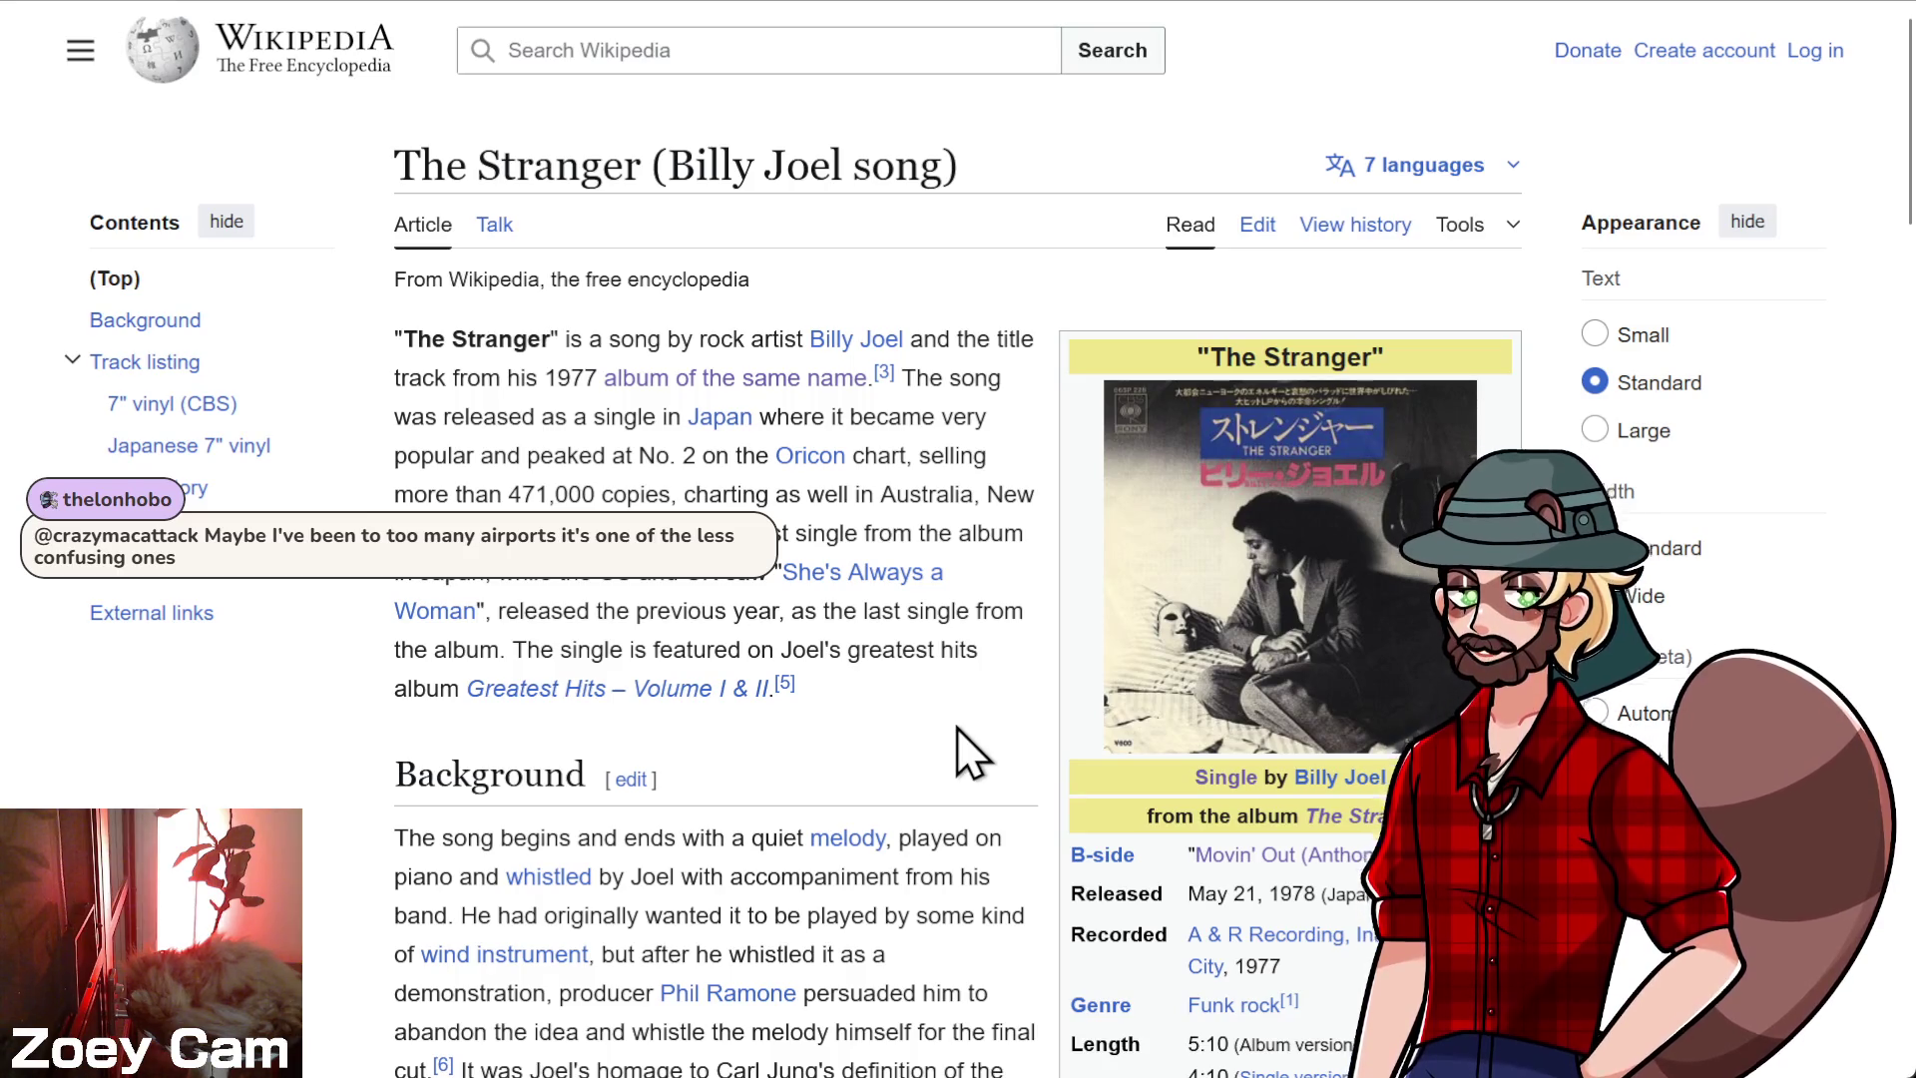
{"action": "scroll", "coordinate": [962, 739], "scroll_direction": "down", "scroll_amount": 2}
{"action": "scroll", "coordinate": [339, 744], "scroll_direction": "down", "scroll_amount": 2}
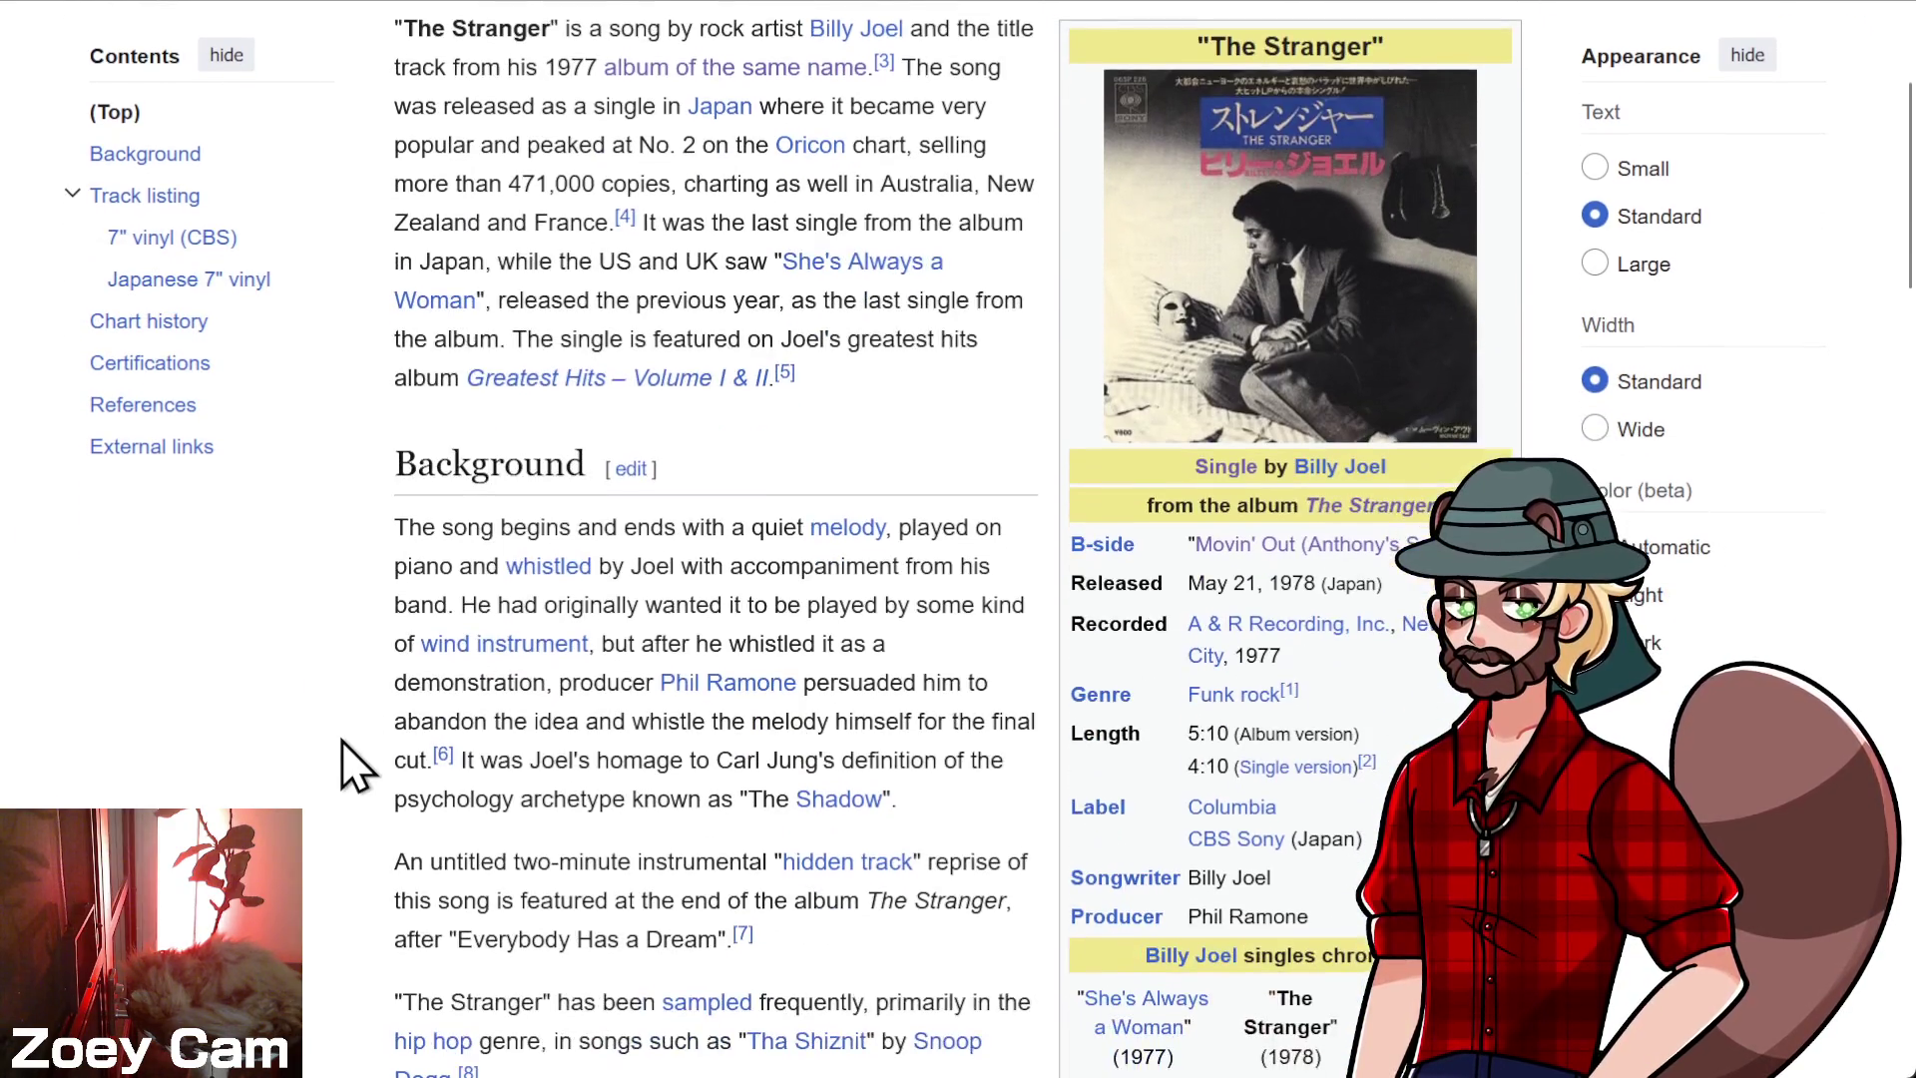
{"action": "scroll", "coordinate": [348, 736], "scroll_direction": "down", "scroll_amount": 2}
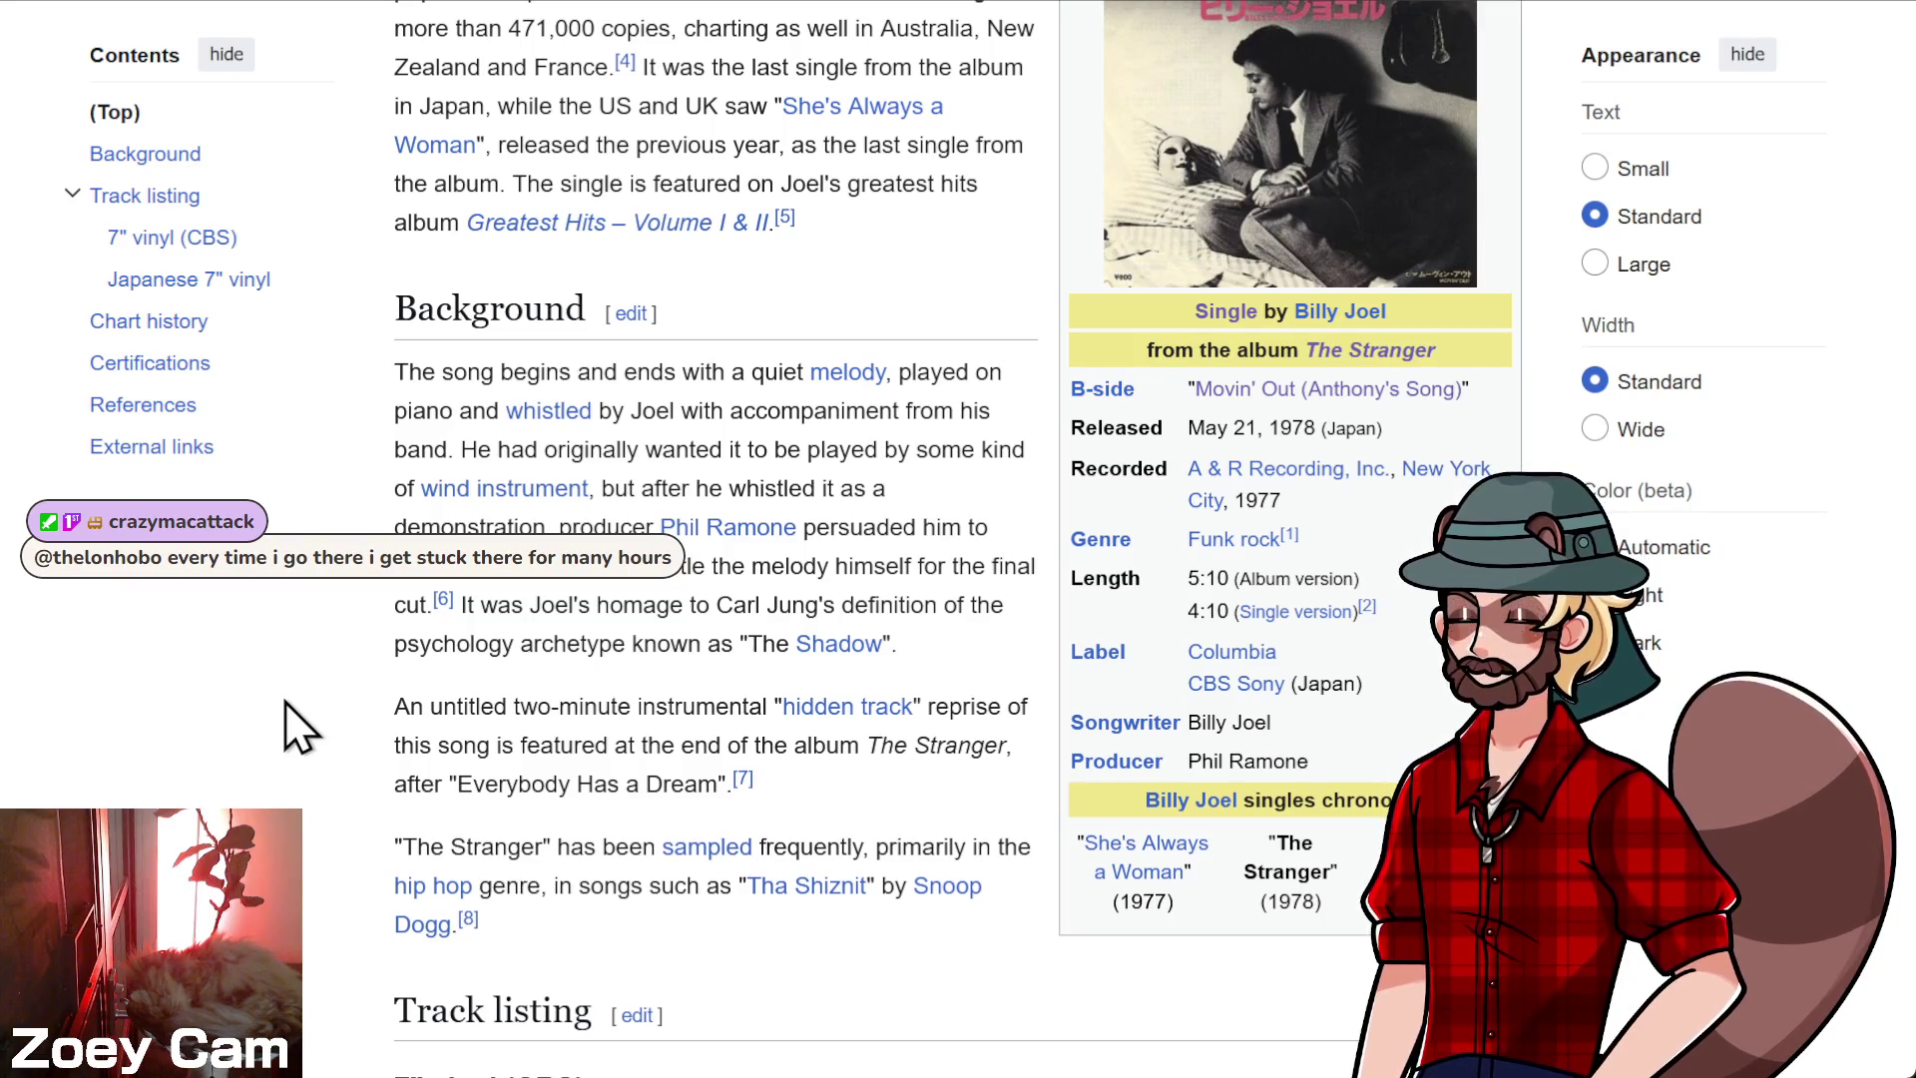
{"action": "scroll", "coordinate": [284, 701], "scroll_direction": "down", "scroll_amount": 2}
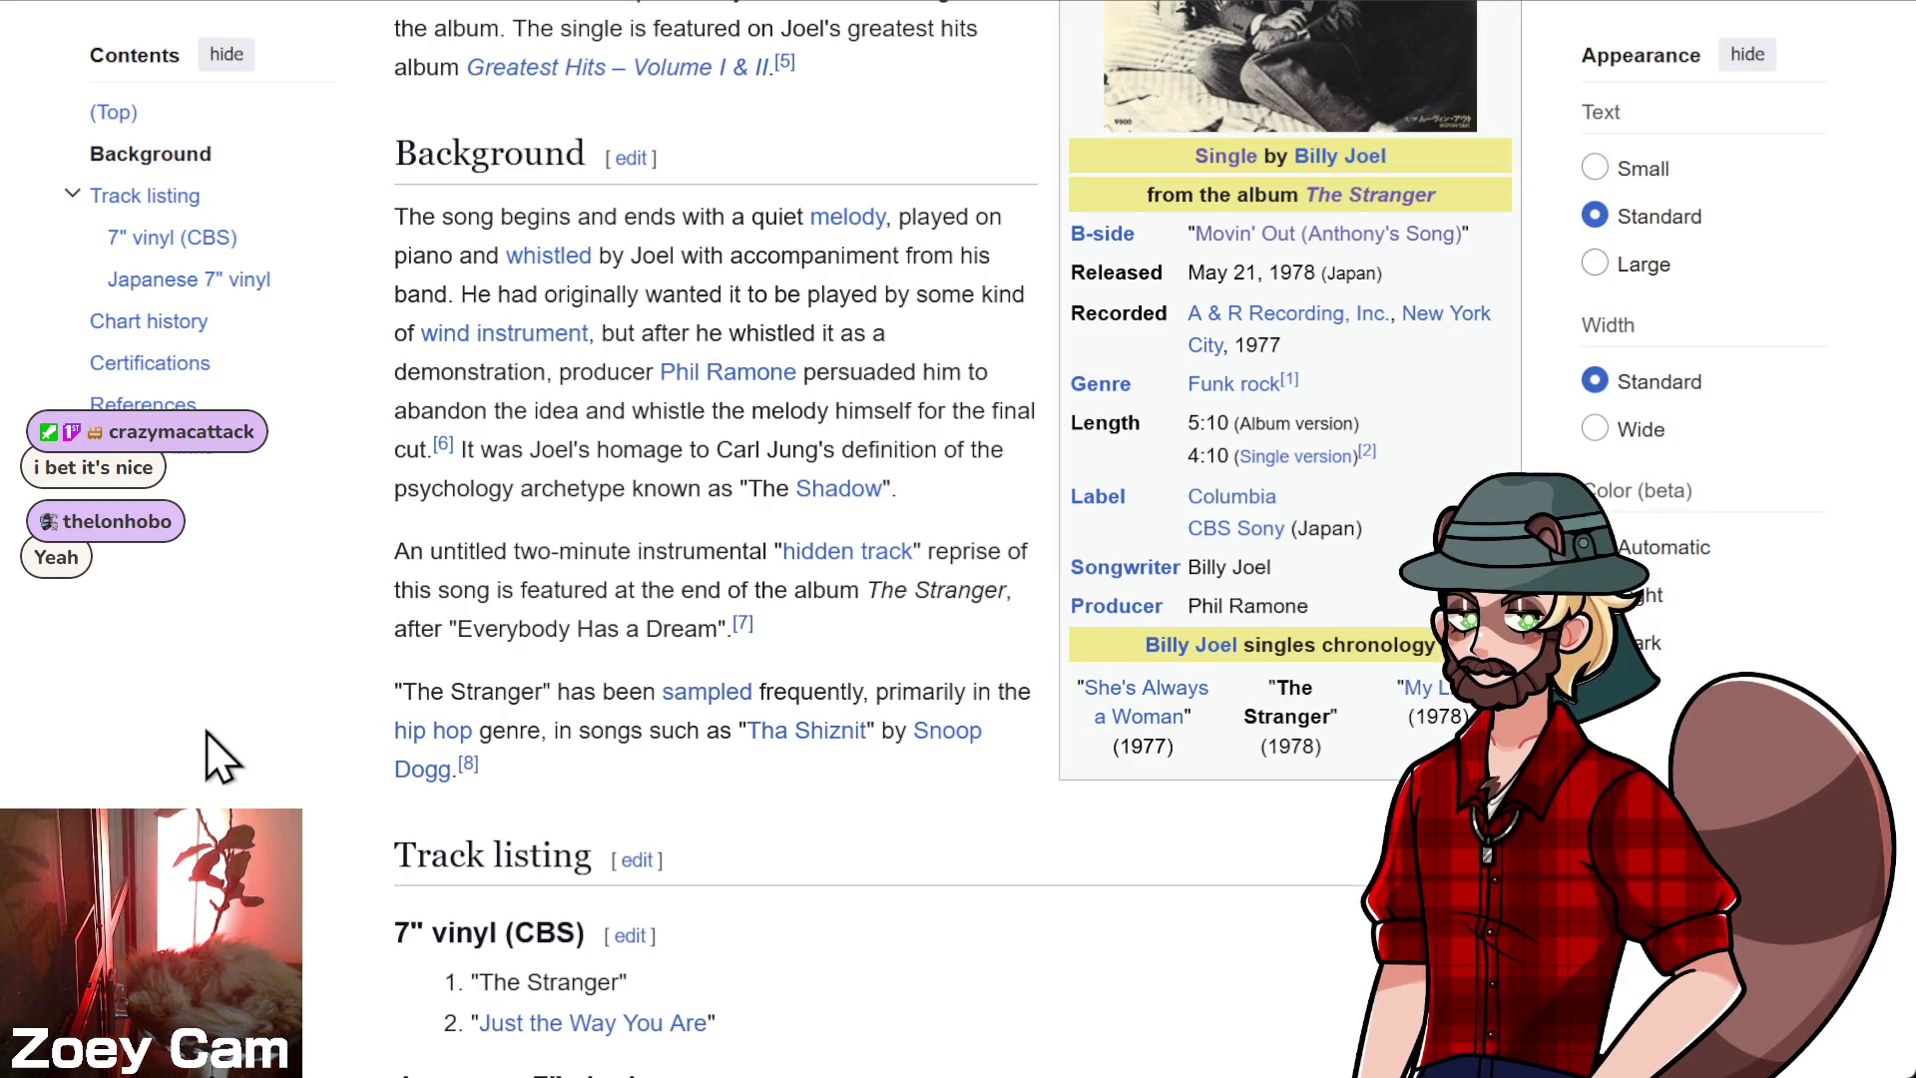
{"action": "key", "text": "alt+Tab"}
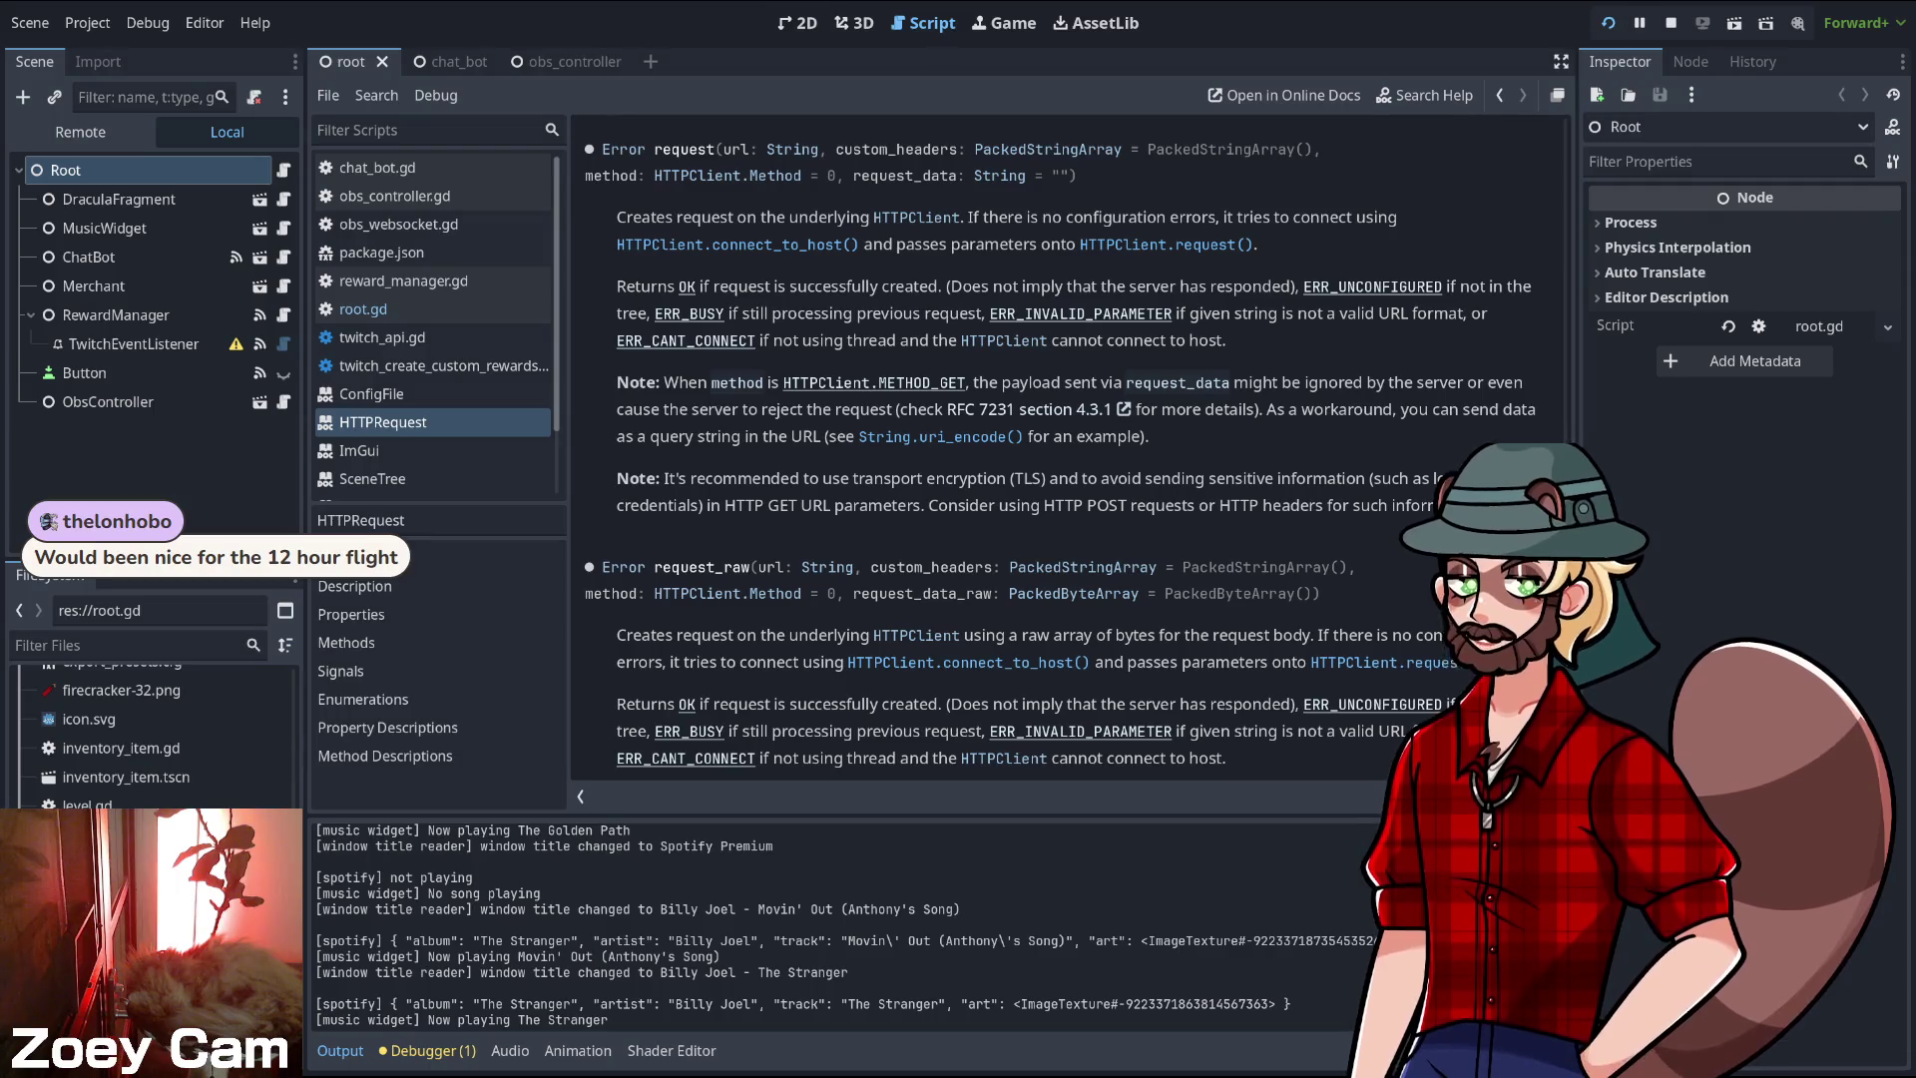
- Return from the HTTPRequest docs to the root.gd script
{"action": "left_click", "coordinate": [1498, 95]}
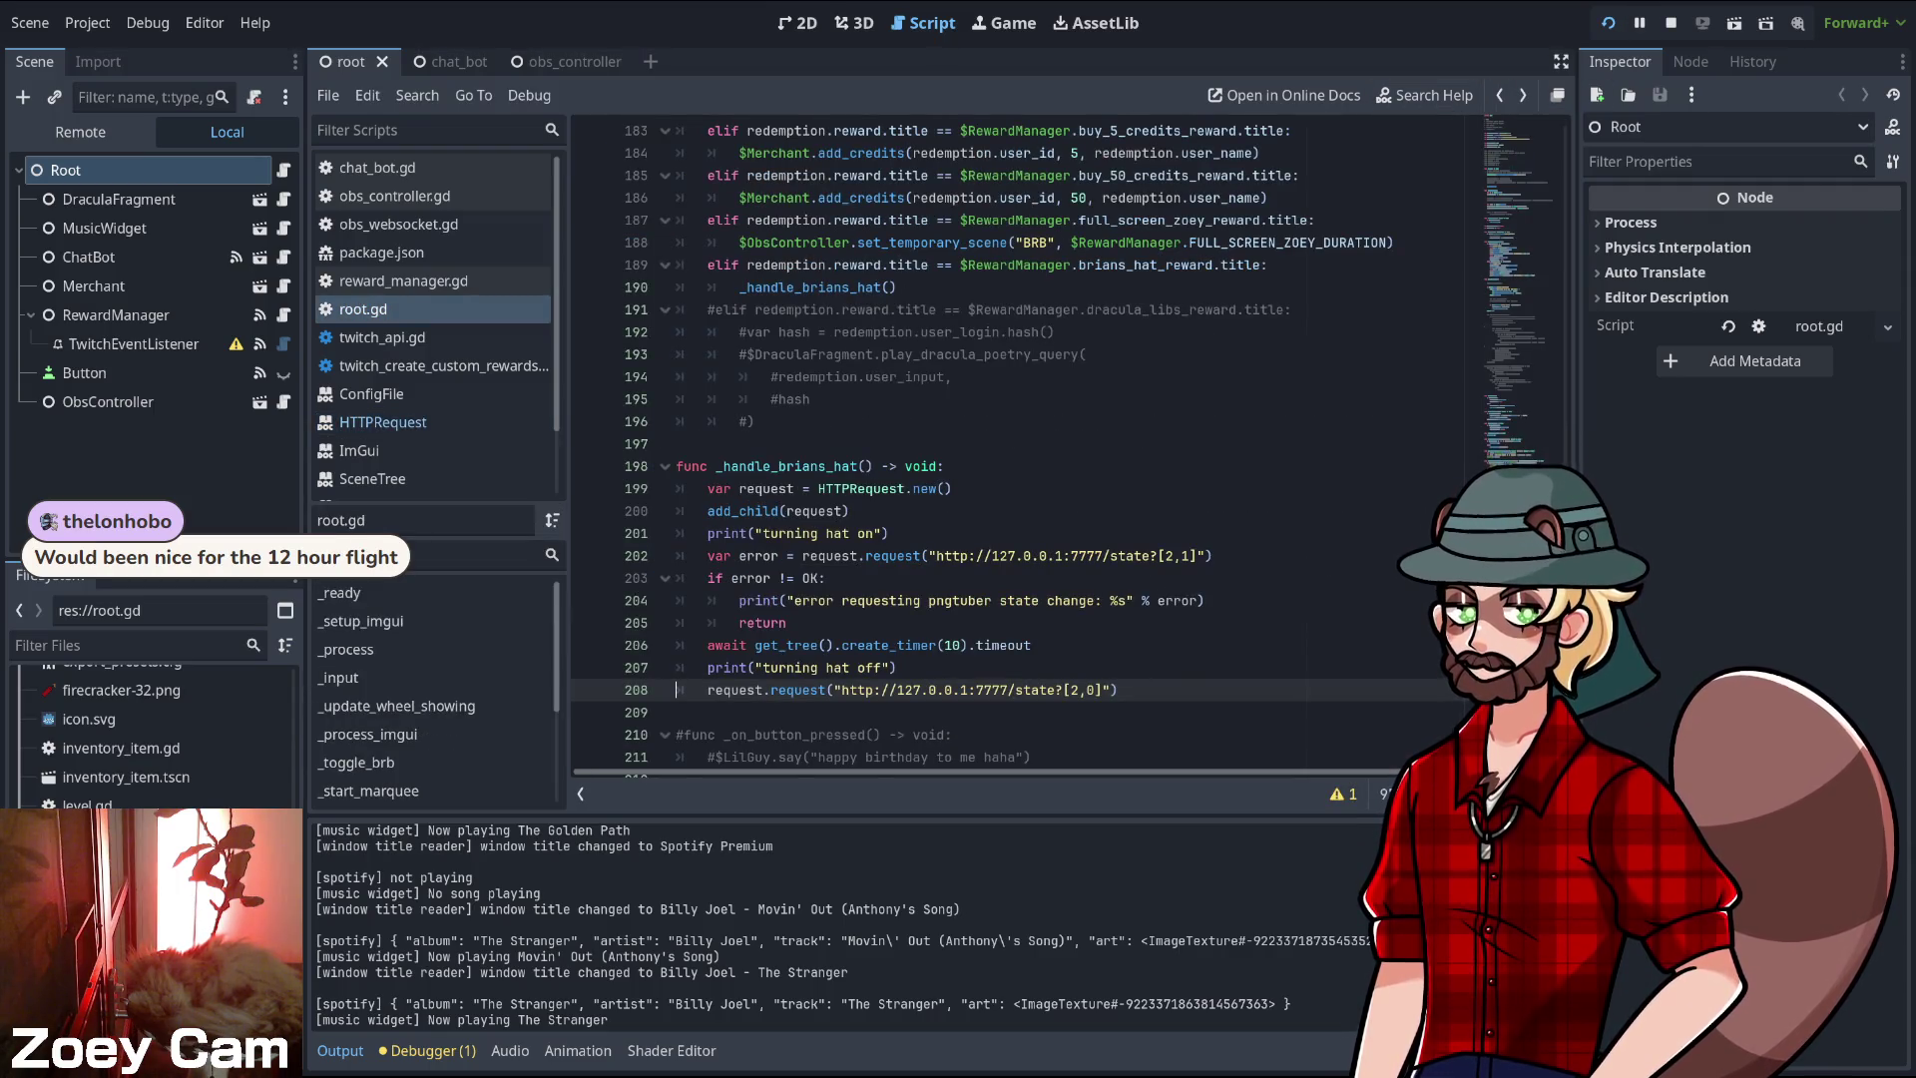
- Restart the project with F5 and bring up RahiTuber's avatar menu with Escape
{"action": "key", "text": "F5"}
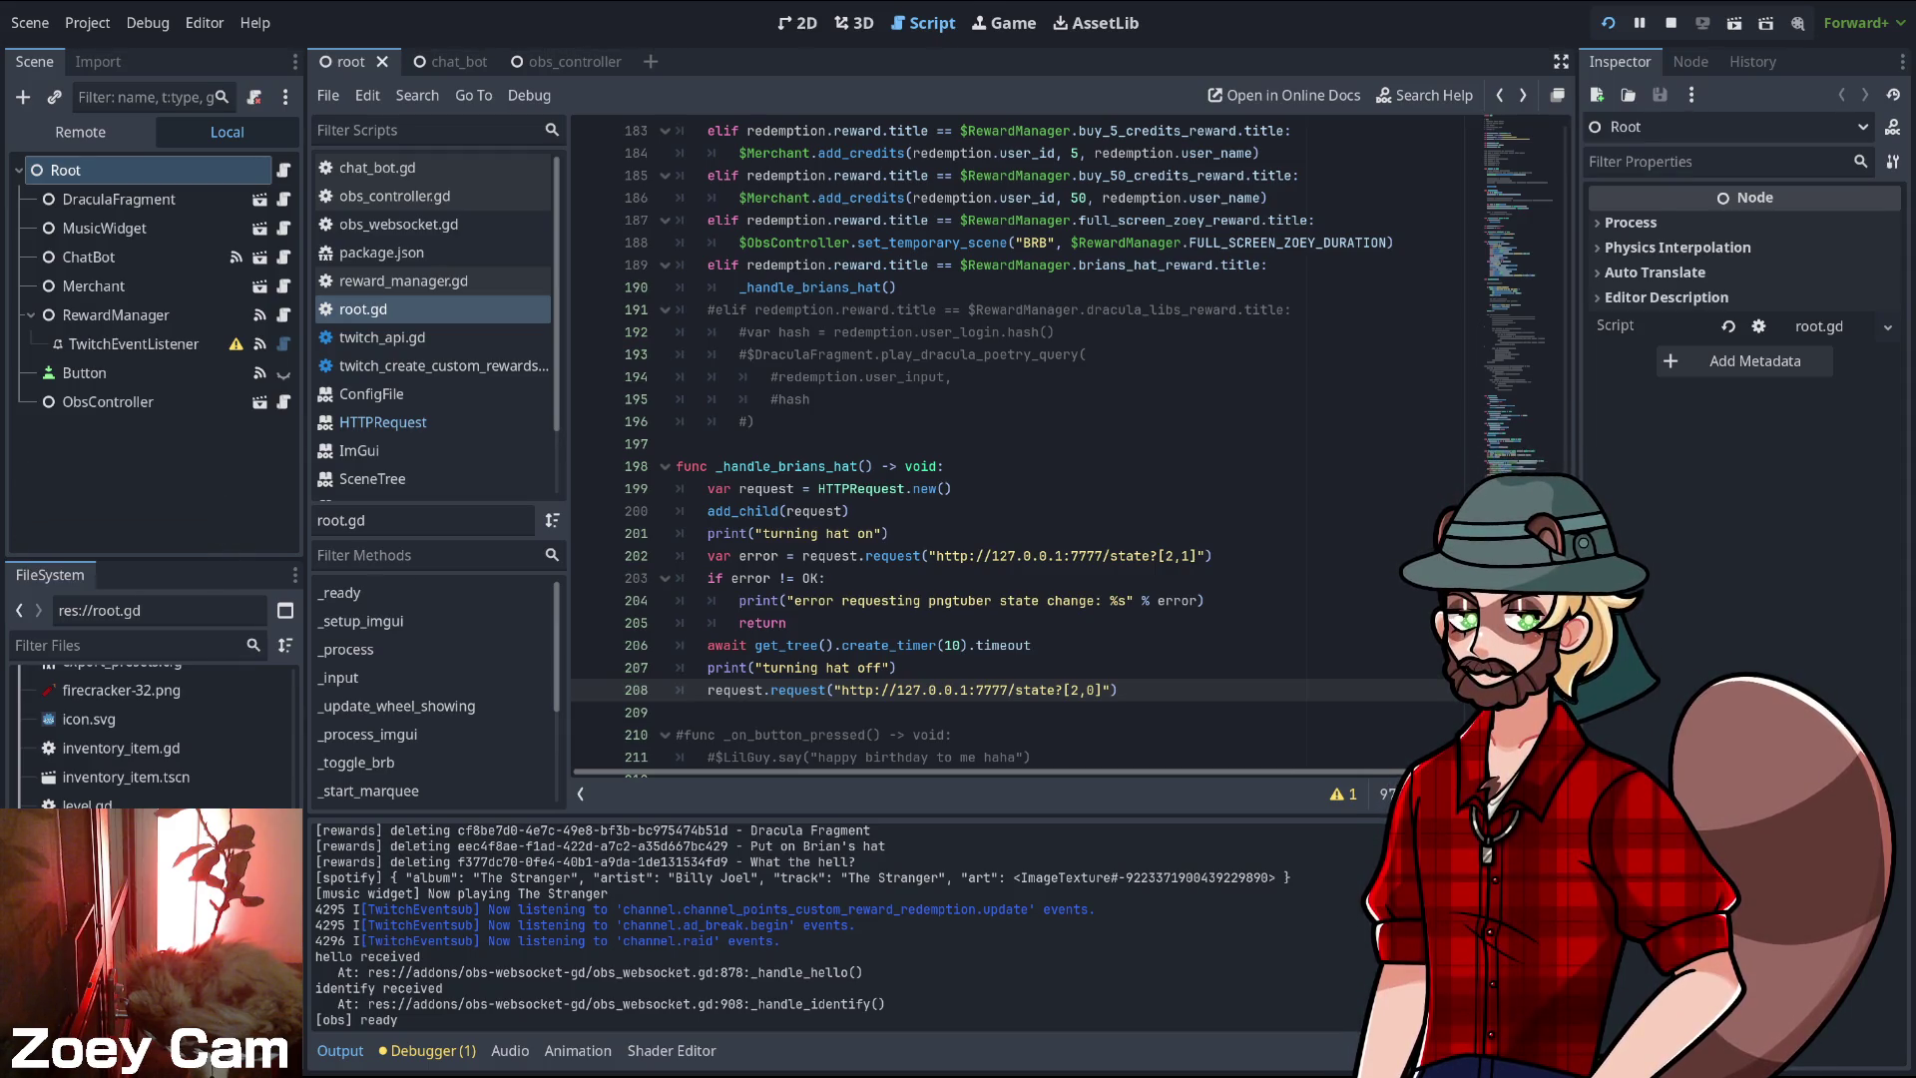
{"action": "key", "text": "Escape"}
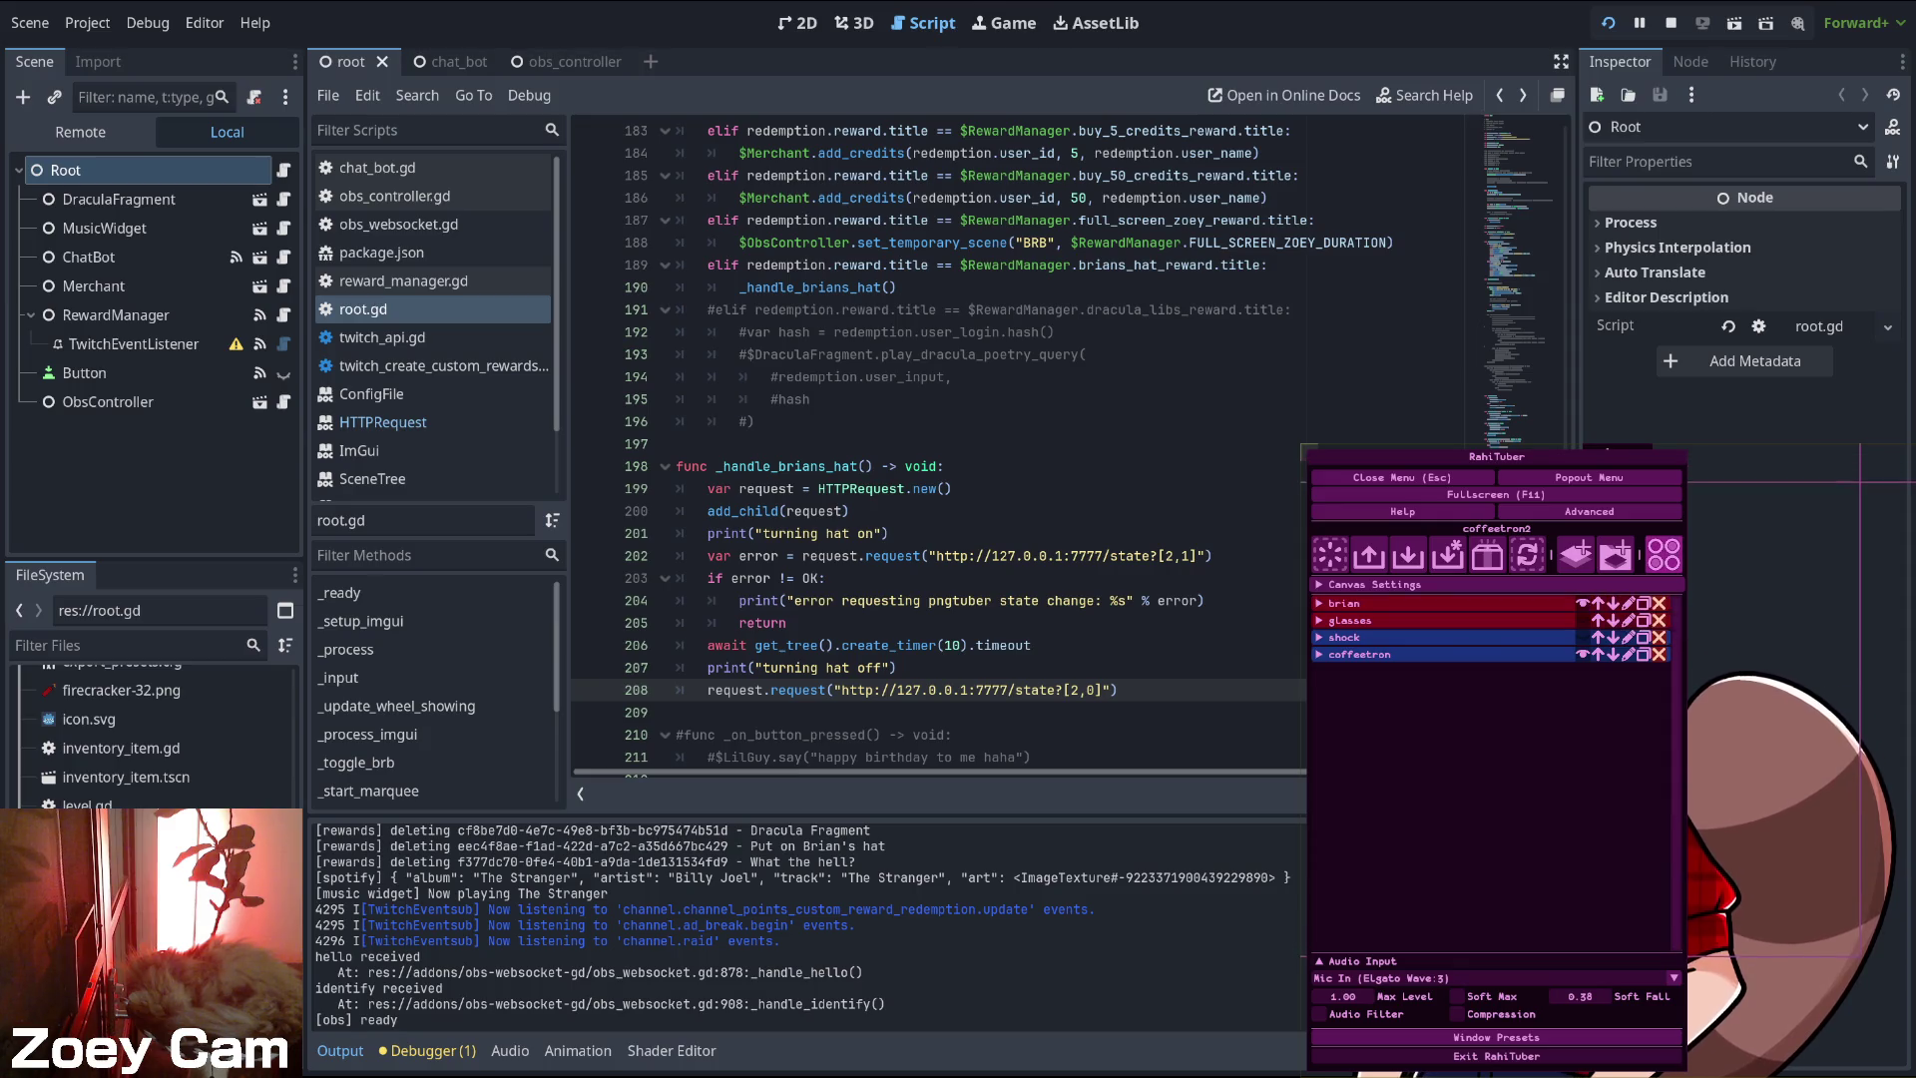
- In States Setup, toggle state 2's request to stop and back, and brian hide/show, then close it
{"action": "left_click", "coordinate": [1664, 553]}
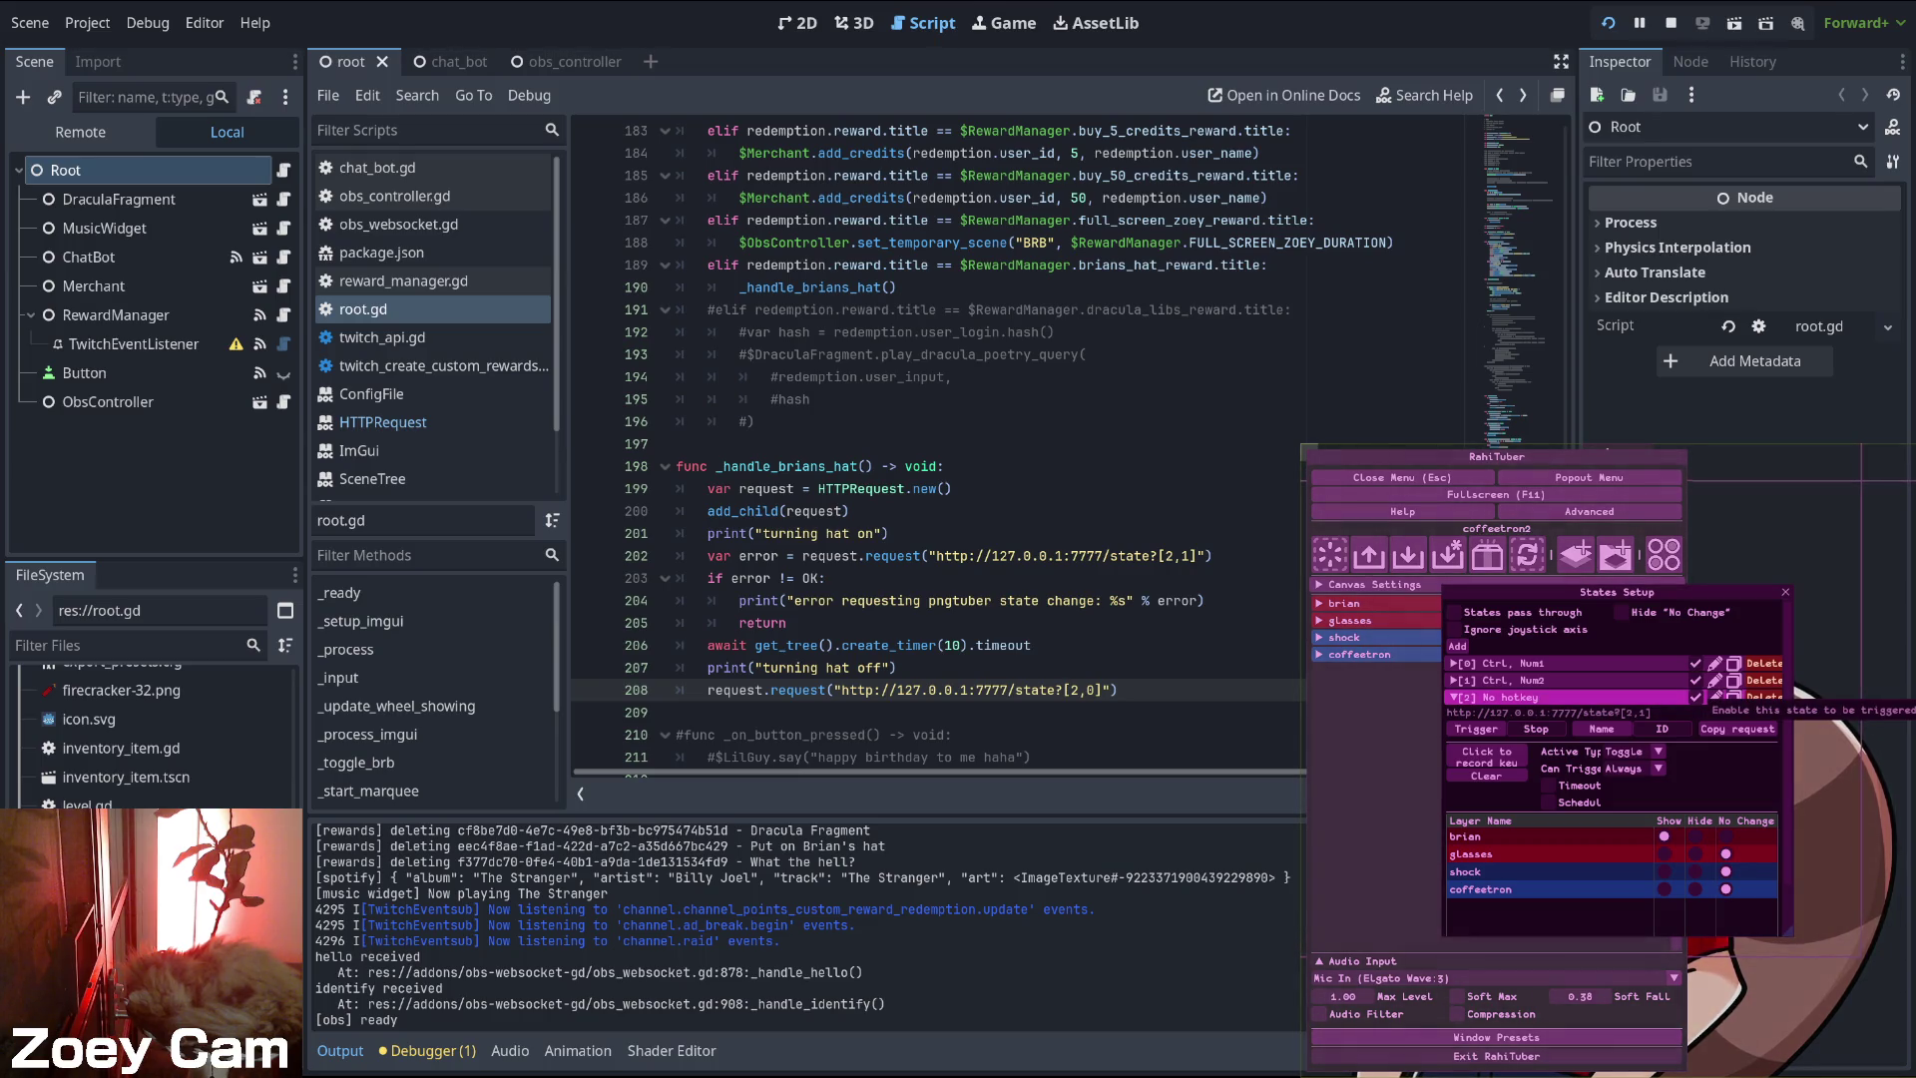
{"action": "left_click", "coordinate": [1535, 729]}
{"action": "left_click", "coordinate": [1535, 728]}
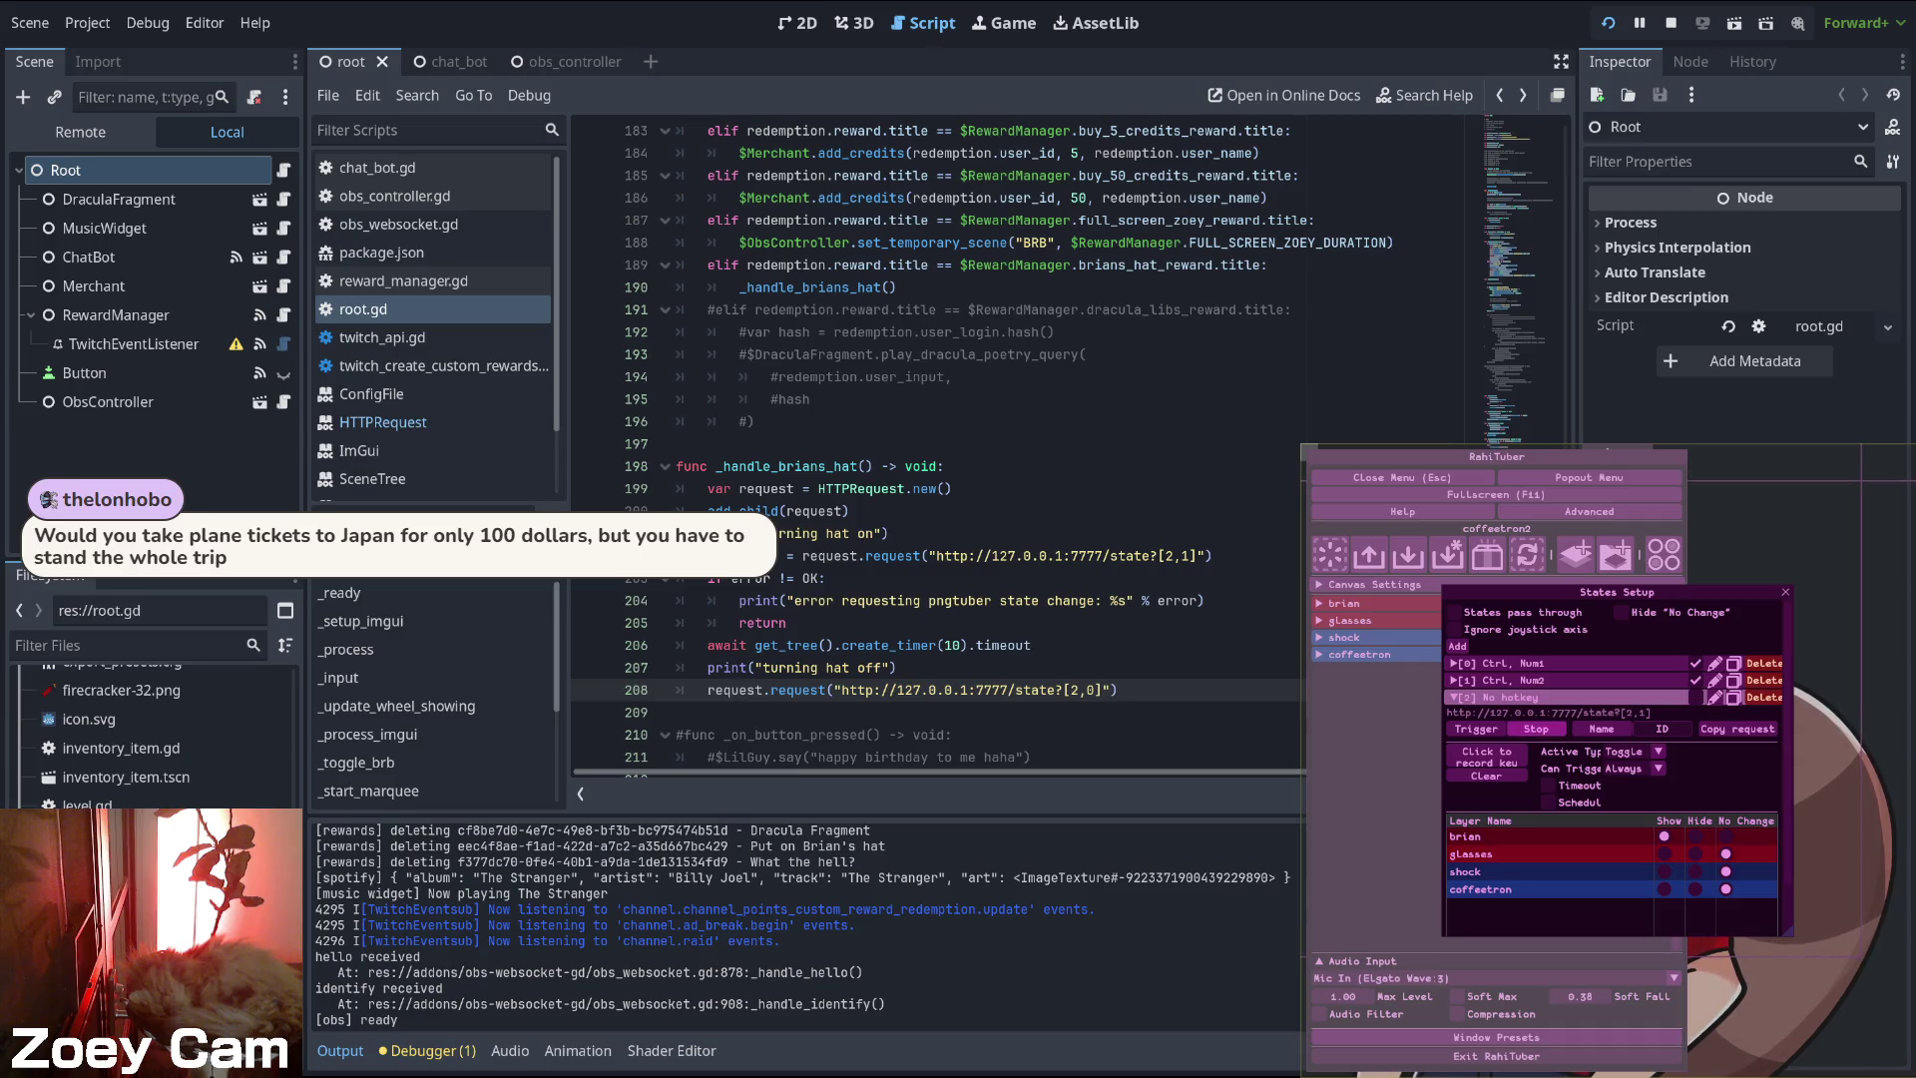
{"action": "left_click", "coordinate": [1694, 836]}
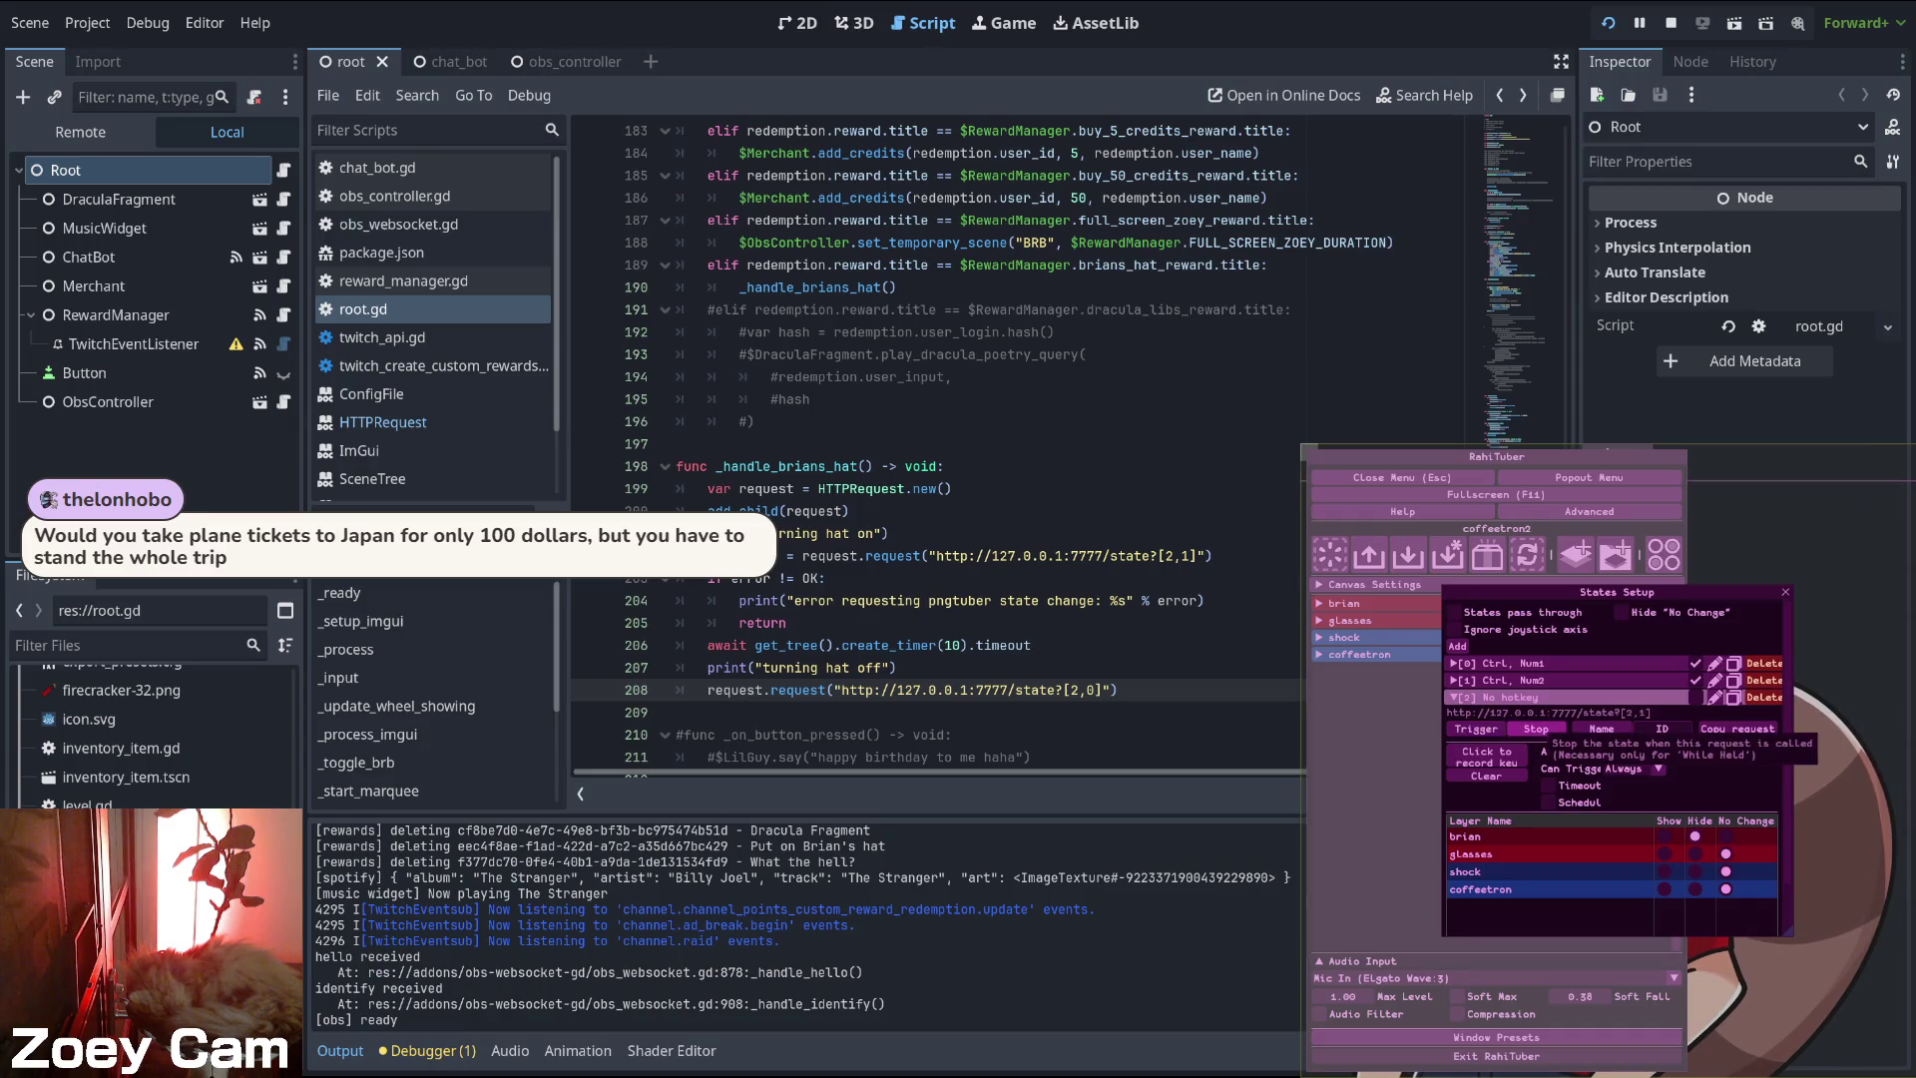
{"action": "left_click", "coordinate": [1663, 836]}
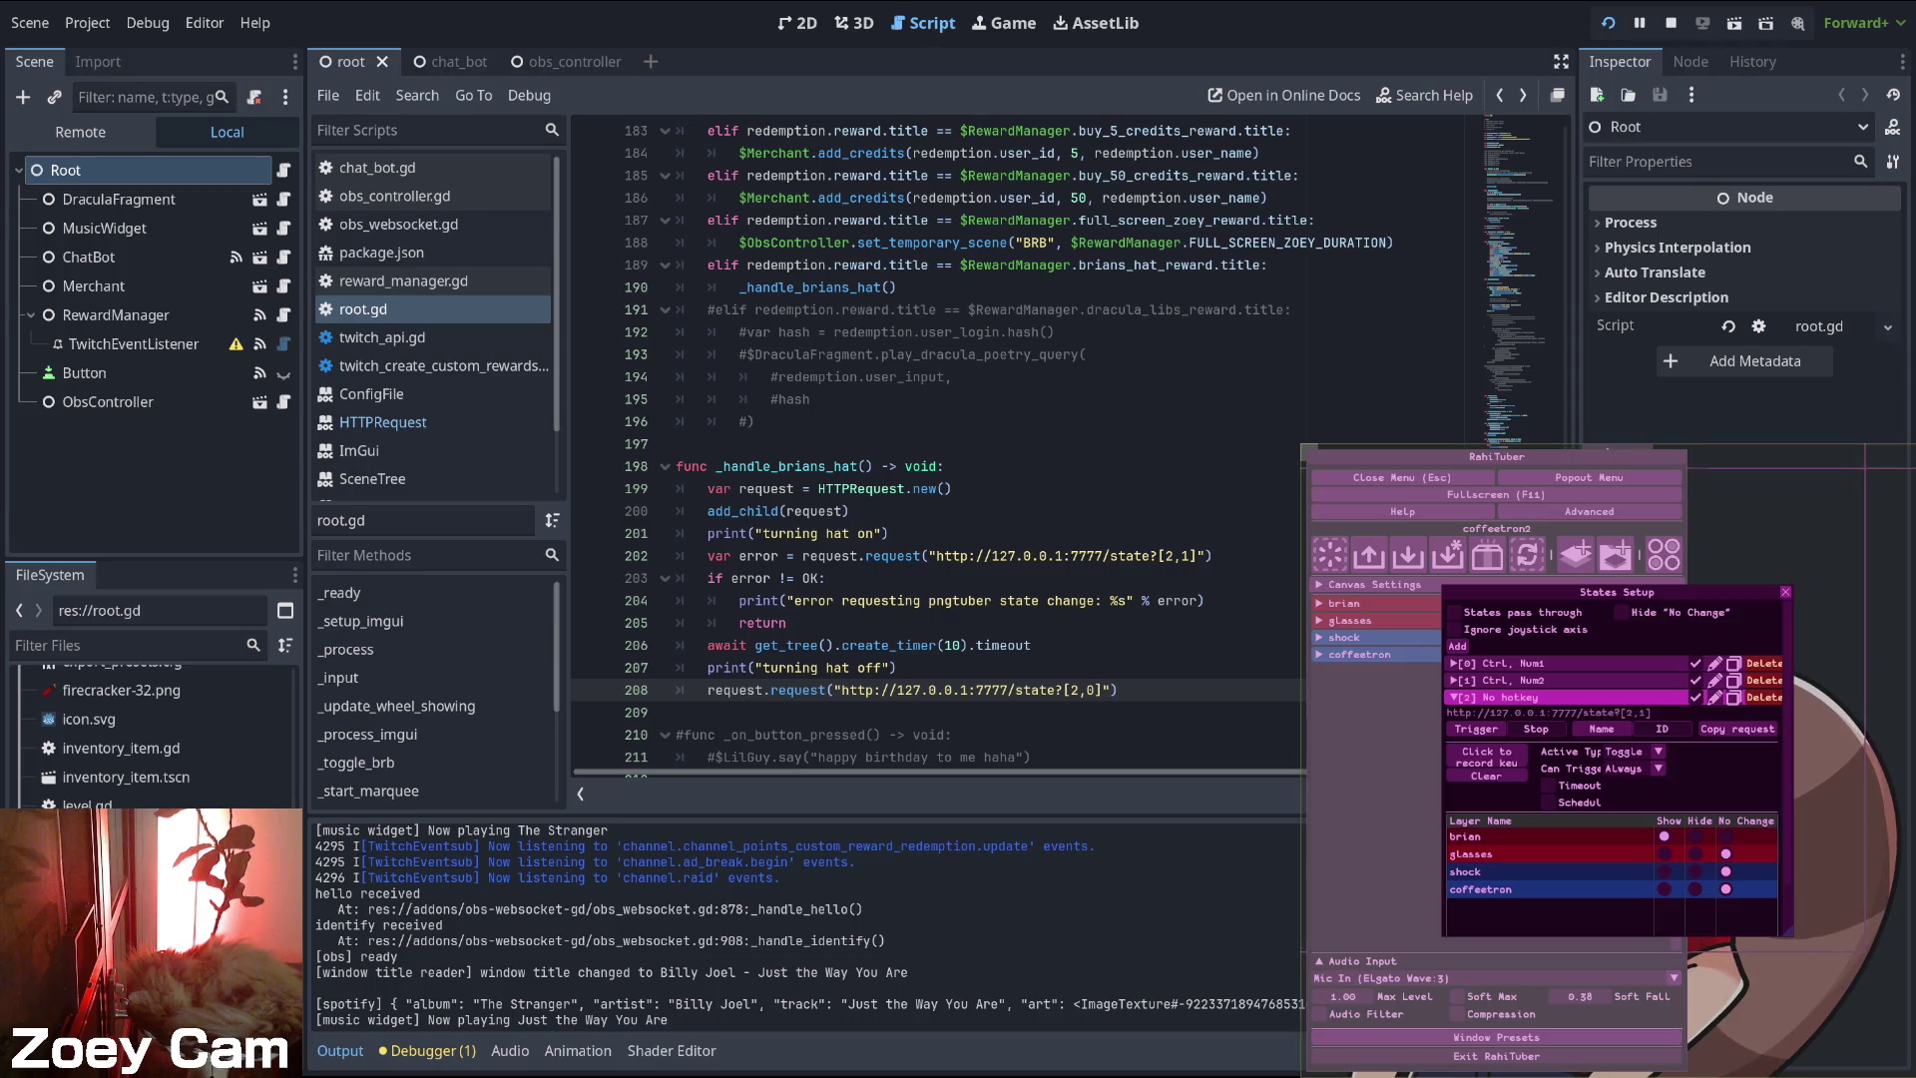
{"action": "left_click", "coordinate": [1785, 592]}
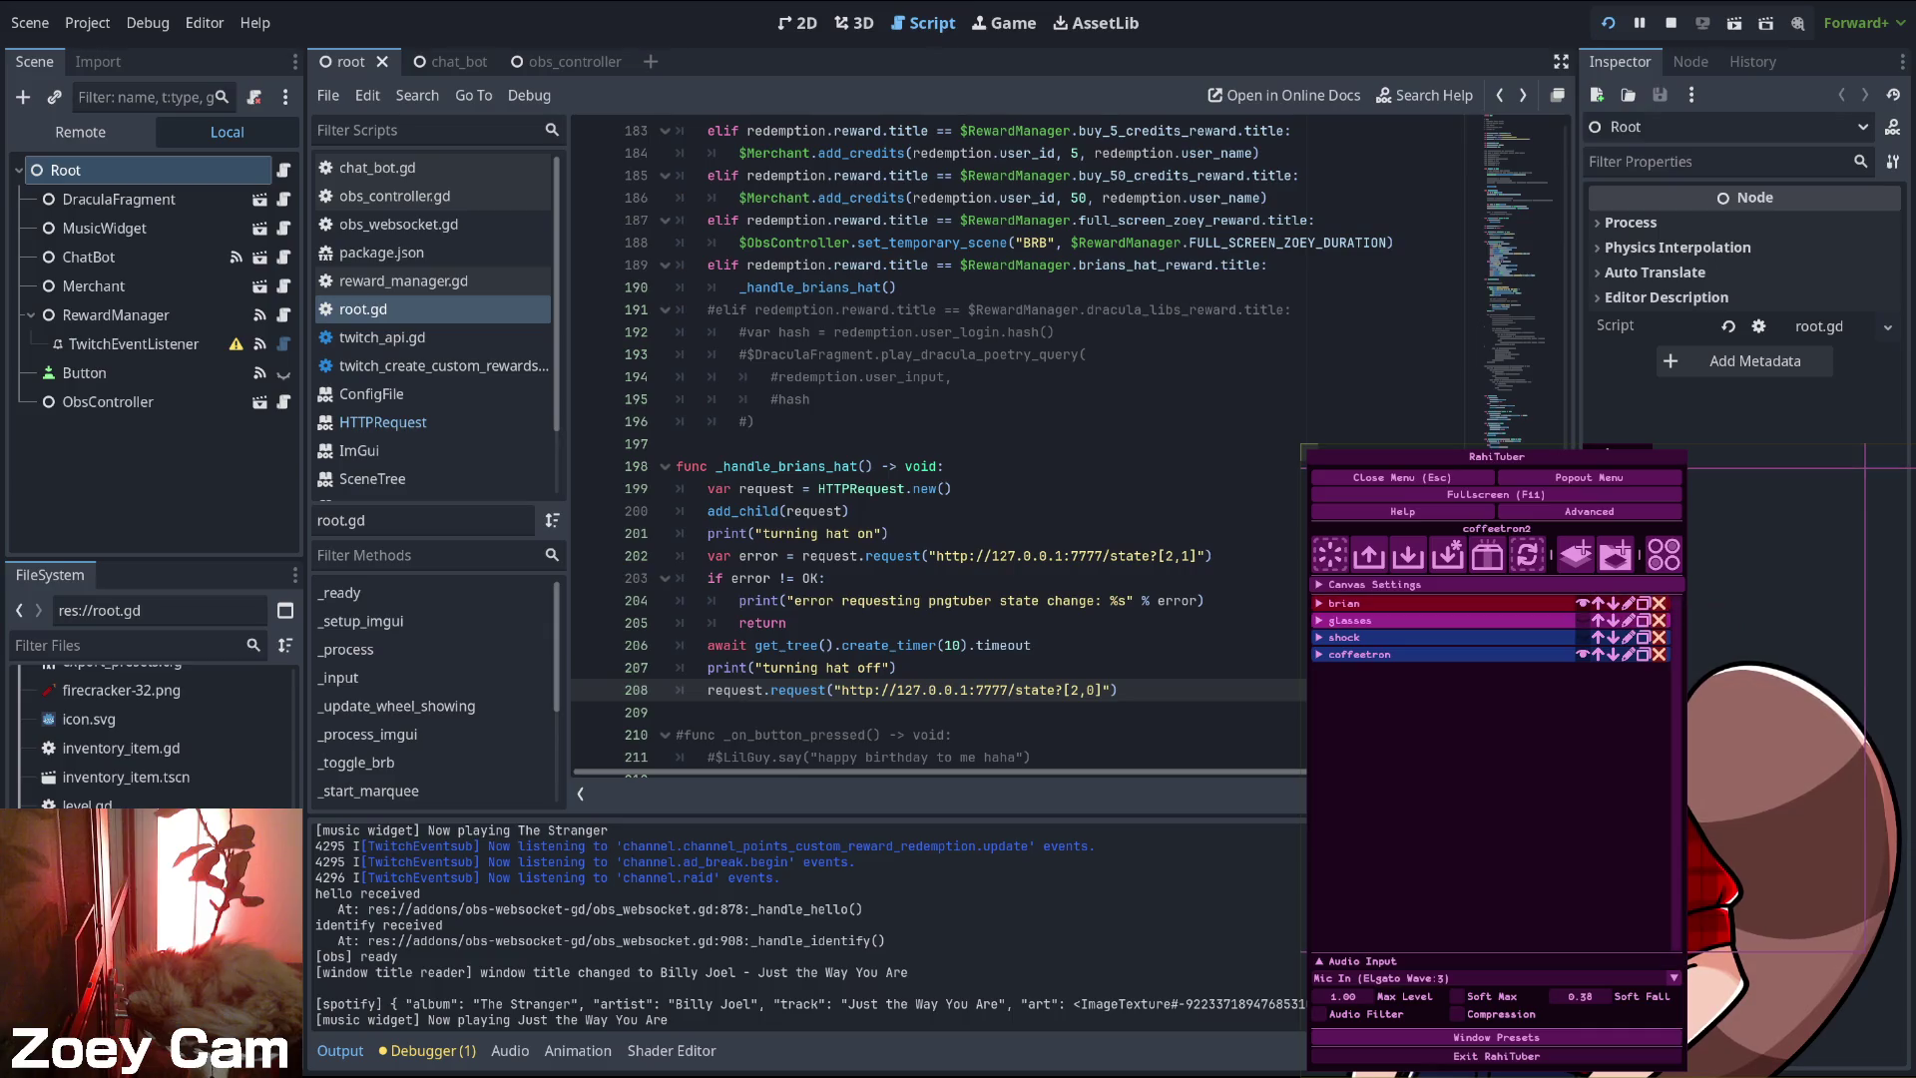
{"action": "left_click", "coordinate": [1344, 602]}
{"action": "left_click", "coordinate": [1344, 603]}
{"action": "left_click", "coordinate": [1344, 603]}
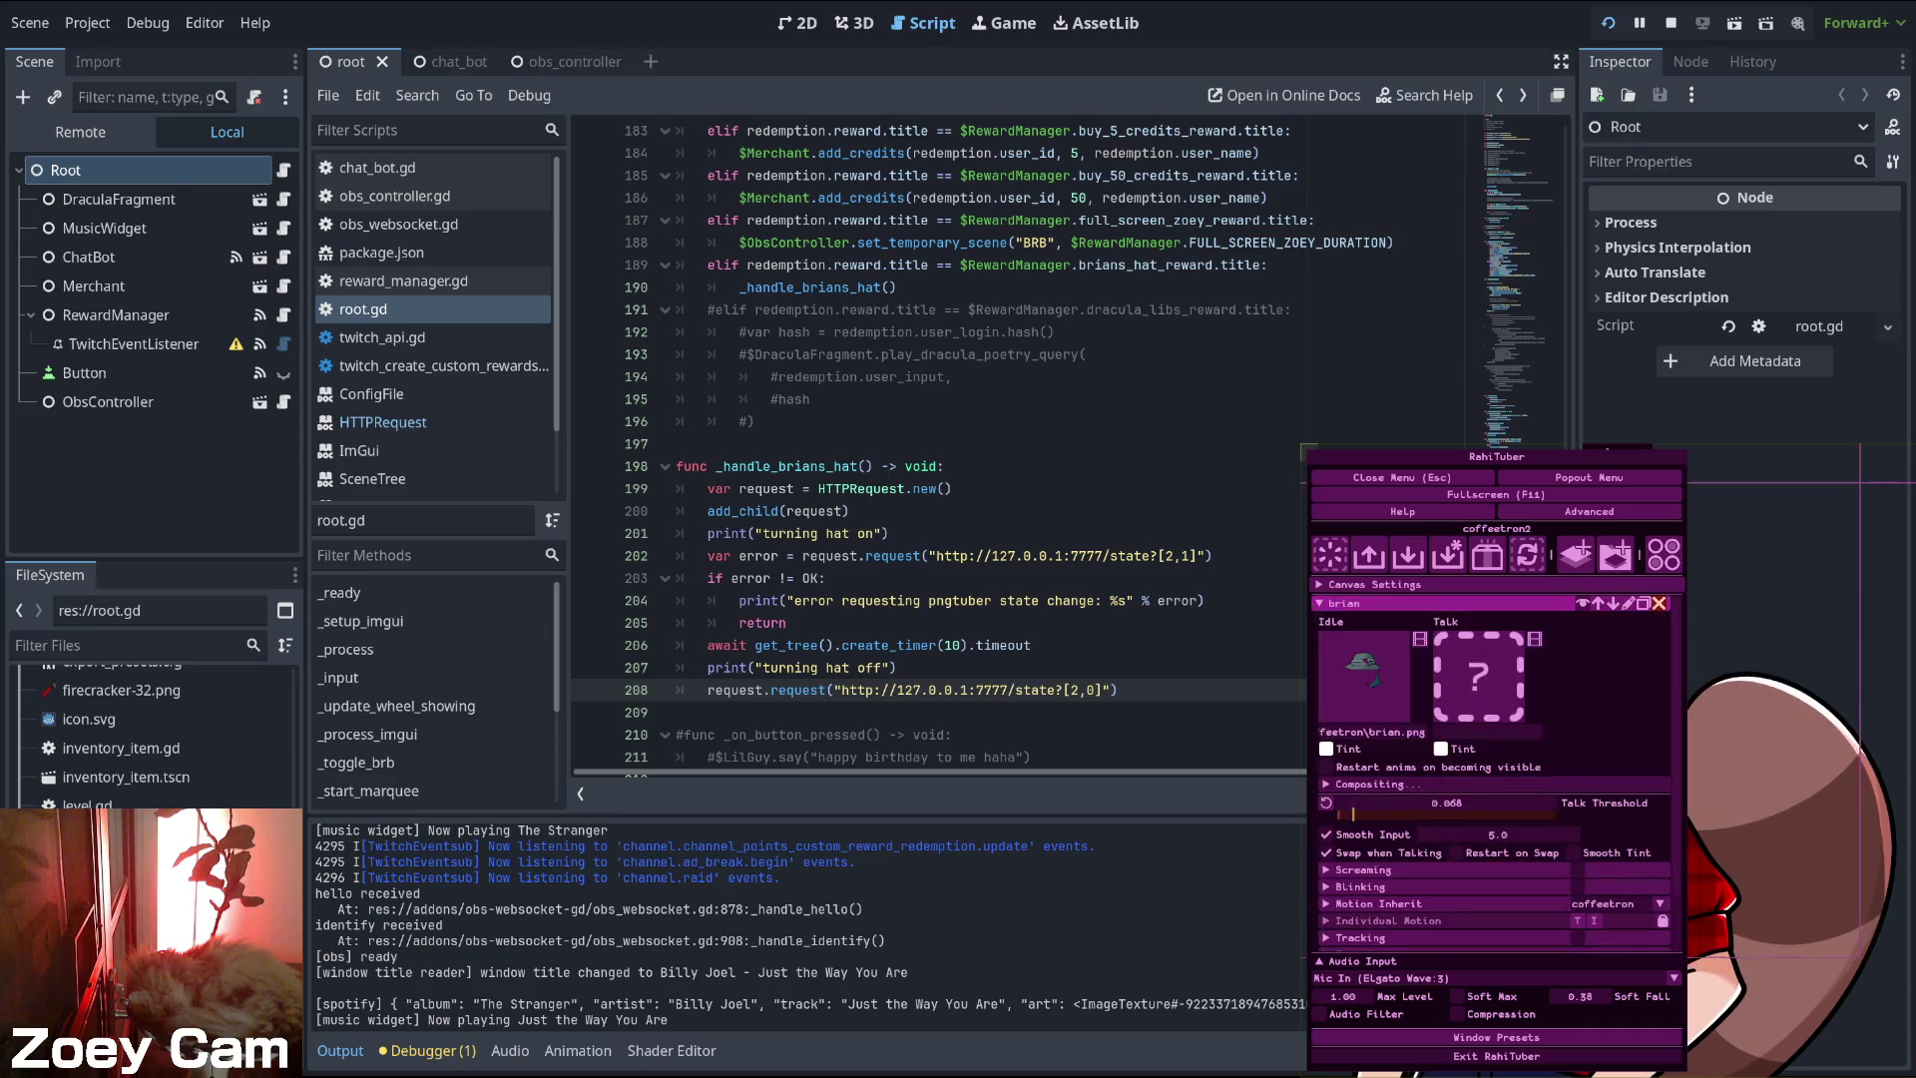
{"action": "left_click", "coordinate": [1344, 603]}
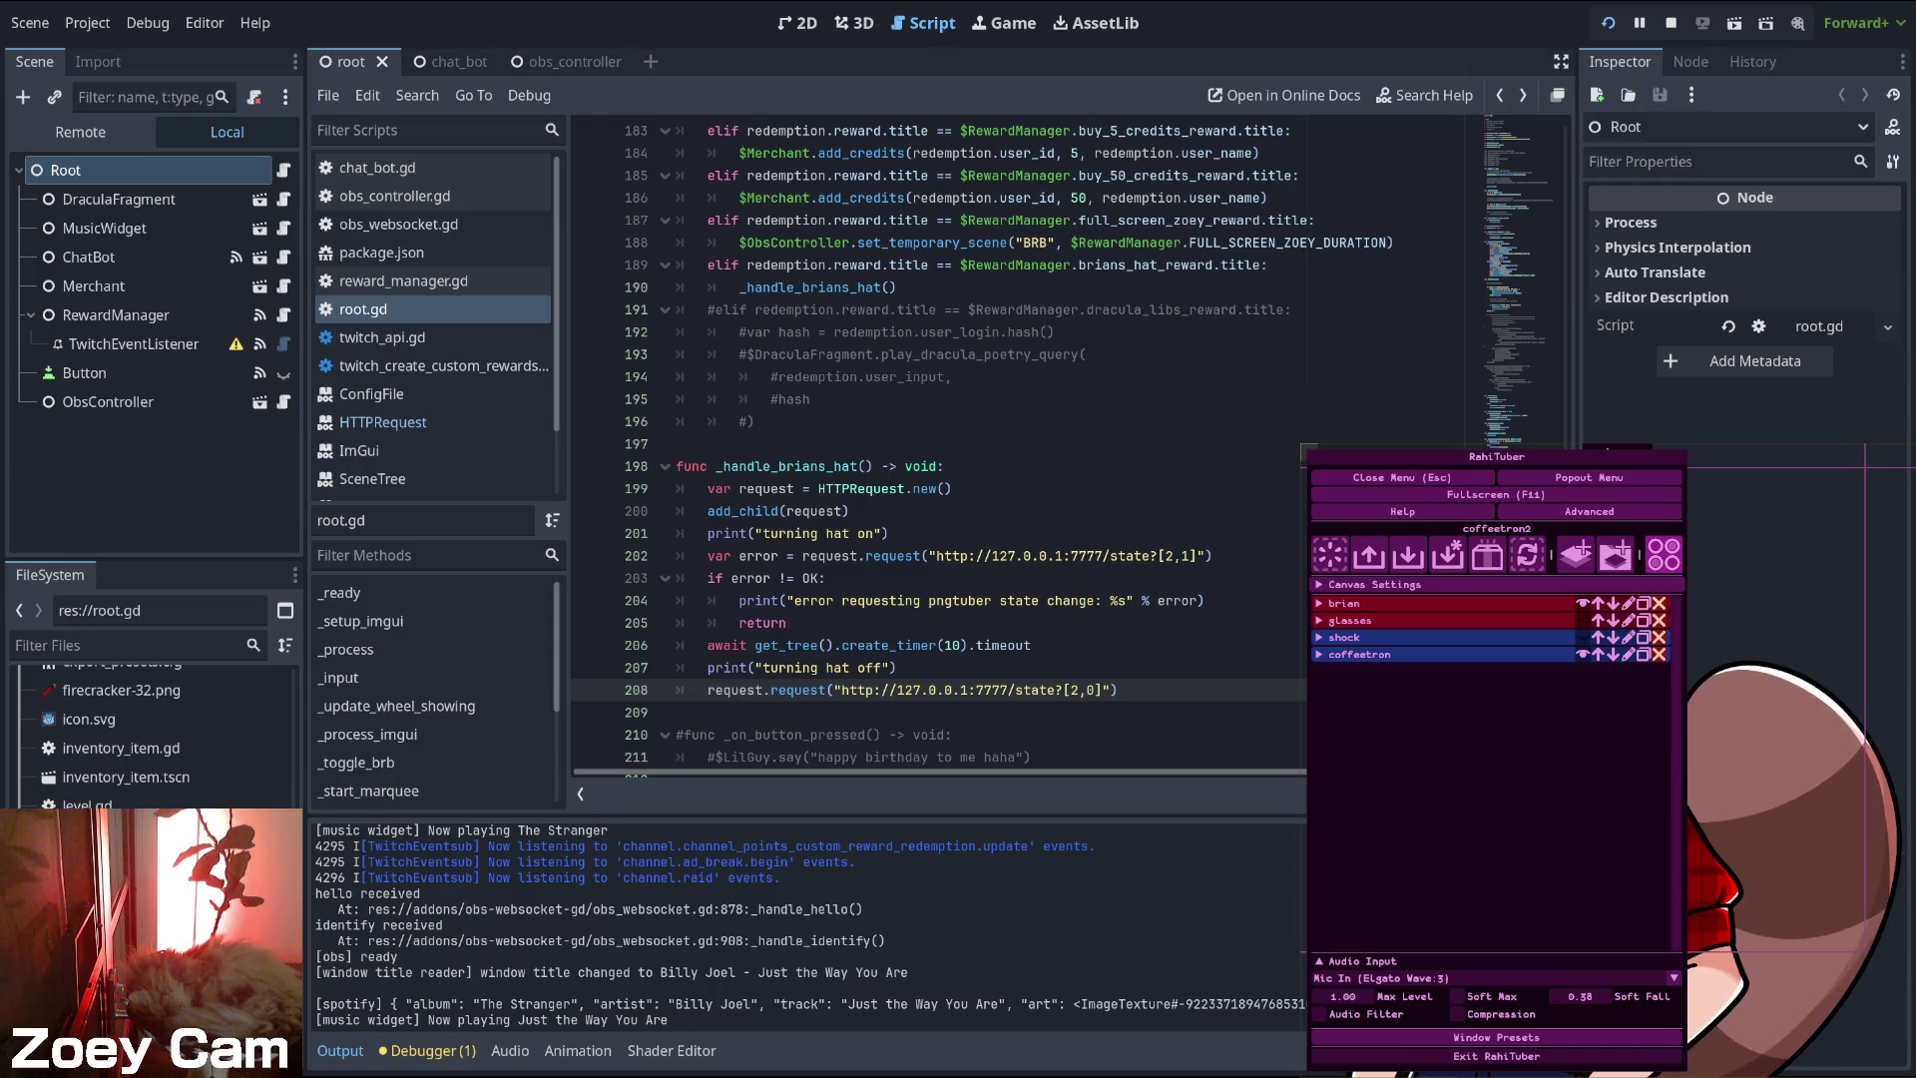
{"action": "left_click", "coordinate": [1664, 554]}
{"action": "key", "text": "BackSpace"}
{"action": "type", "text": "0"}
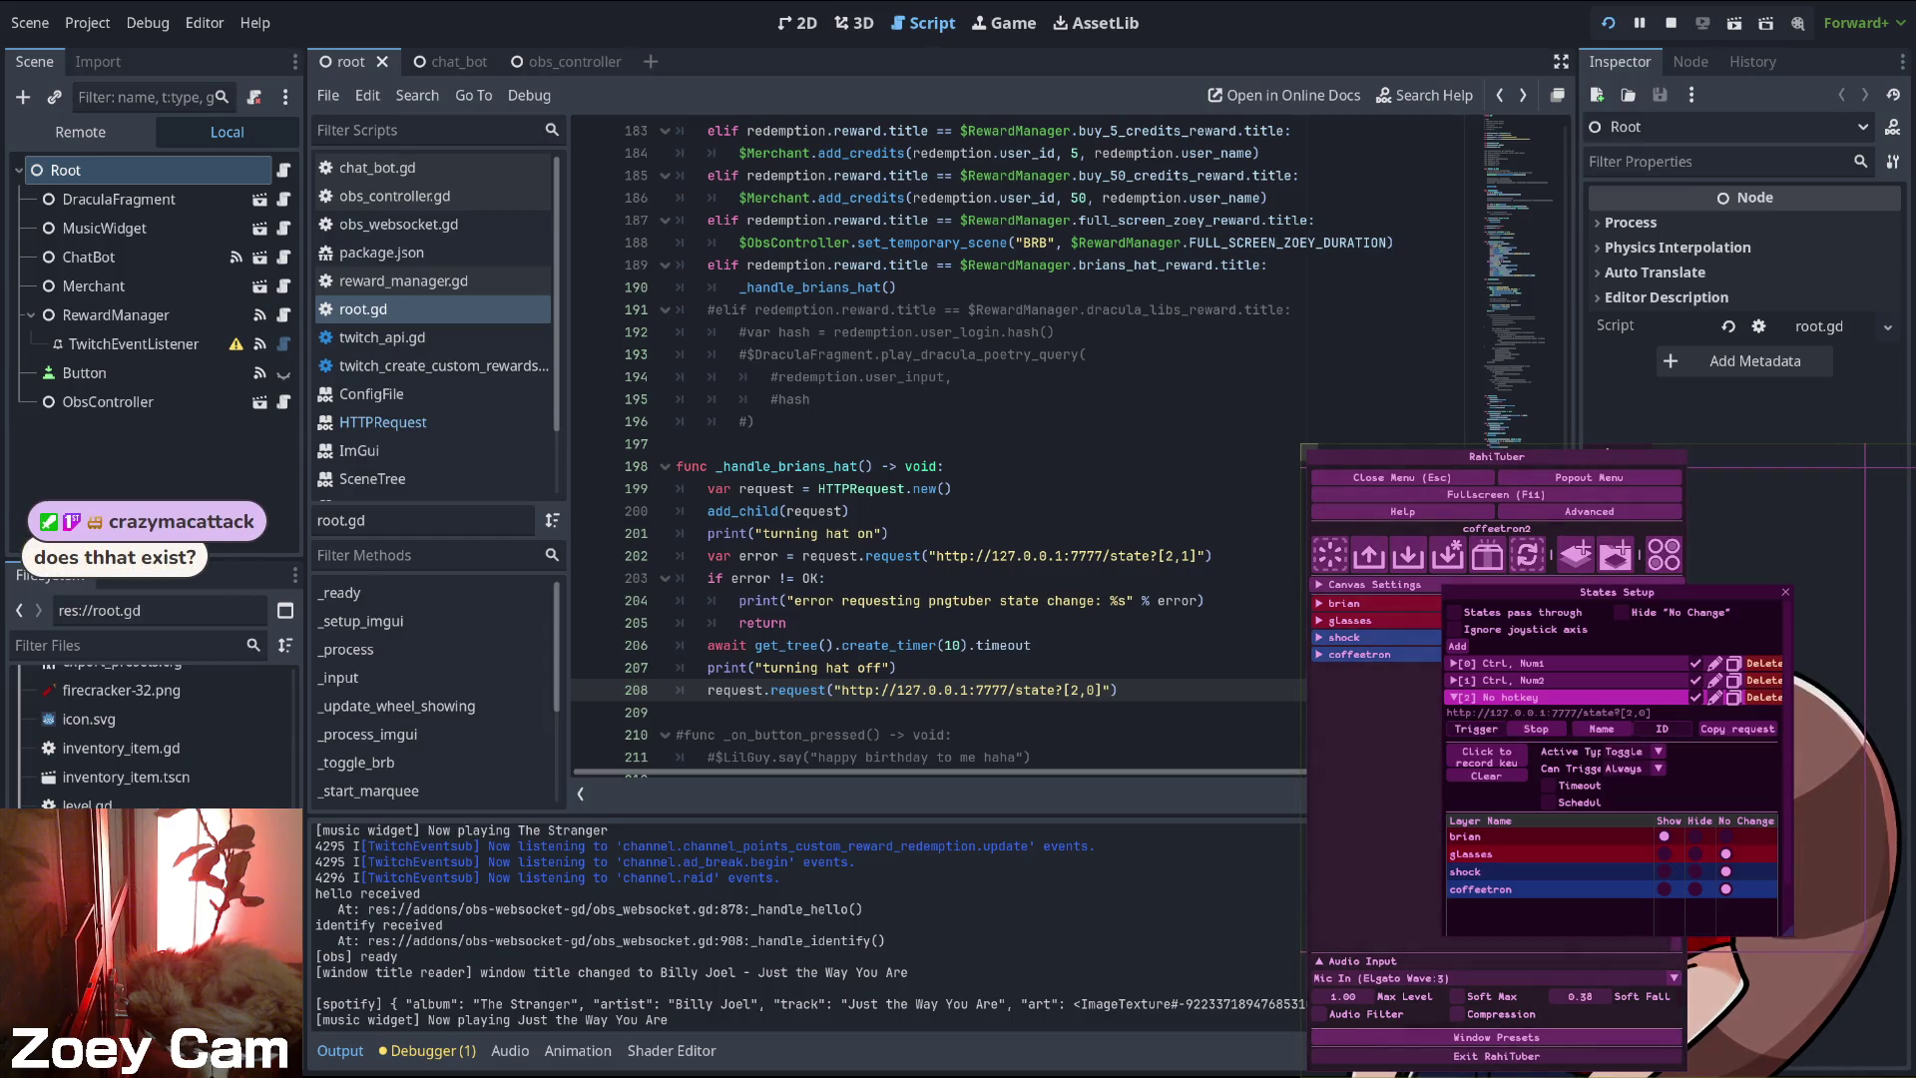
{"action": "key", "text": "Escape"}
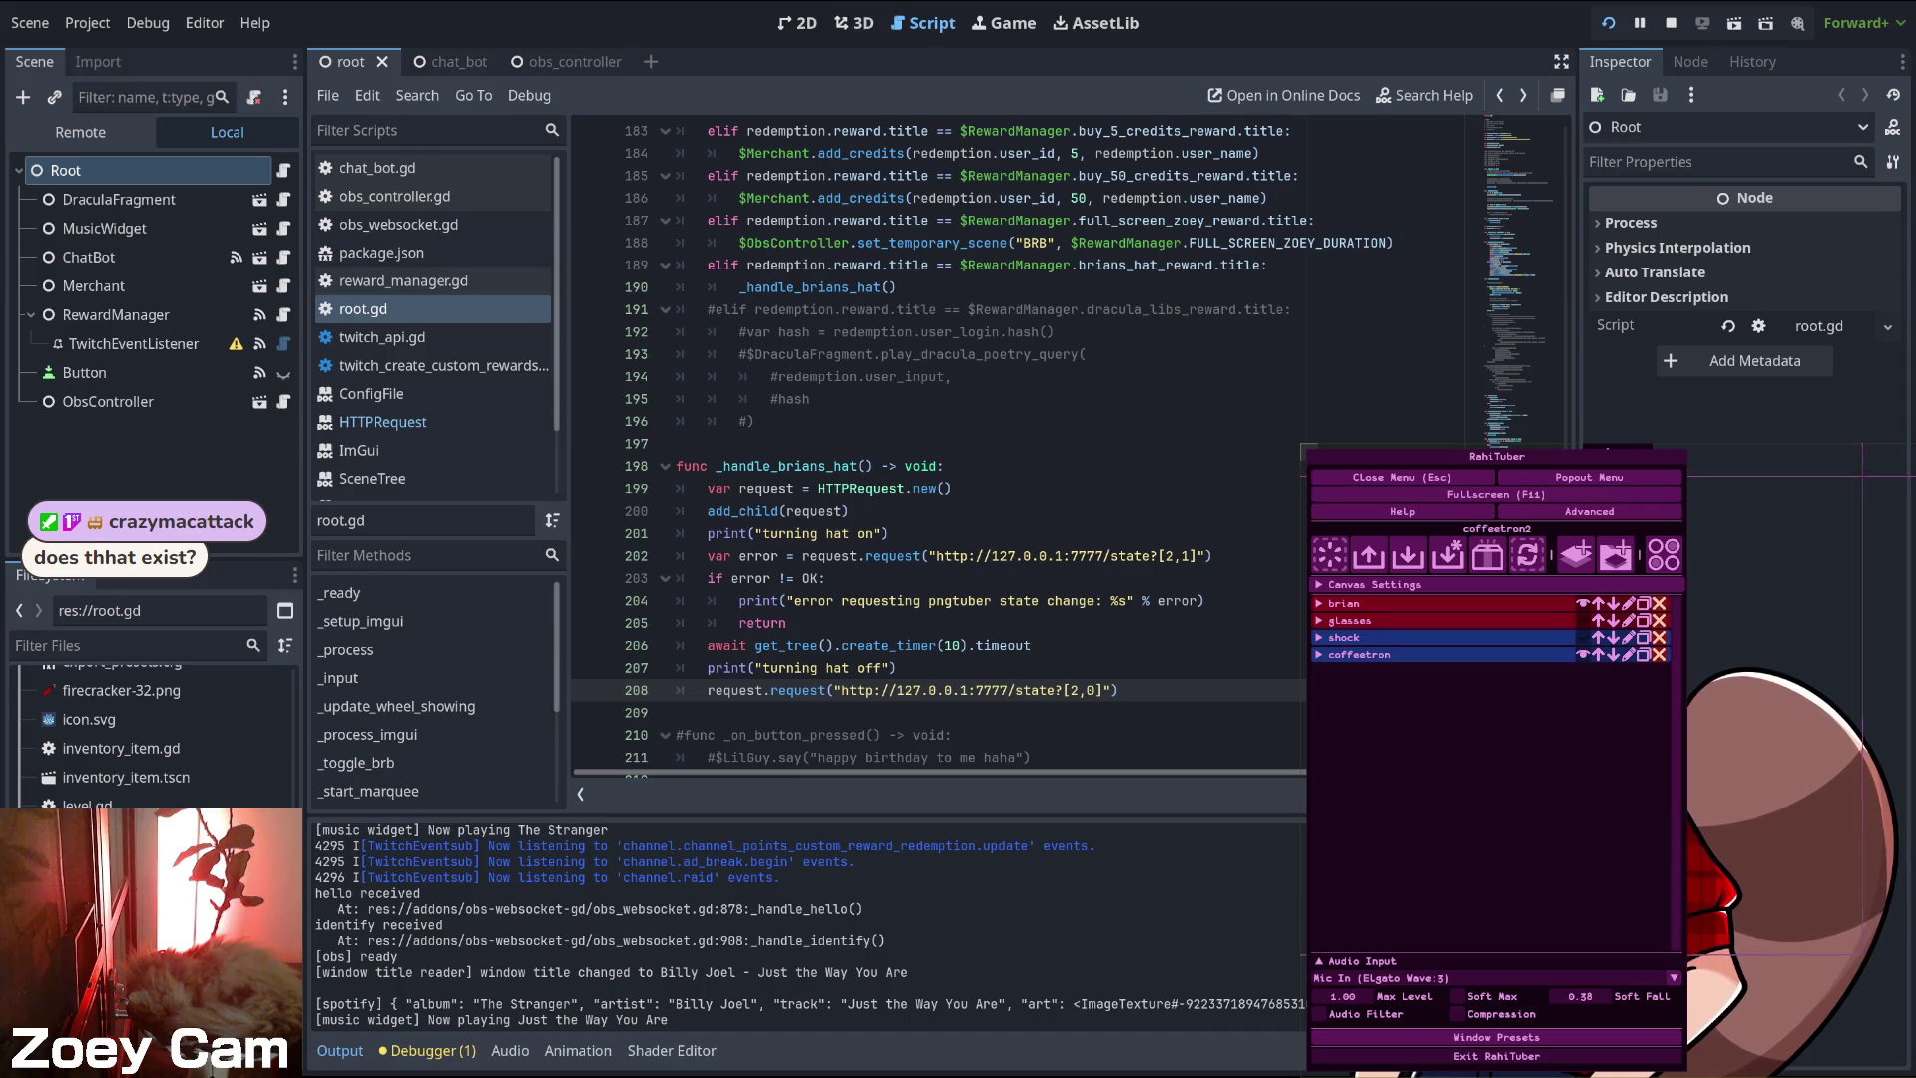
- Hide RahiTuber's menu, reopen it briefly, then hide it again to show the full avatar
{"action": "key", "text": "Escape"}
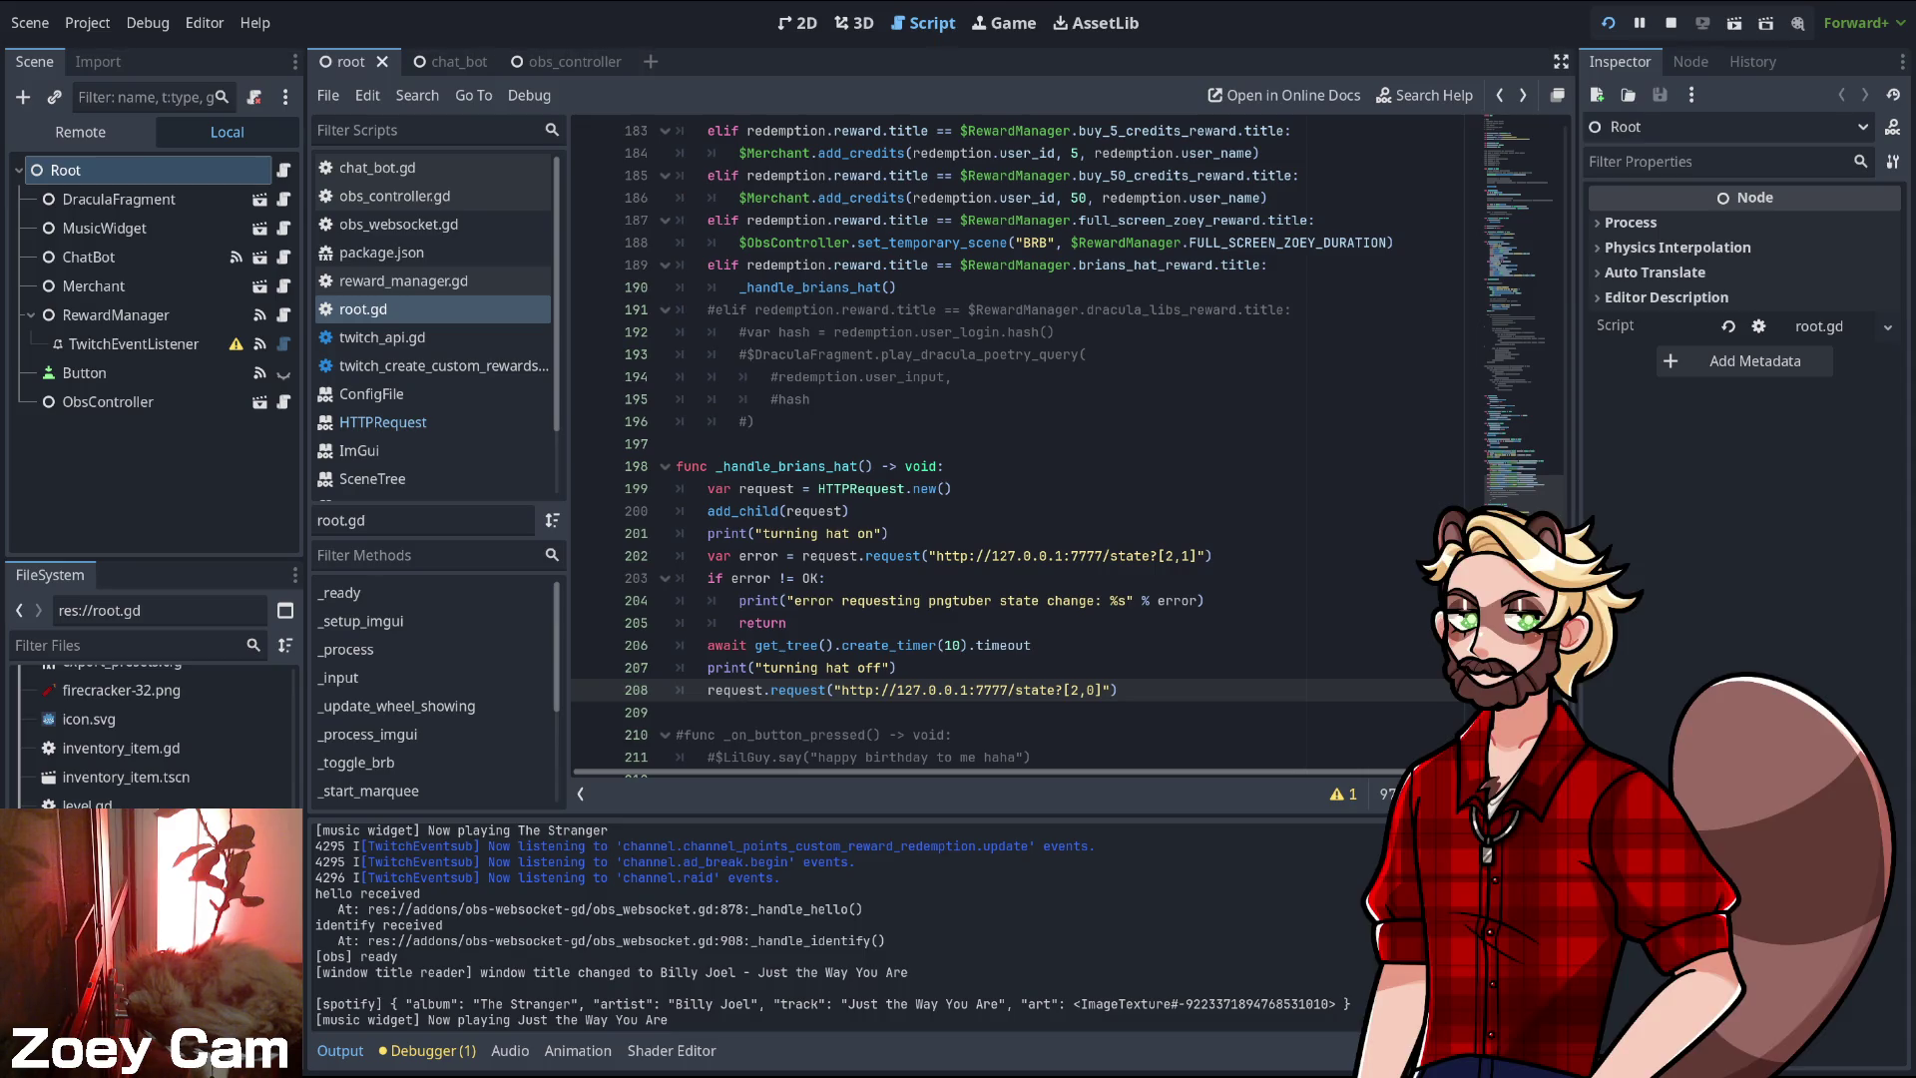
{"action": "key", "text": "Escape"}
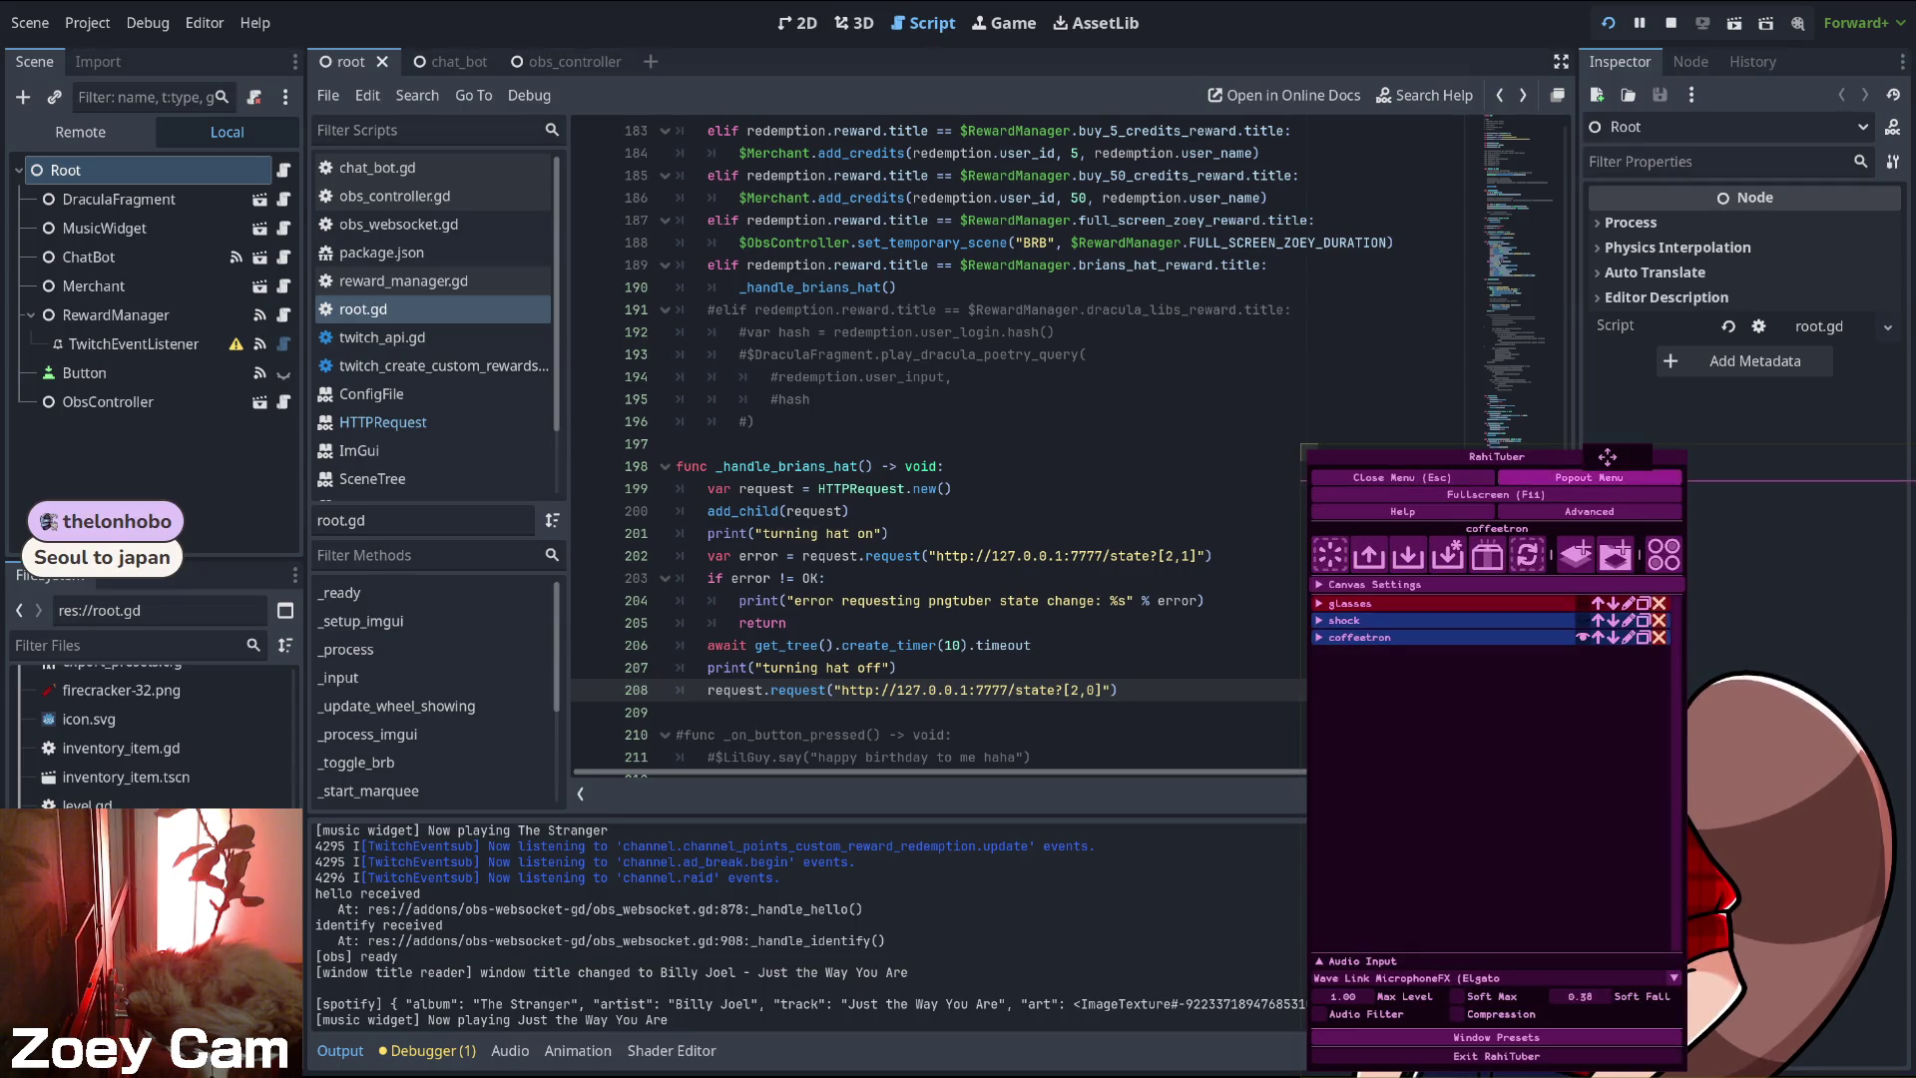
{"action": "key", "text": "Escape"}
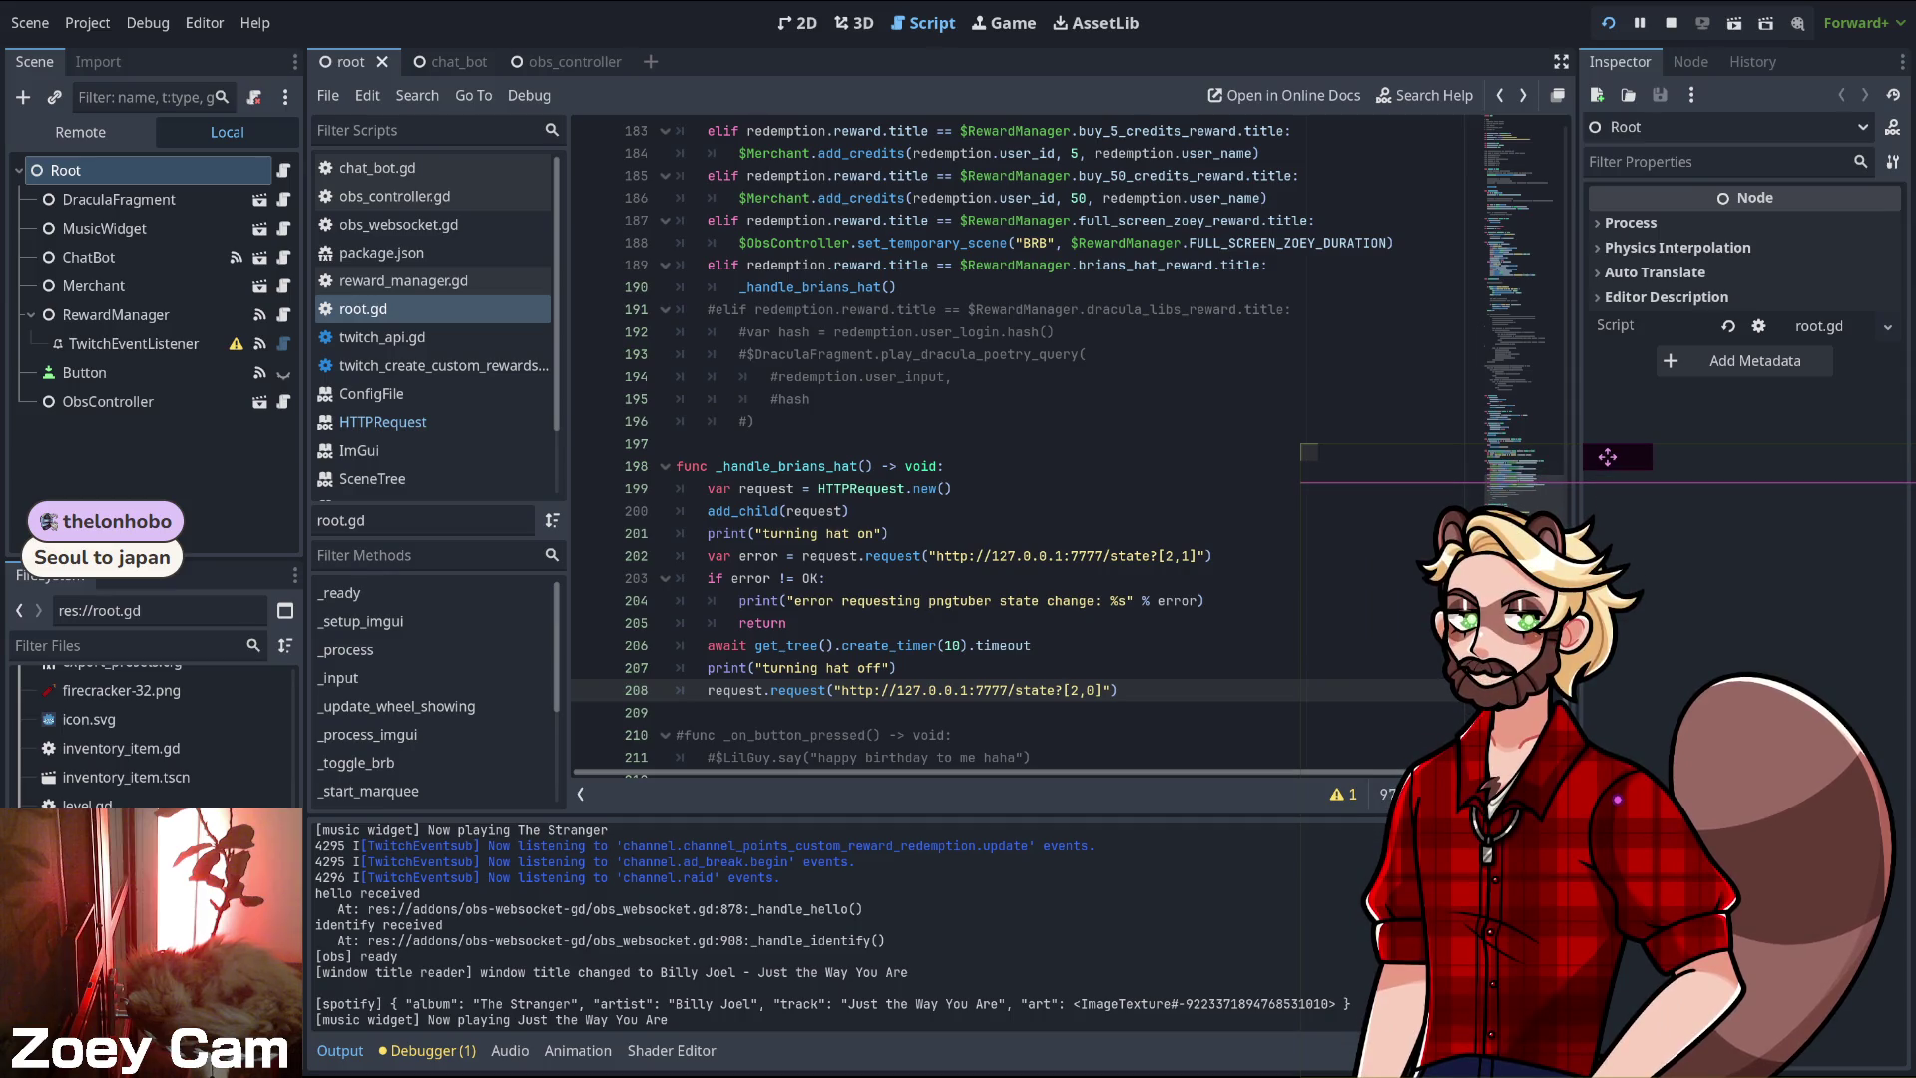
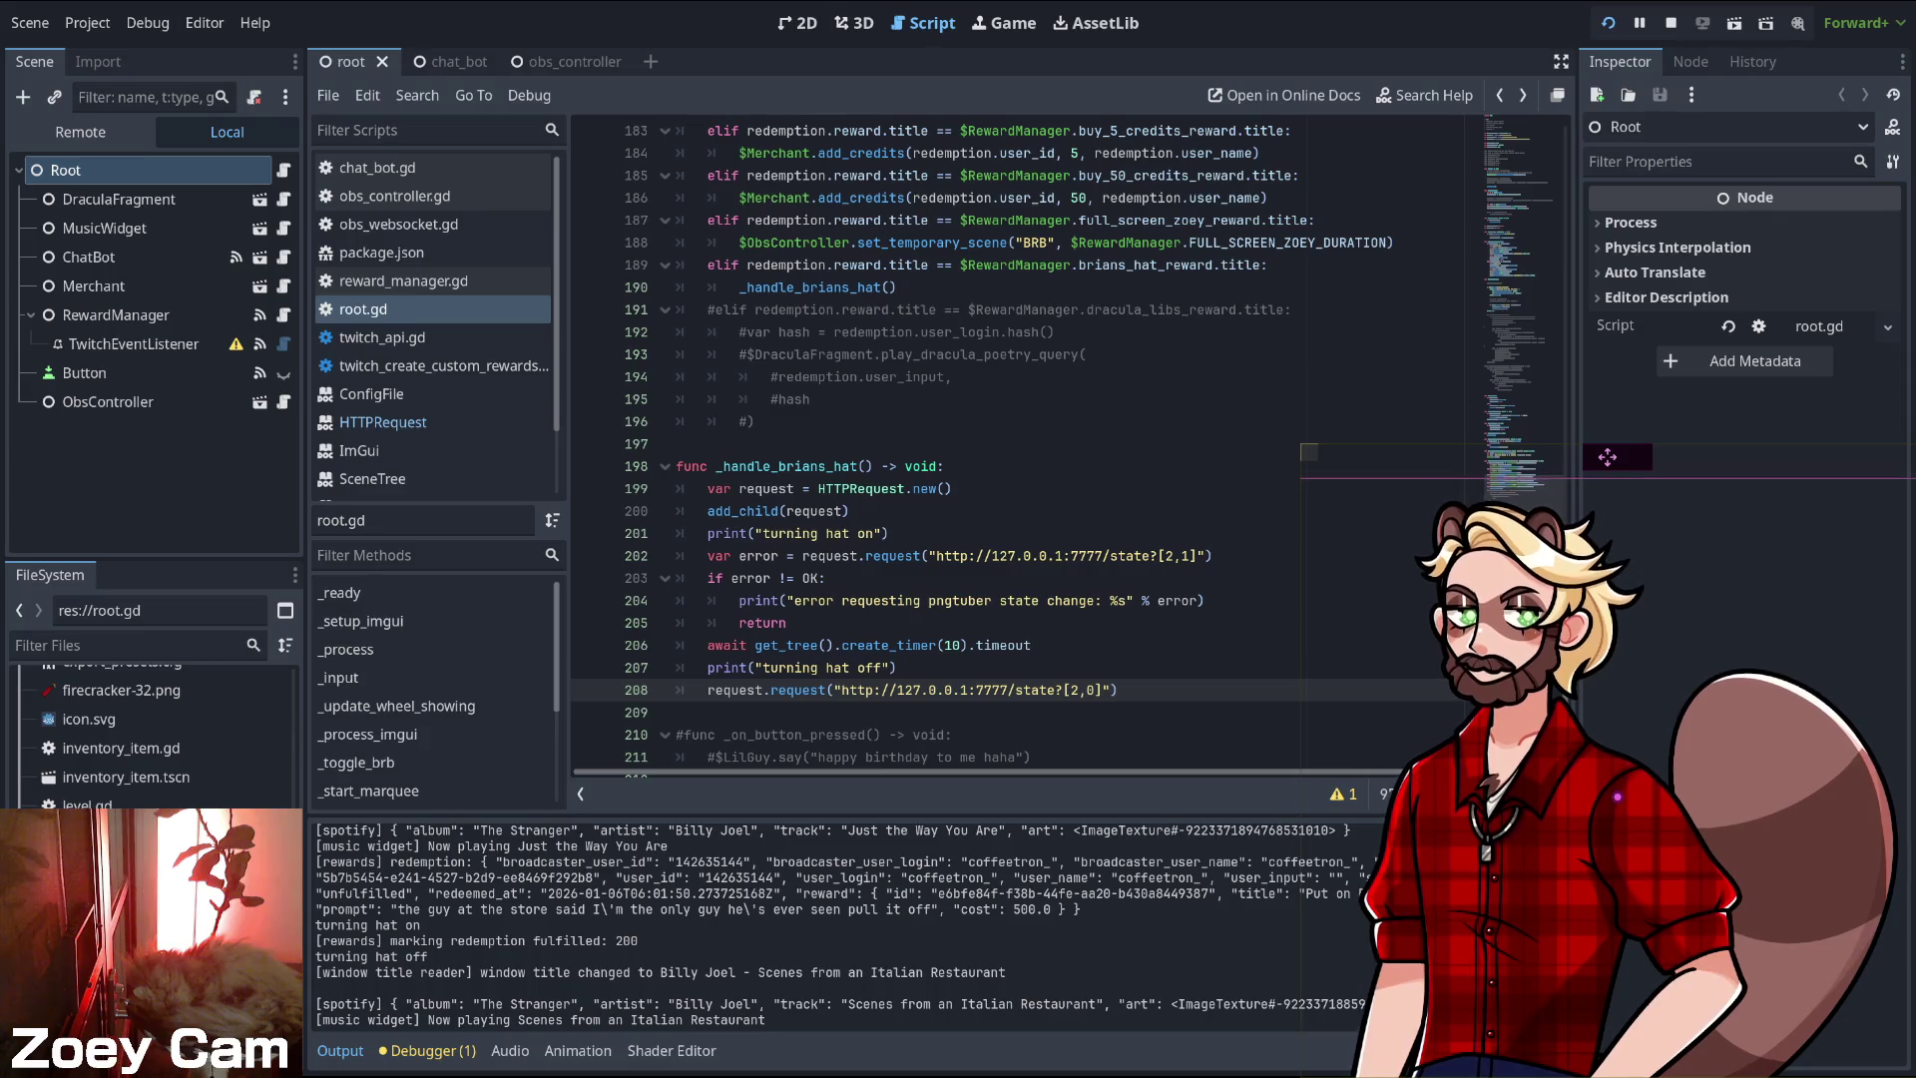
- Switch the RahiTuber avatar's audio input from Elgato Wave:3 to Wave Link MicrophoneFX
{"action": "right_click", "coordinate": [1607, 457]}
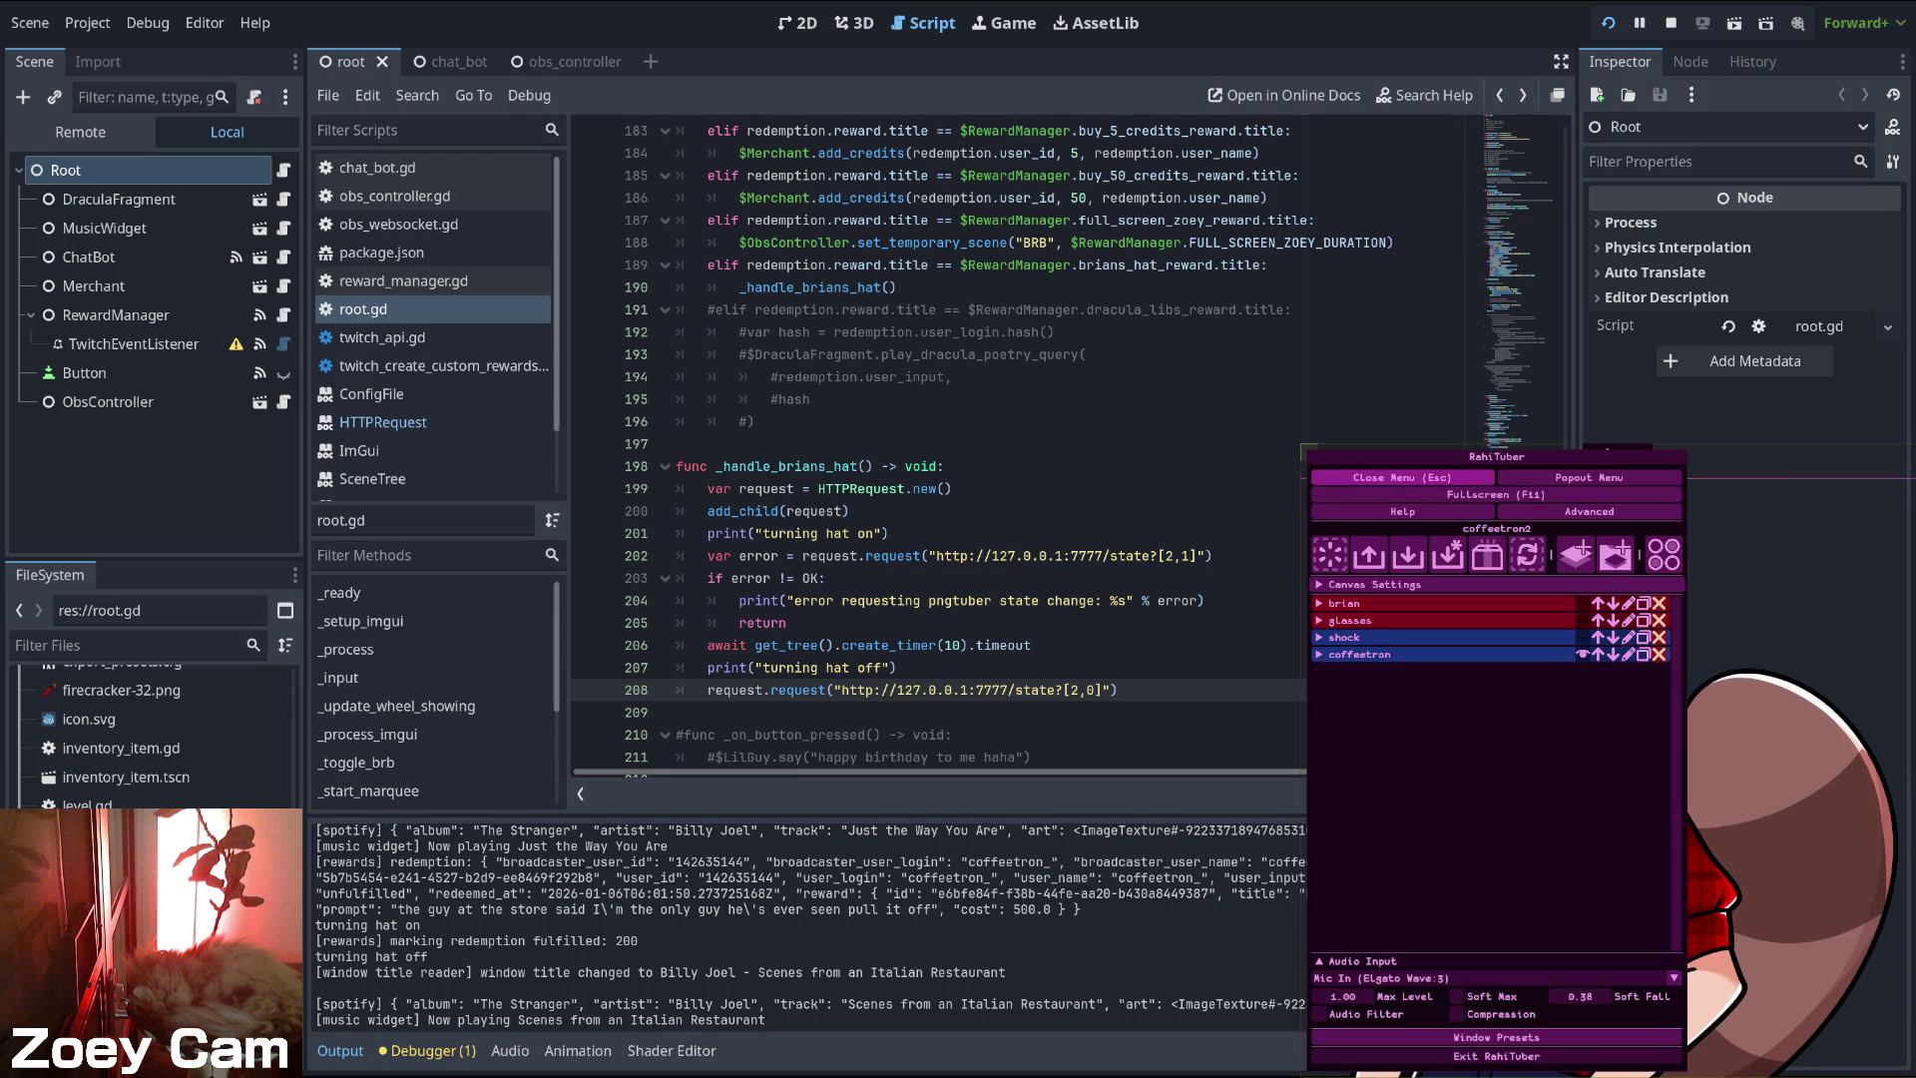
{"action": "left_click", "coordinate": [1478, 494]}
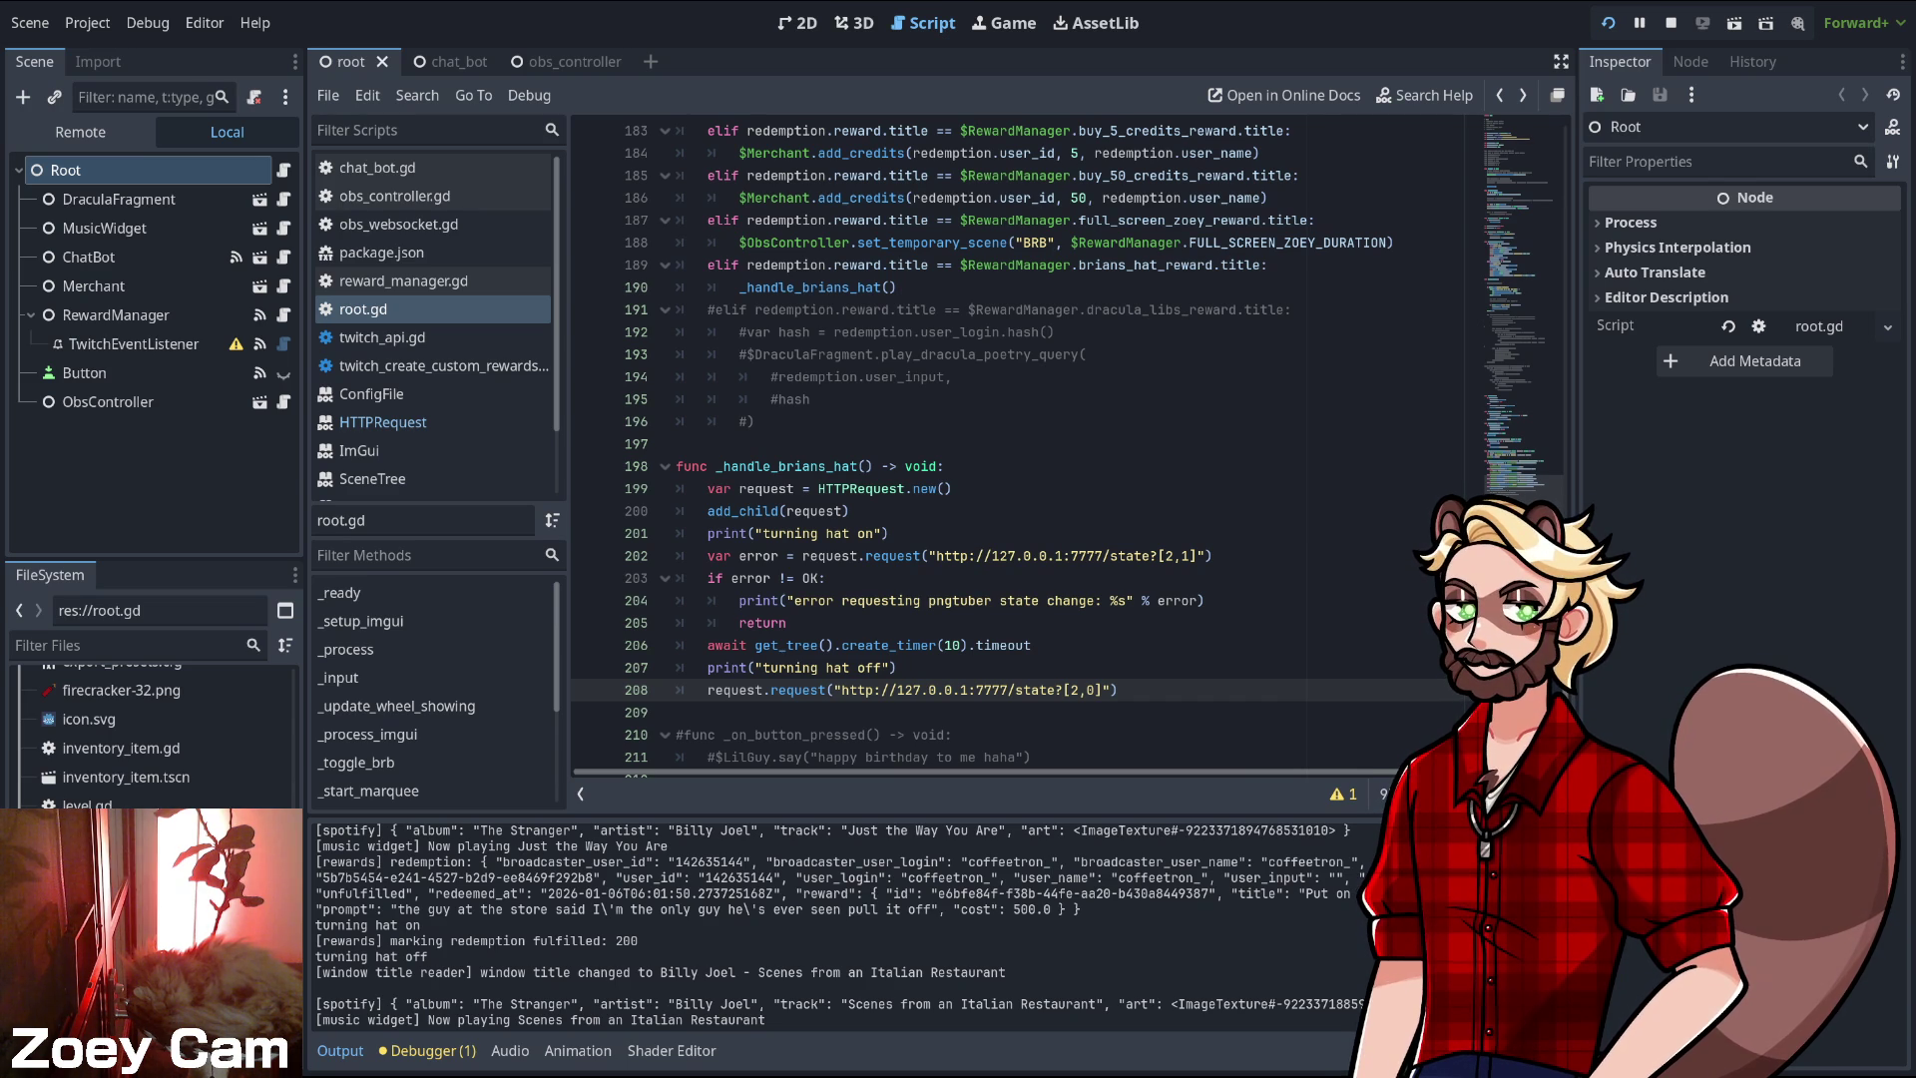
{"action": "key", "text": "Escape"}
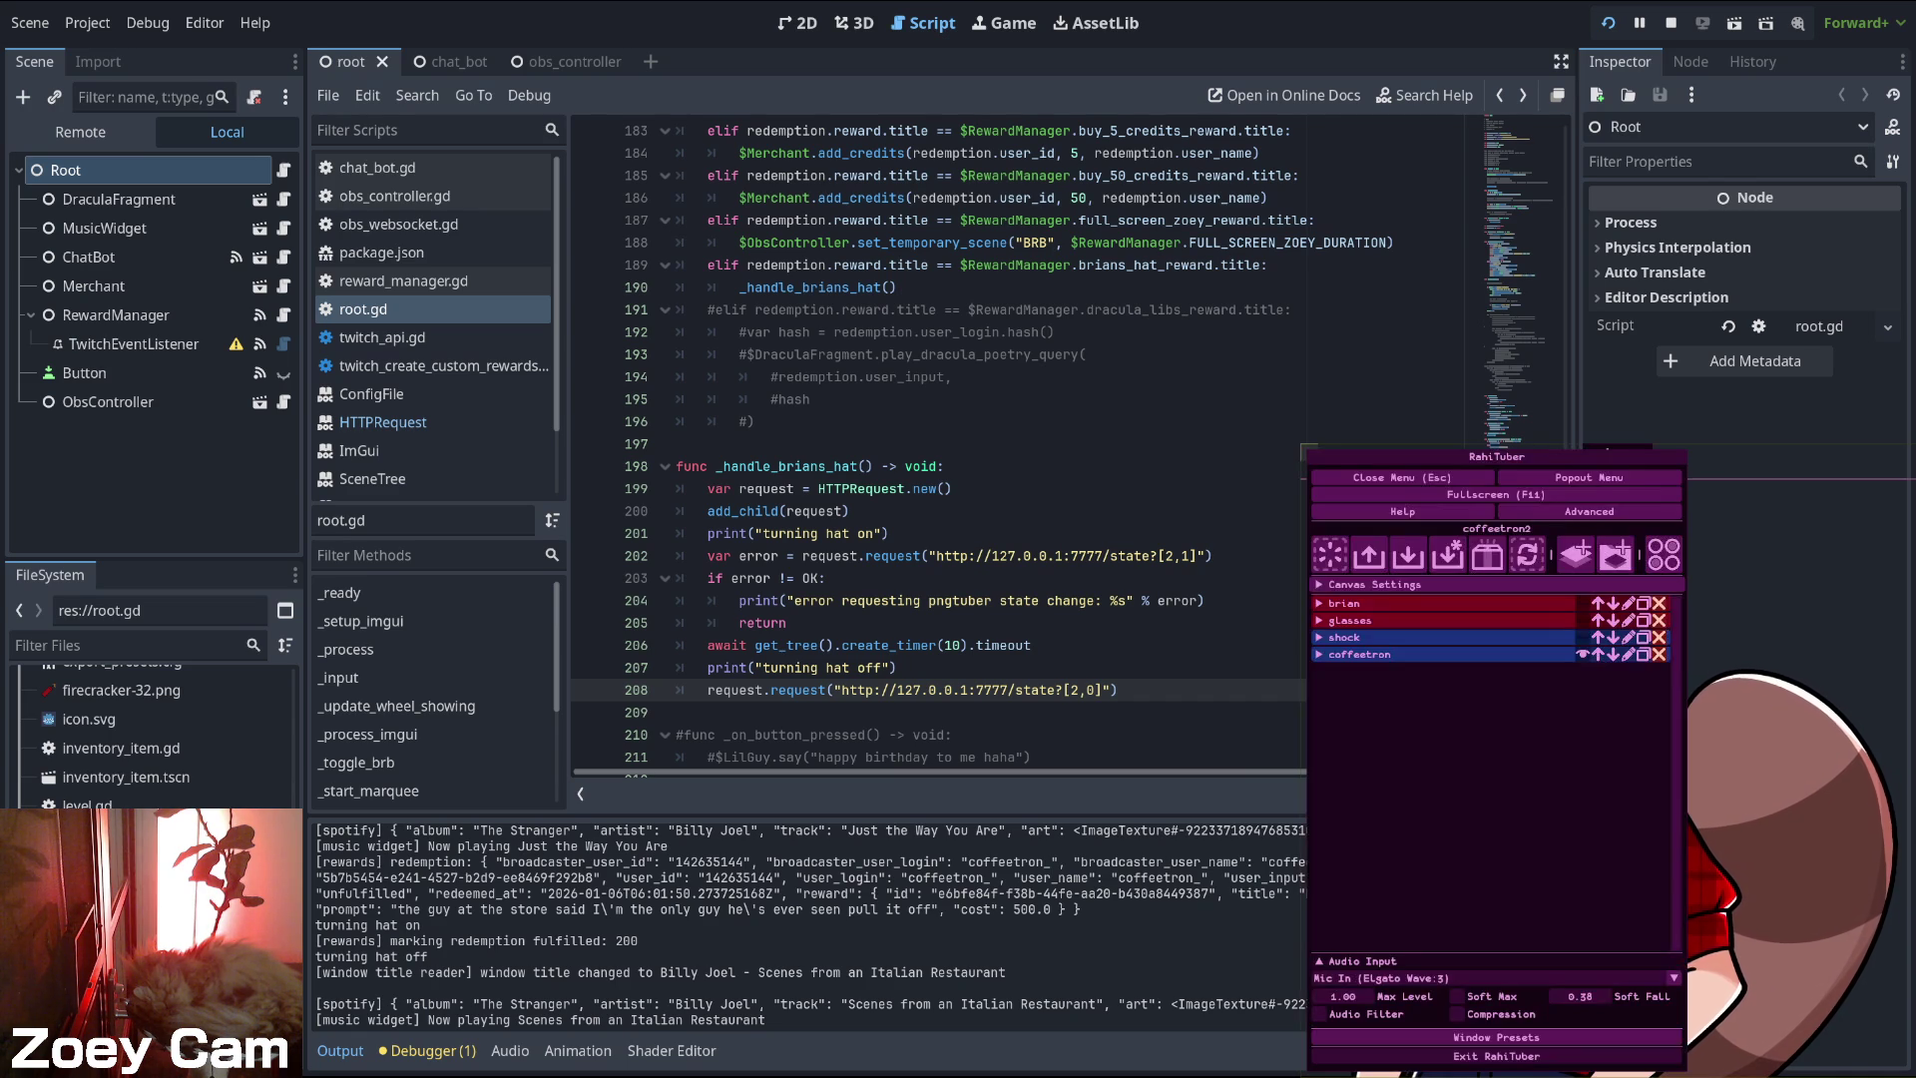
{"action": "left_click", "coordinate": [1497, 1056]}
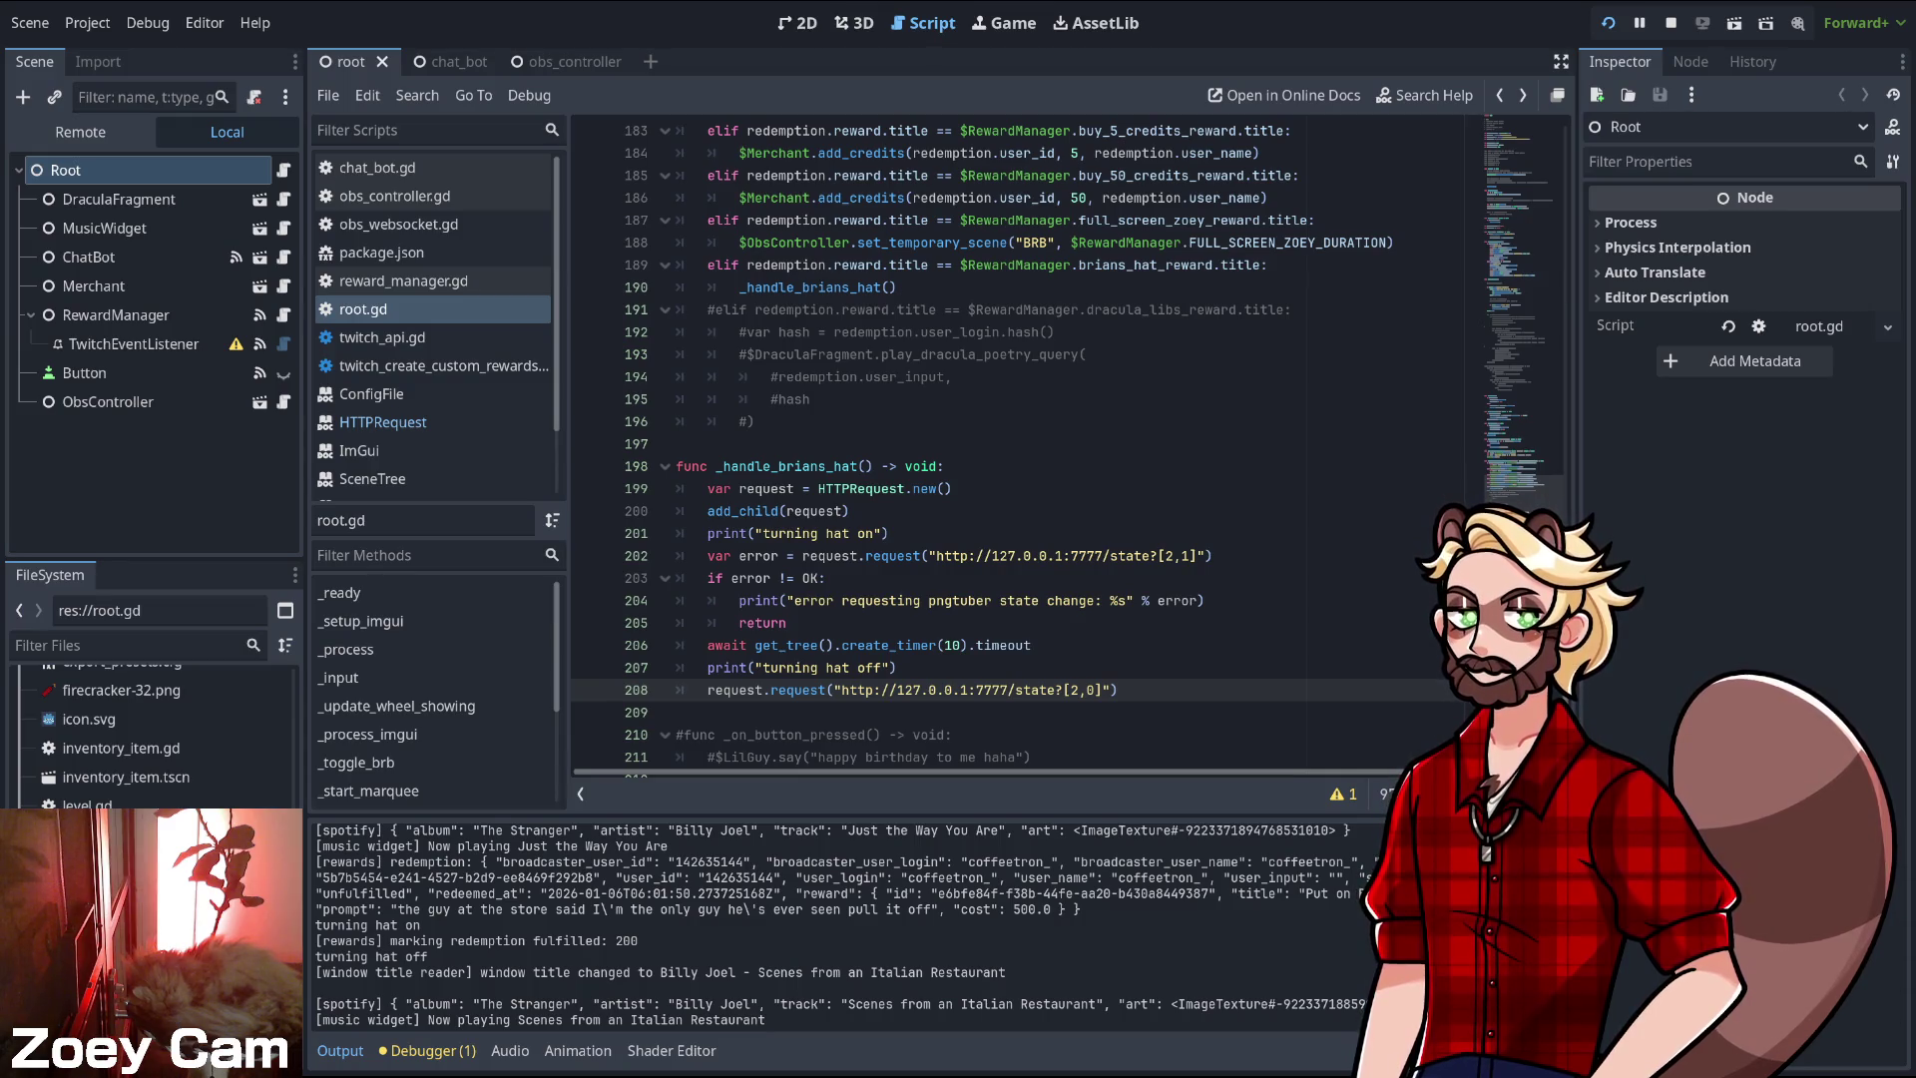
{"action": "right_click", "coordinate": [1606, 456]}
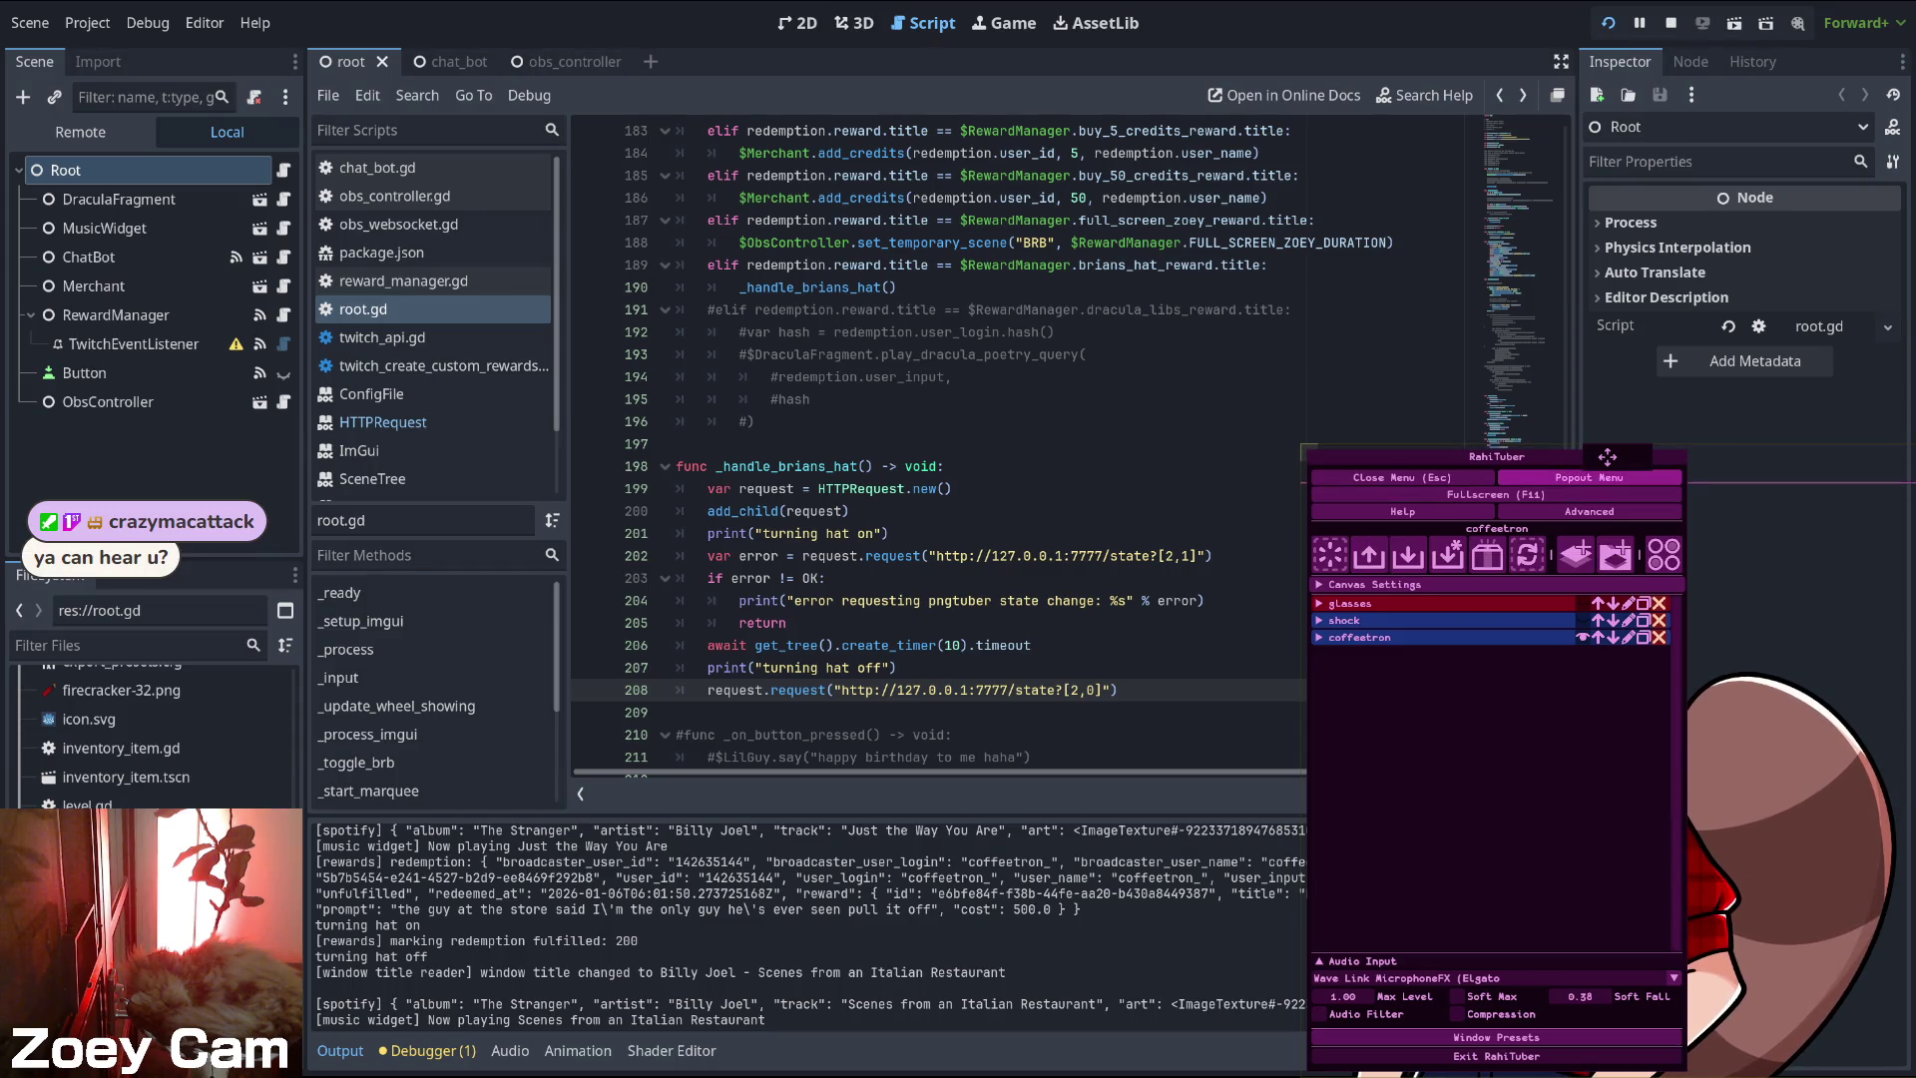
{"action": "key", "text": "Escape"}
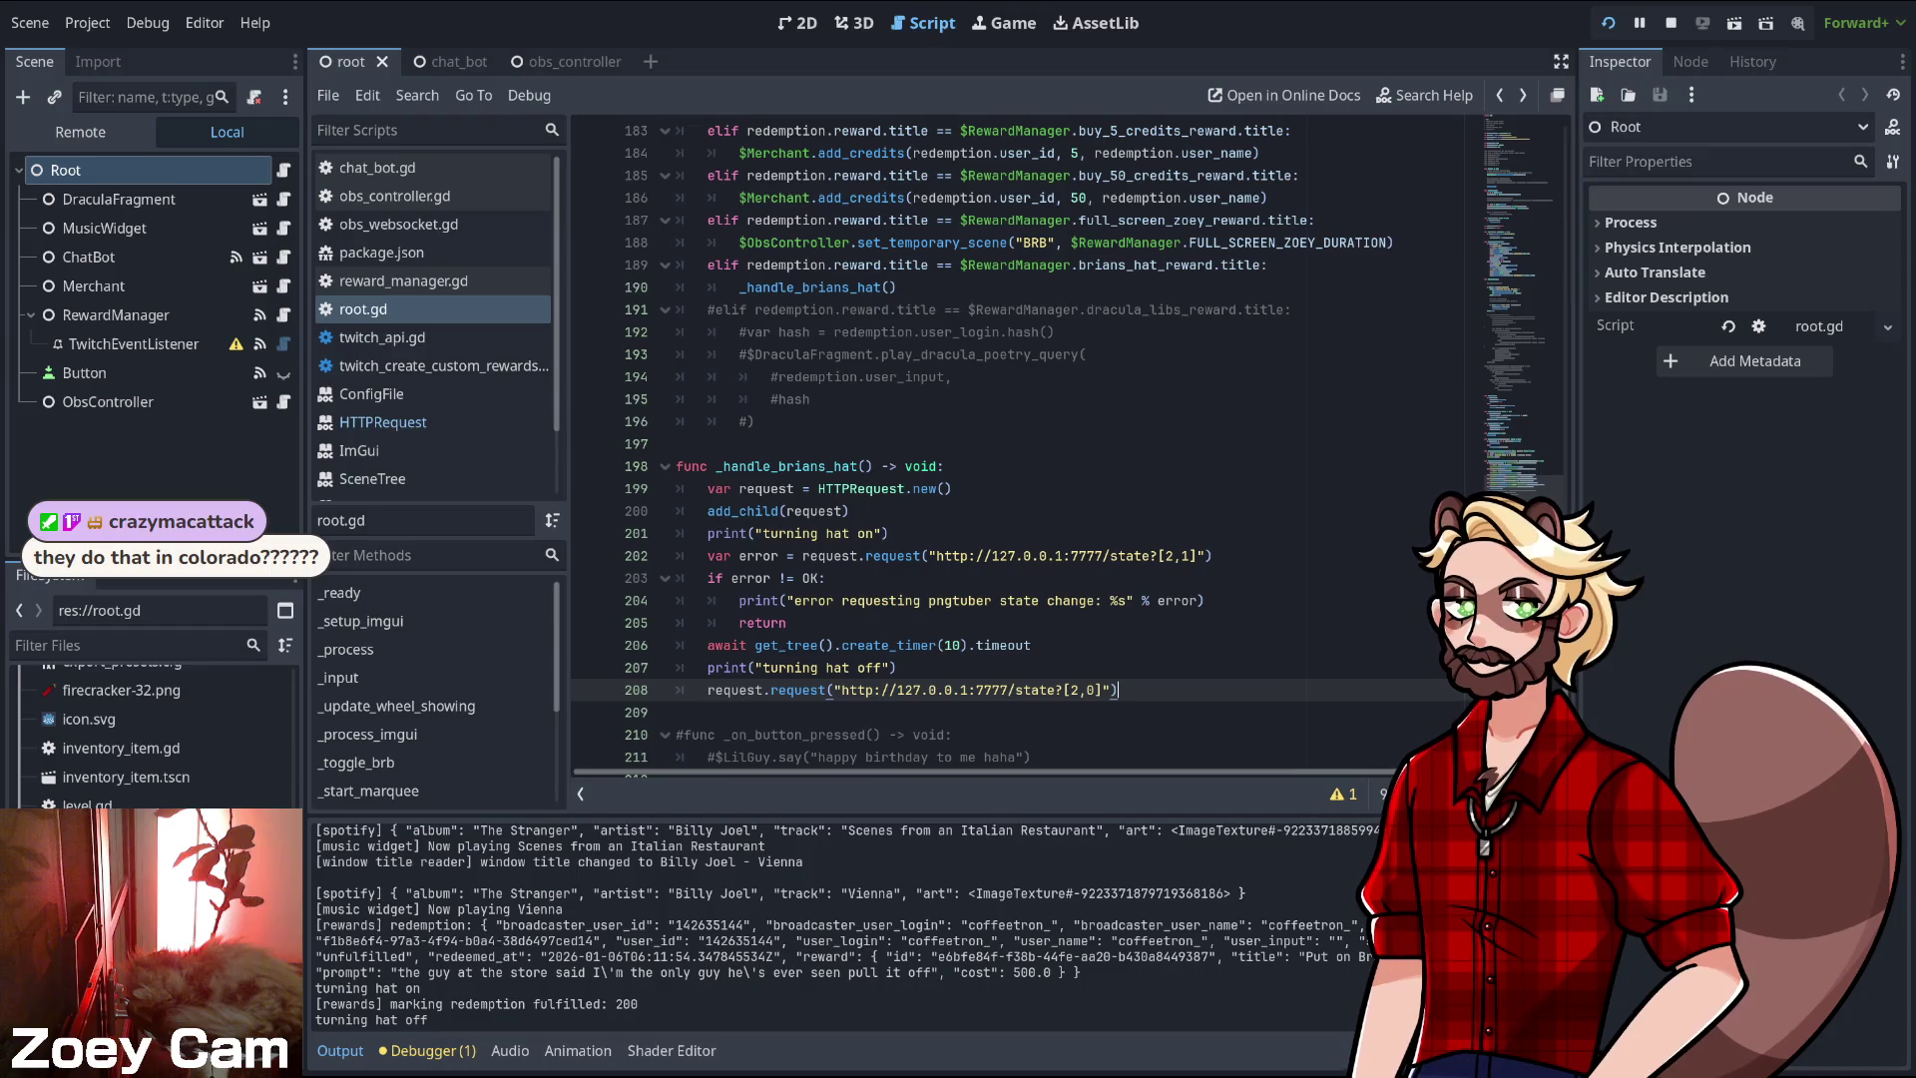
- Change create_timer(10) to create_timer(60) on line 206 of root.gd and save
{"action": "left_click", "coordinate": [762, 533]}
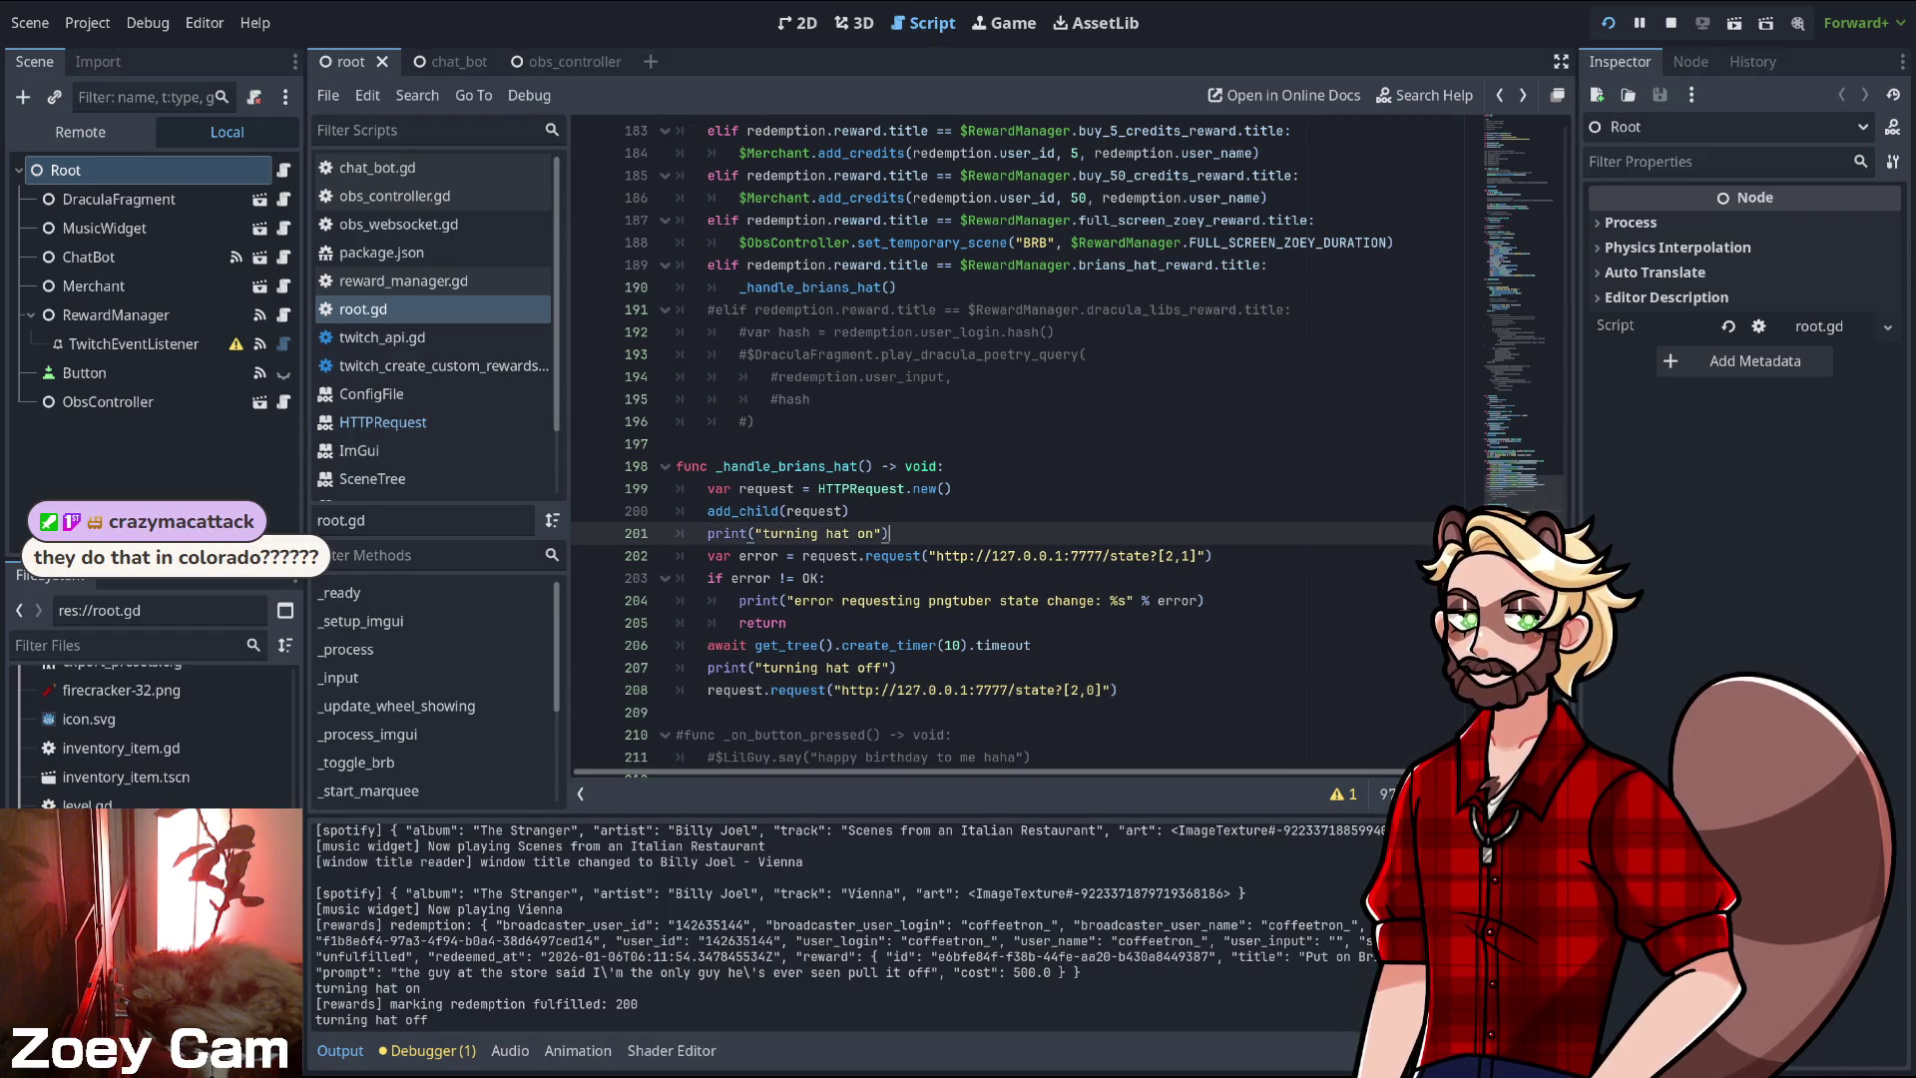
{"action": "left_click", "coordinate": [1118, 690]}
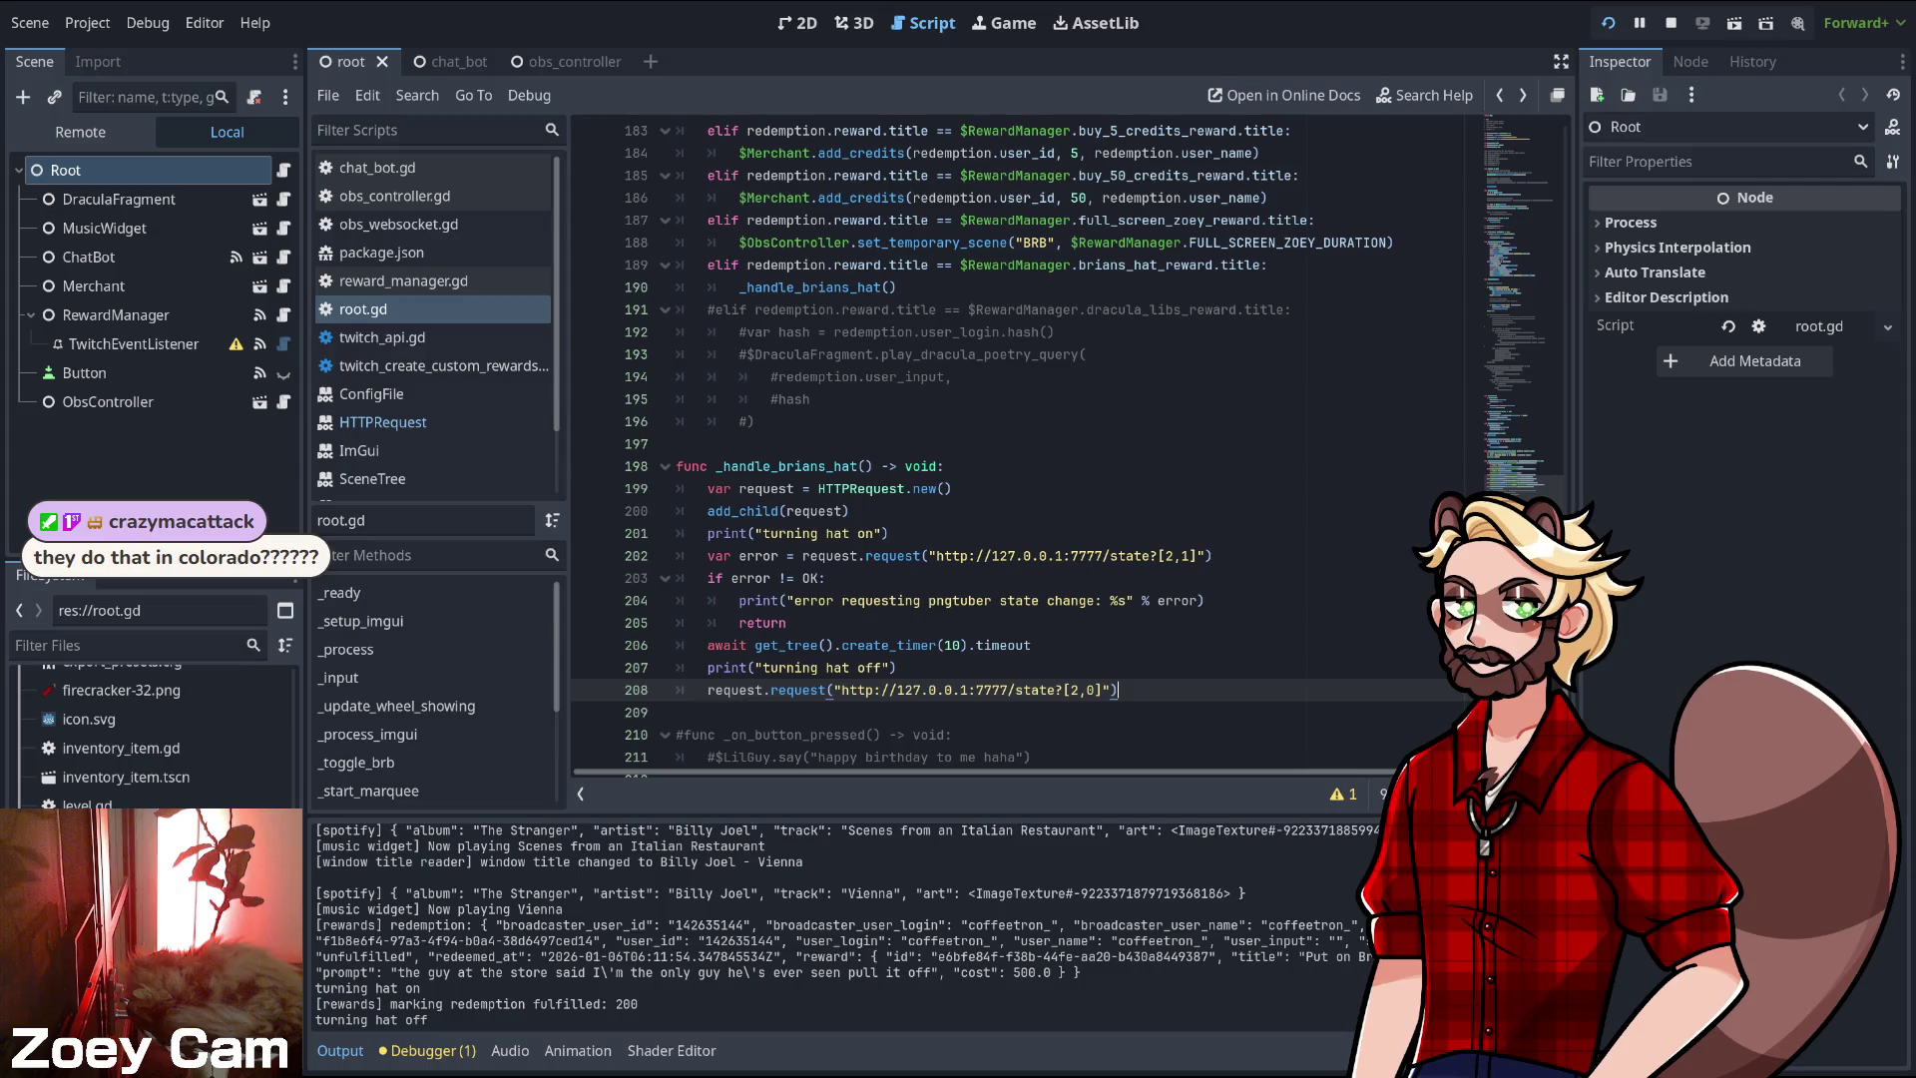
{"action": "left_click", "coordinate": [951, 644]}
{"action": "key", "text": "BackSpace"}
{"action": "type", "text": "6"}
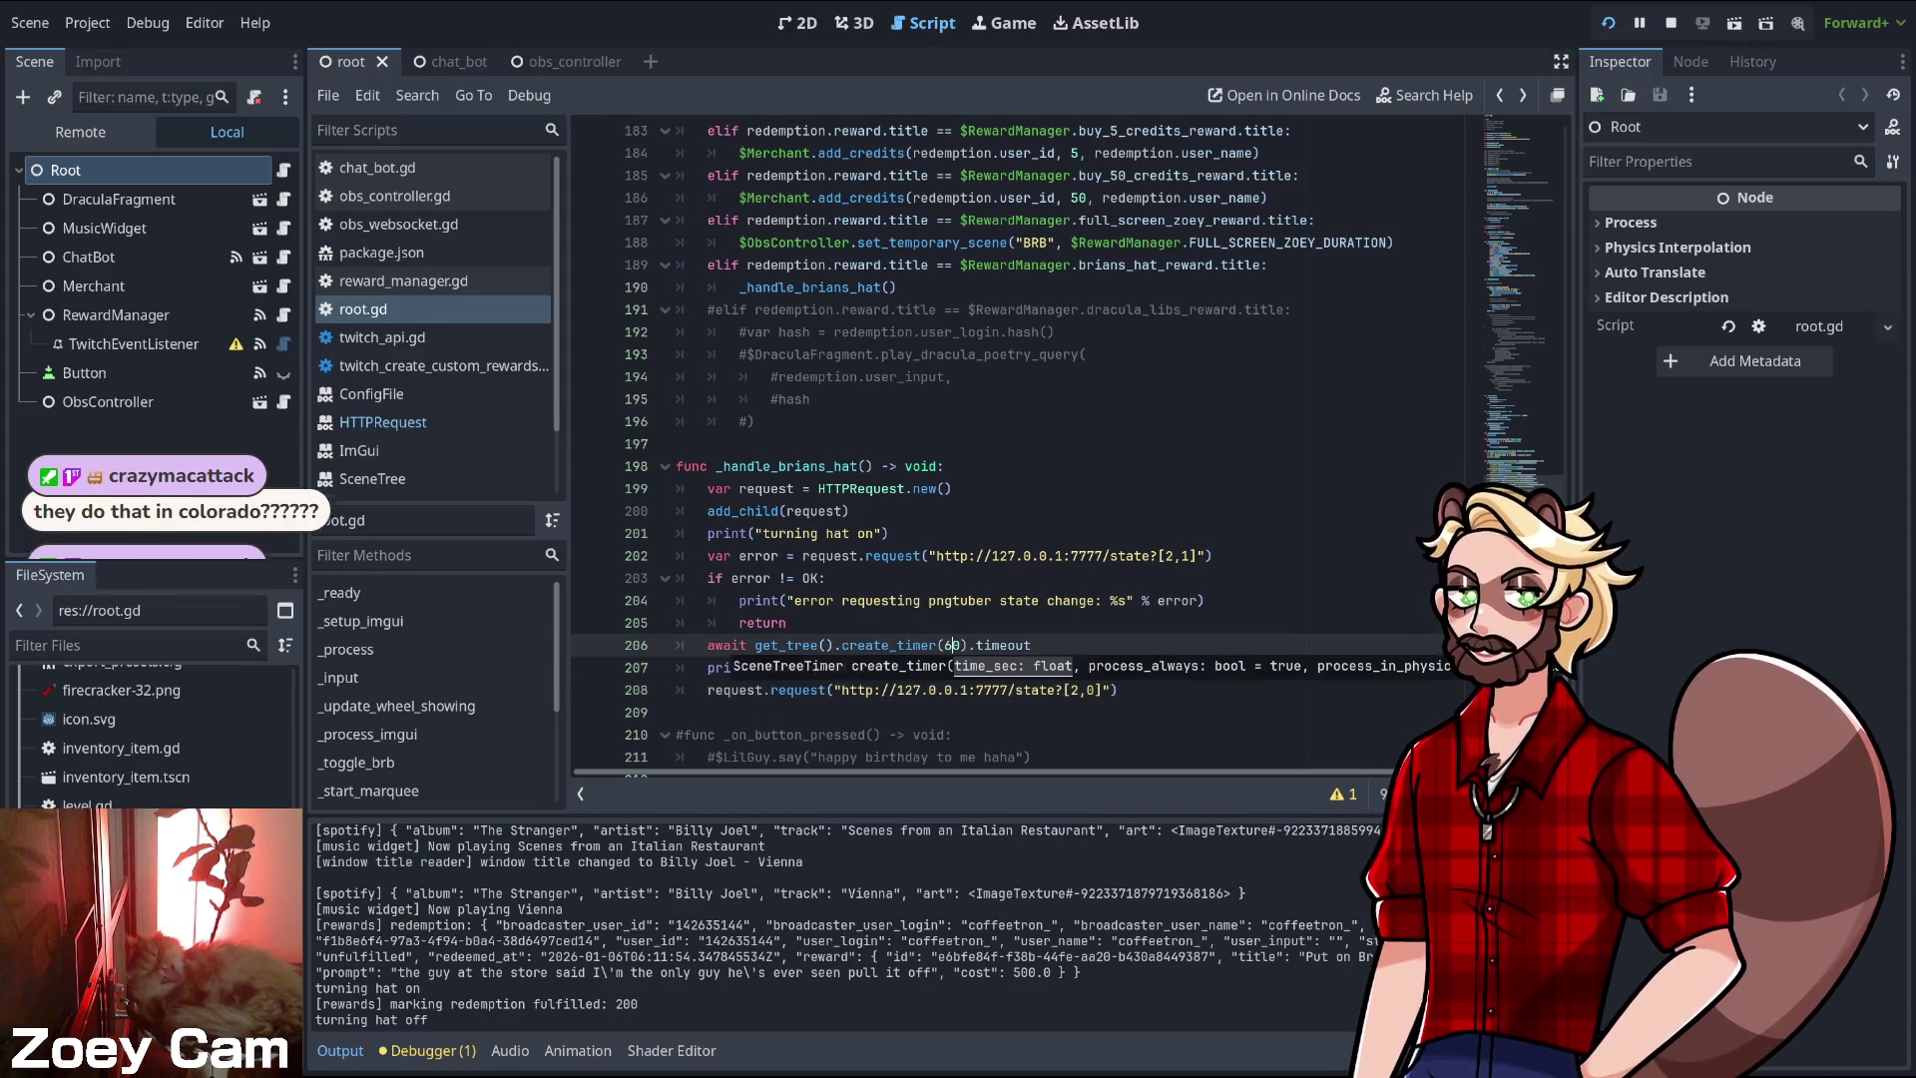
{"action": "left_click", "coordinate": [677, 690]}
{"action": "key", "text": "ctrl+s"}
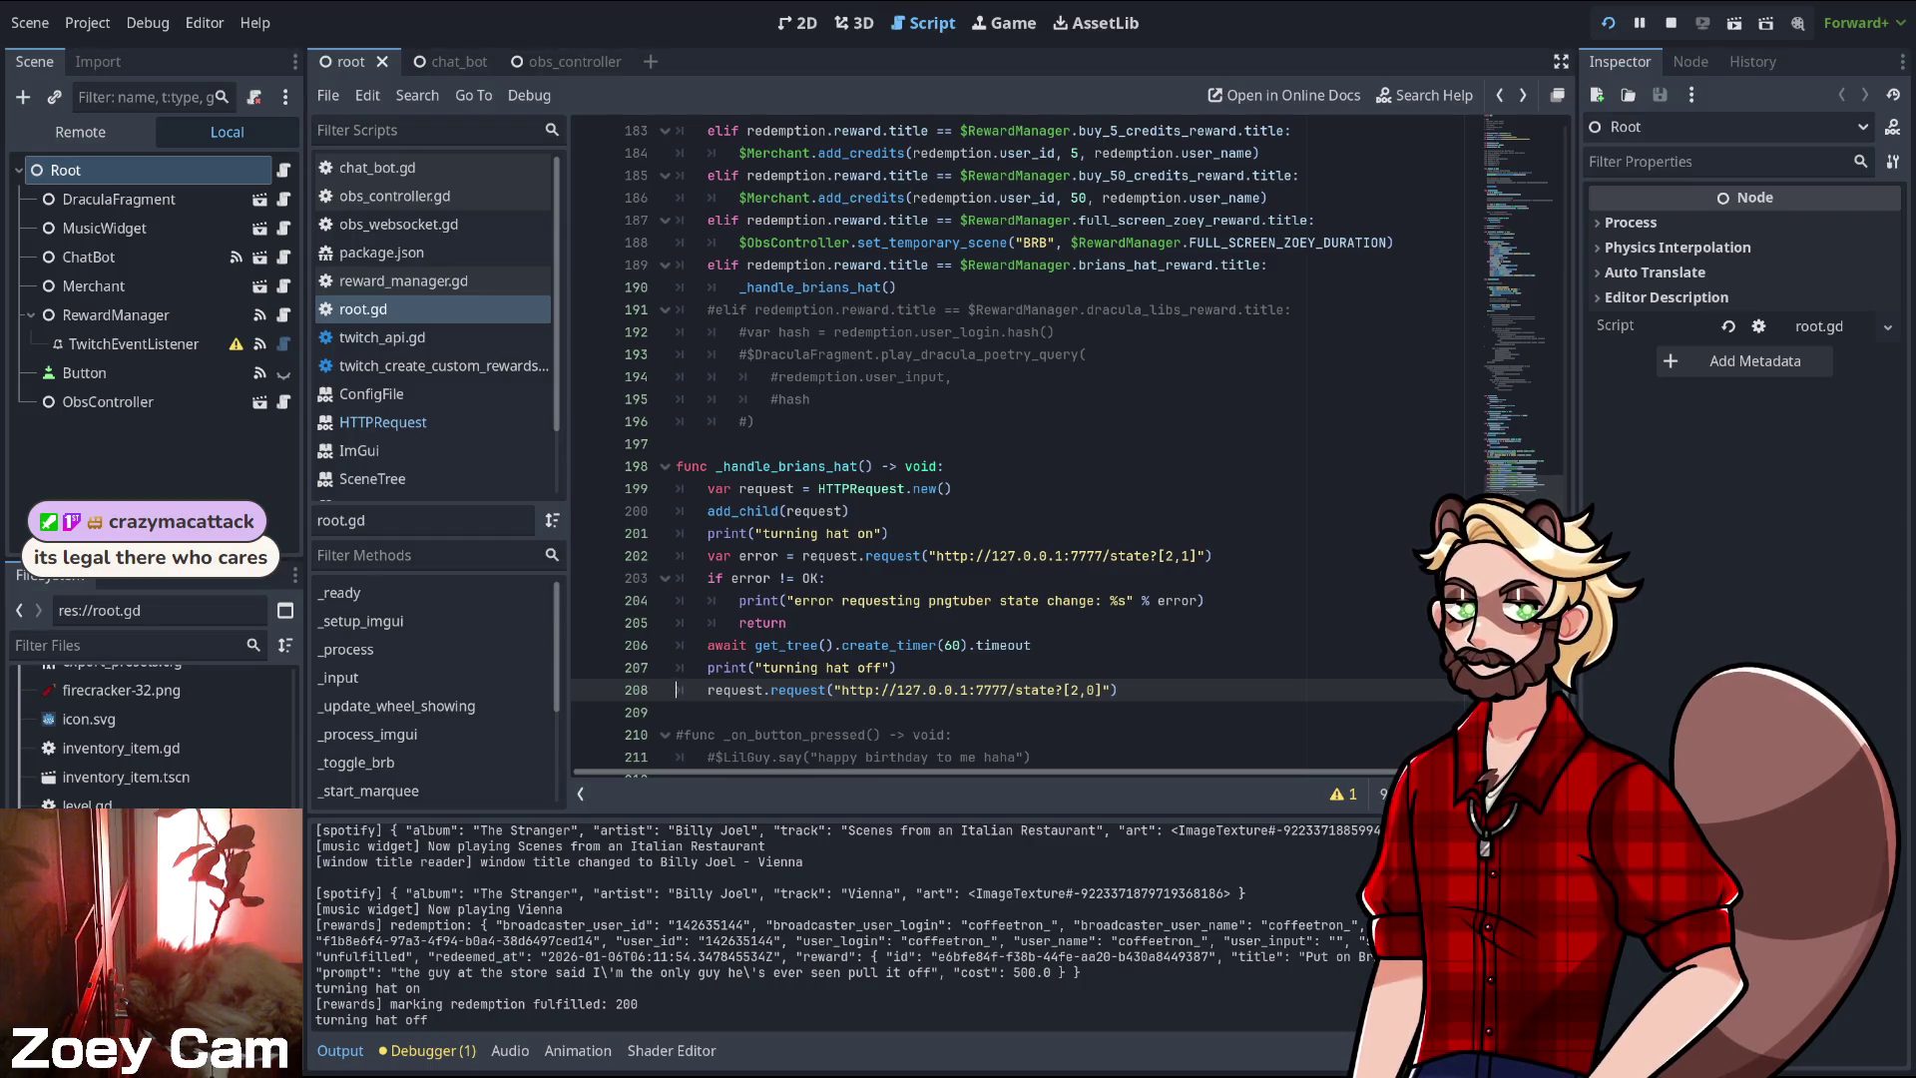
{"action": "scroll", "coordinate": [998, 449], "scroll_direction": "up", "scroll_amount": 2}
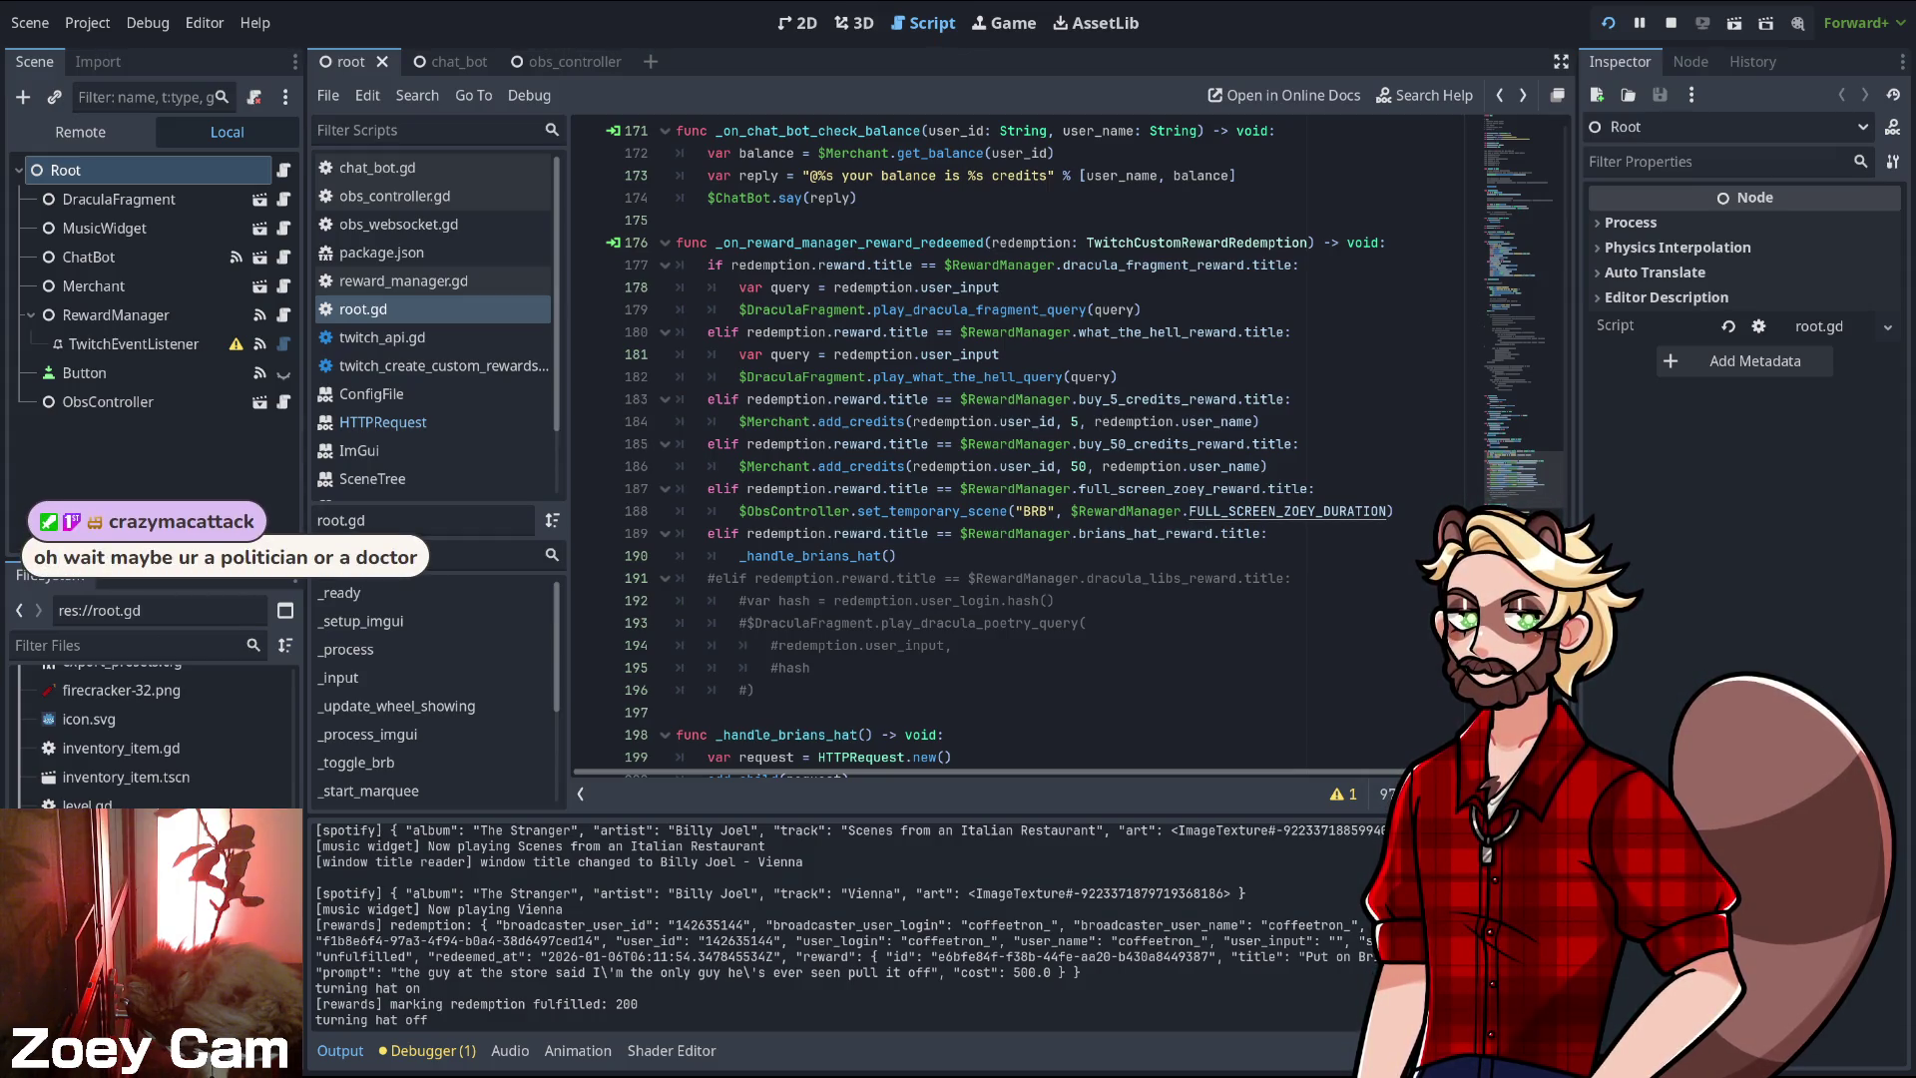
- Shorten FULL_SCREEN_ZOEY_DURATION from 60 to 30 in reward_manager.gd and save
{"action": "left_click", "coordinate": [1287, 511], "text": "ctrl"}
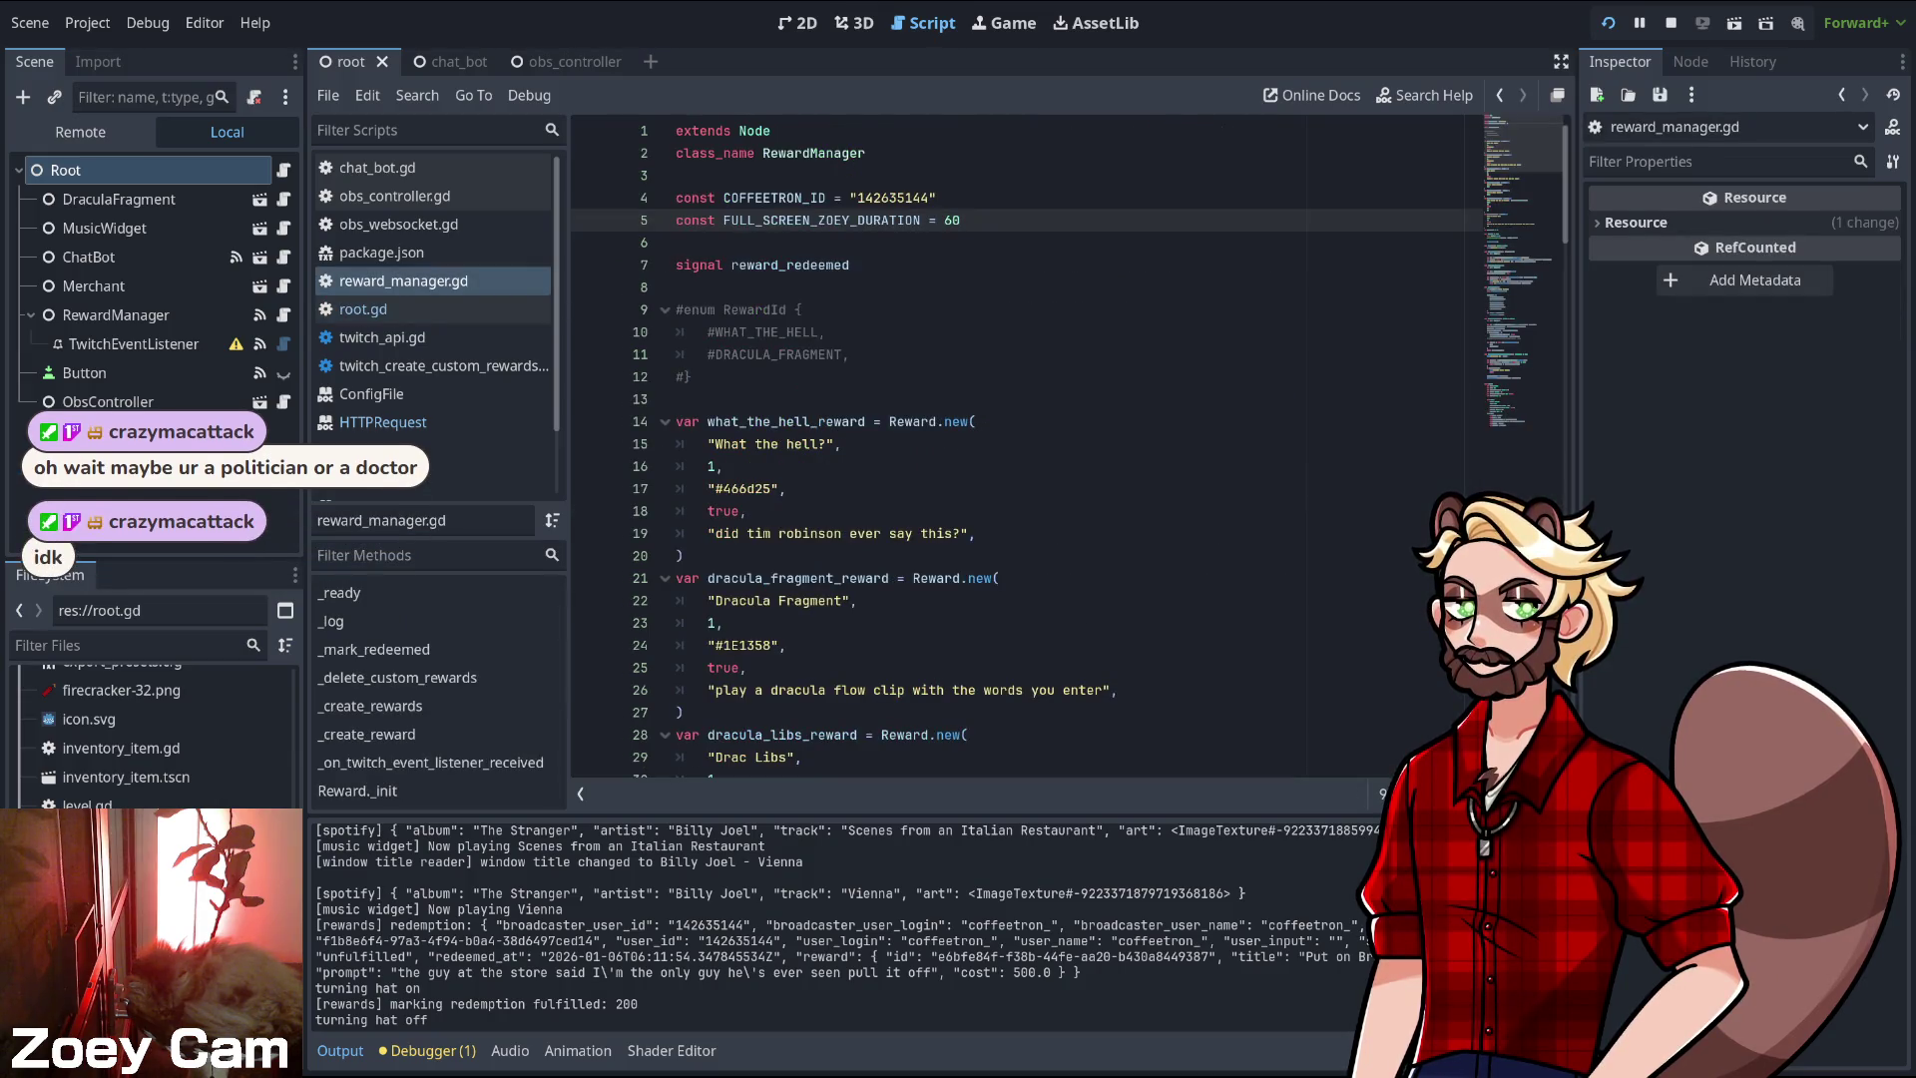
{"action": "key", "text": "BackSpace"}
{"action": "type", "text": "3"}
{"action": "key", "text": "ctrl+s"}
- Lower the reward cost on line 45 from 1000 to 500
{"action": "scroll", "coordinate": [1068, 449], "scroll_direction": "down", "scroll_amount": 8}
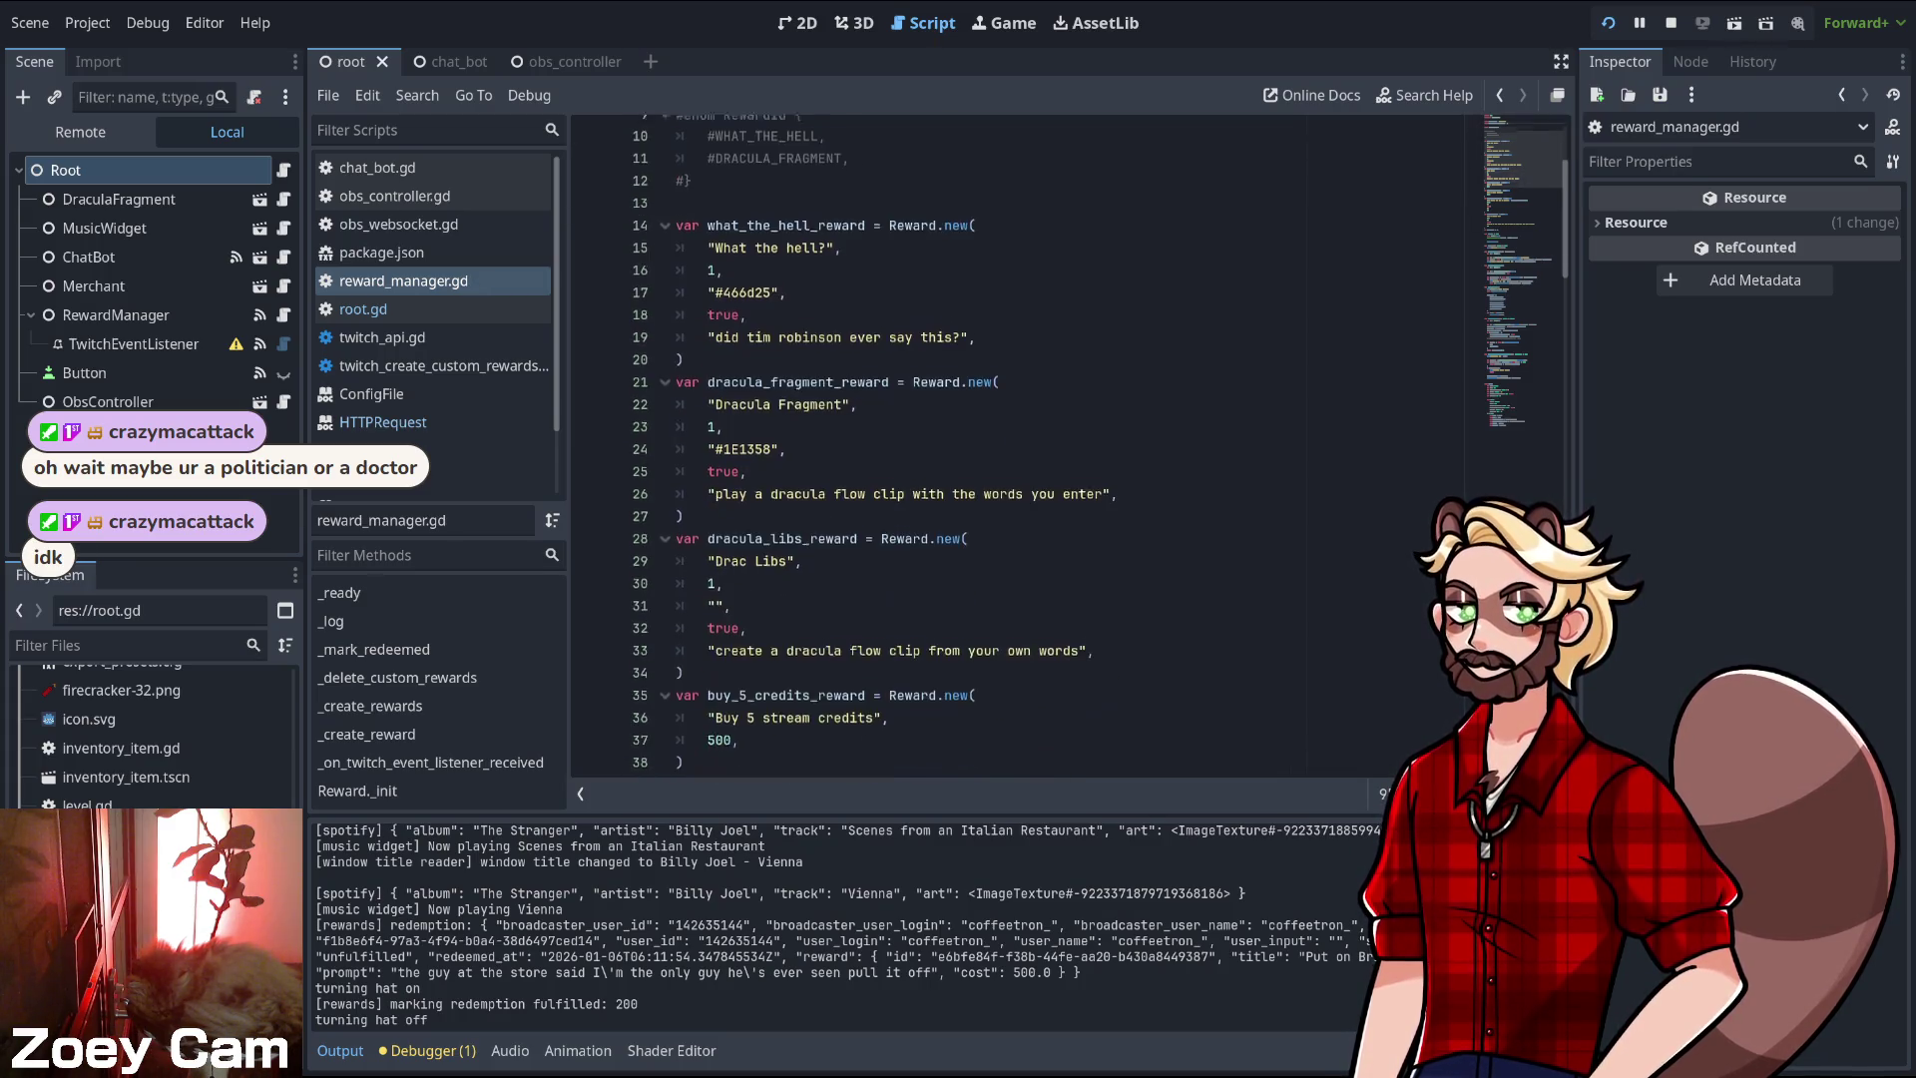
{"action": "scroll", "coordinate": [1067, 449], "scroll_direction": "down", "scroll_amount": 3}
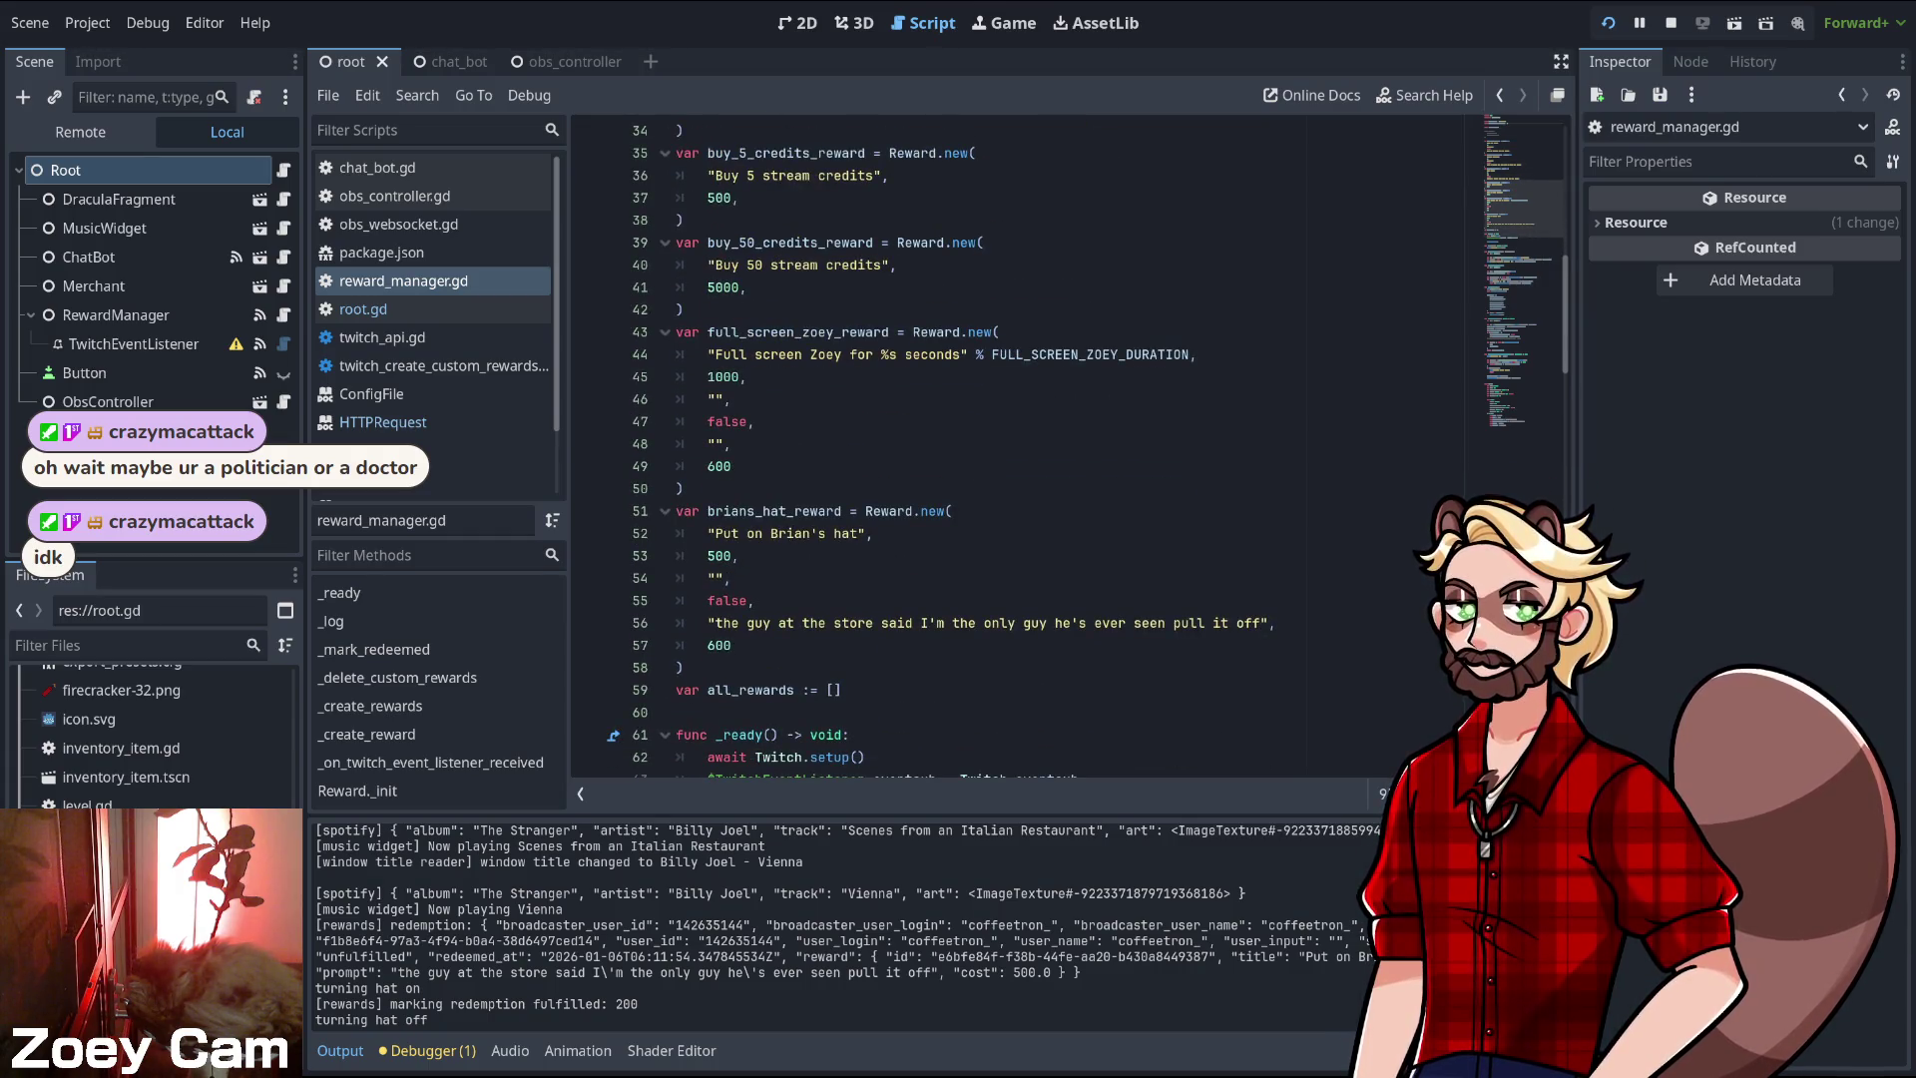
{"action": "left_click", "coordinate": [723, 376]}
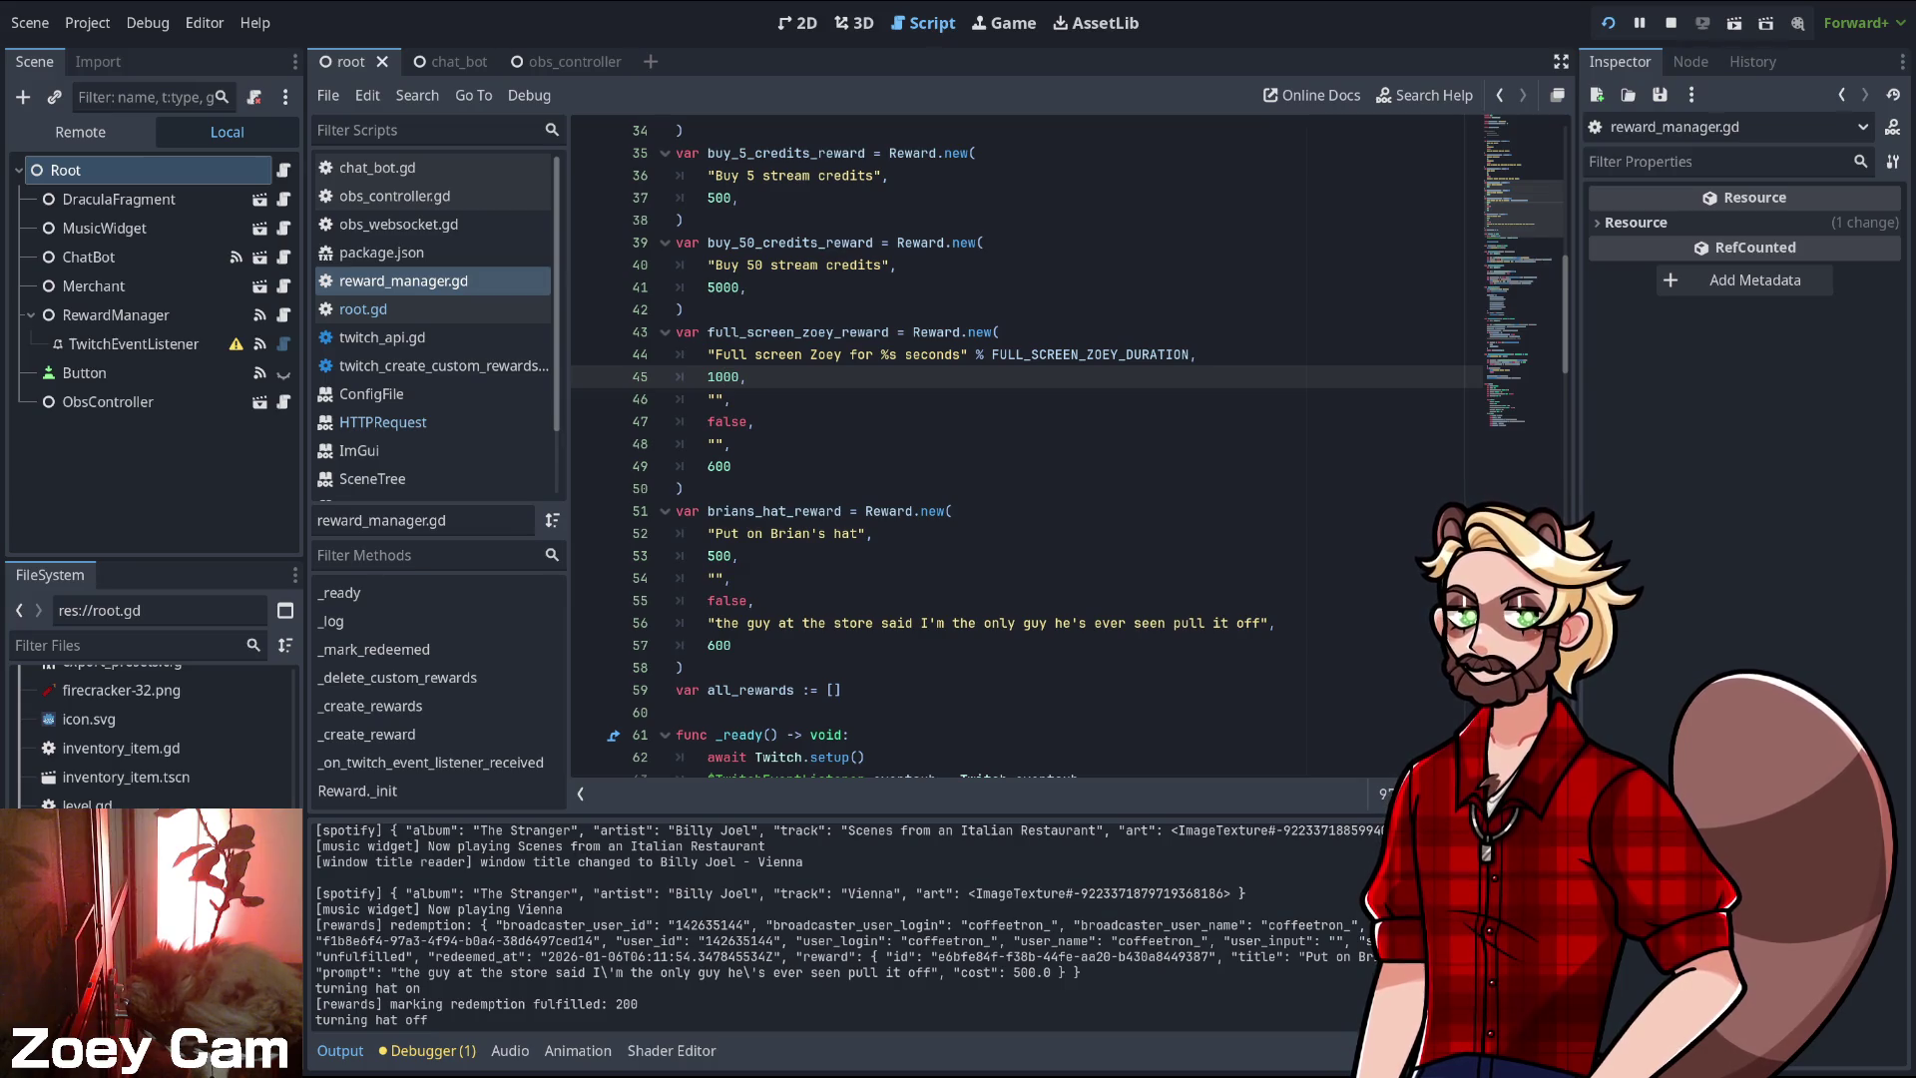
{"action": "left_click", "coordinate": [731, 466]}
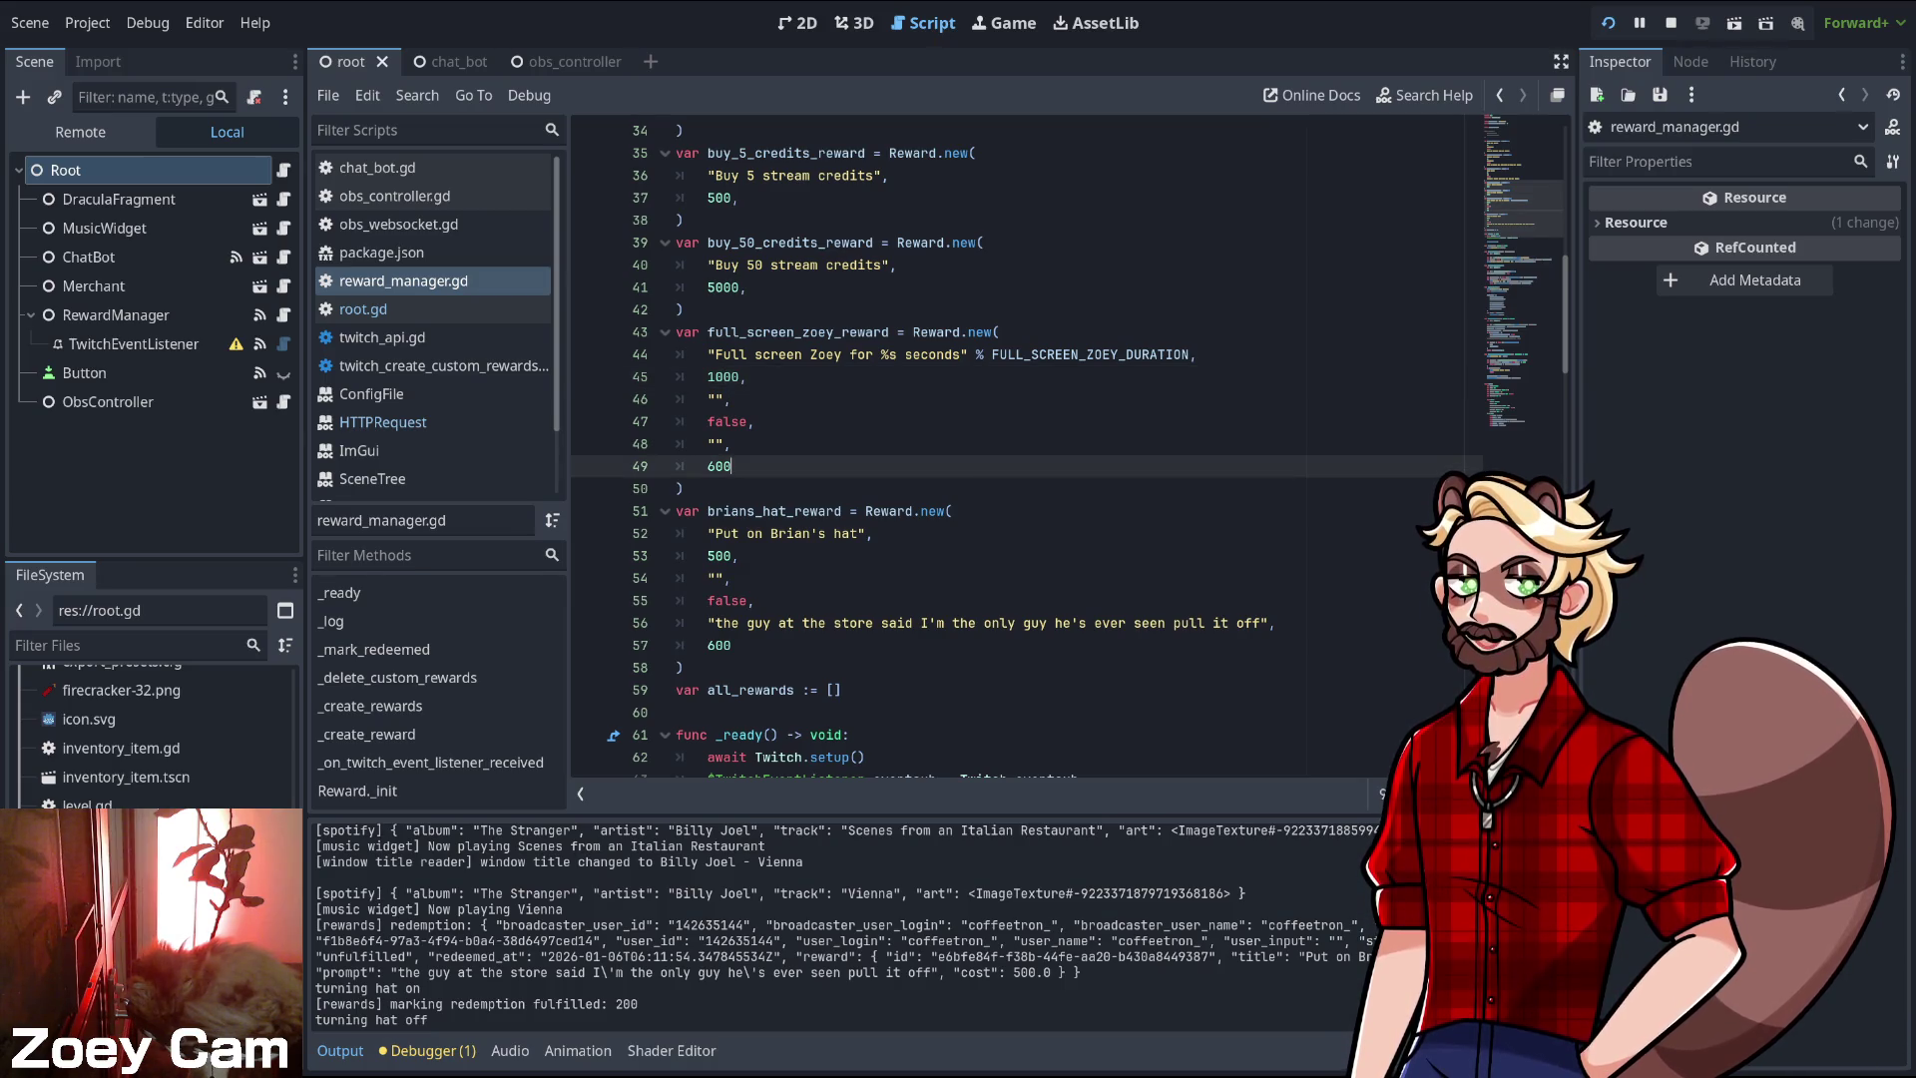
{"action": "left_click", "coordinate": [723, 376]}
{"action": "key", "text": "BackSpace"}
{"action": "key", "text": "BackSpace"}
{"action": "key", "text": "BackSpace"}
{"action": "type", "text": "500,"}
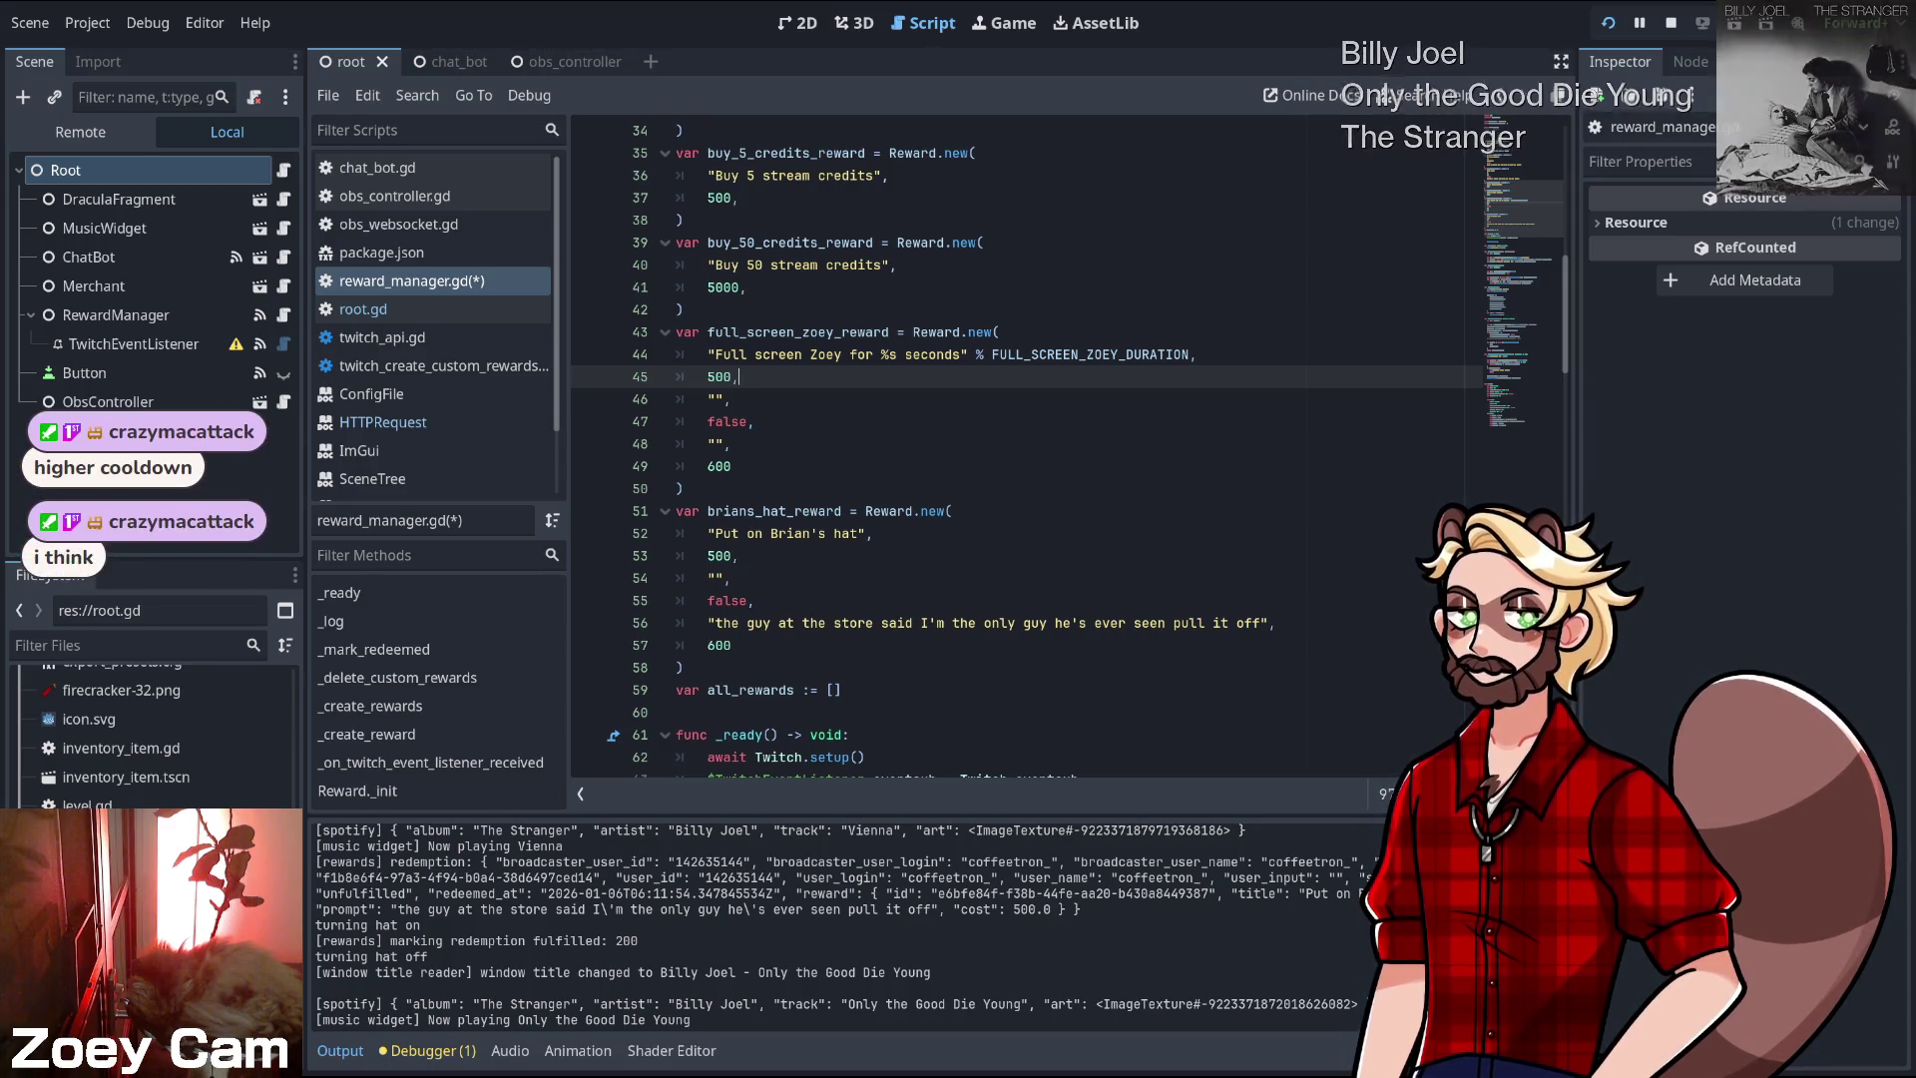
- Replace the 600 cooldown on line 49 with 1800
{"action": "left_click", "coordinate": [732, 466]}
{"action": "double_click", "coordinate": [719, 466]}
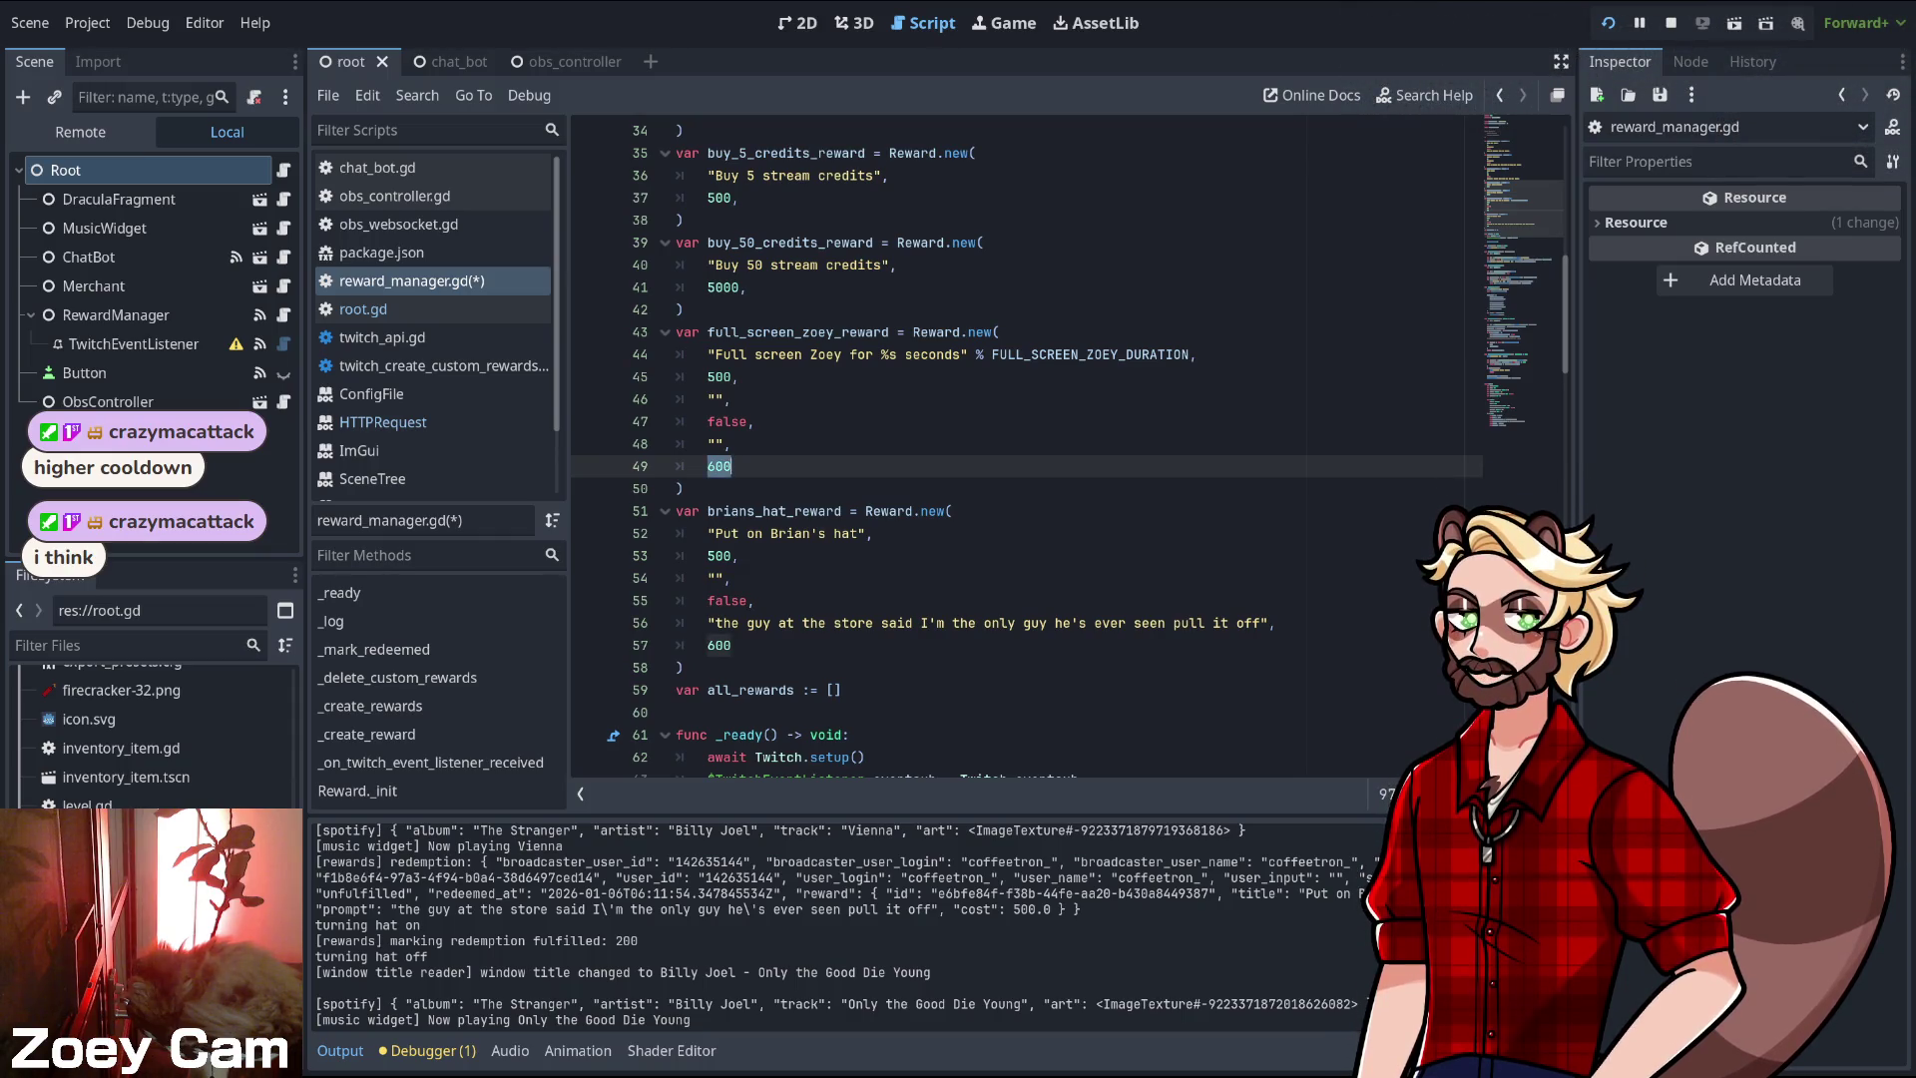
{"action": "left_click", "coordinate": [732, 466]}
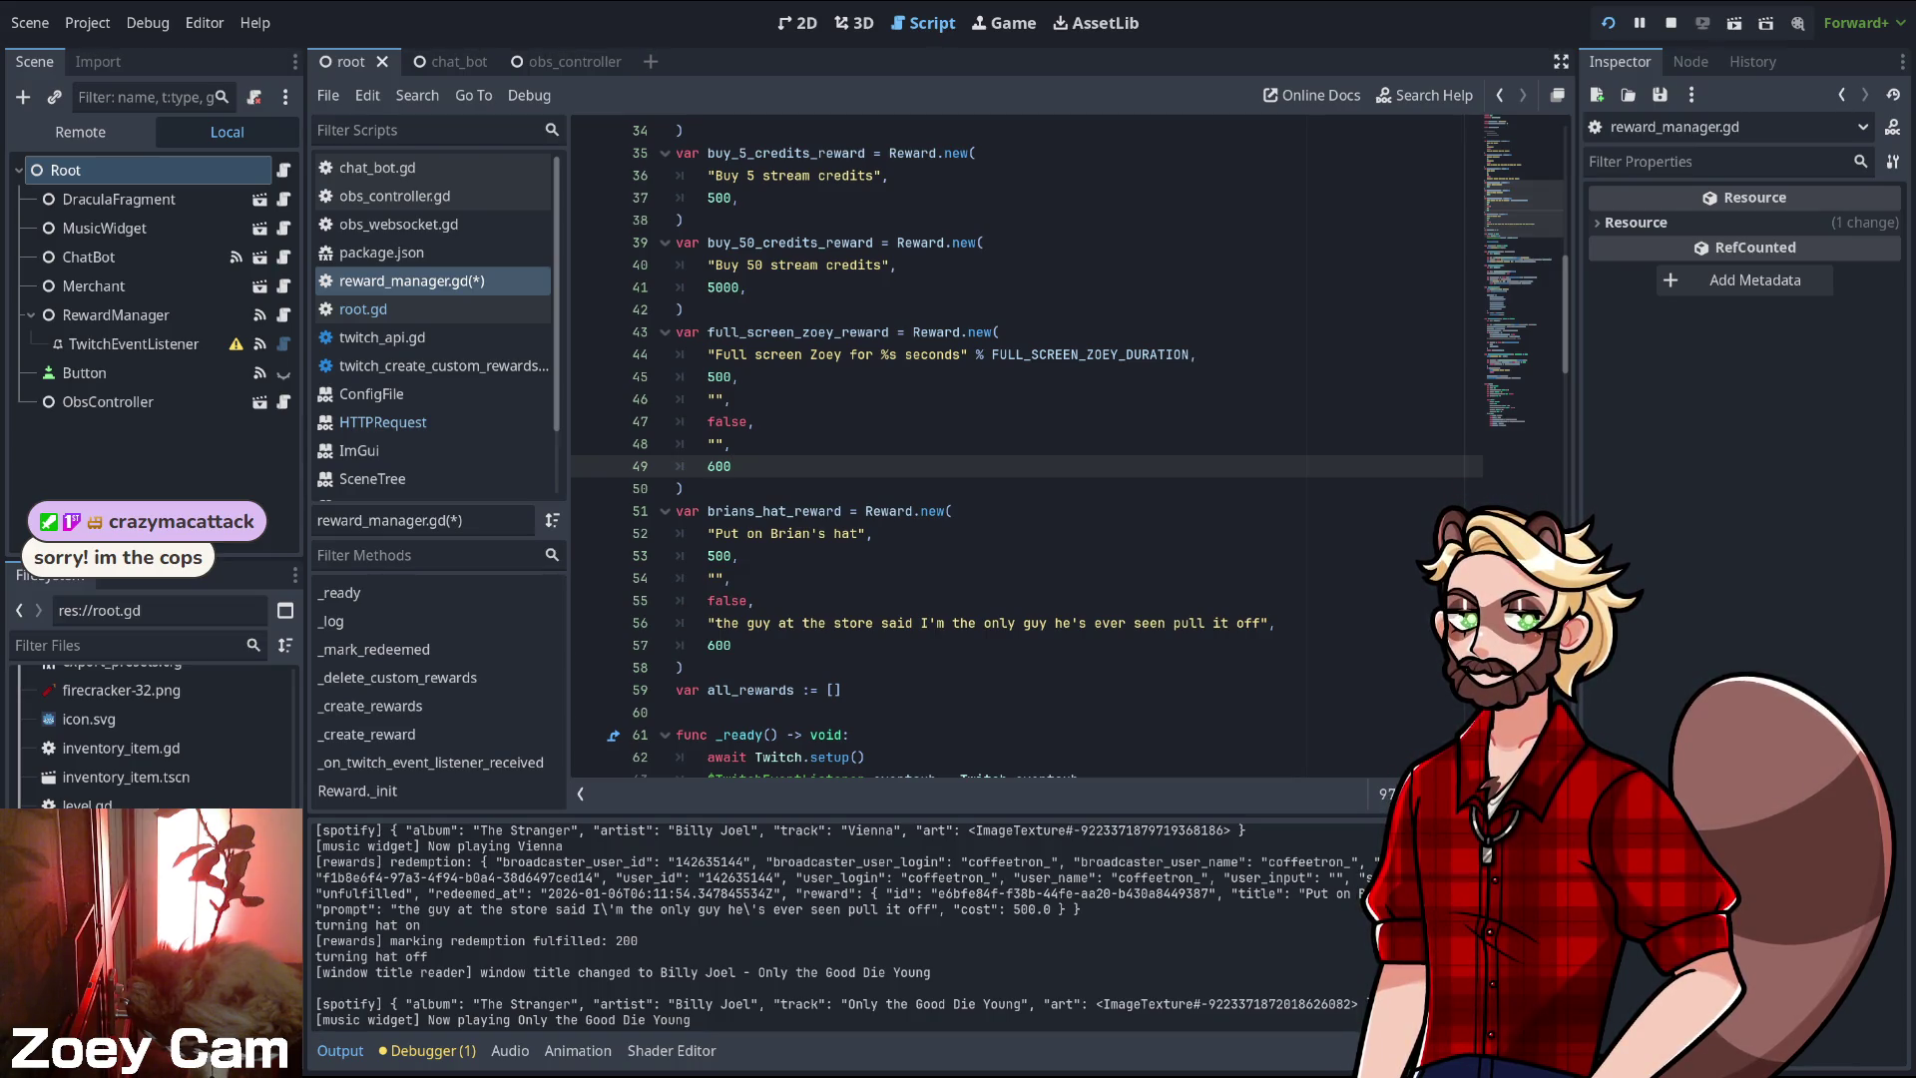
{"action": "double_click", "coordinate": [718, 466]}
{"action": "left_click", "coordinate": [732, 466]}
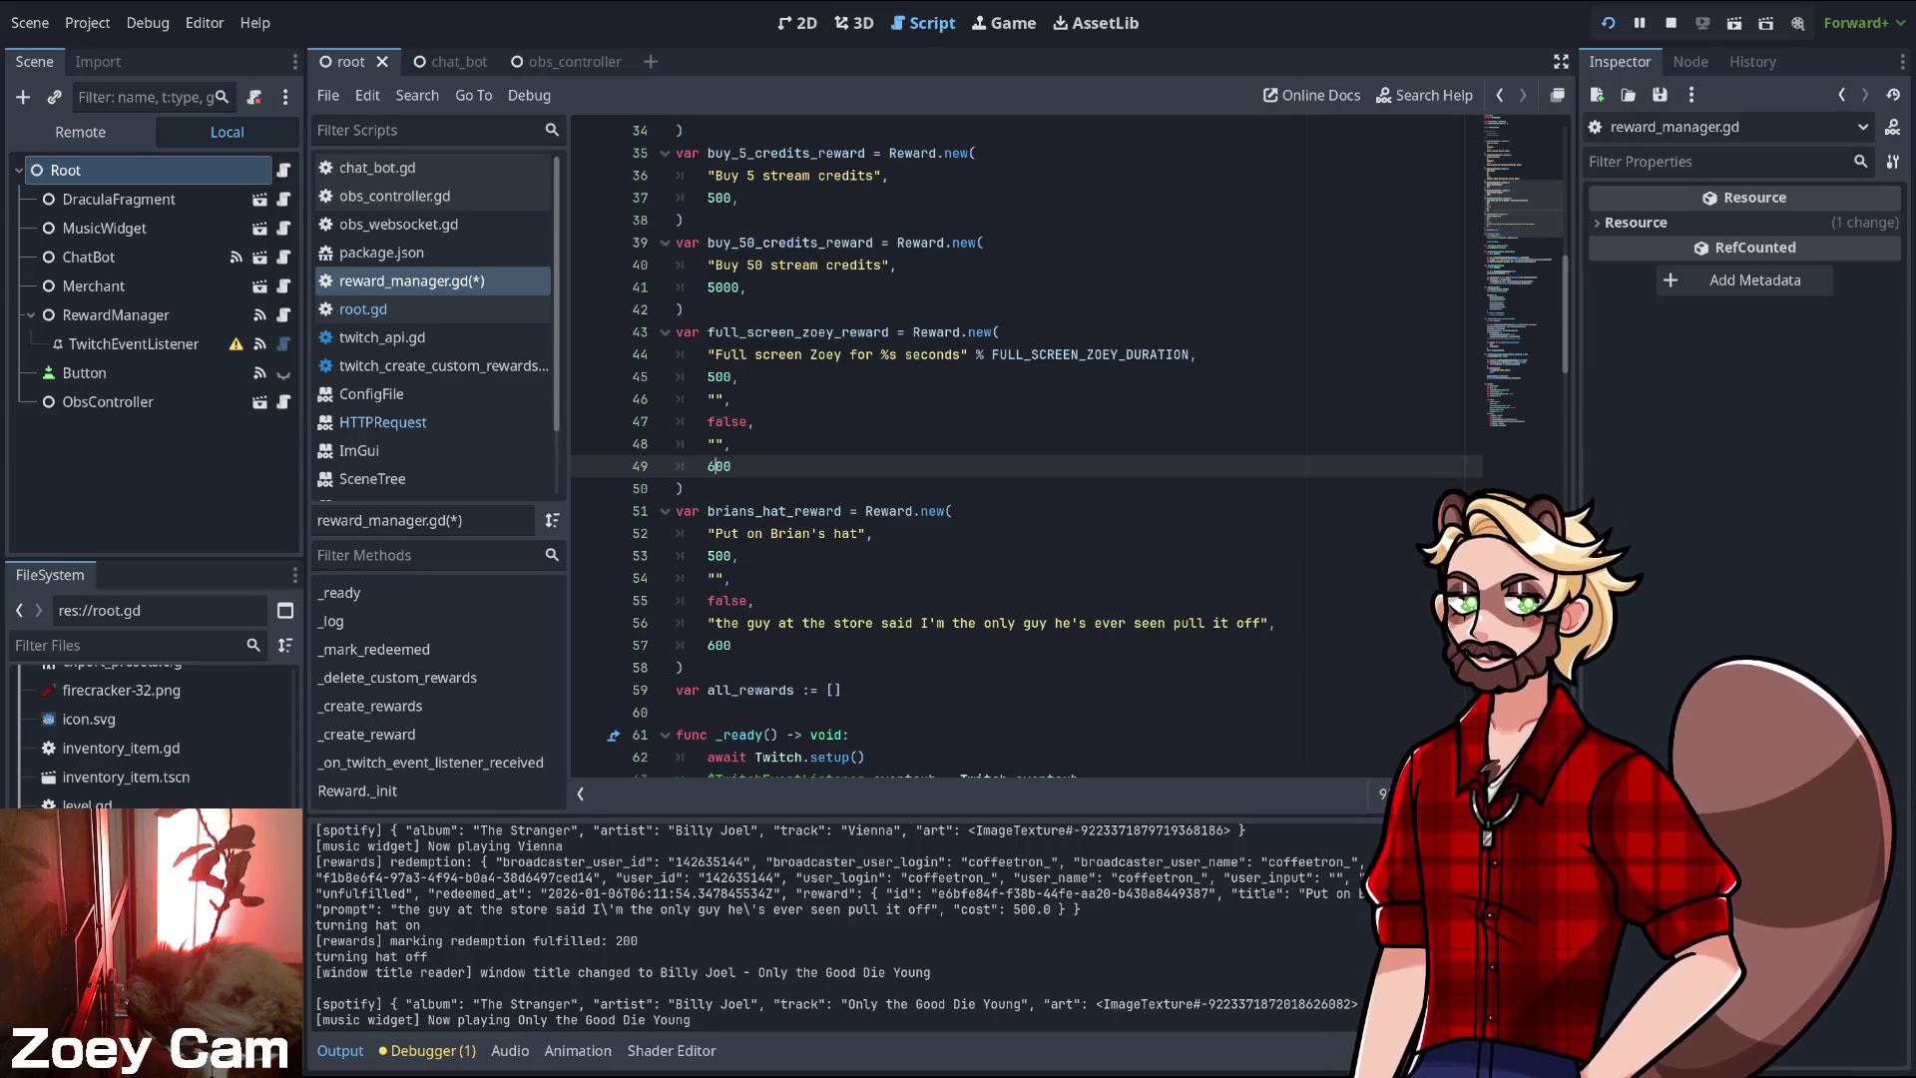
{"action": "key", "text": "BackSpace"}
{"action": "key", "text": "BackSpace"}
{"action": "key", "text": "BackSpace"}
{"action": "type", "text": "1800"}
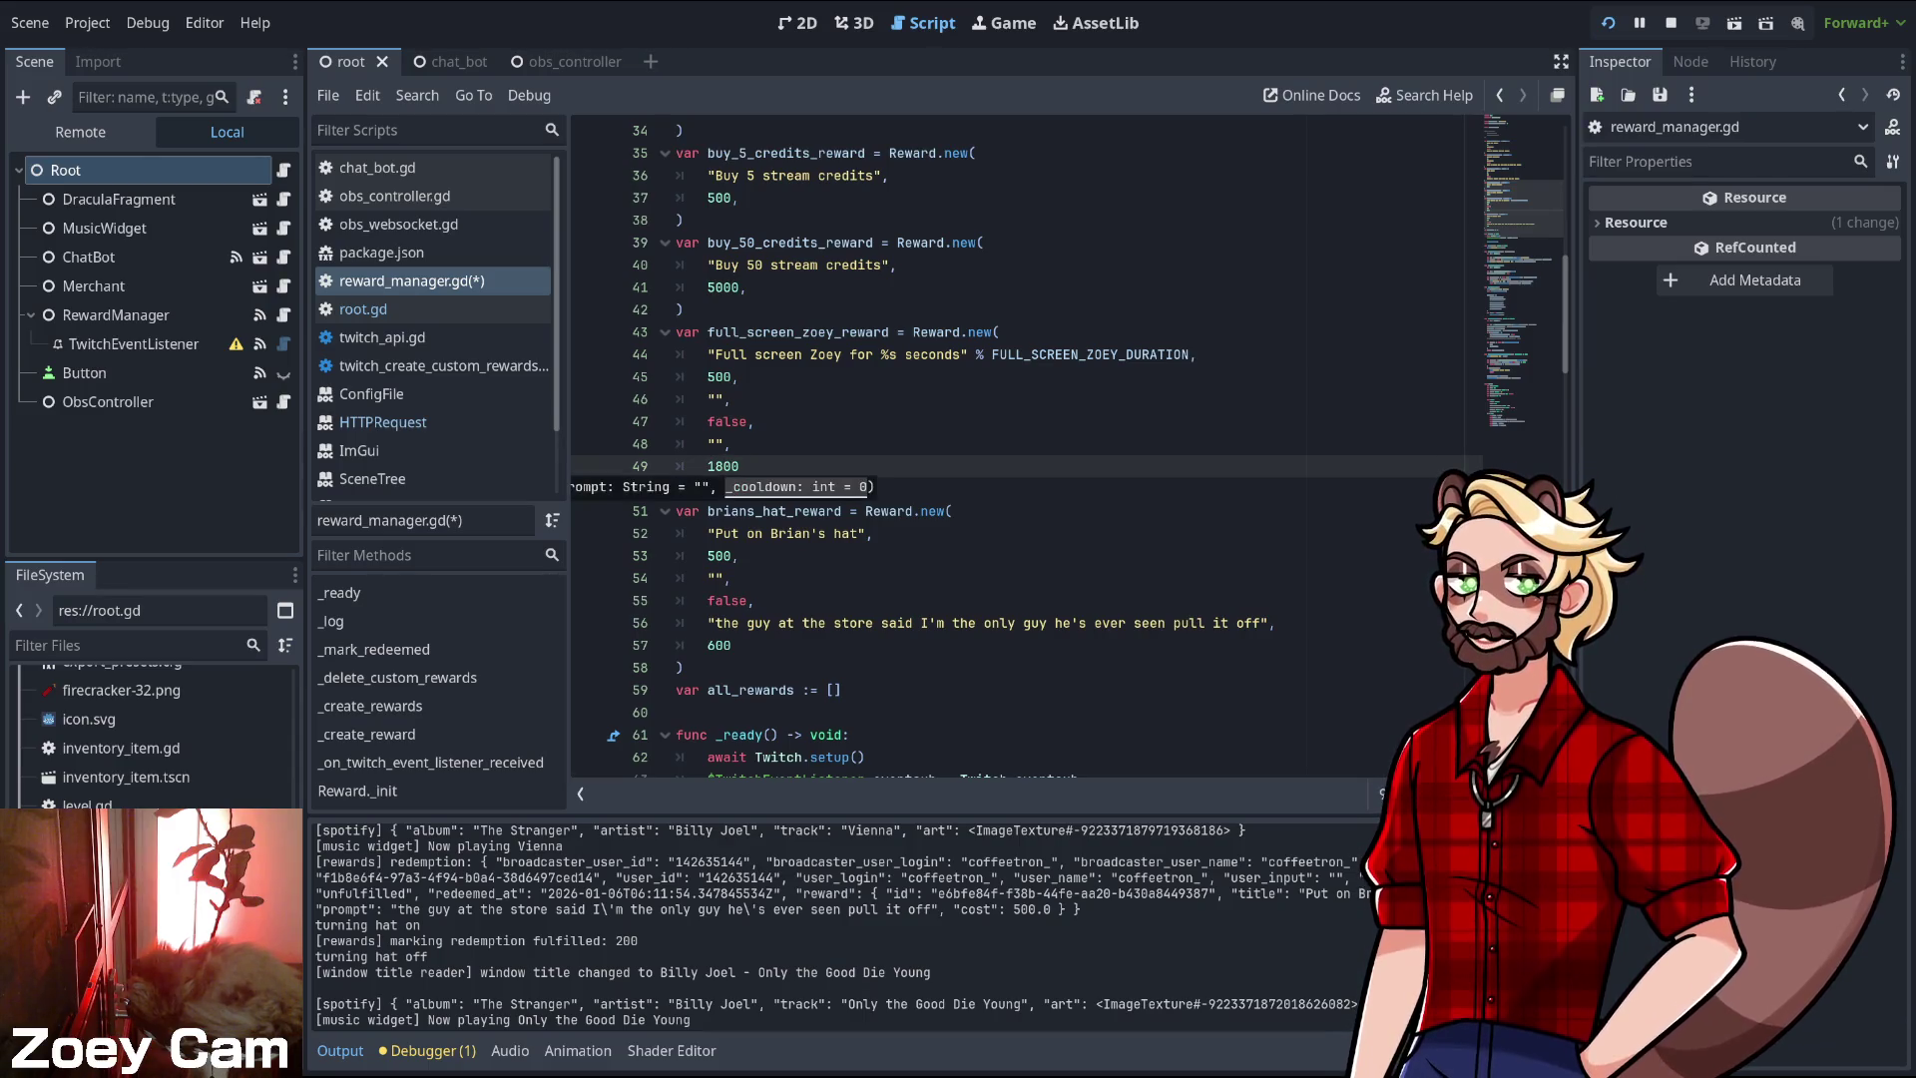
{"action": "left_click", "coordinate": [730, 443]}
{"action": "key", "text": "Up"}
{"action": "key", "text": "Up"}
{"action": "key", "text": "Up"}
{"action": "key", "text": "Down"}
{"action": "key", "text": "Up"}
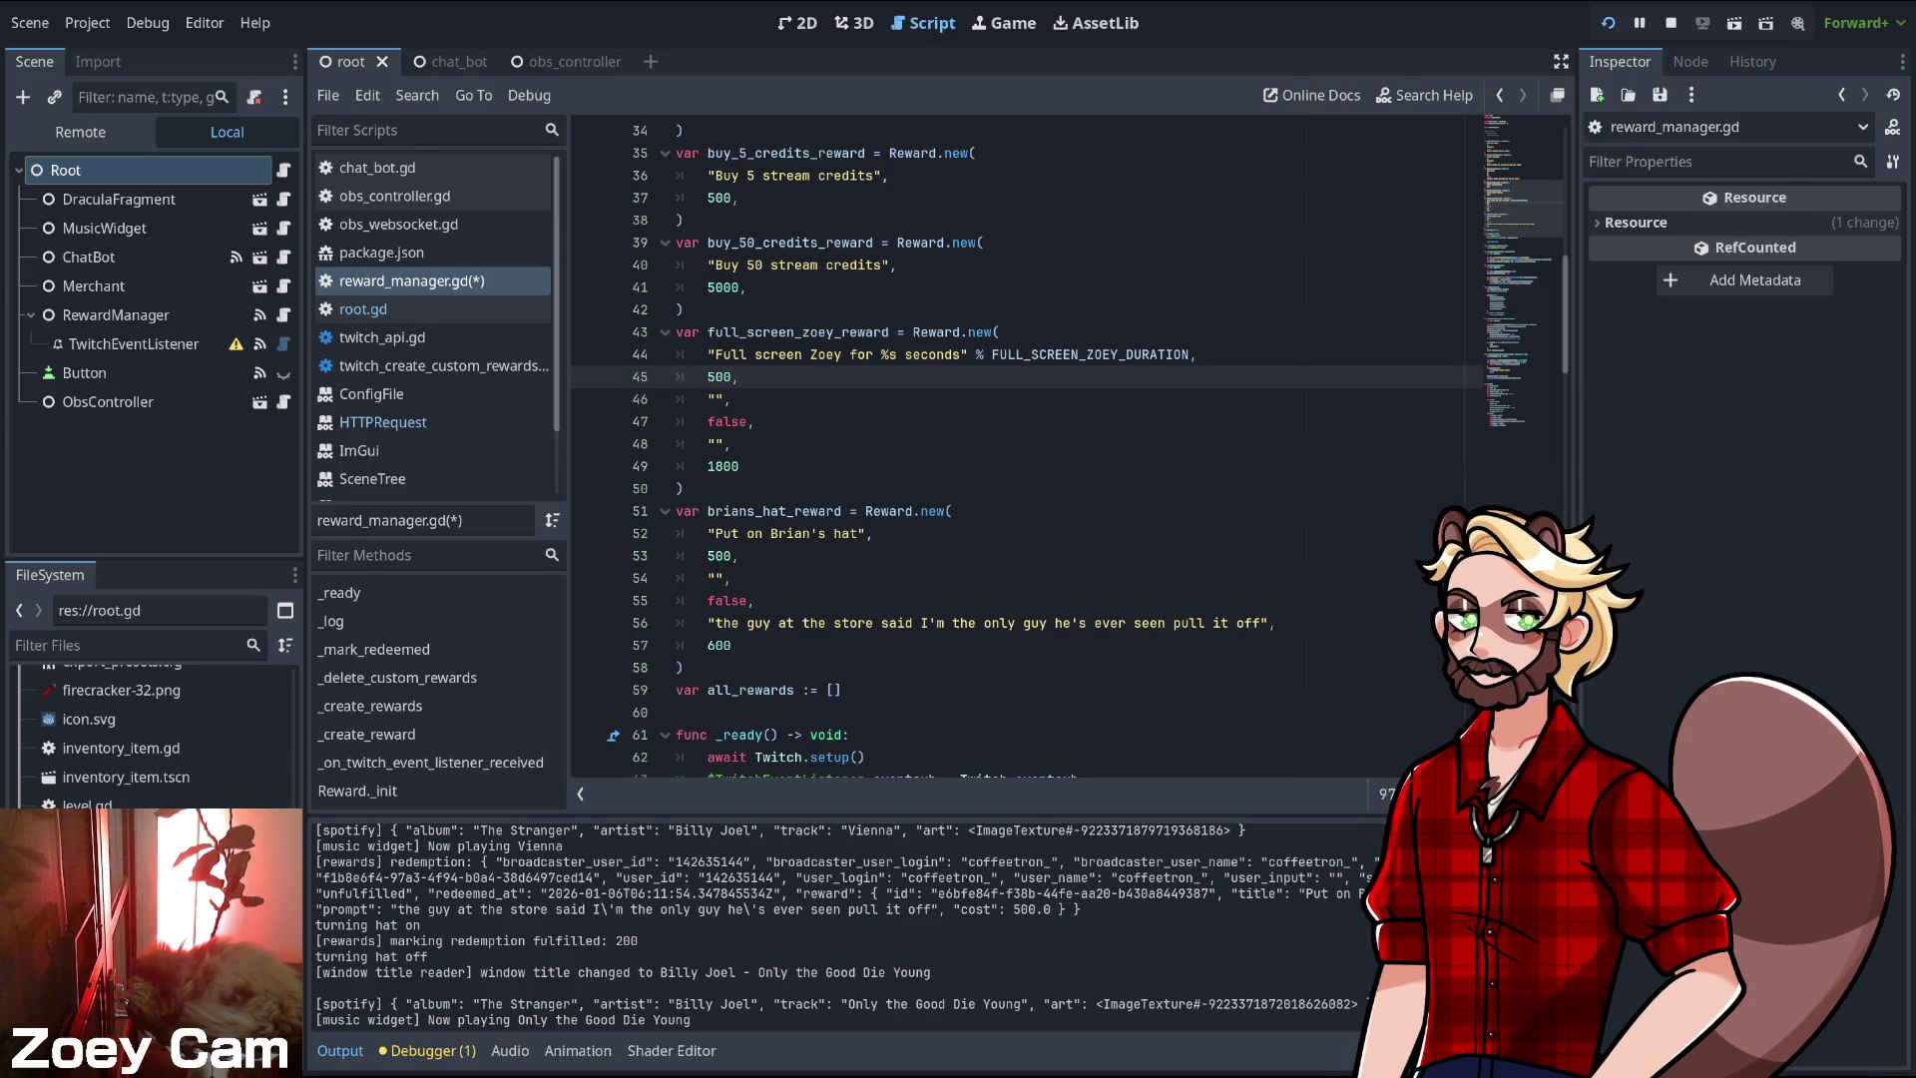
{"action": "left_click", "coordinate": [739, 466]}
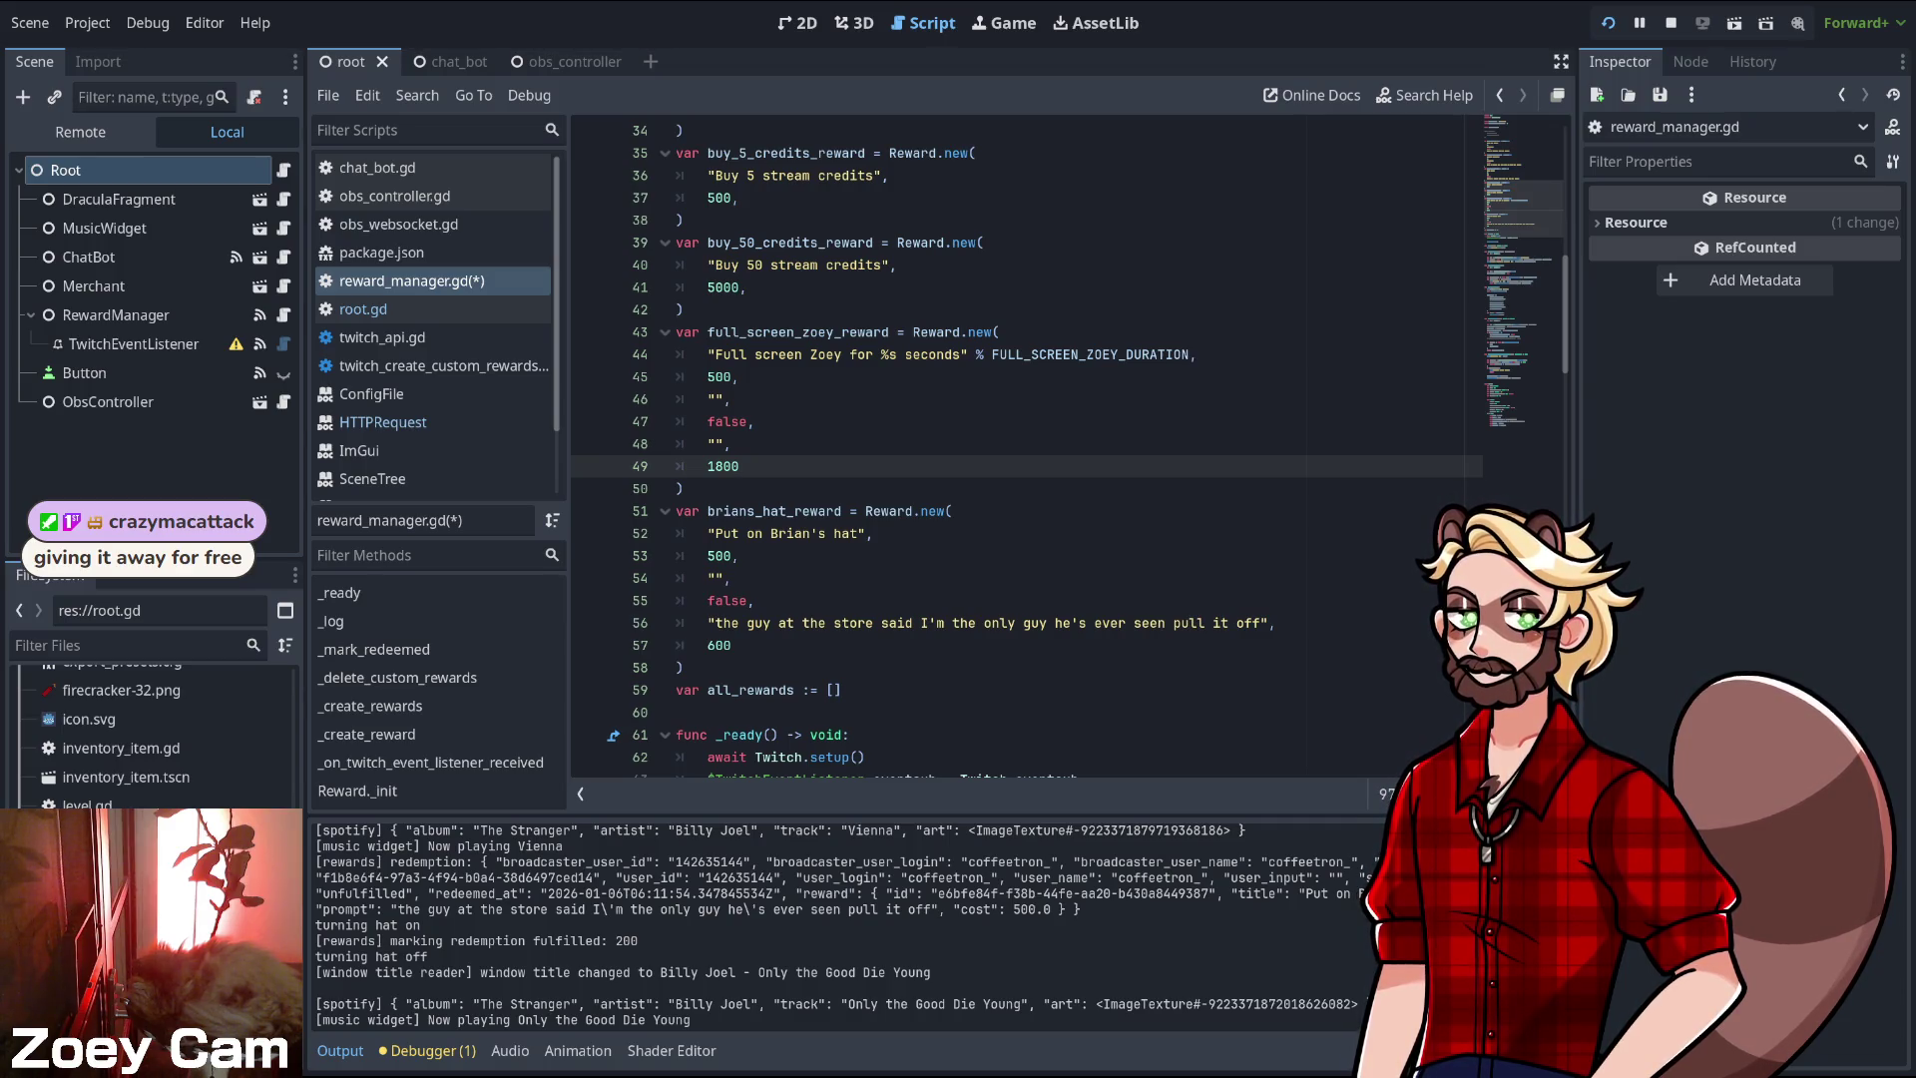
- Append 'for 60 seconds' to Brian's hat reward title
{"action": "left_click", "coordinate": [860, 533]}
{"action": "type", "text": "for 60 seconds"}
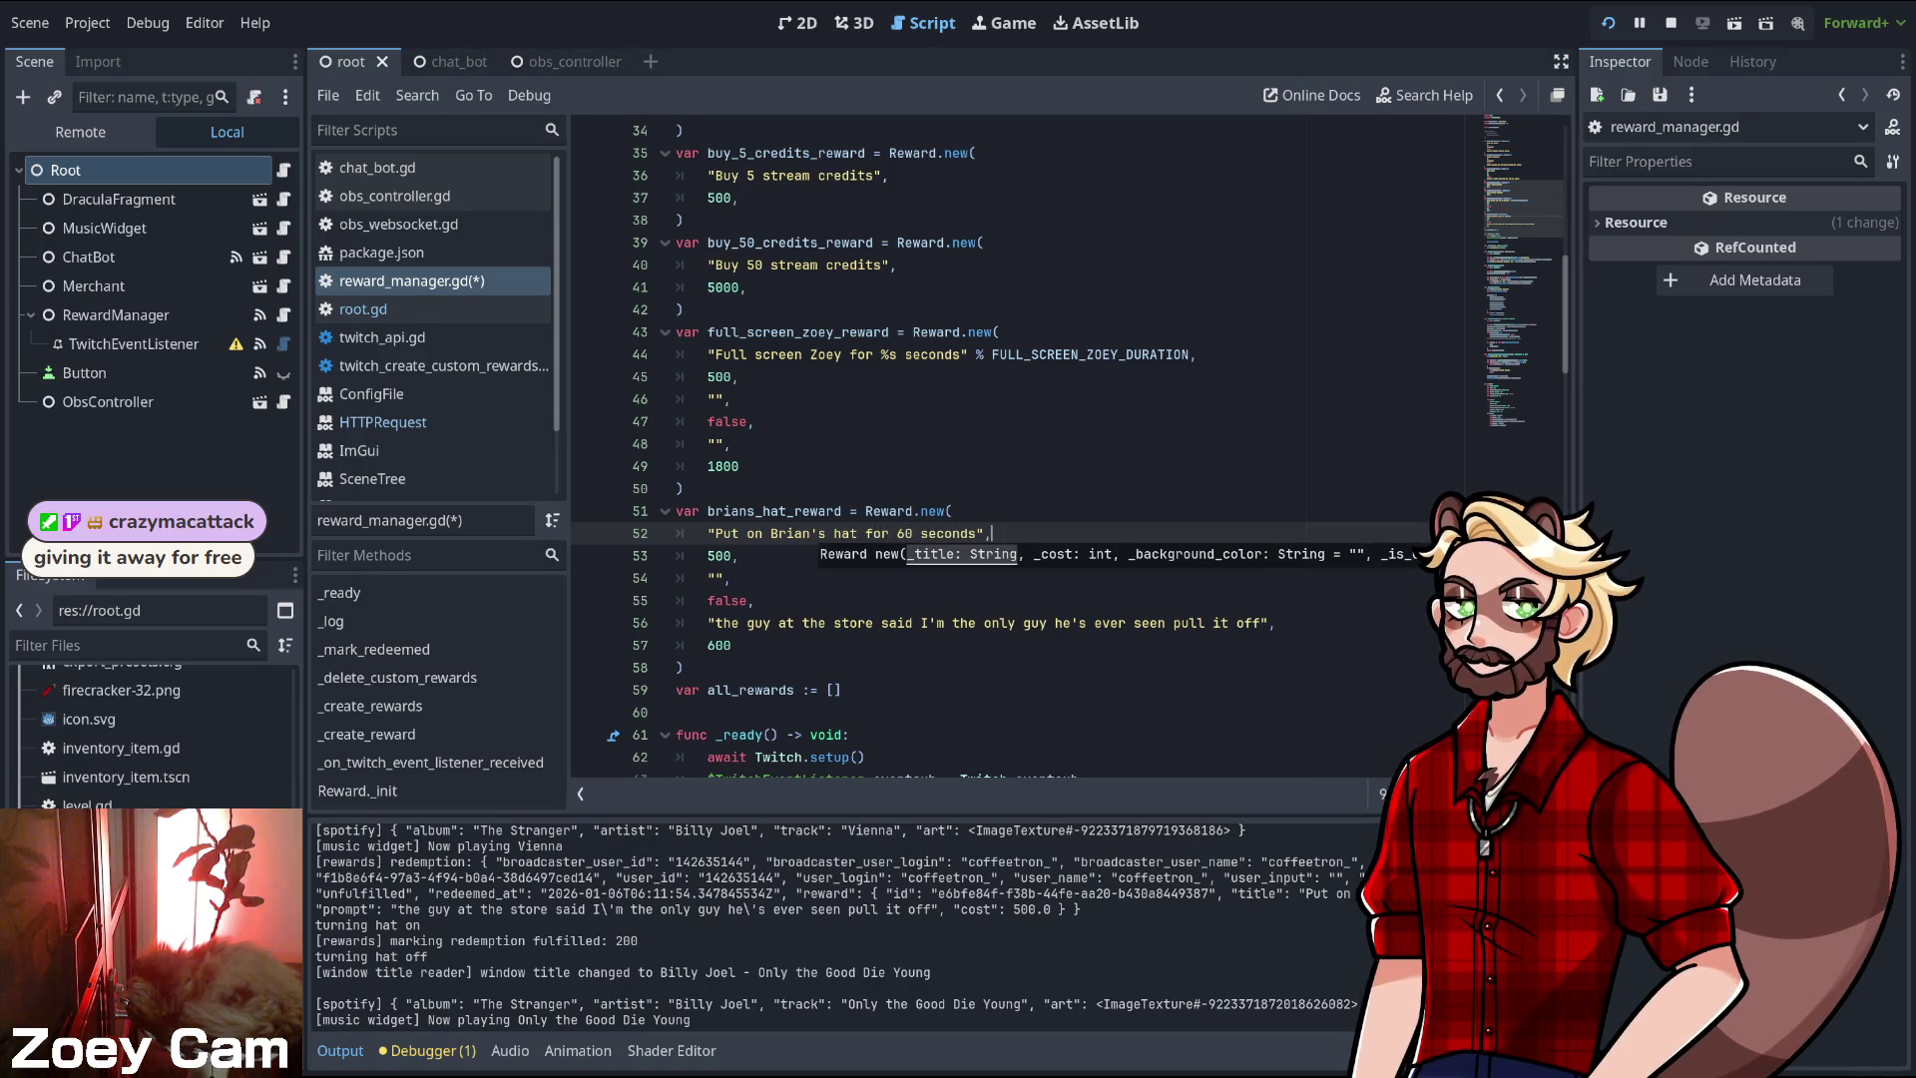
{"action": "key", "text": "Right"}
- Jump from FULL_SCREEN_ZOEY_DURATION on line 44 to its definition
{"action": "left_click", "coordinate": [755, 600]}
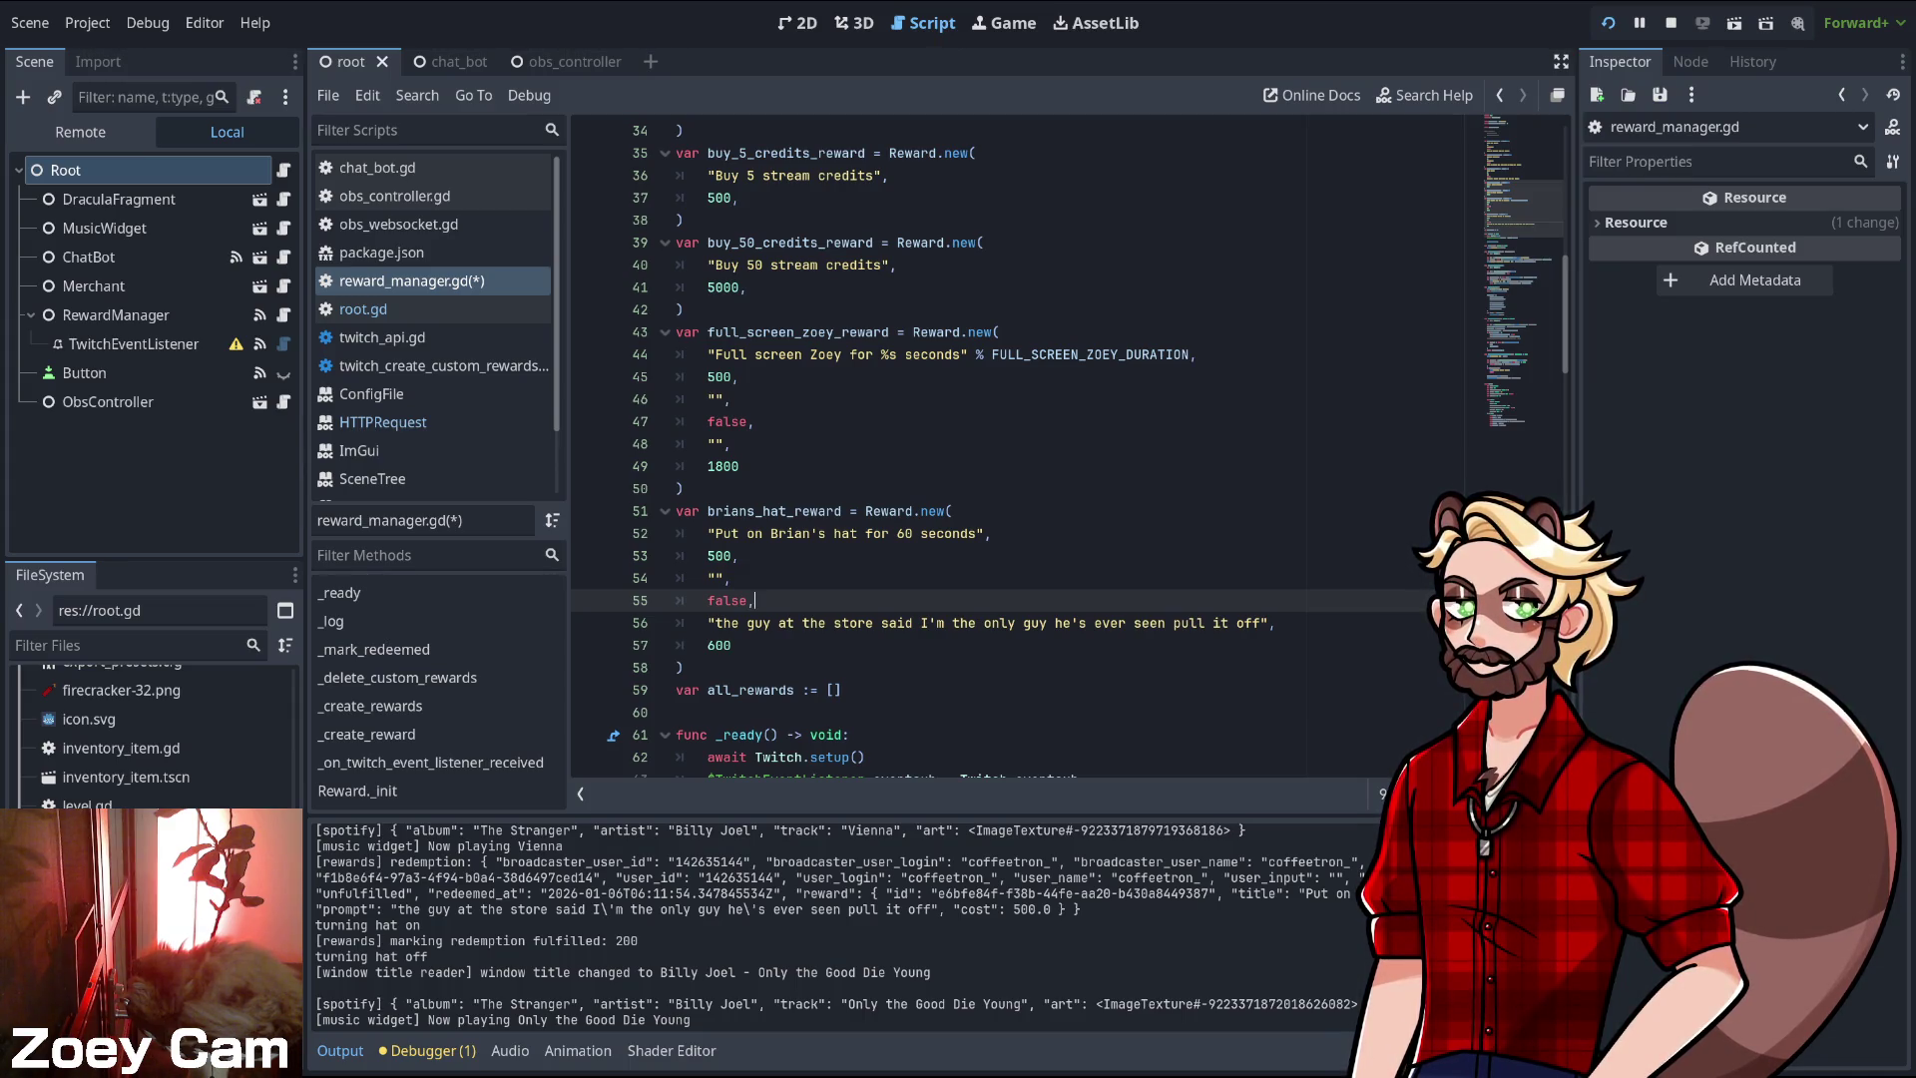
{"action": "left_click", "coordinate": [1073, 354]}
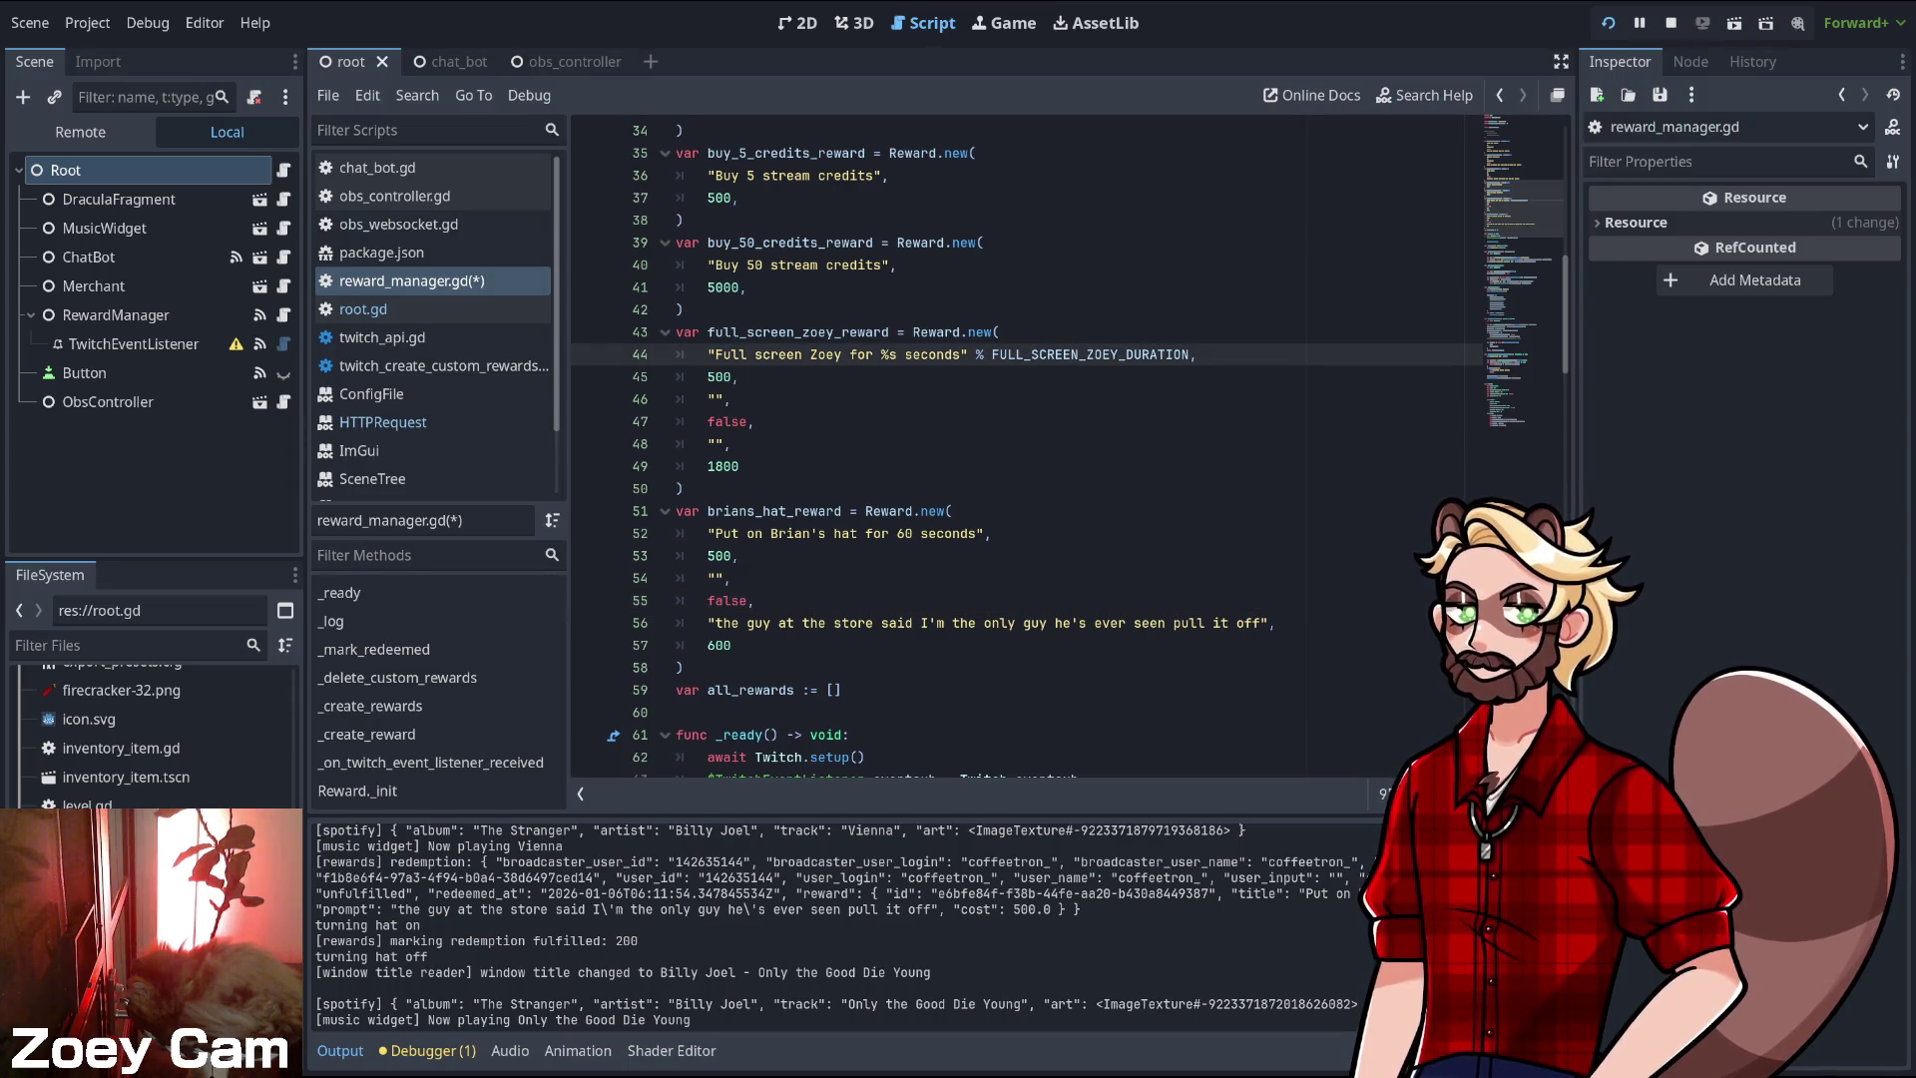
{"action": "left_click", "coordinate": [1074, 355], "text": "ctrl"}
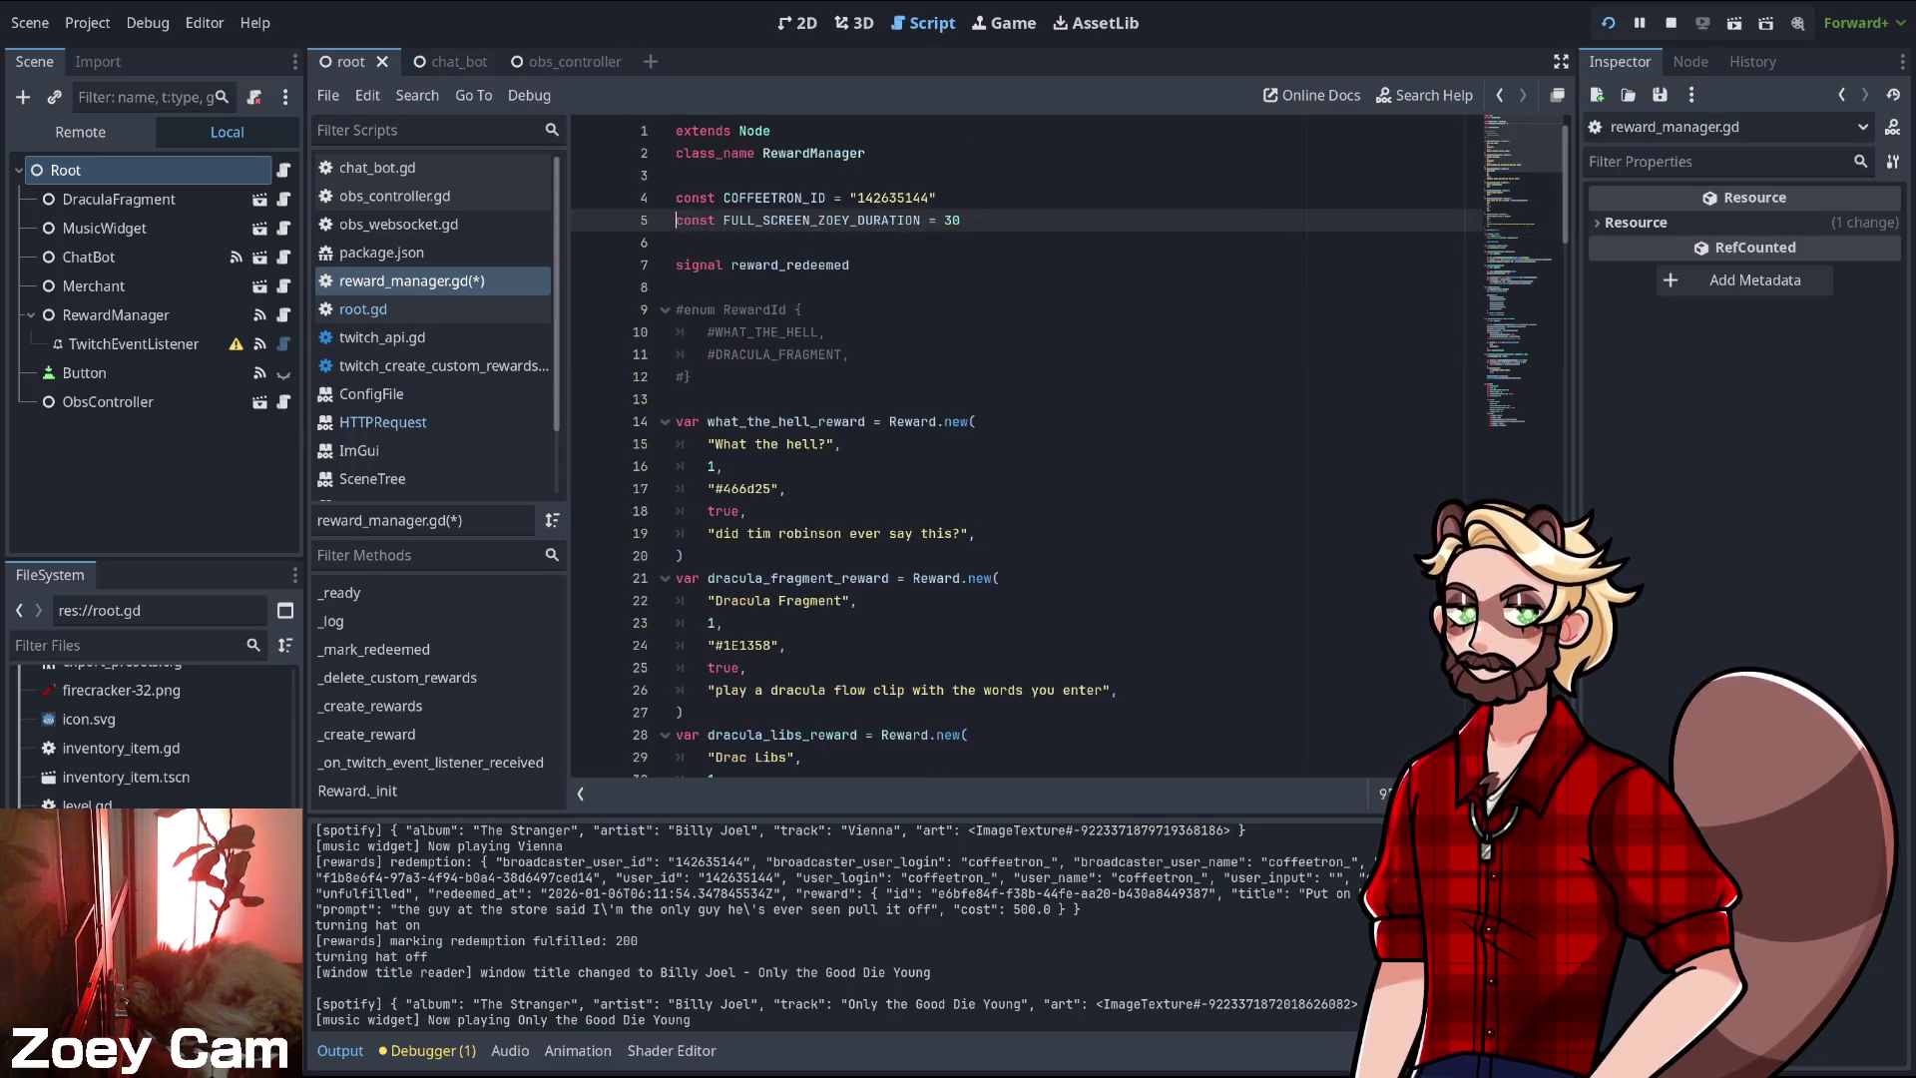
- Add const BRIANS_HAT_DURATION = 60 on the line below FULL_SCREEN_ZOEY_DURATION
{"action": "key", "text": "Return"}
{"action": "type", "text": "c"}
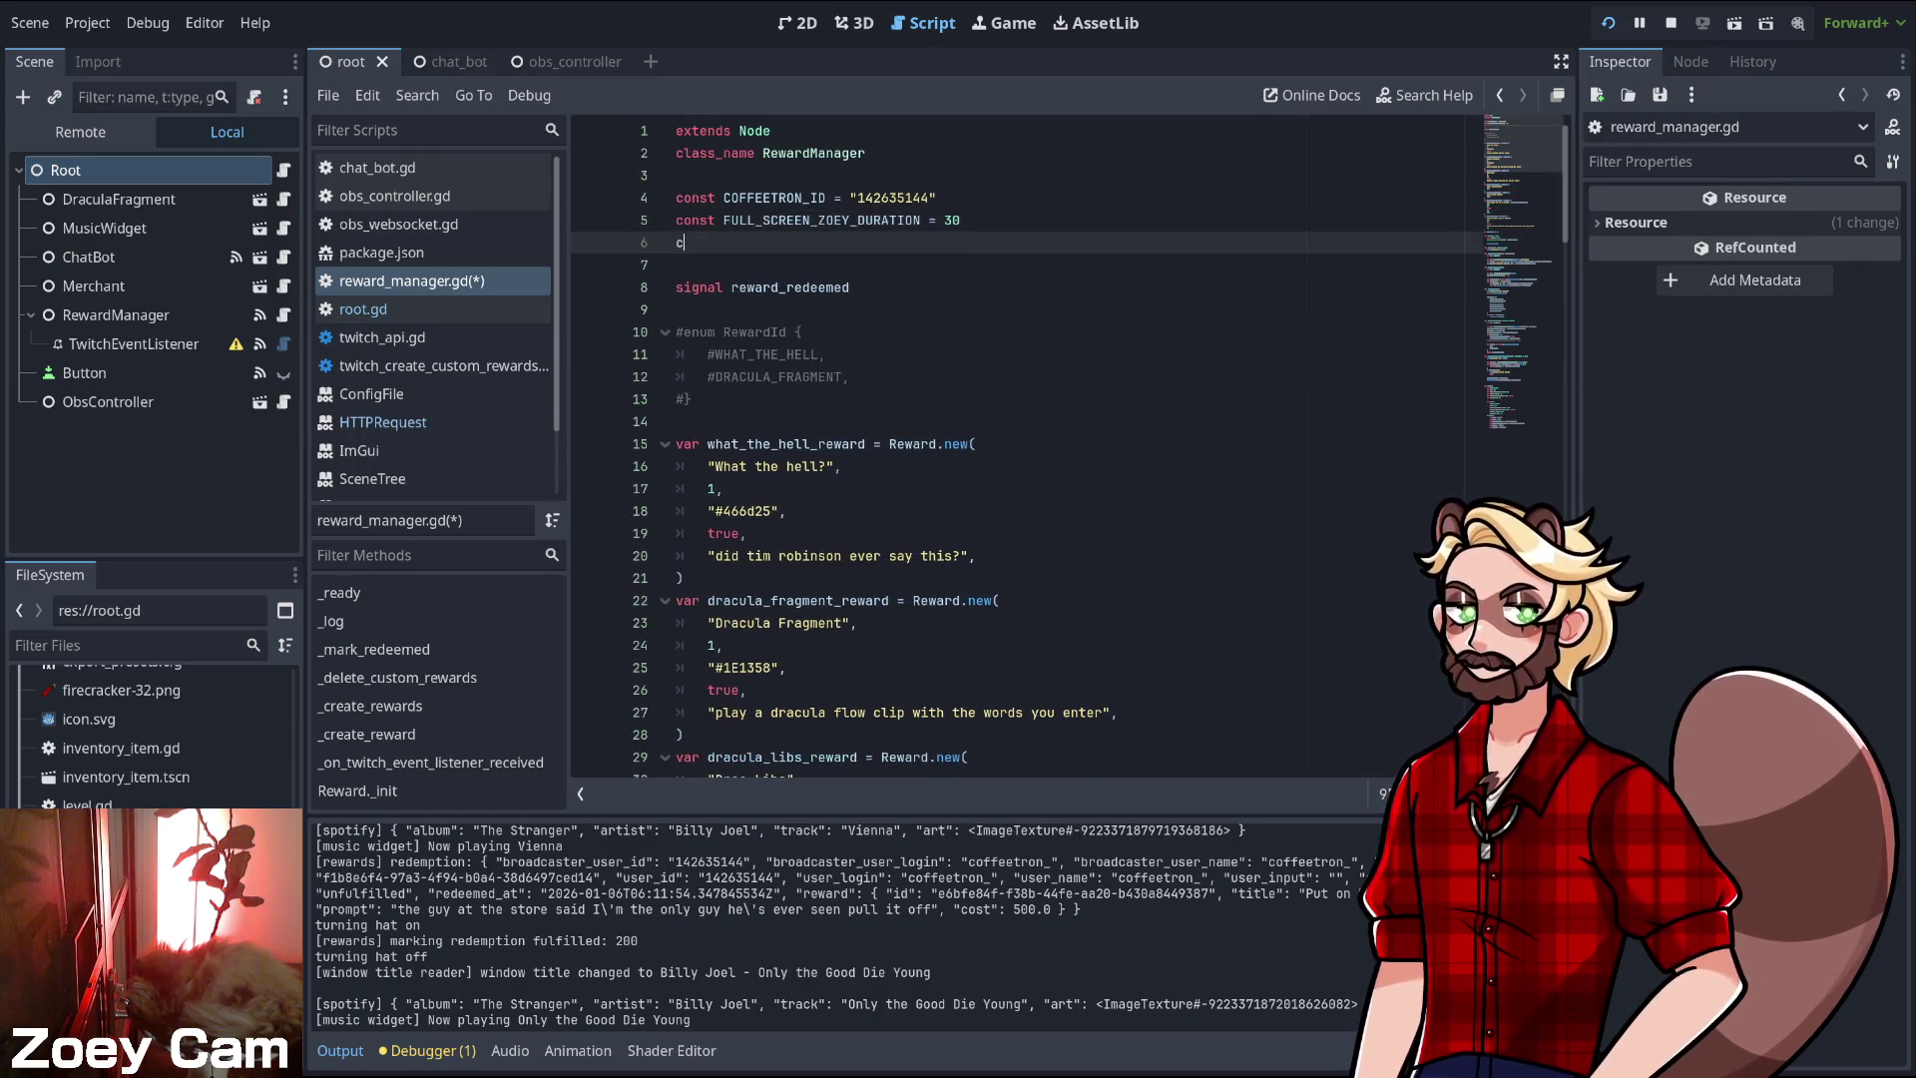
{"action": "type", "text": "onst BRAINS_HAT_DURA"}
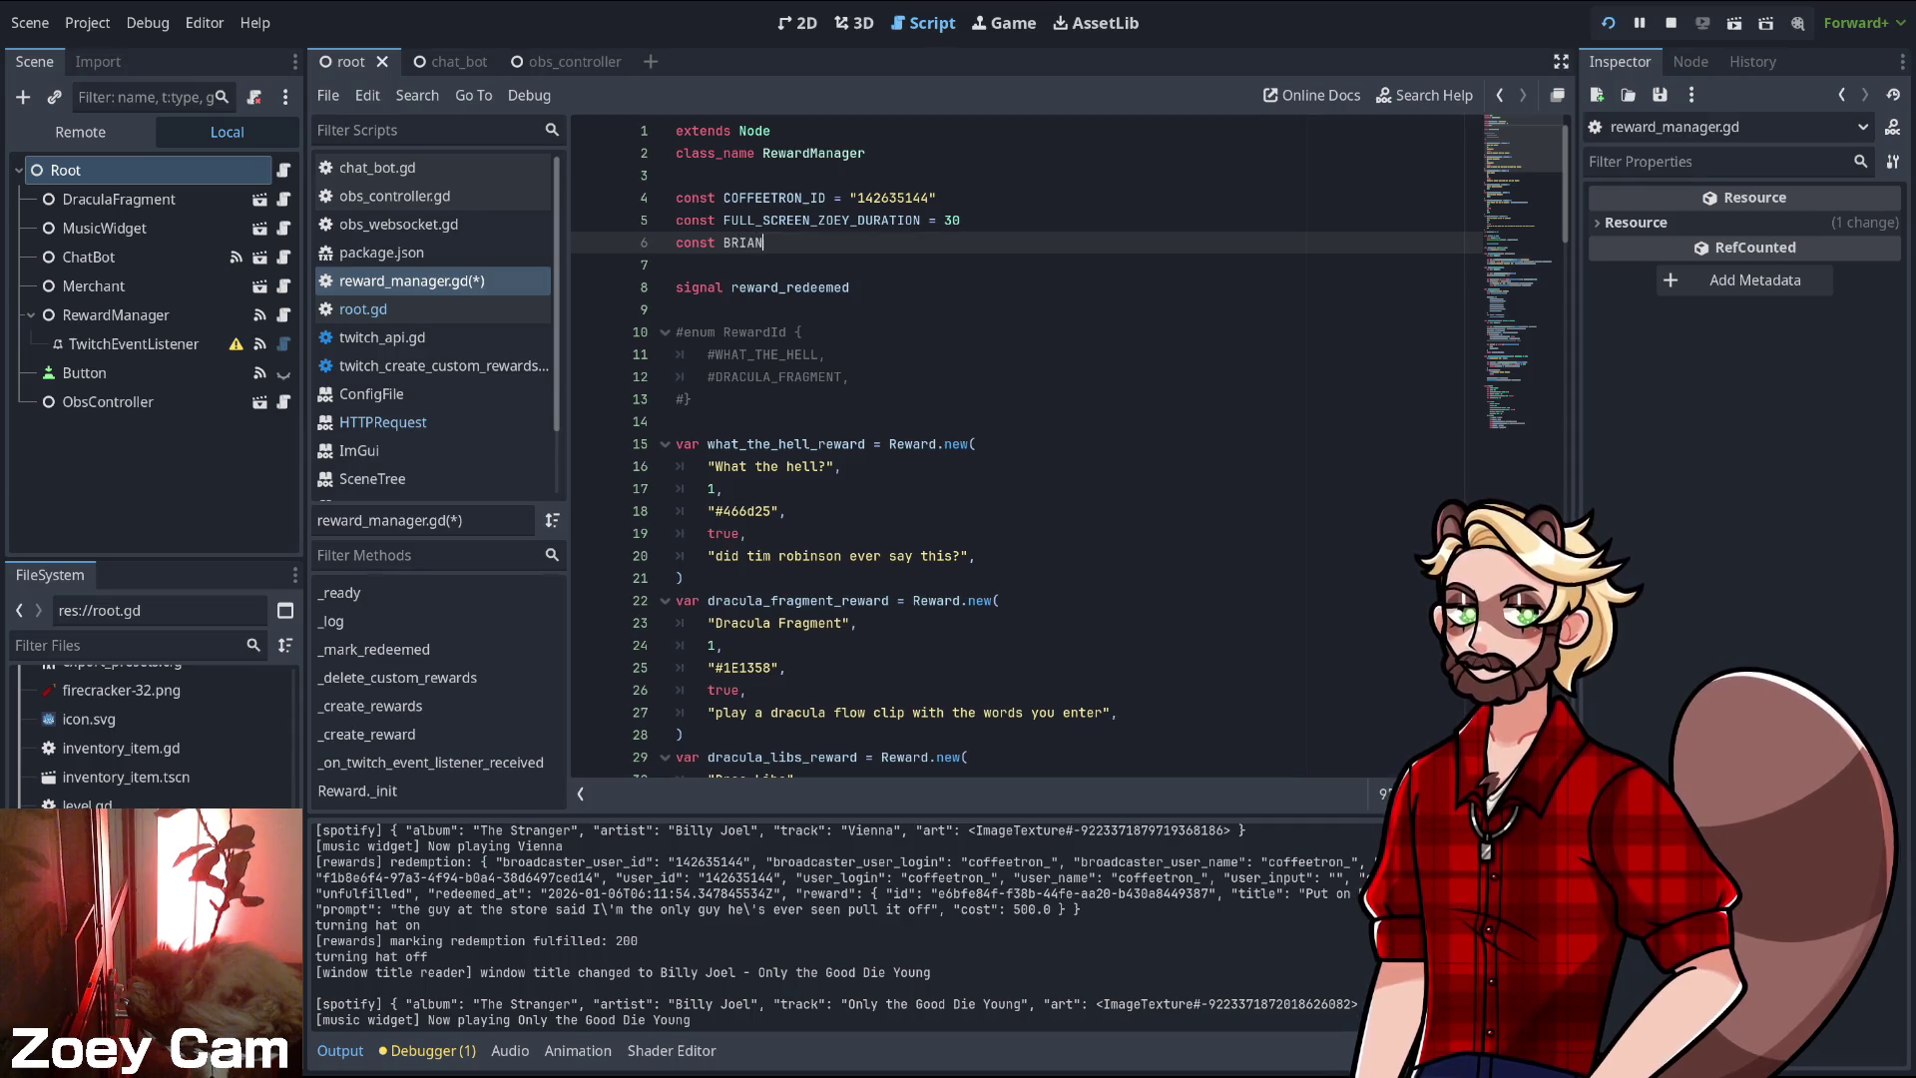
{"action": "type", "text": "TION = 30"}
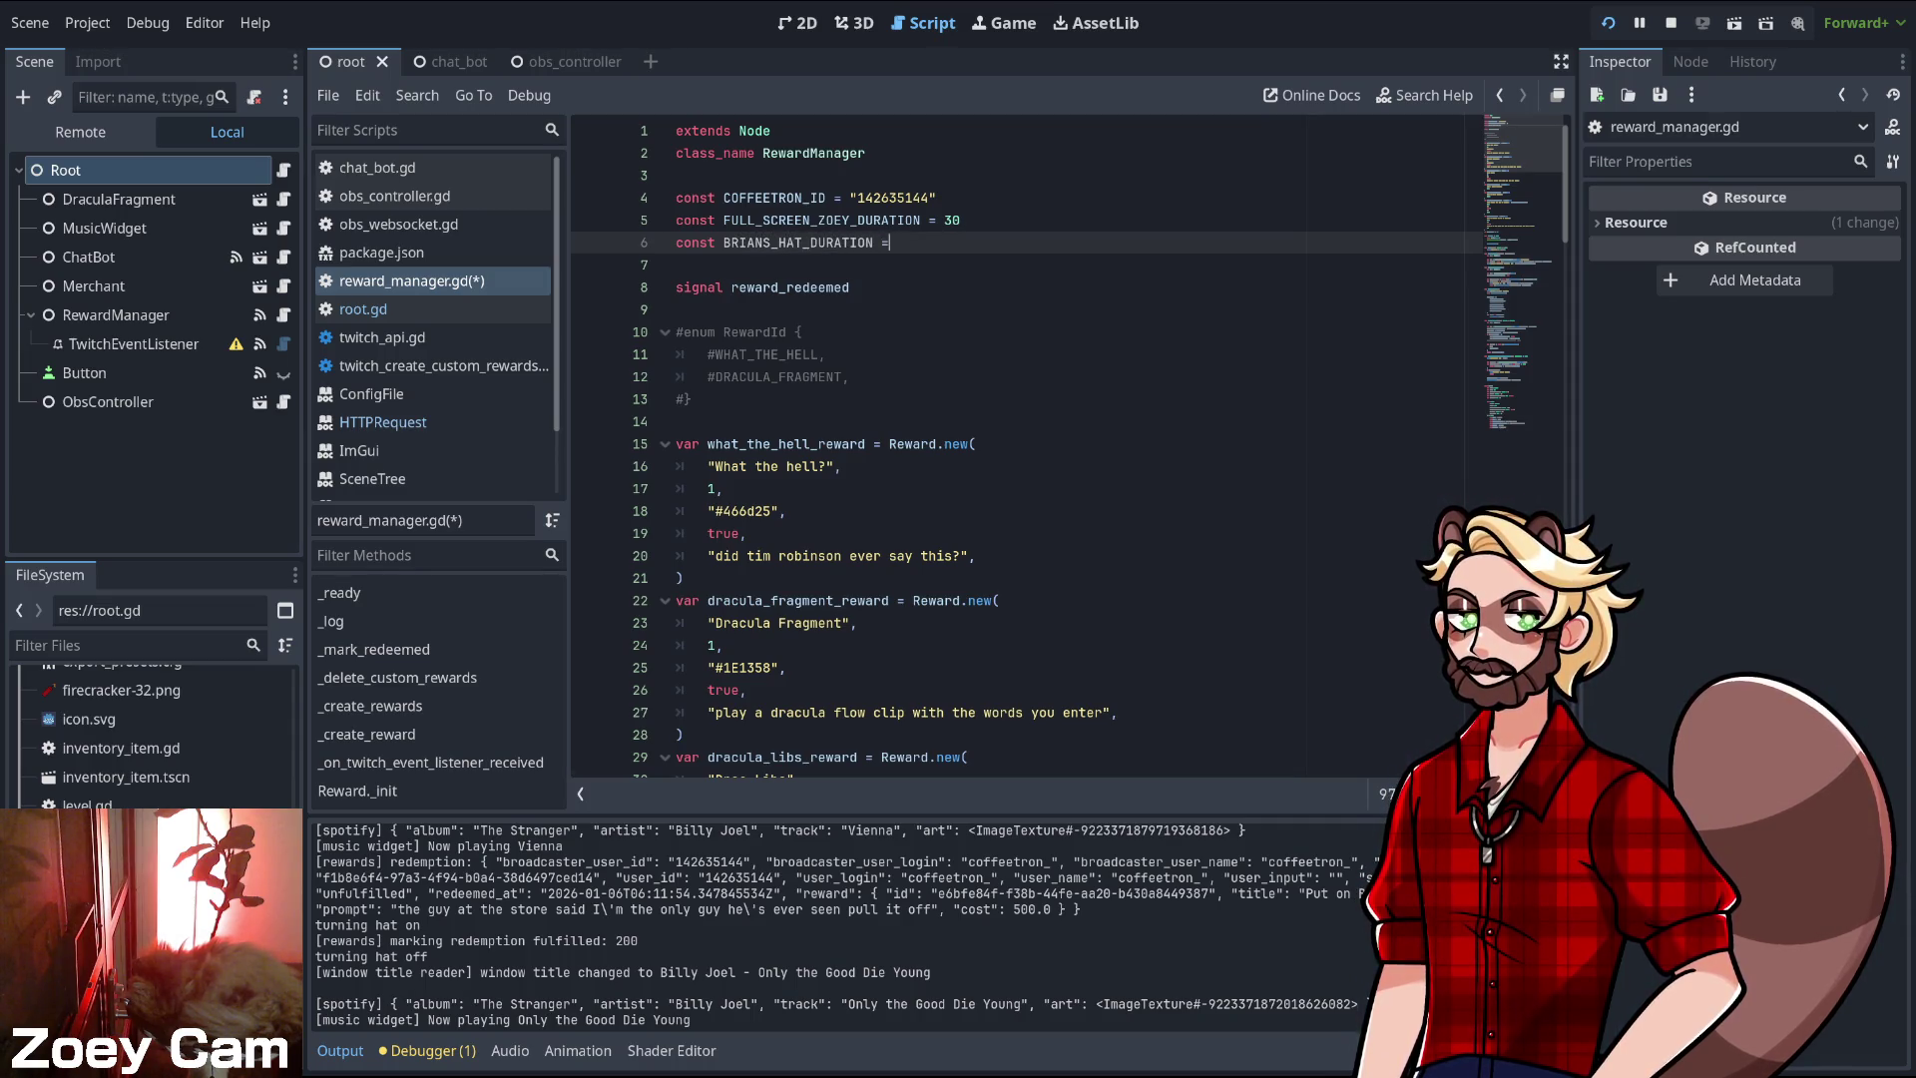
{"action": "left_click", "coordinate": [677, 265]}
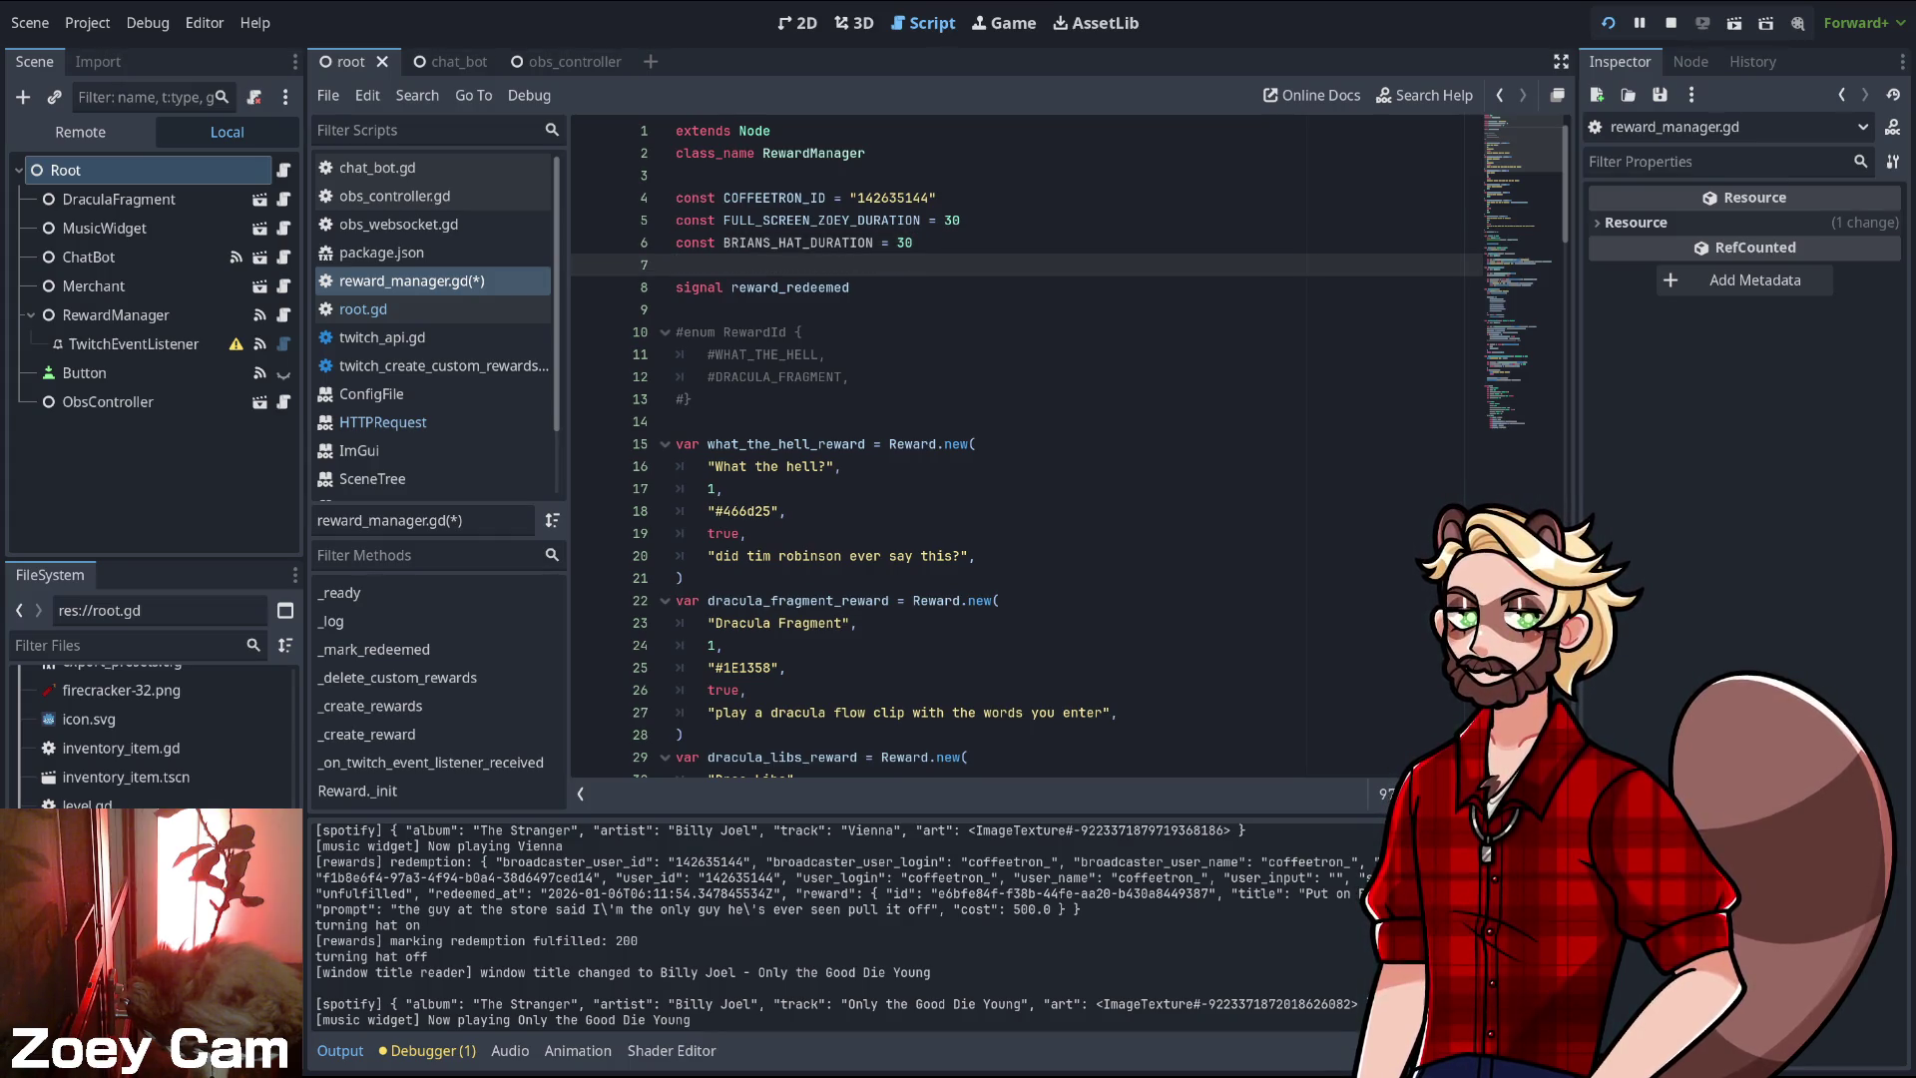
{"action": "left_click", "coordinate": [904, 243]}
{"action": "key", "text": "BackSpace"}
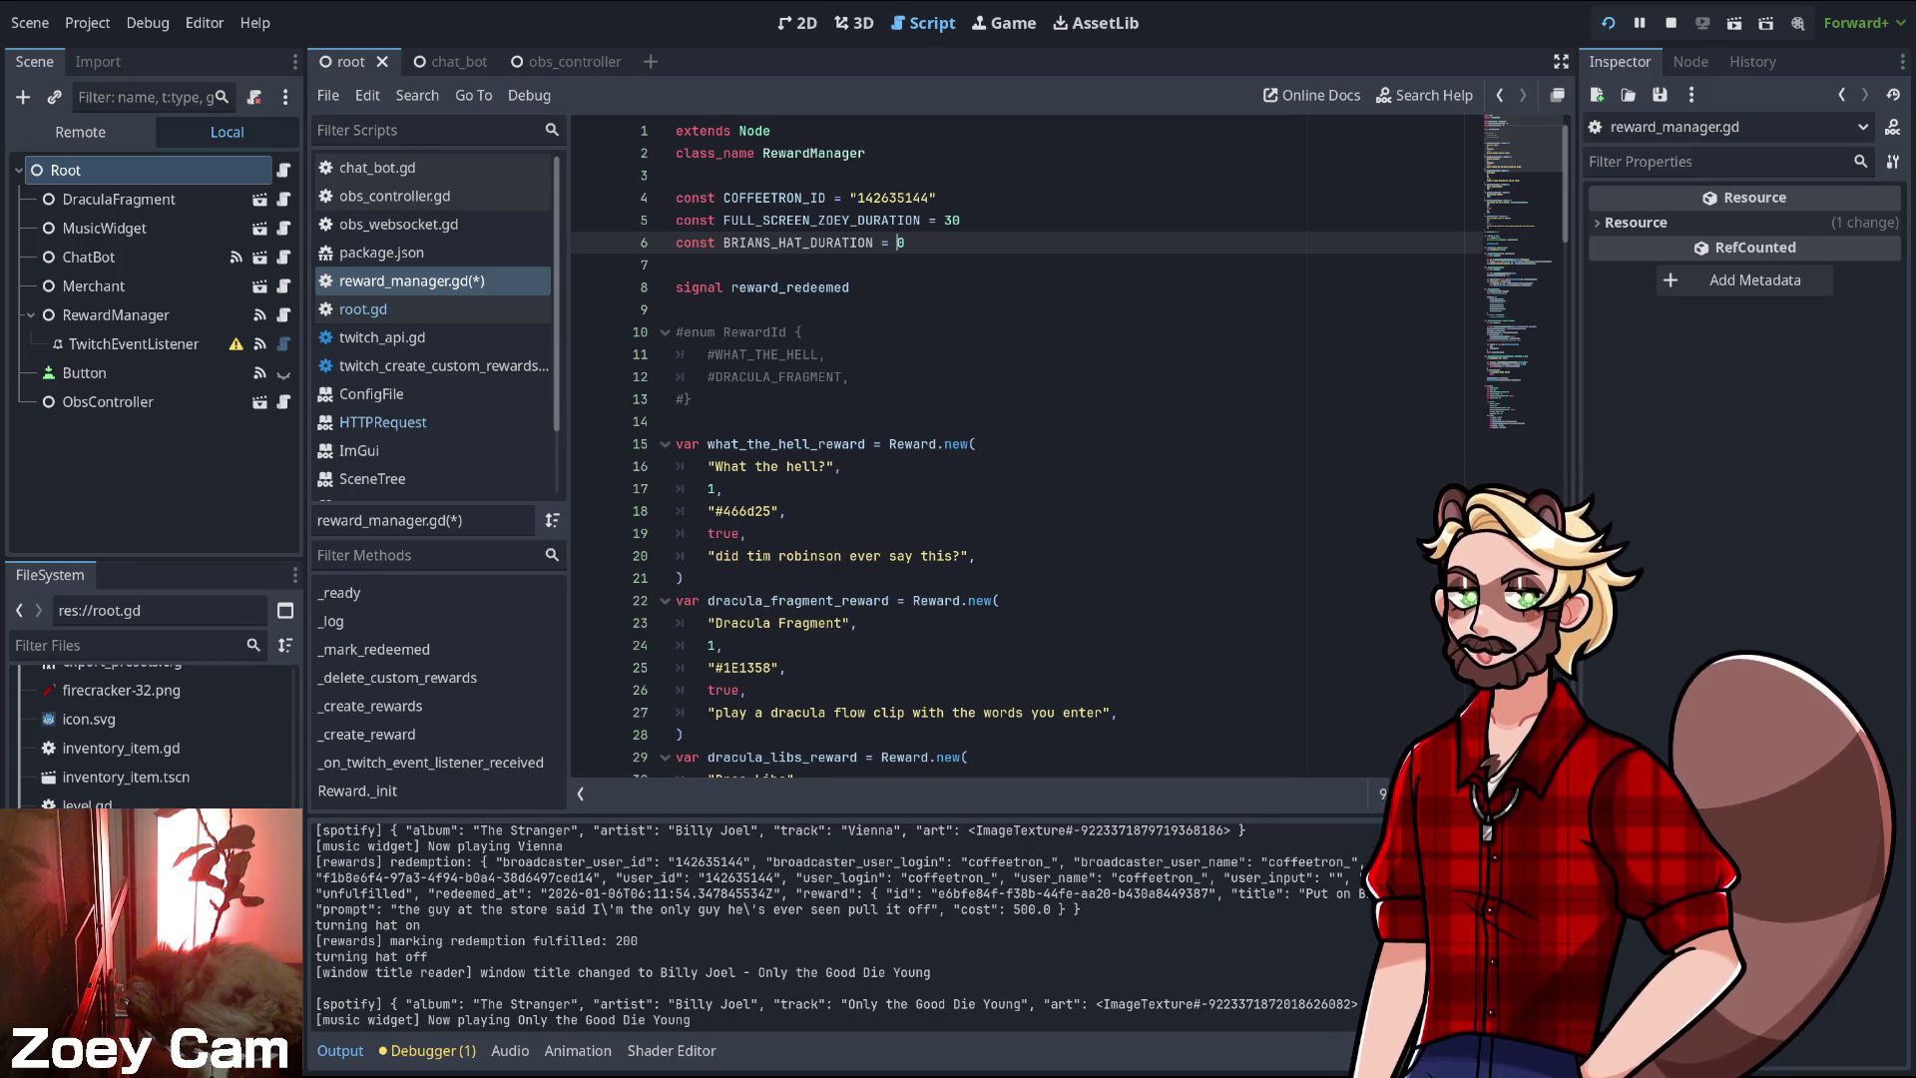
{"action": "type", "text": "6"}
{"action": "scroll", "coordinate": [1028, 446], "scroll_direction": "down", "scroll_amount": 15}
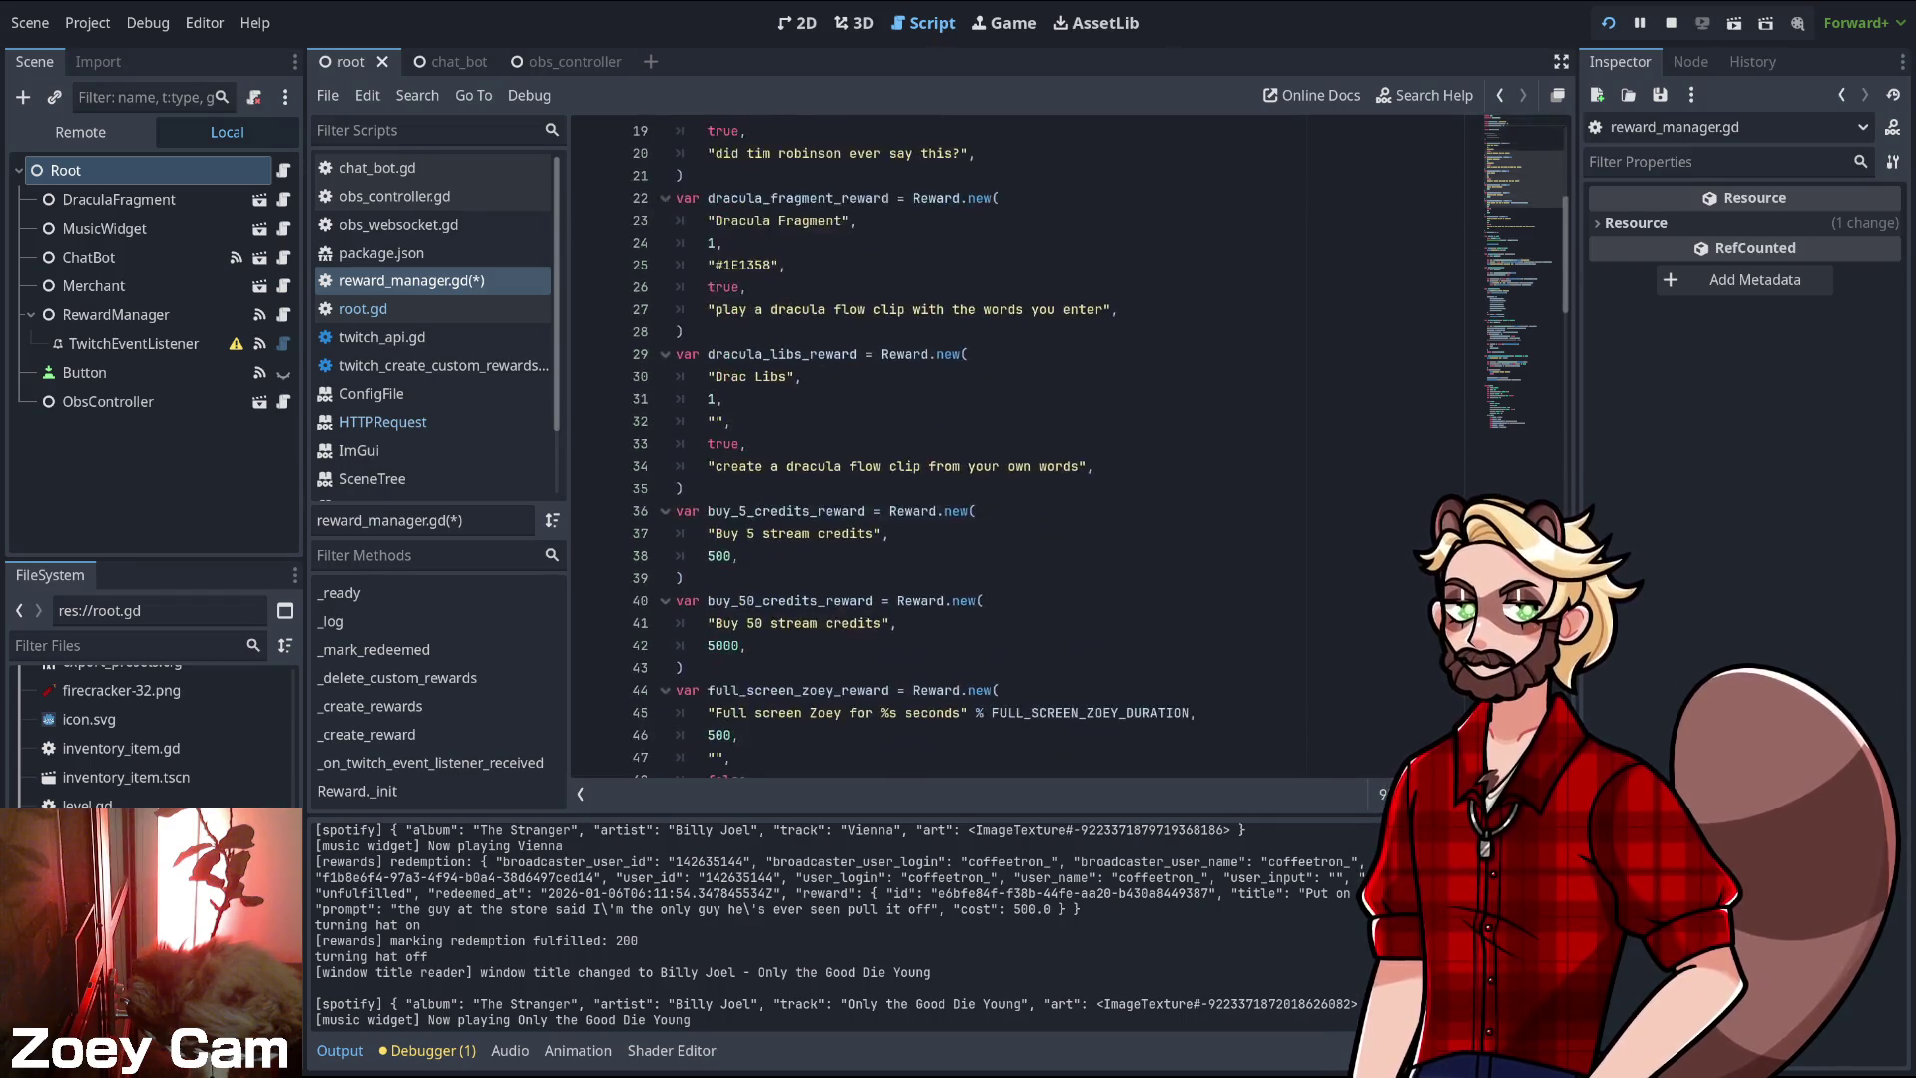
- Replace 60 in Brian's hat title with %s, formatted by % BRIANS_HAT_DURATION
{"action": "scroll", "coordinate": [1028, 446], "scroll_direction": "down", "scroll_amount": 2}
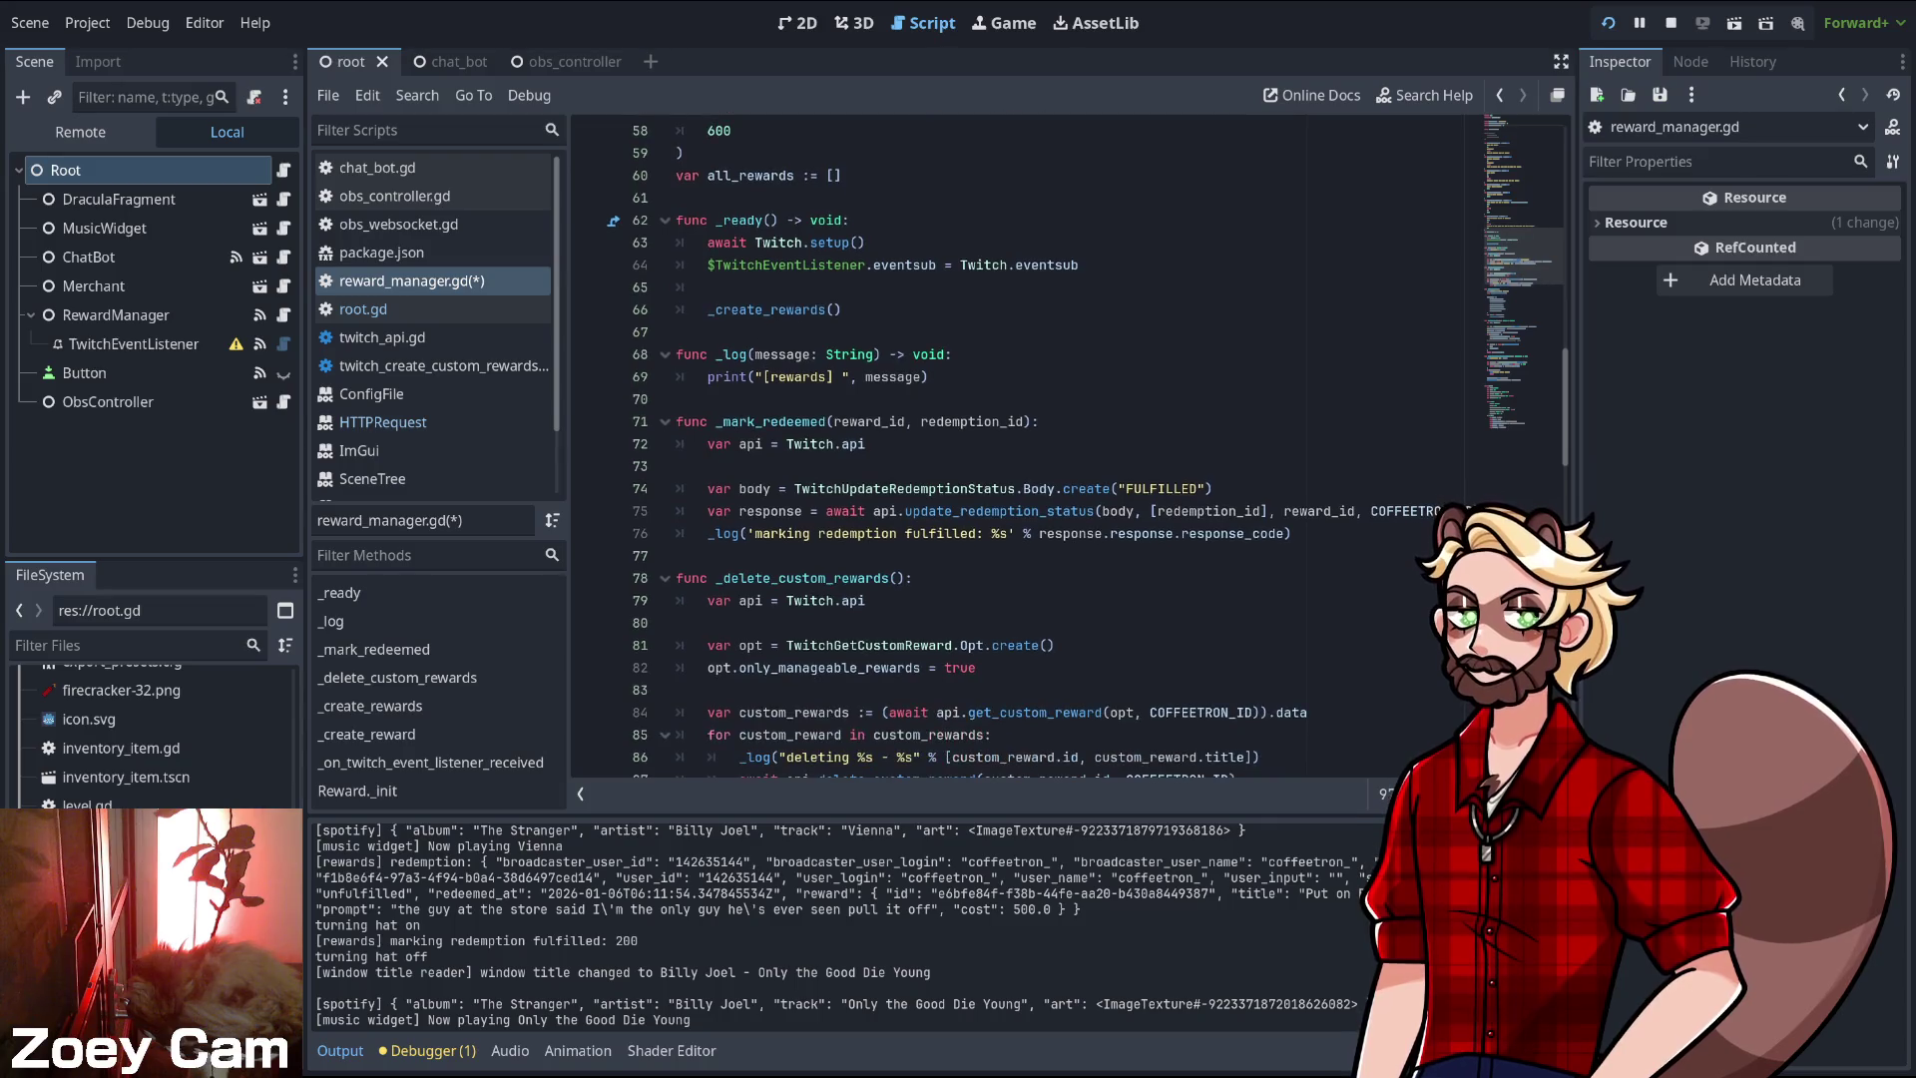
{"action": "scroll", "coordinate": [1028, 446], "scroll_direction": "down", "scroll_amount": 11}
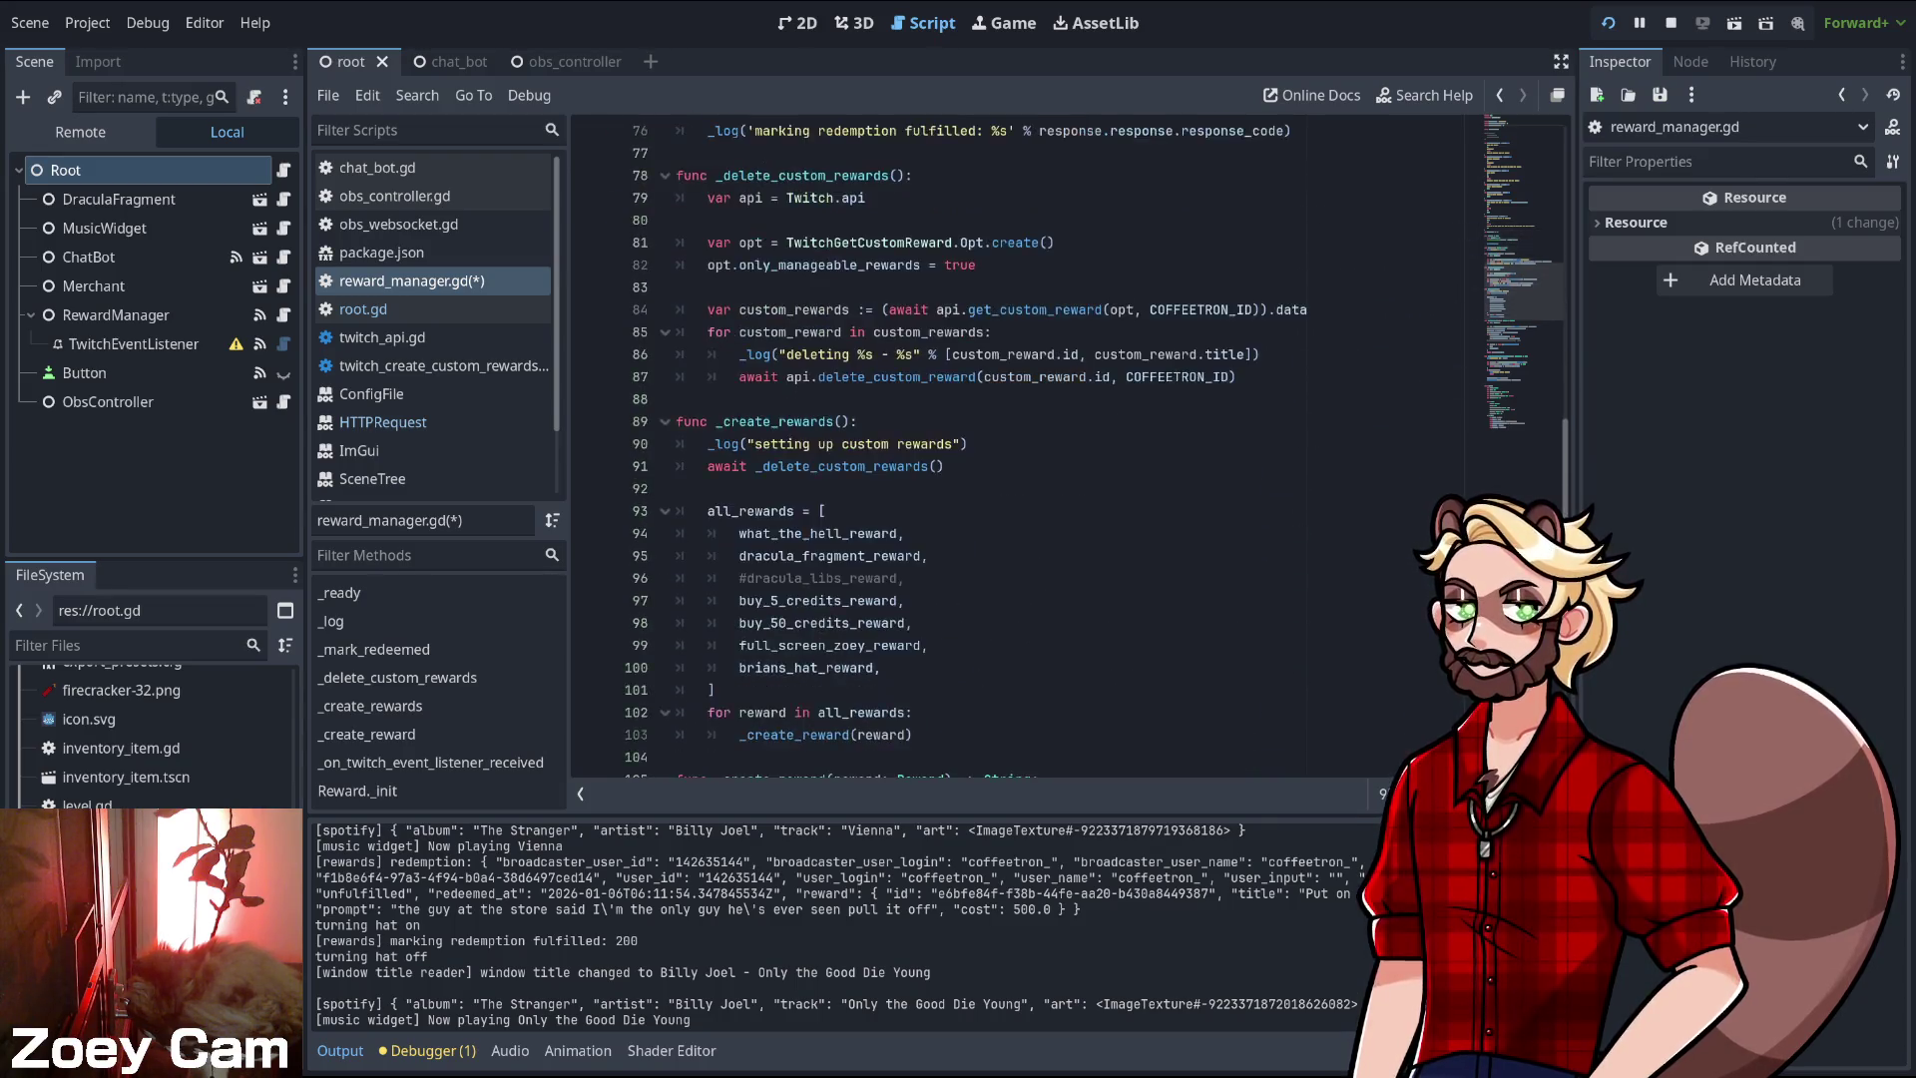
{"action": "scroll", "coordinate": [1028, 446], "scroll_direction": "down", "scroll_amount": 10}
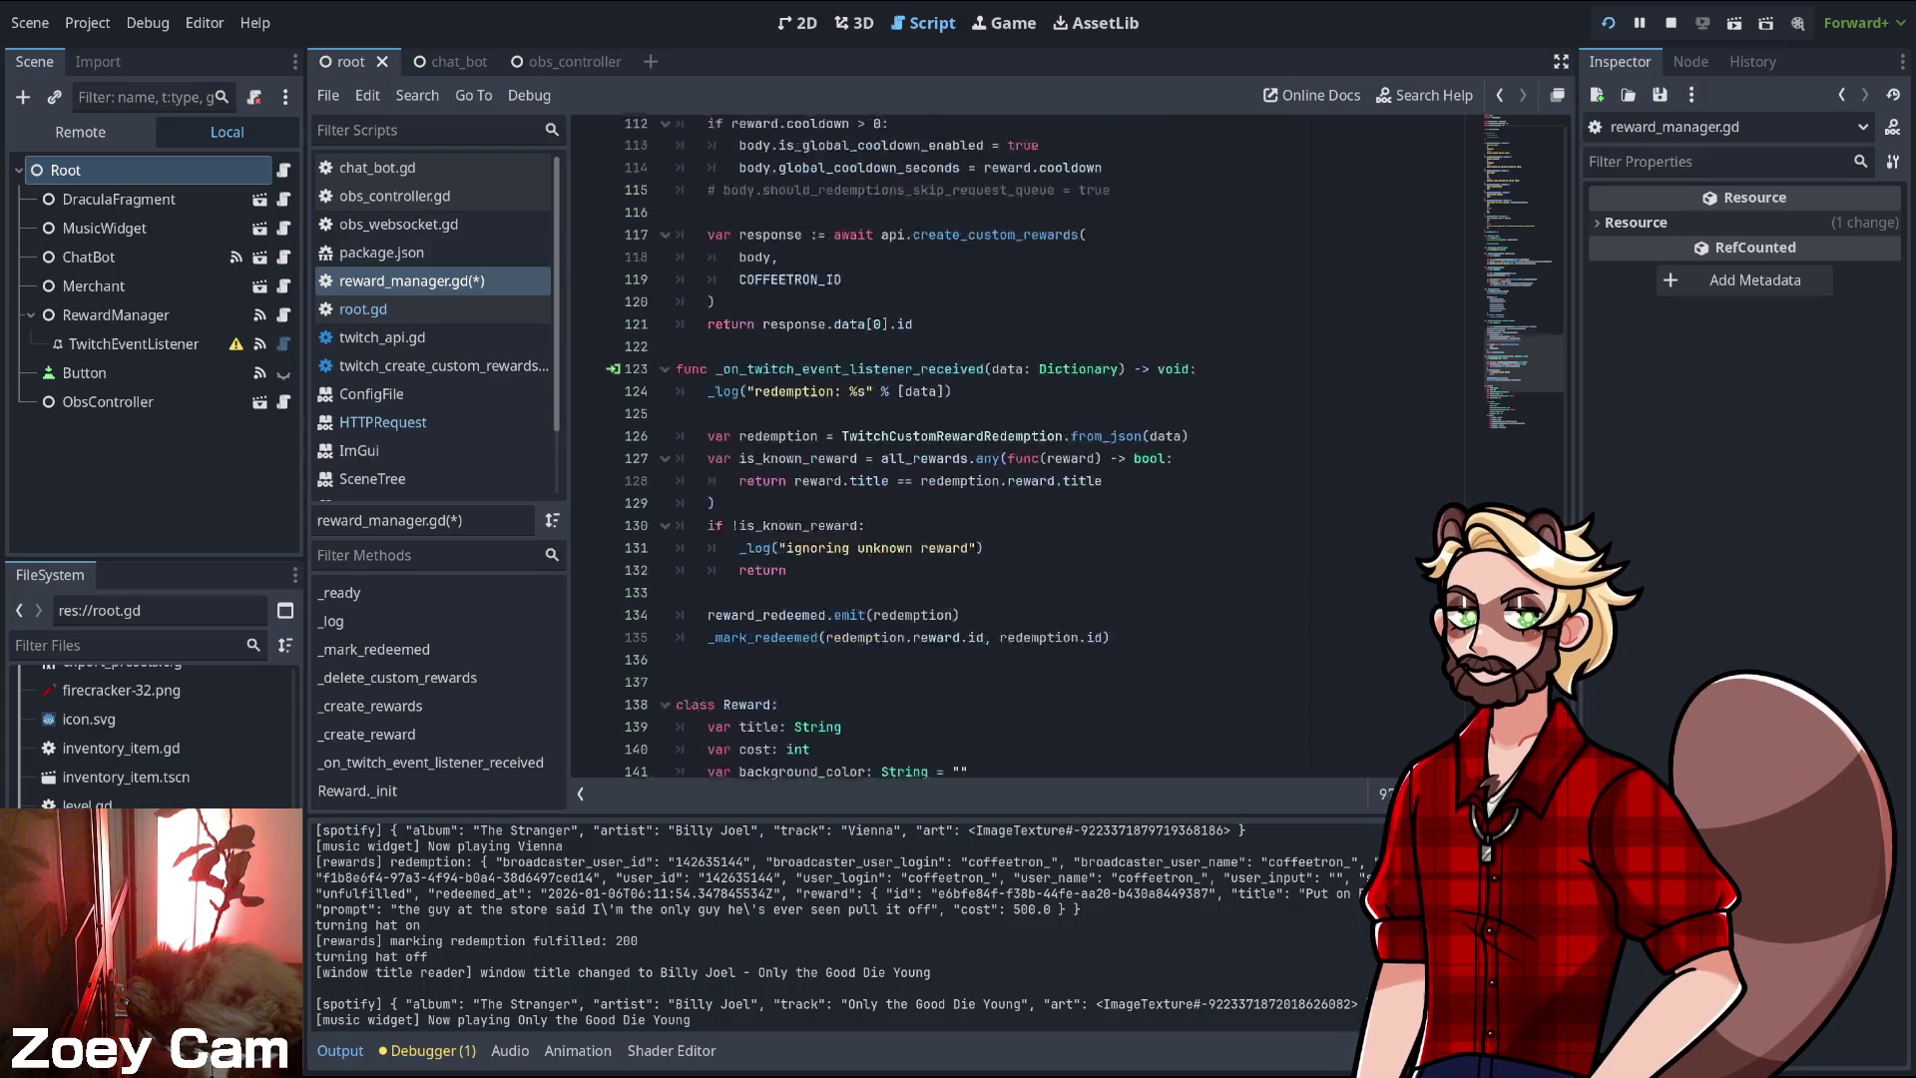
{"action": "scroll", "coordinate": [1027, 446], "scroll_direction": "up", "scroll_amount": 20}
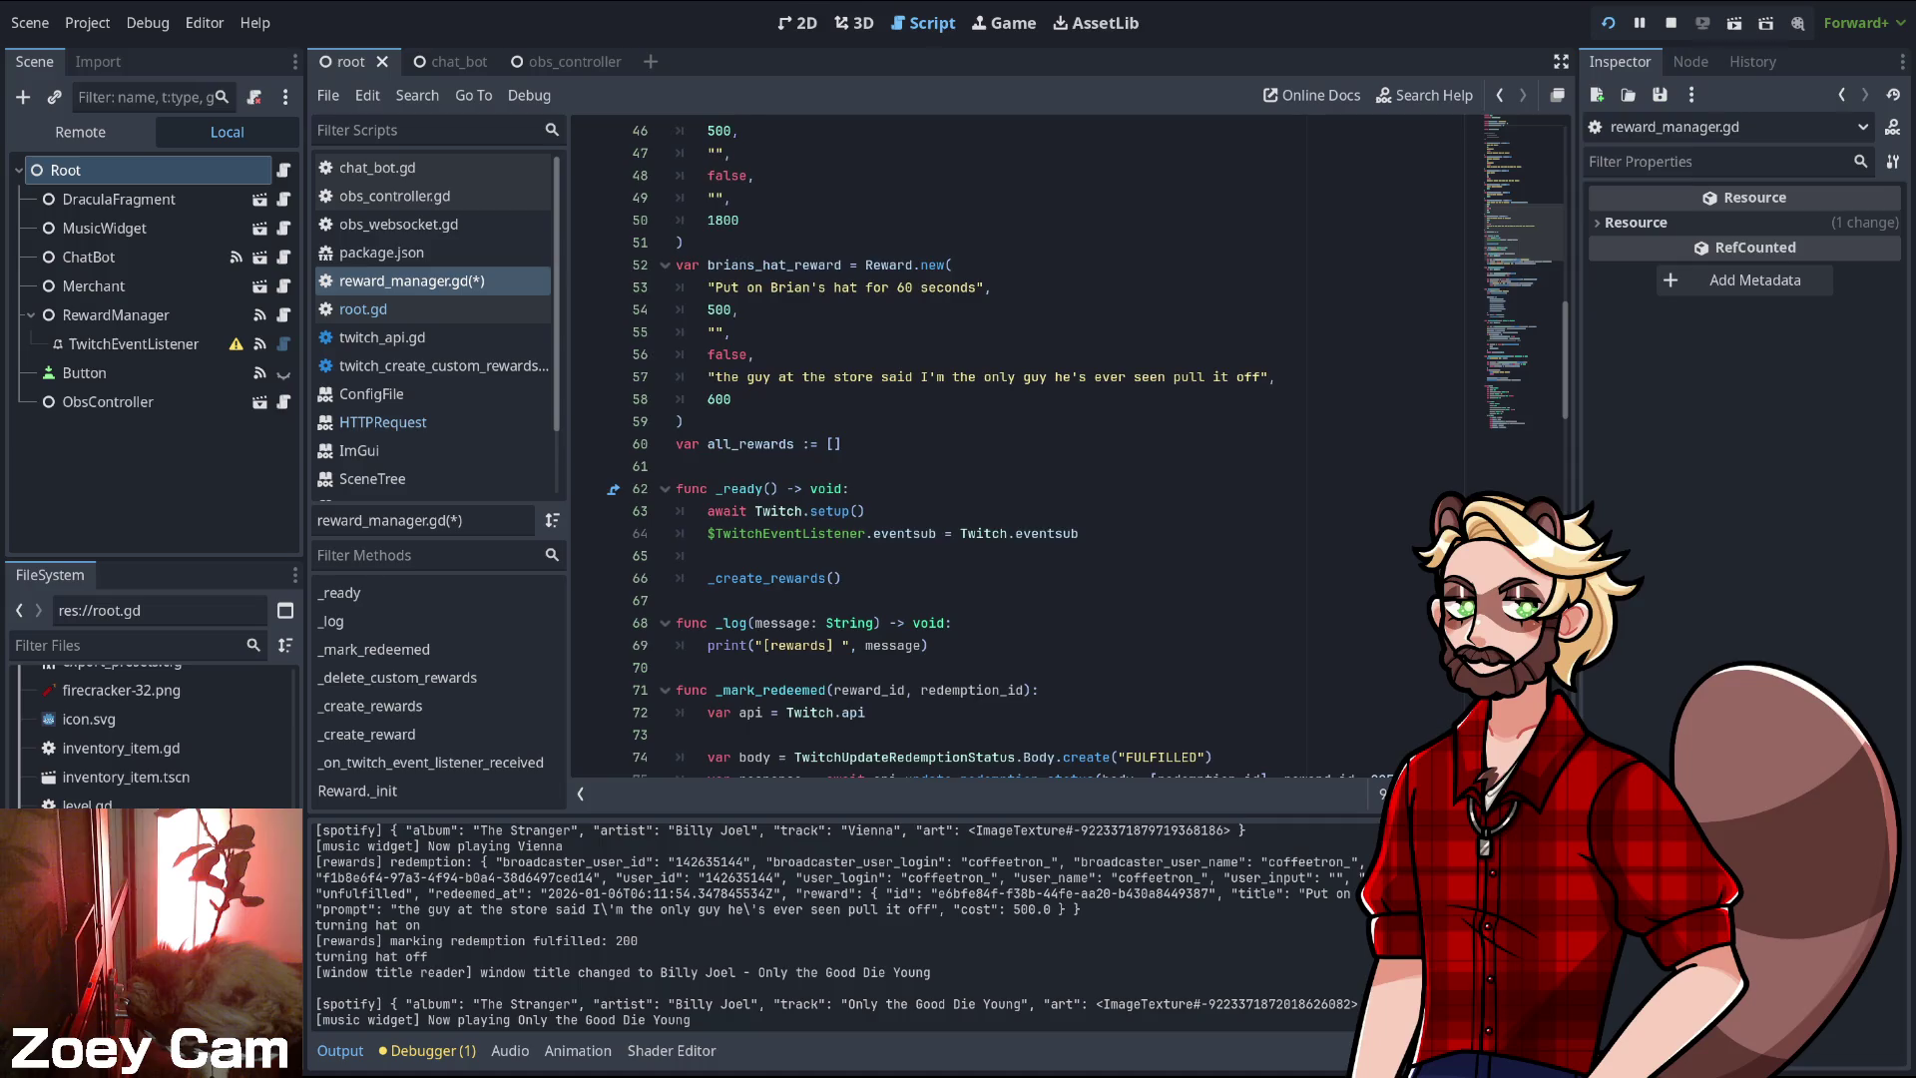
{"action": "scroll", "coordinate": [1028, 447], "scroll_direction": "up", "scroll_amount": 3}
{"action": "double_click", "coordinate": [901, 488]}
{"action": "type", "text": "%s s"}
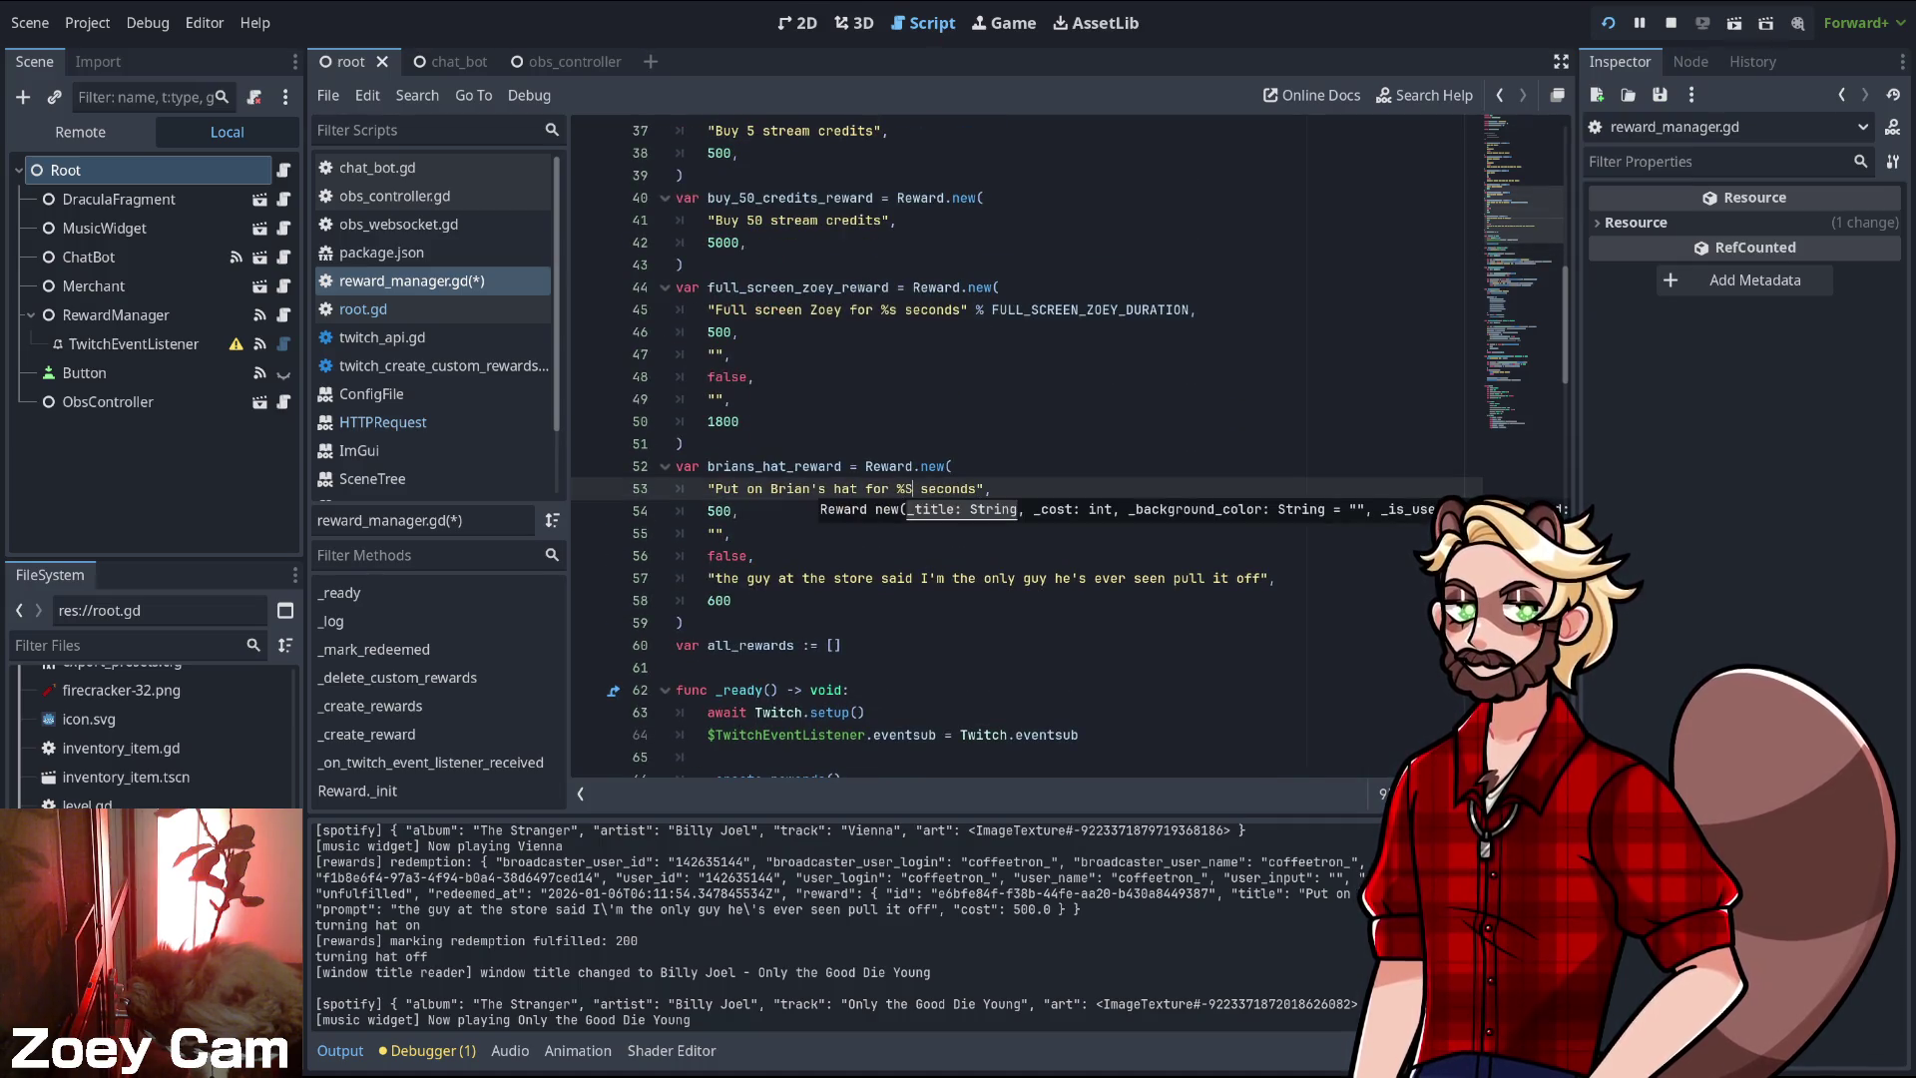
{"action": "key", "text": "BackSpace"}
{"action": "type", "text": "s"}
{"action": "key", "text": "End"}
{"action": "type", "text": "% "}
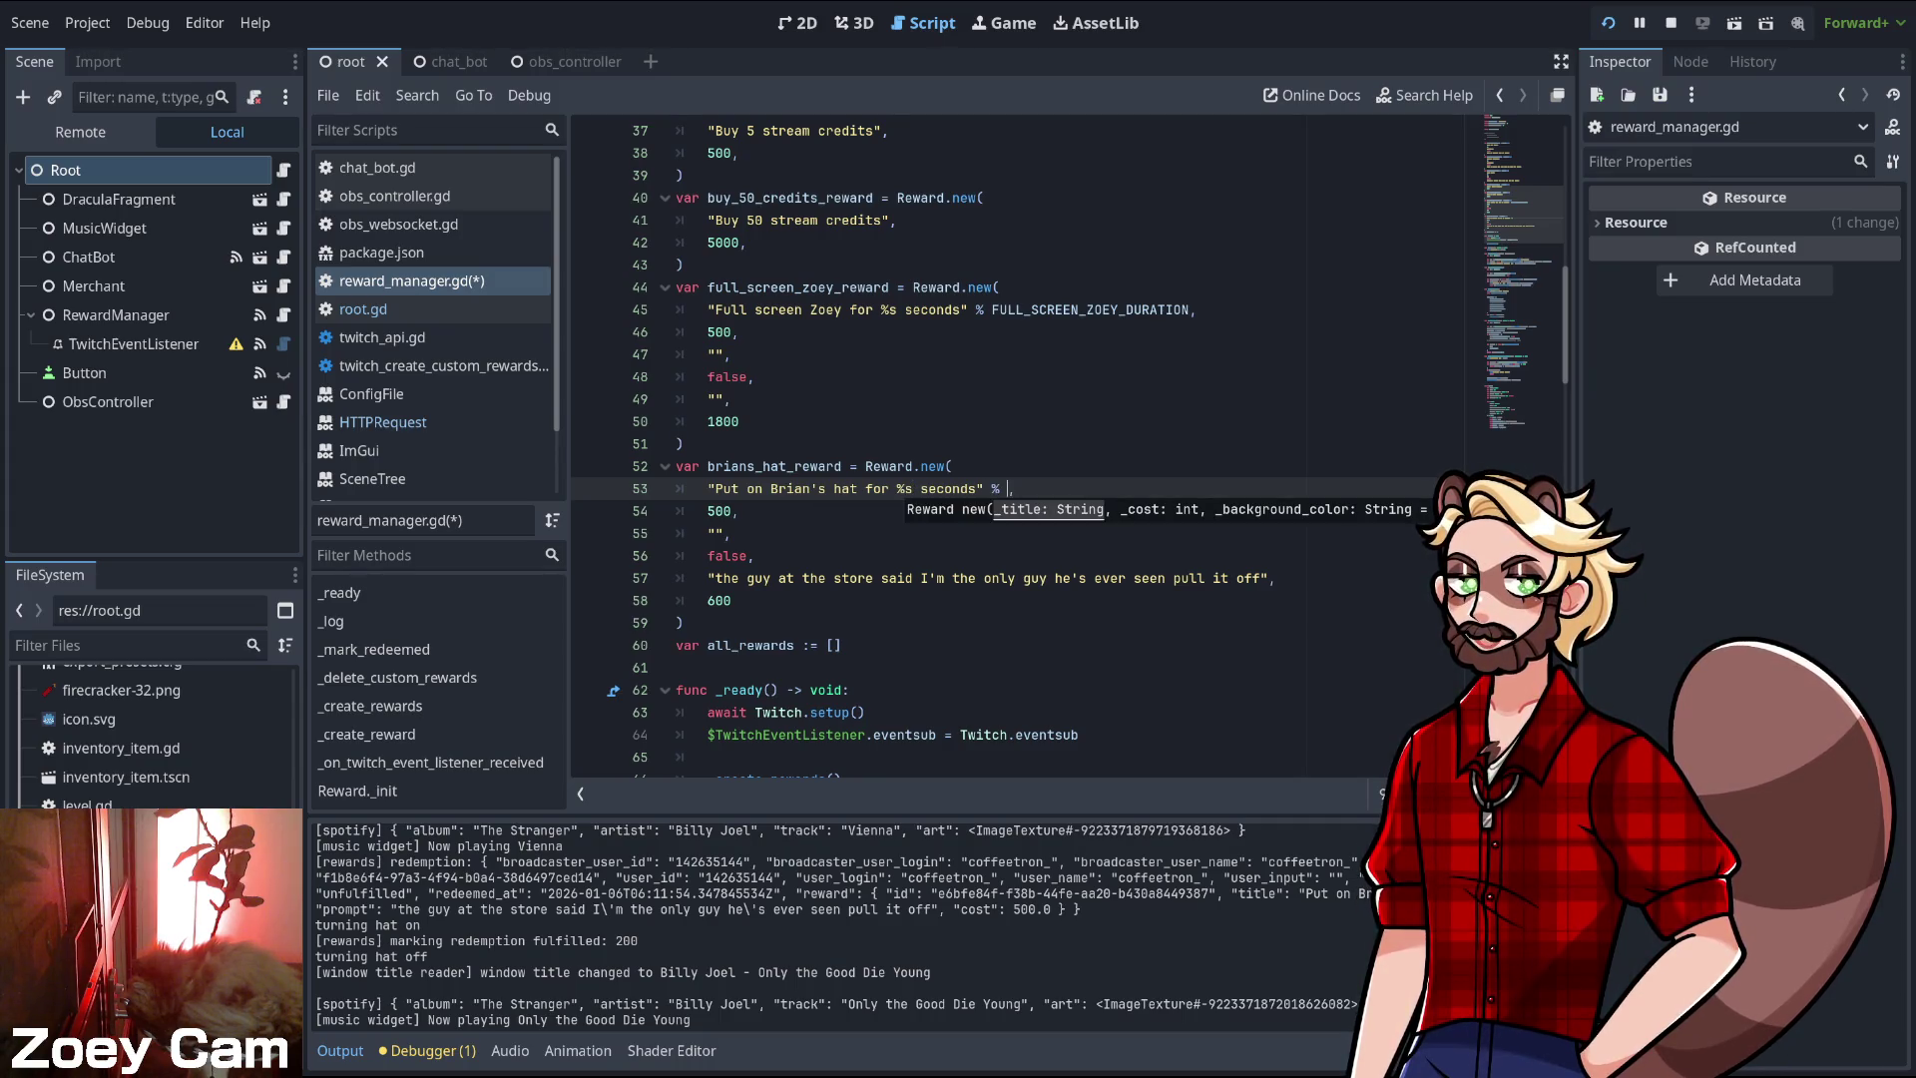
{"action": "type", "text": "BRIANS"}
{"action": "key", "text": "Return"}
{"action": "key", "text": "Down"}
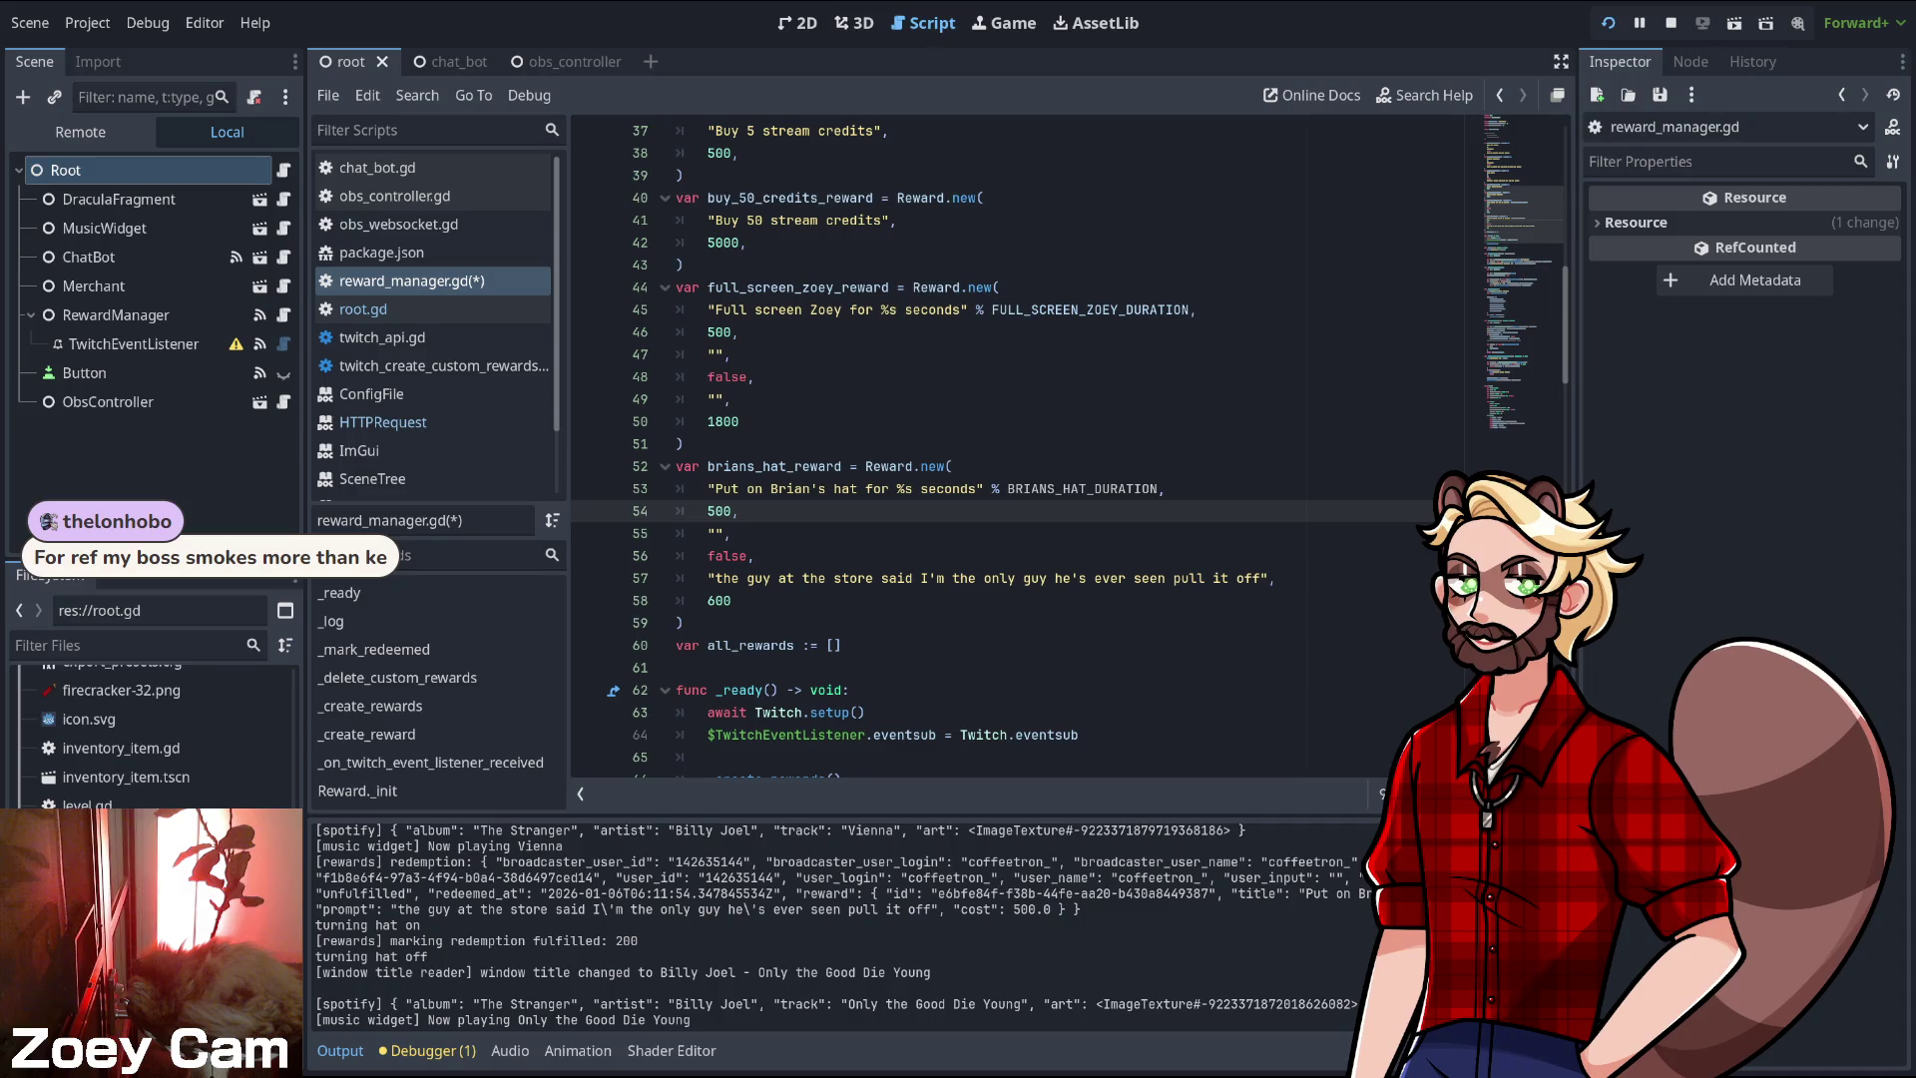
- Save reward_manager.gd
{"action": "left_click", "coordinate": [834, 644]}
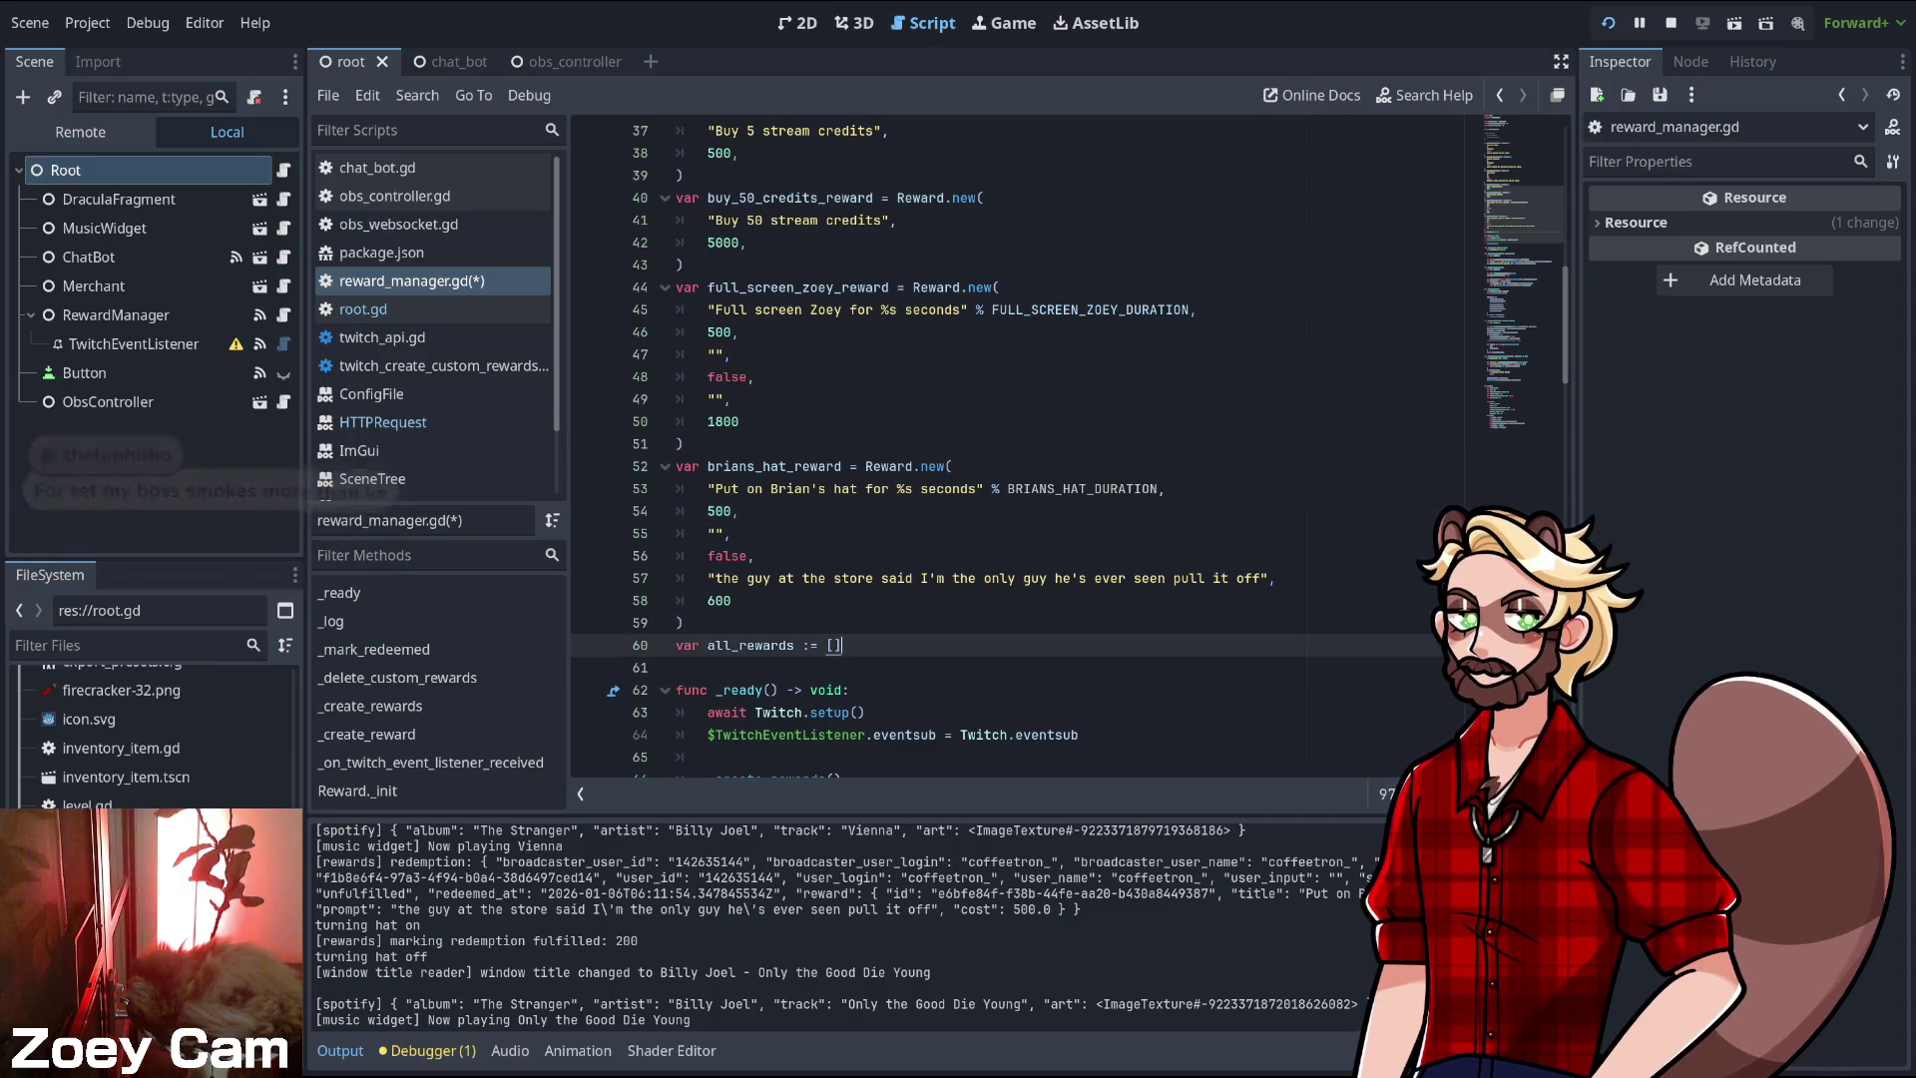
{"action": "left_click", "coordinate": [683, 621]}
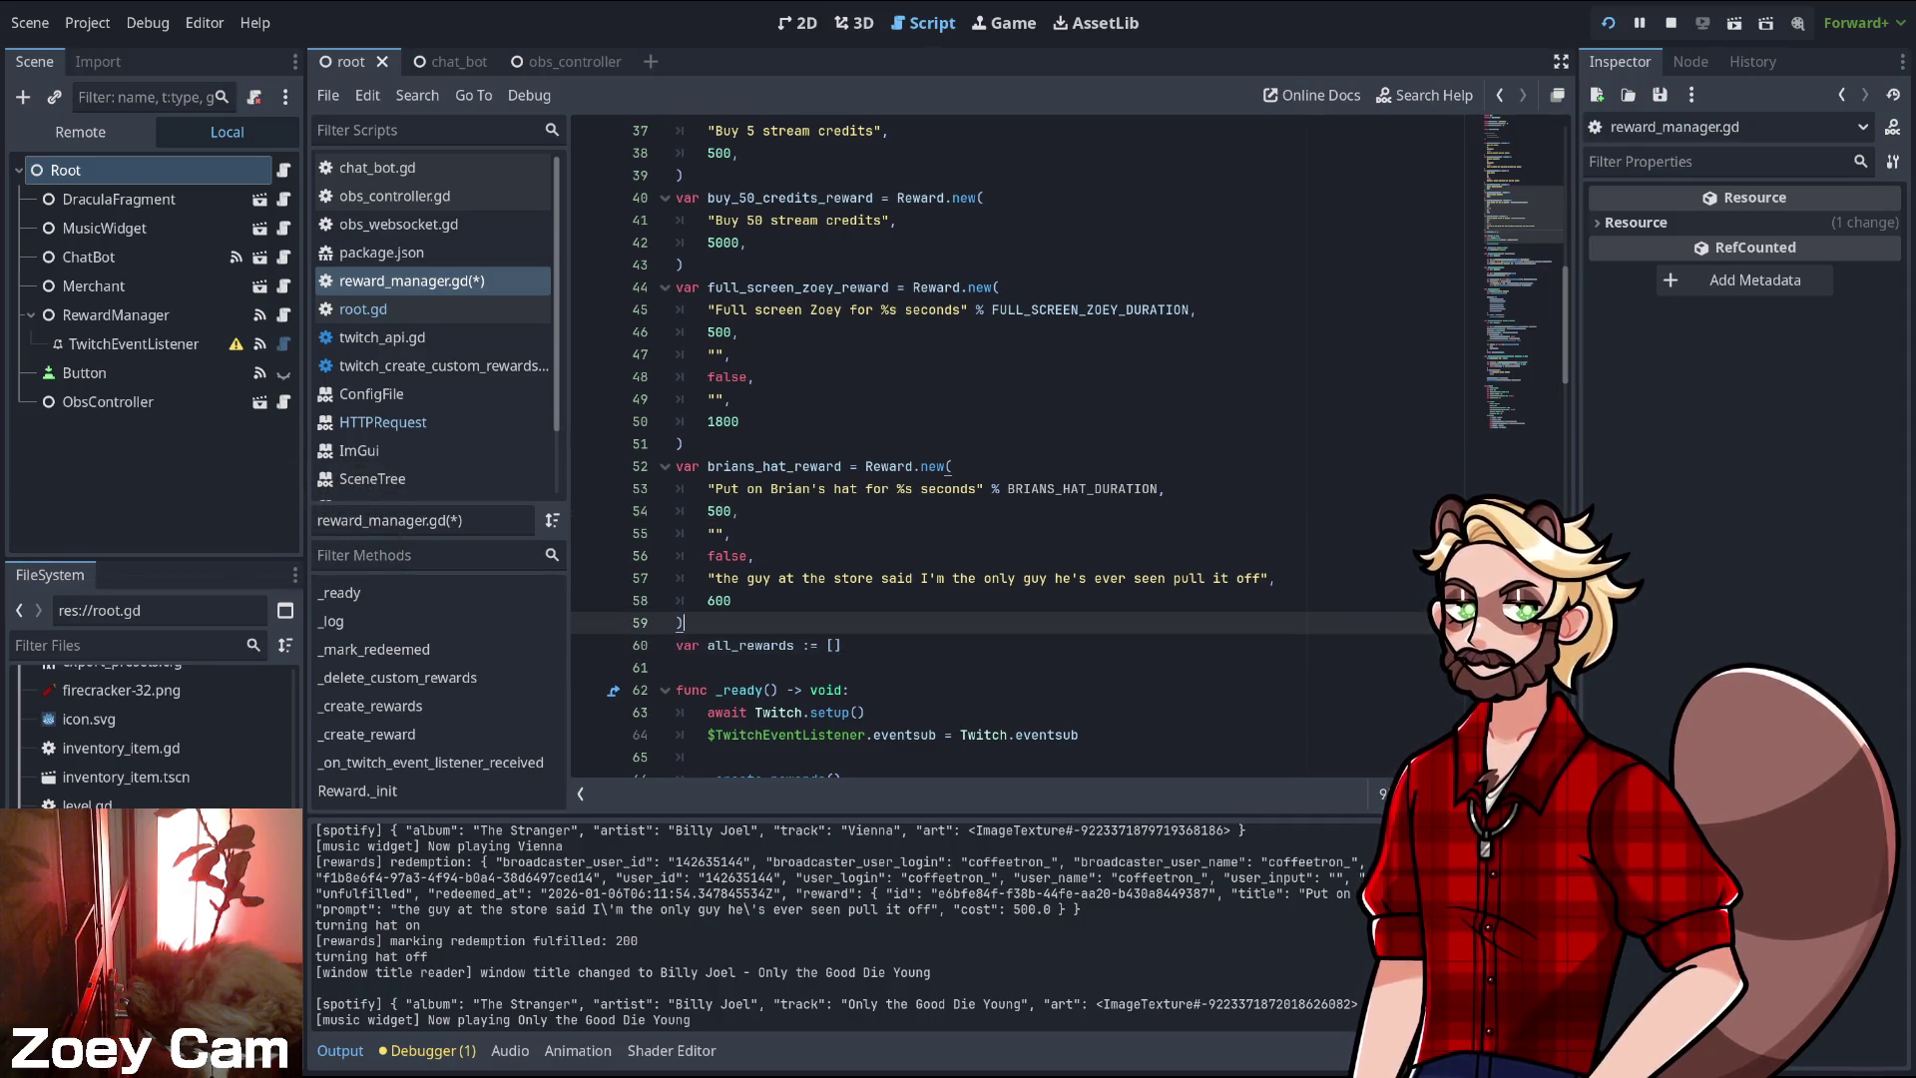
{"action": "key", "text": "Up"}
{"action": "key", "text": "Down"}
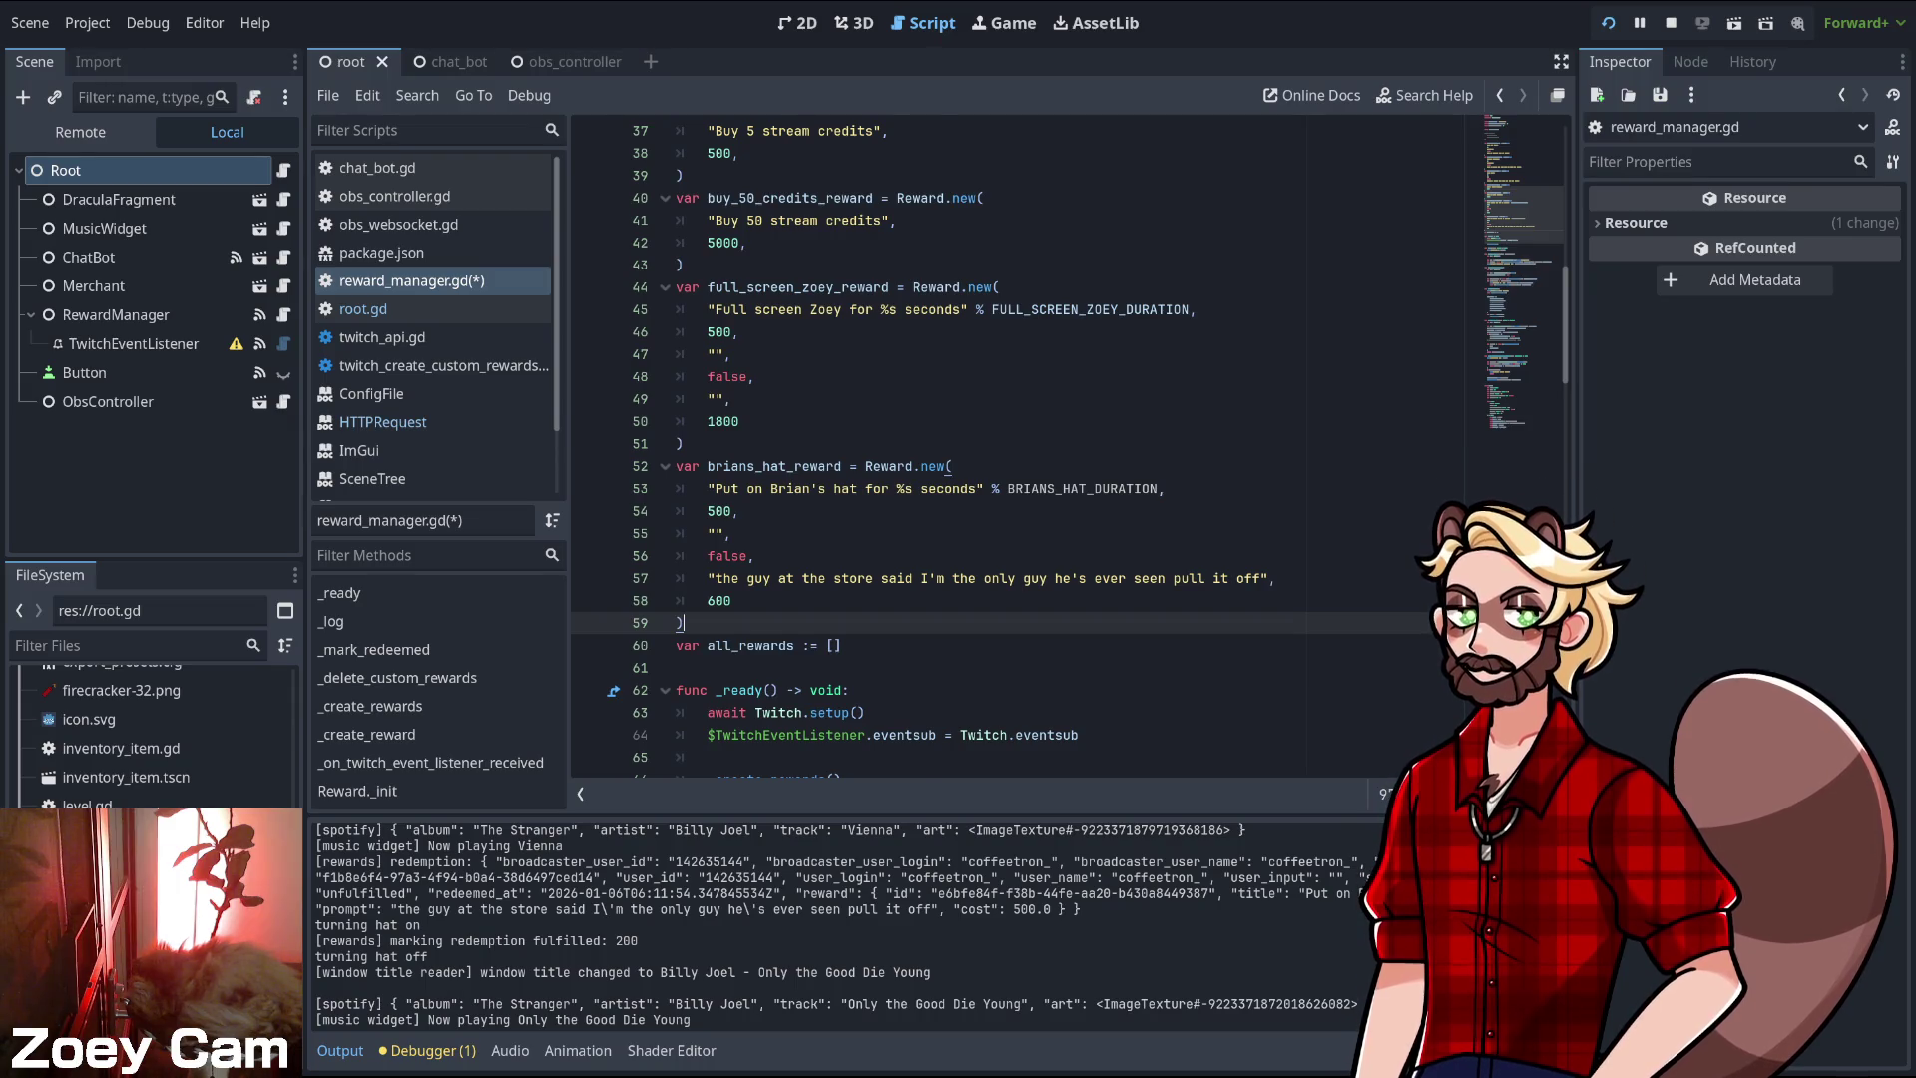
{"action": "scroll", "coordinate": [1068, 444], "scroll_direction": "down", "scroll_amount": 1}
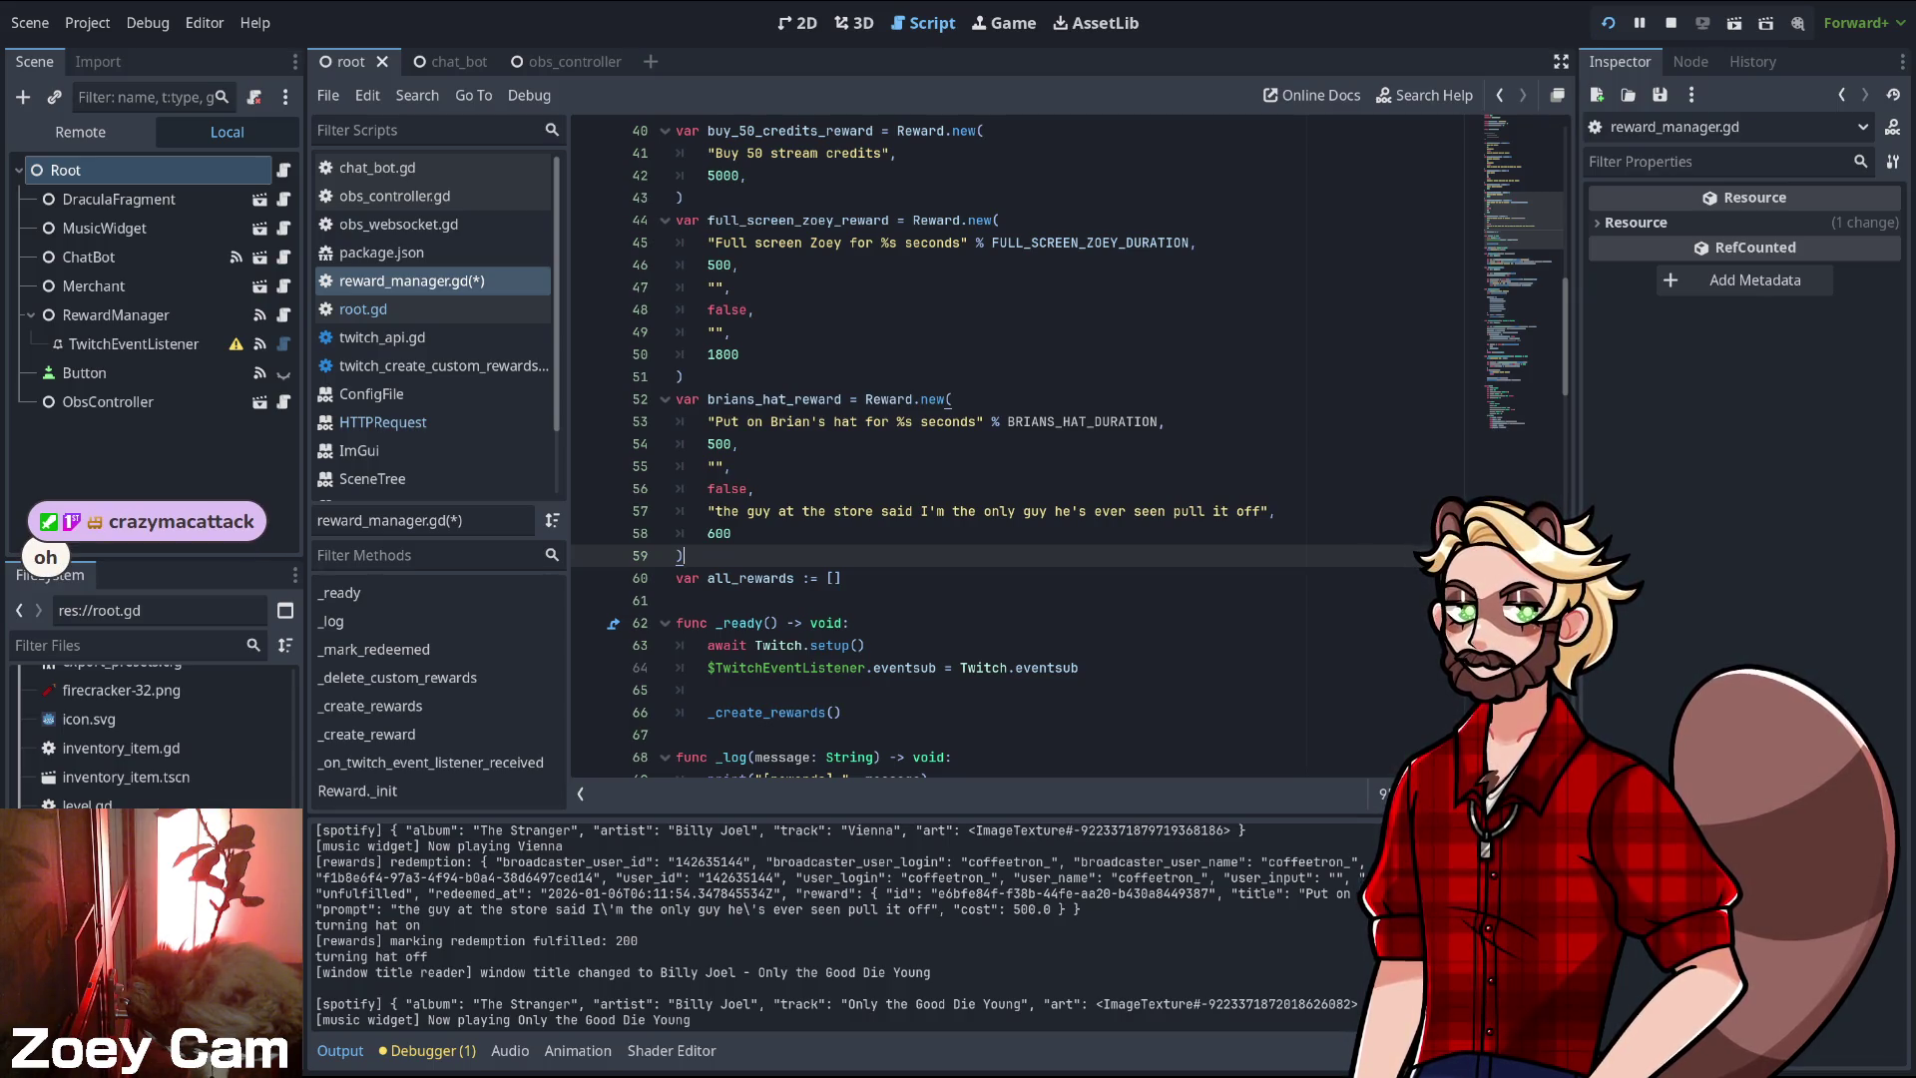
{"action": "key", "text": "ctrl+s"}
- In root.gd, change create_timer(60) to create_timer($RewardManager.BRIANS_HAT_DURATION)
{"action": "left_click", "coordinate": [363, 308]}
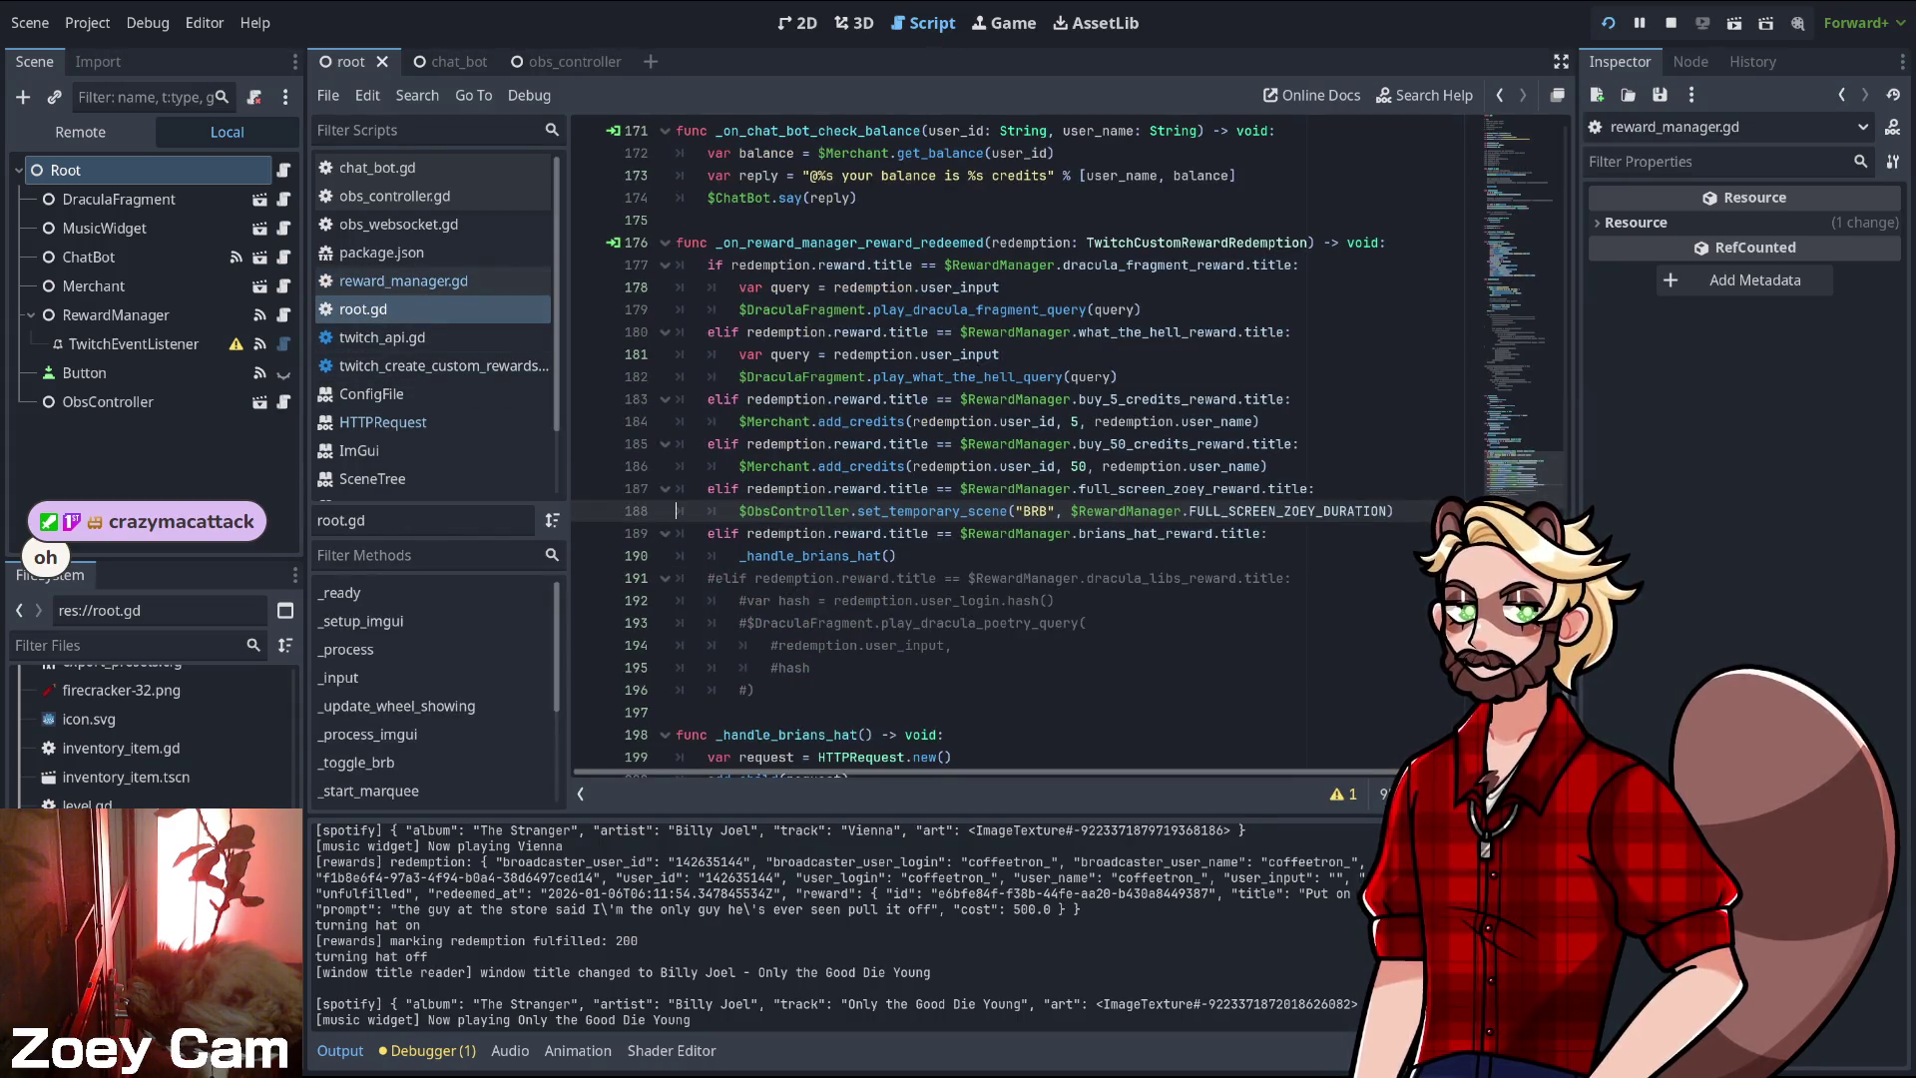
{"action": "scroll", "coordinate": [978, 449], "scroll_direction": "down", "scroll_amount": 5}
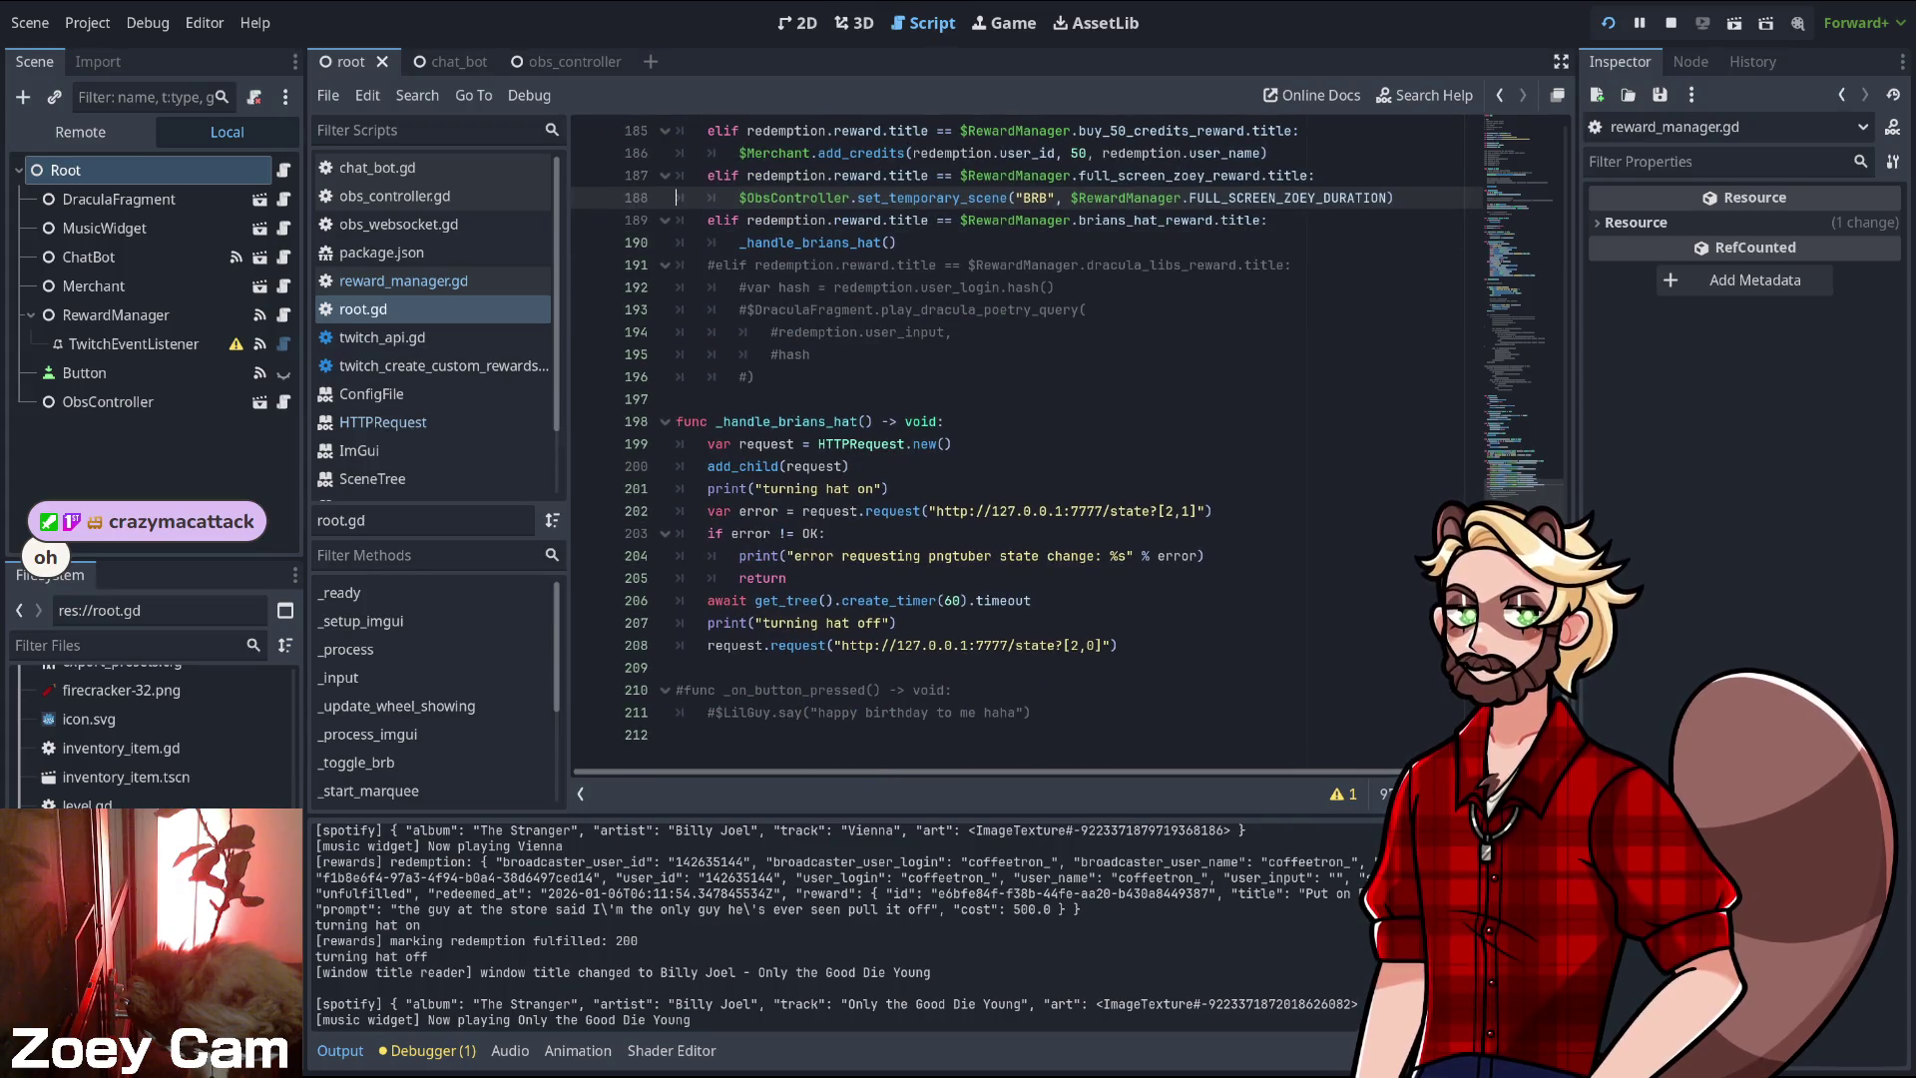
{"action": "double_click", "coordinate": [952, 600]}
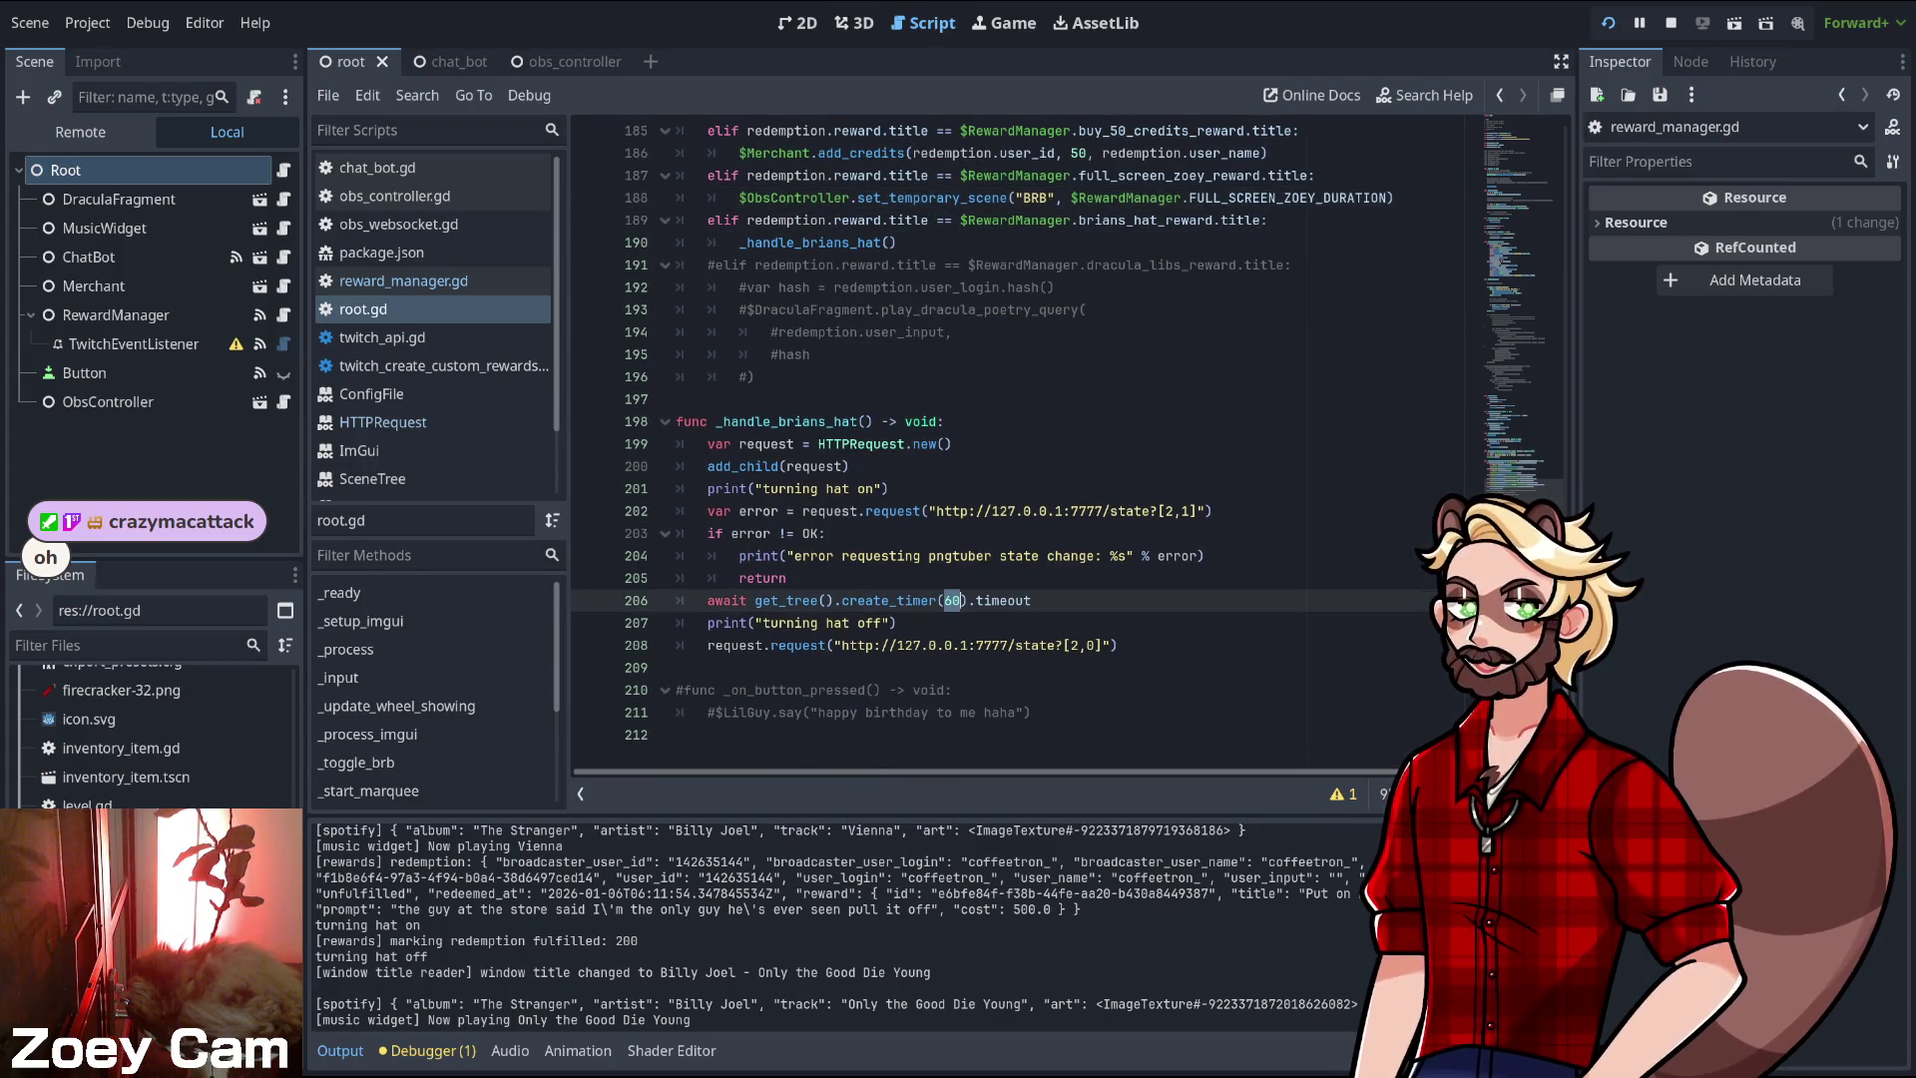
{"action": "type", "text": "$REW"}
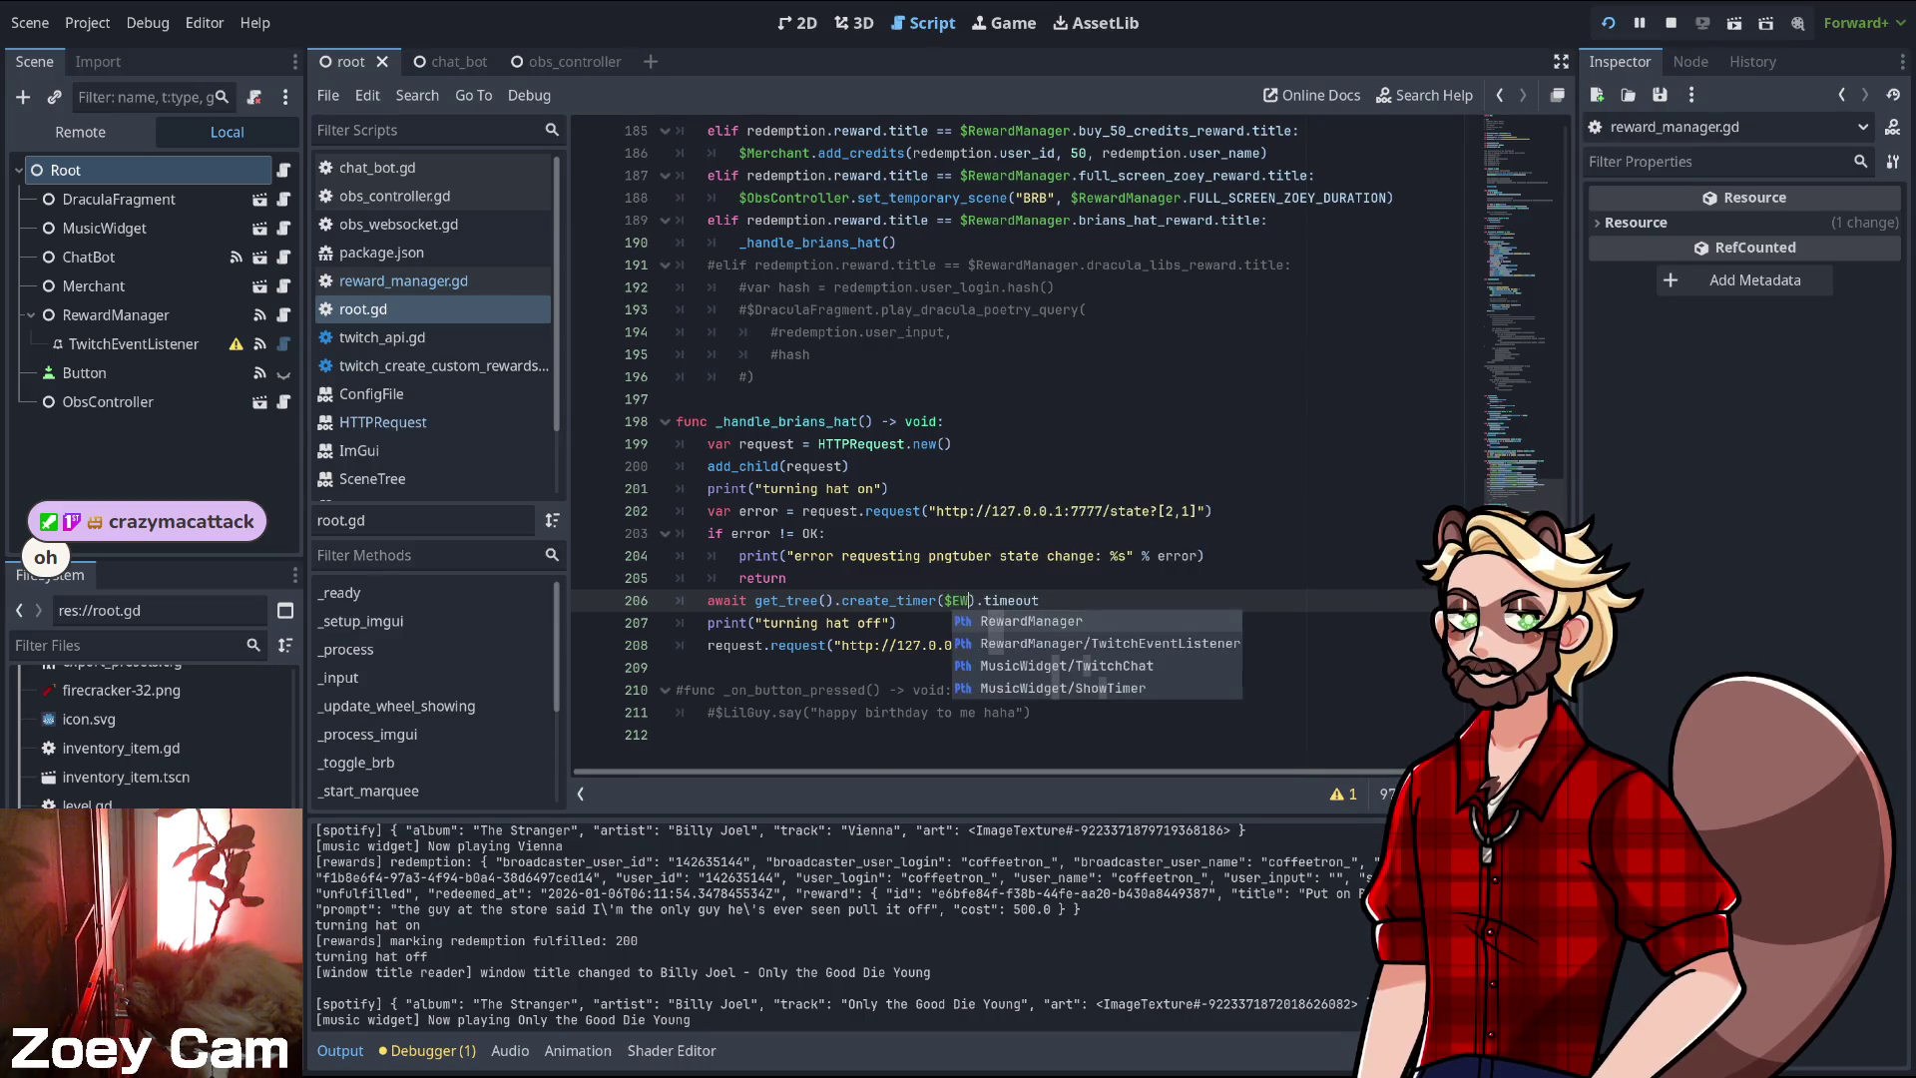
{"action": "key", "text": "Return"}
{"action": "type", "text": ".BR"}
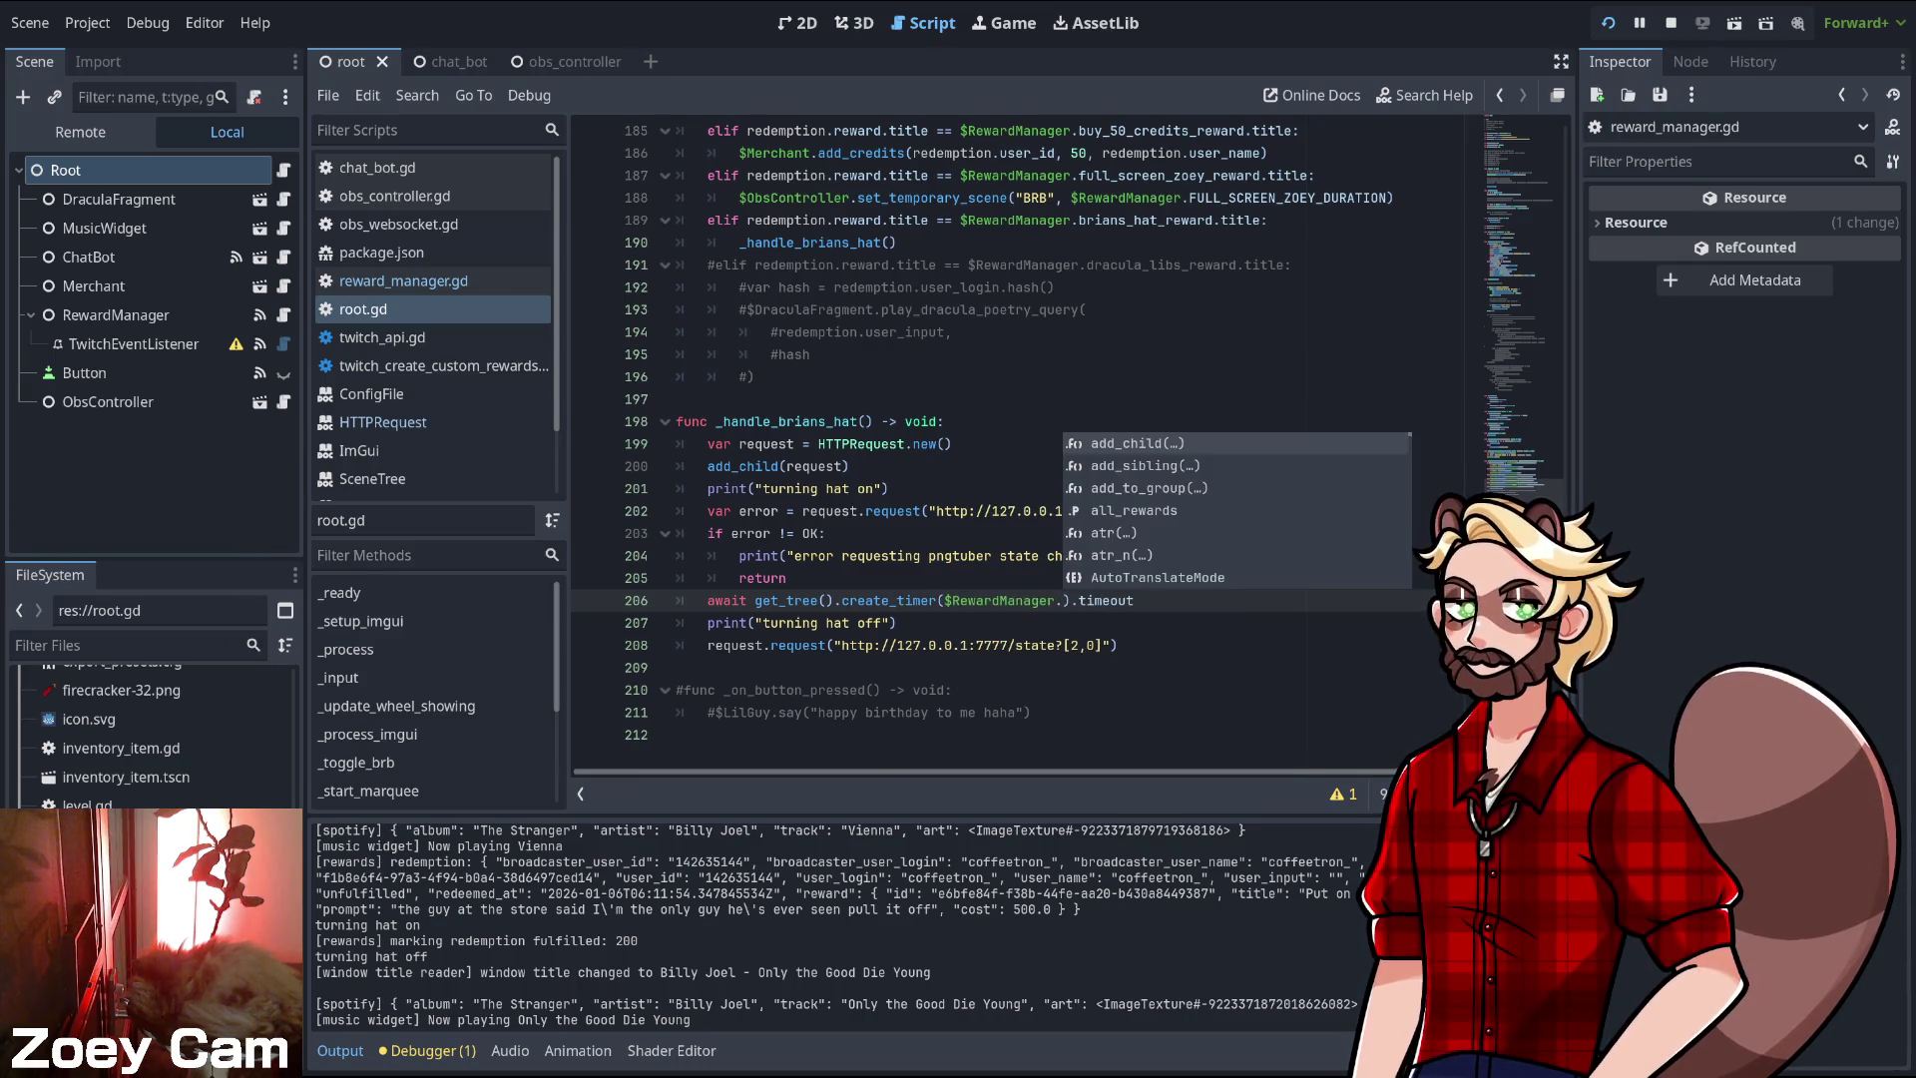
{"action": "key", "text": "Return"}
{"action": "key", "text": "Down"}
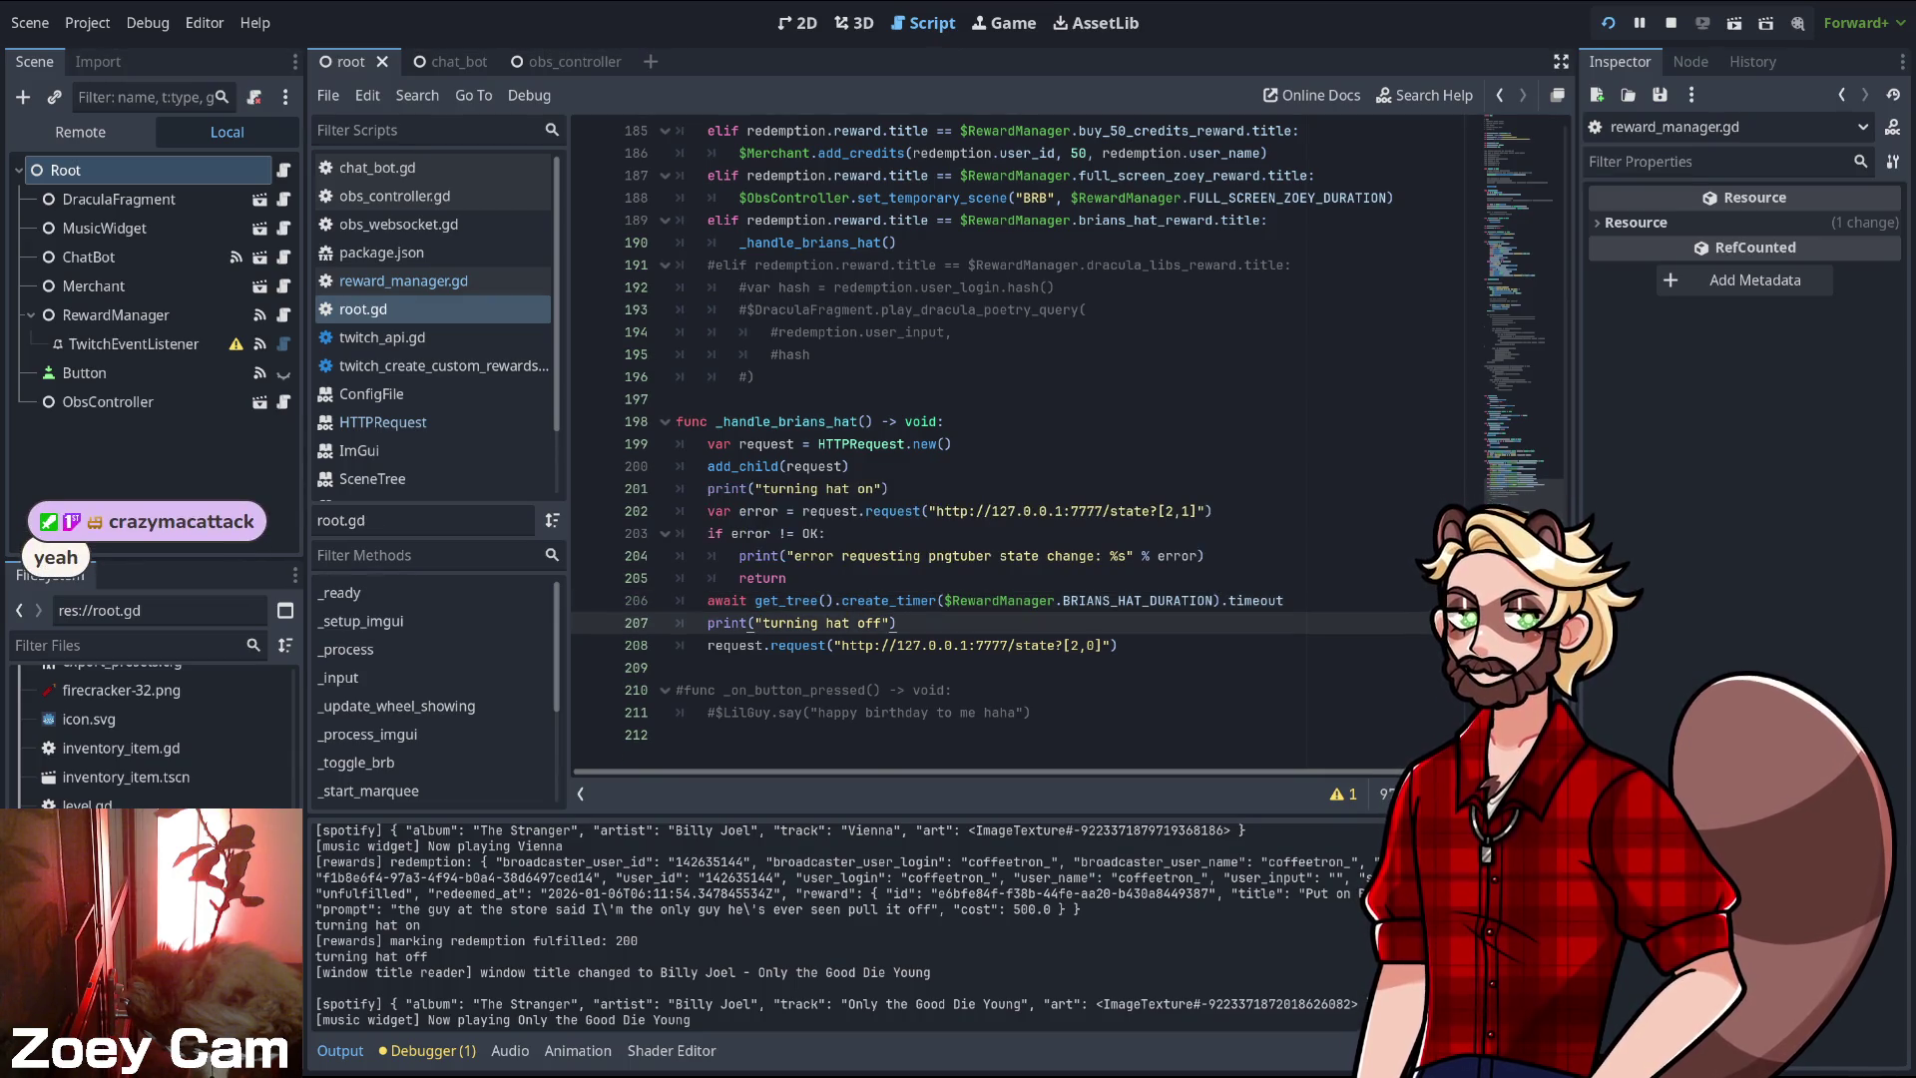
{"action": "left_click", "coordinate": [787, 578]}
{"action": "key", "text": "Up"}
{"action": "key", "text": "Down"}
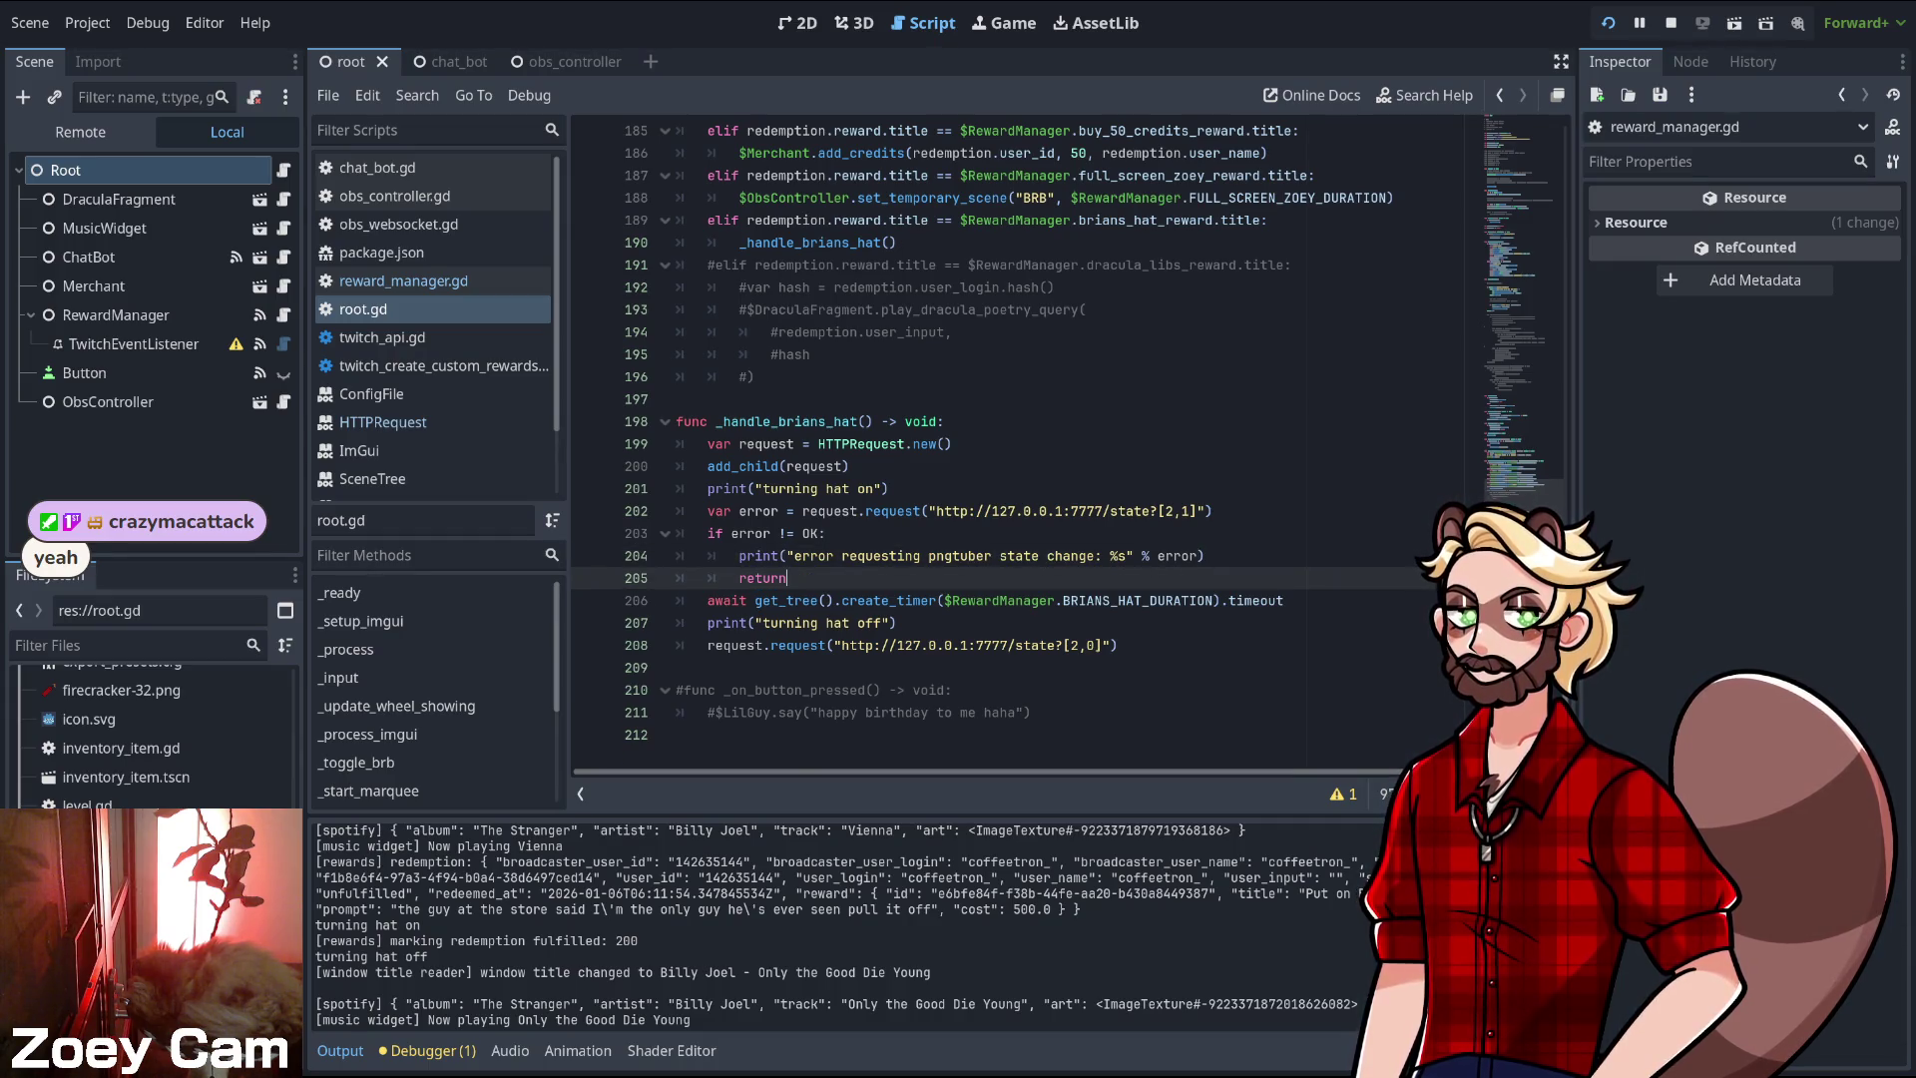
{"action": "left_click", "coordinate": [1118, 644]}
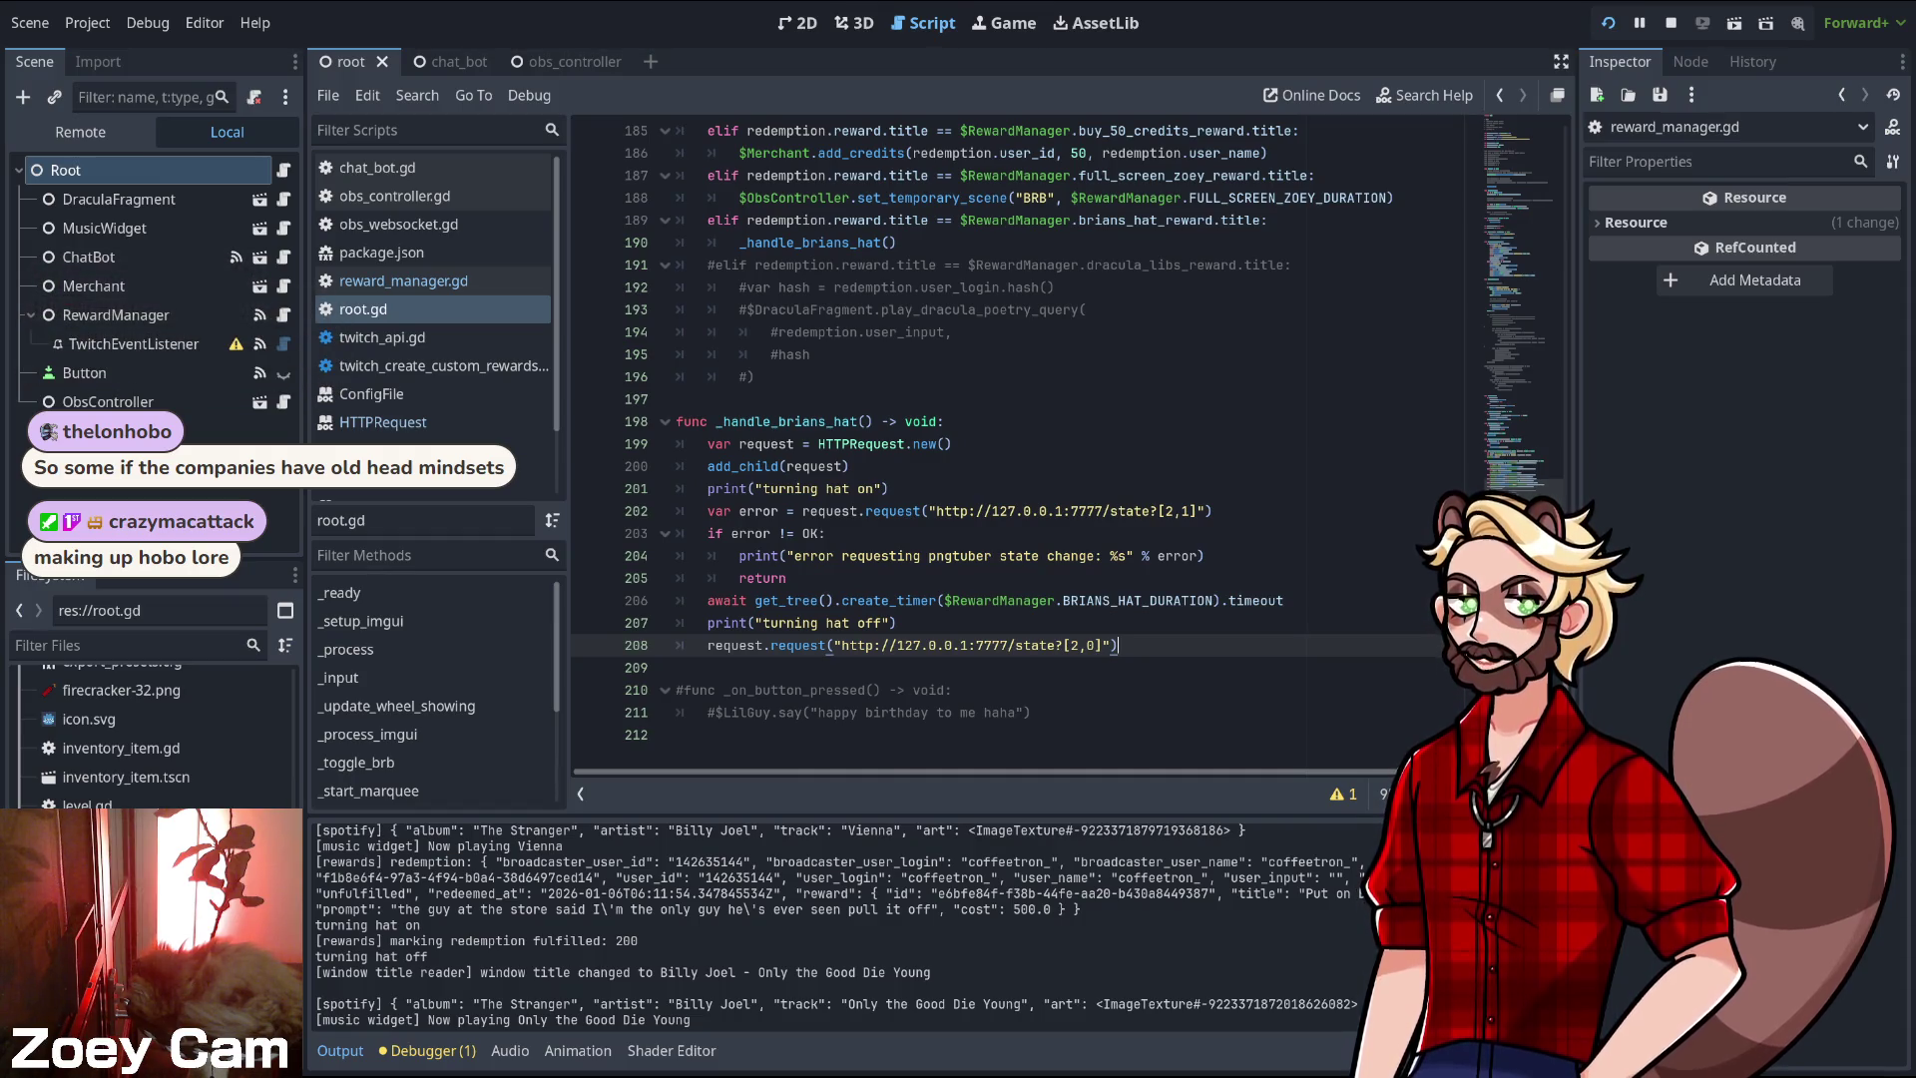
- Review the request variable's uses from add_child on line 200 through line 208
{"action": "left_click", "coordinate": [740, 466]}
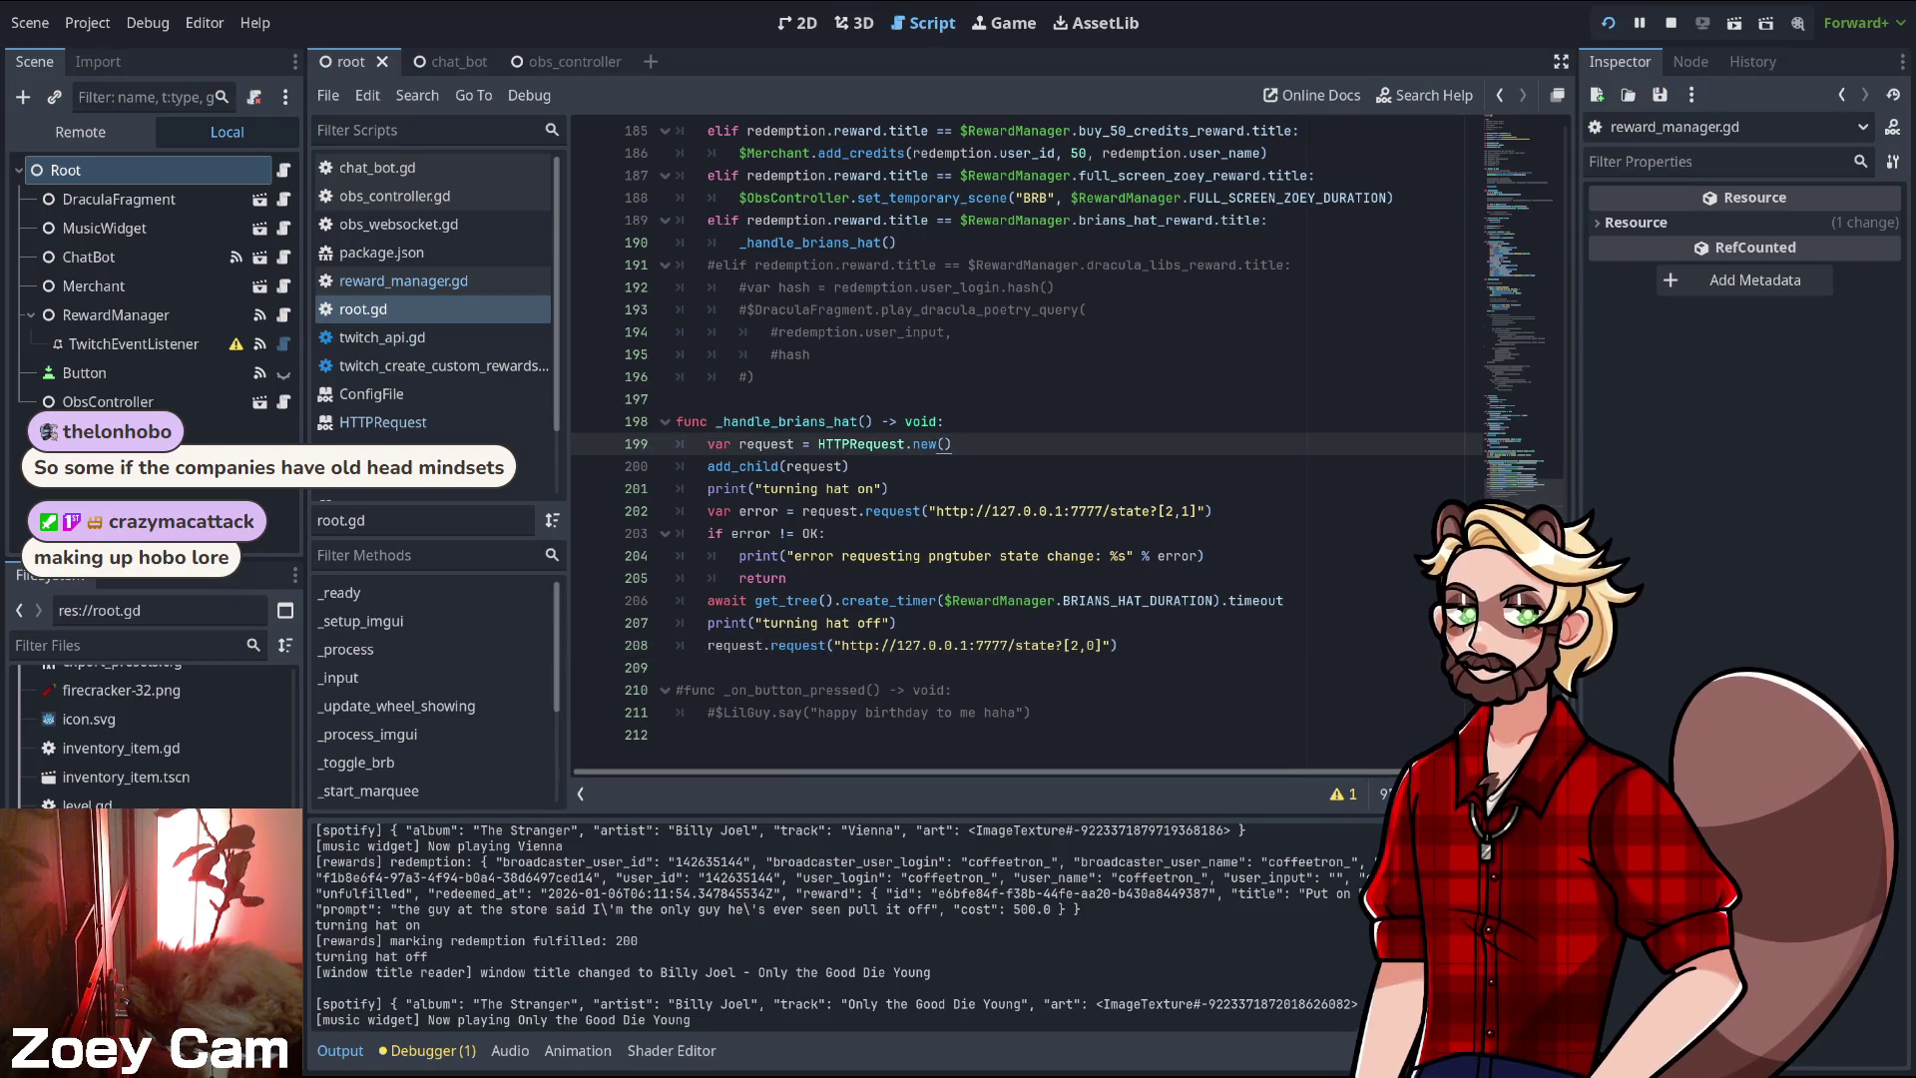
{"action": "double_click", "coordinate": [739, 466]}
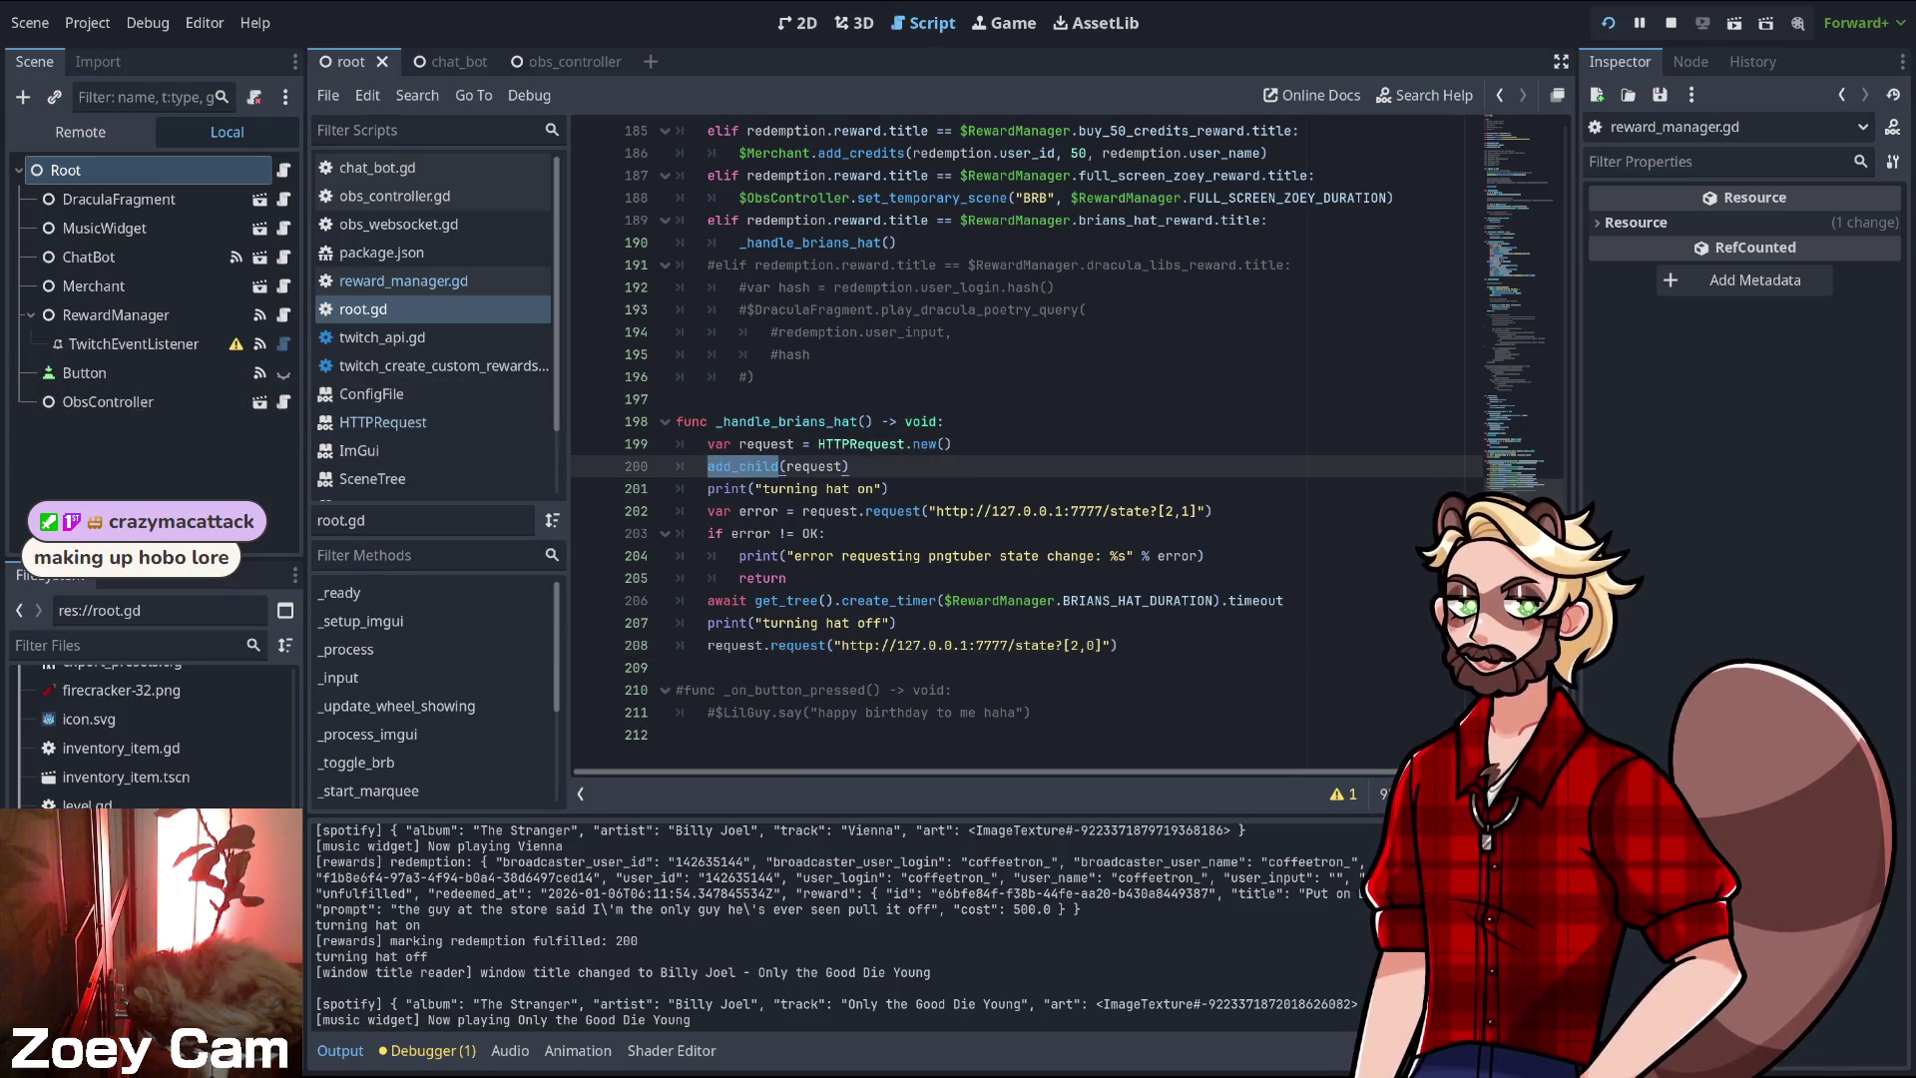
{"action": "left_click", "coordinate": [850, 466]}
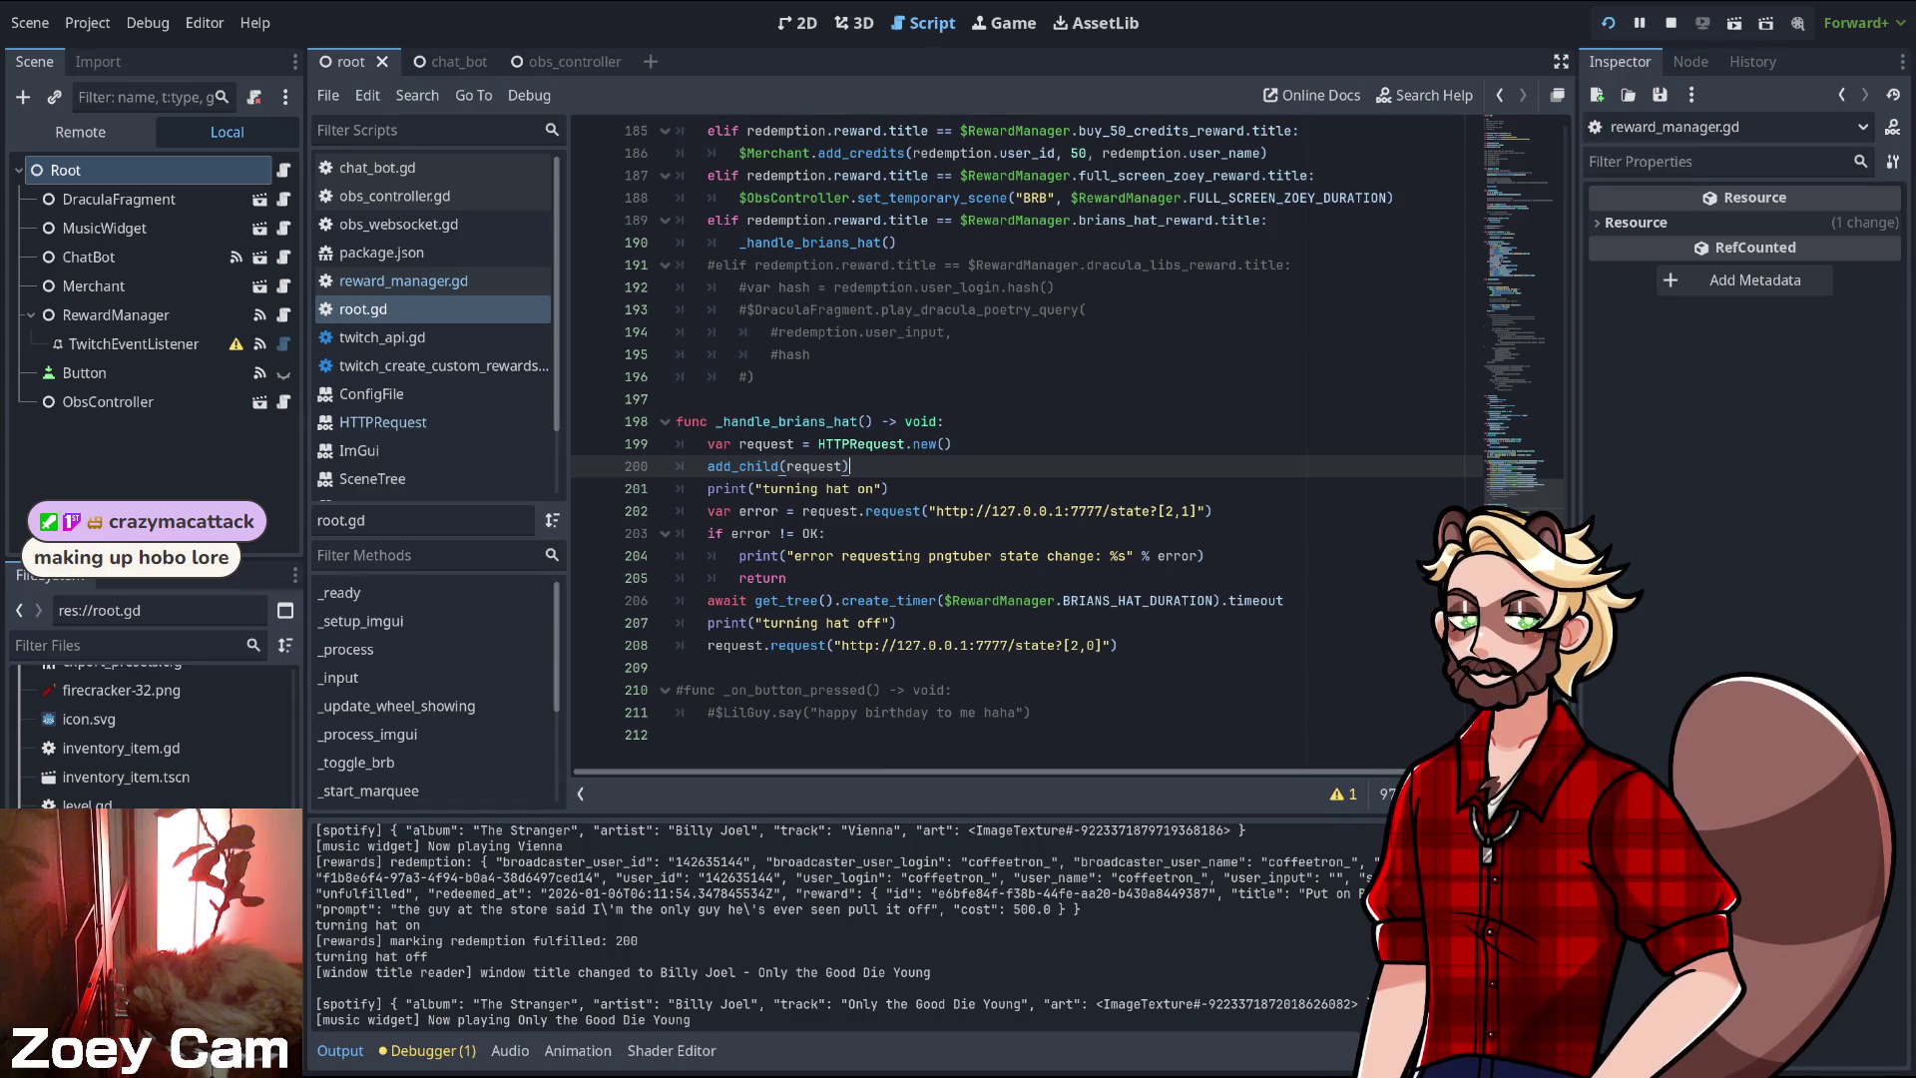
{"action": "left_click", "coordinate": [678, 667]}
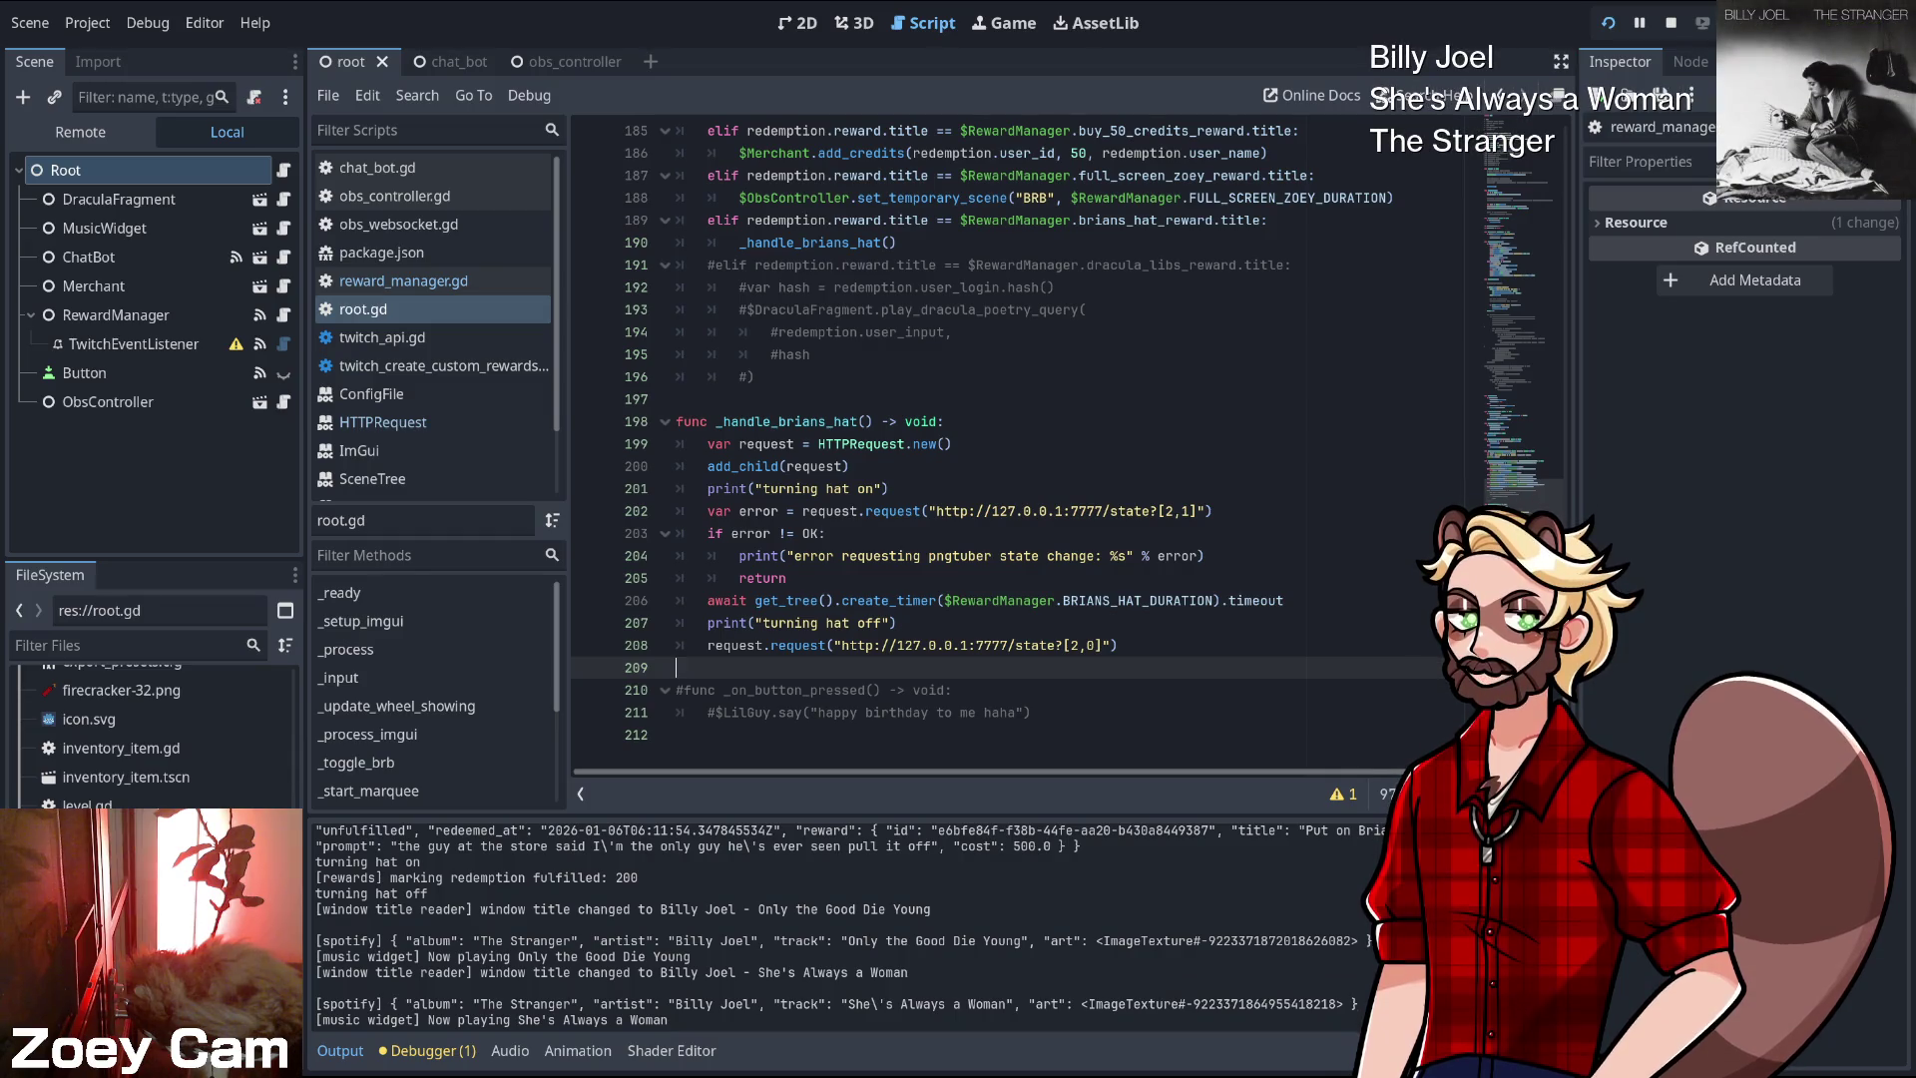
{"action": "left_click", "coordinate": [850, 466]}
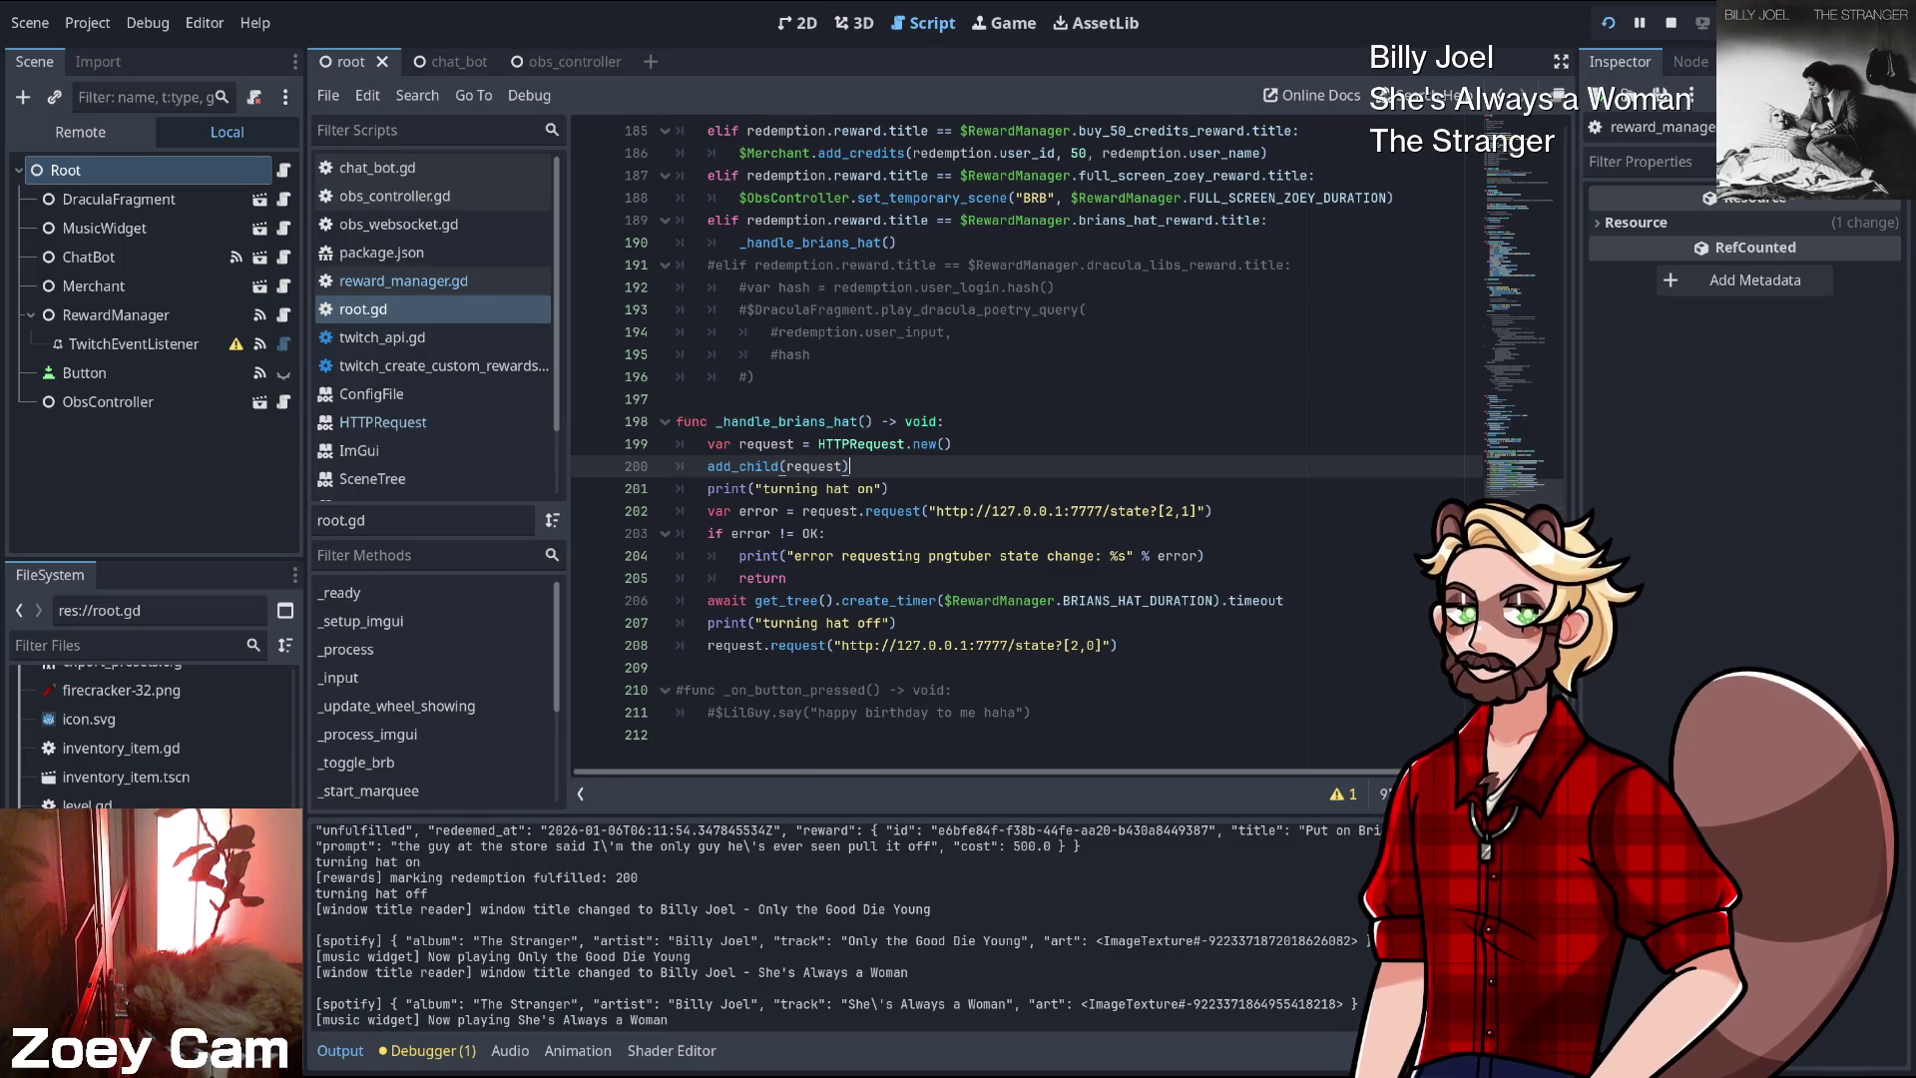
{"action": "double_click", "coordinate": [735, 645]}
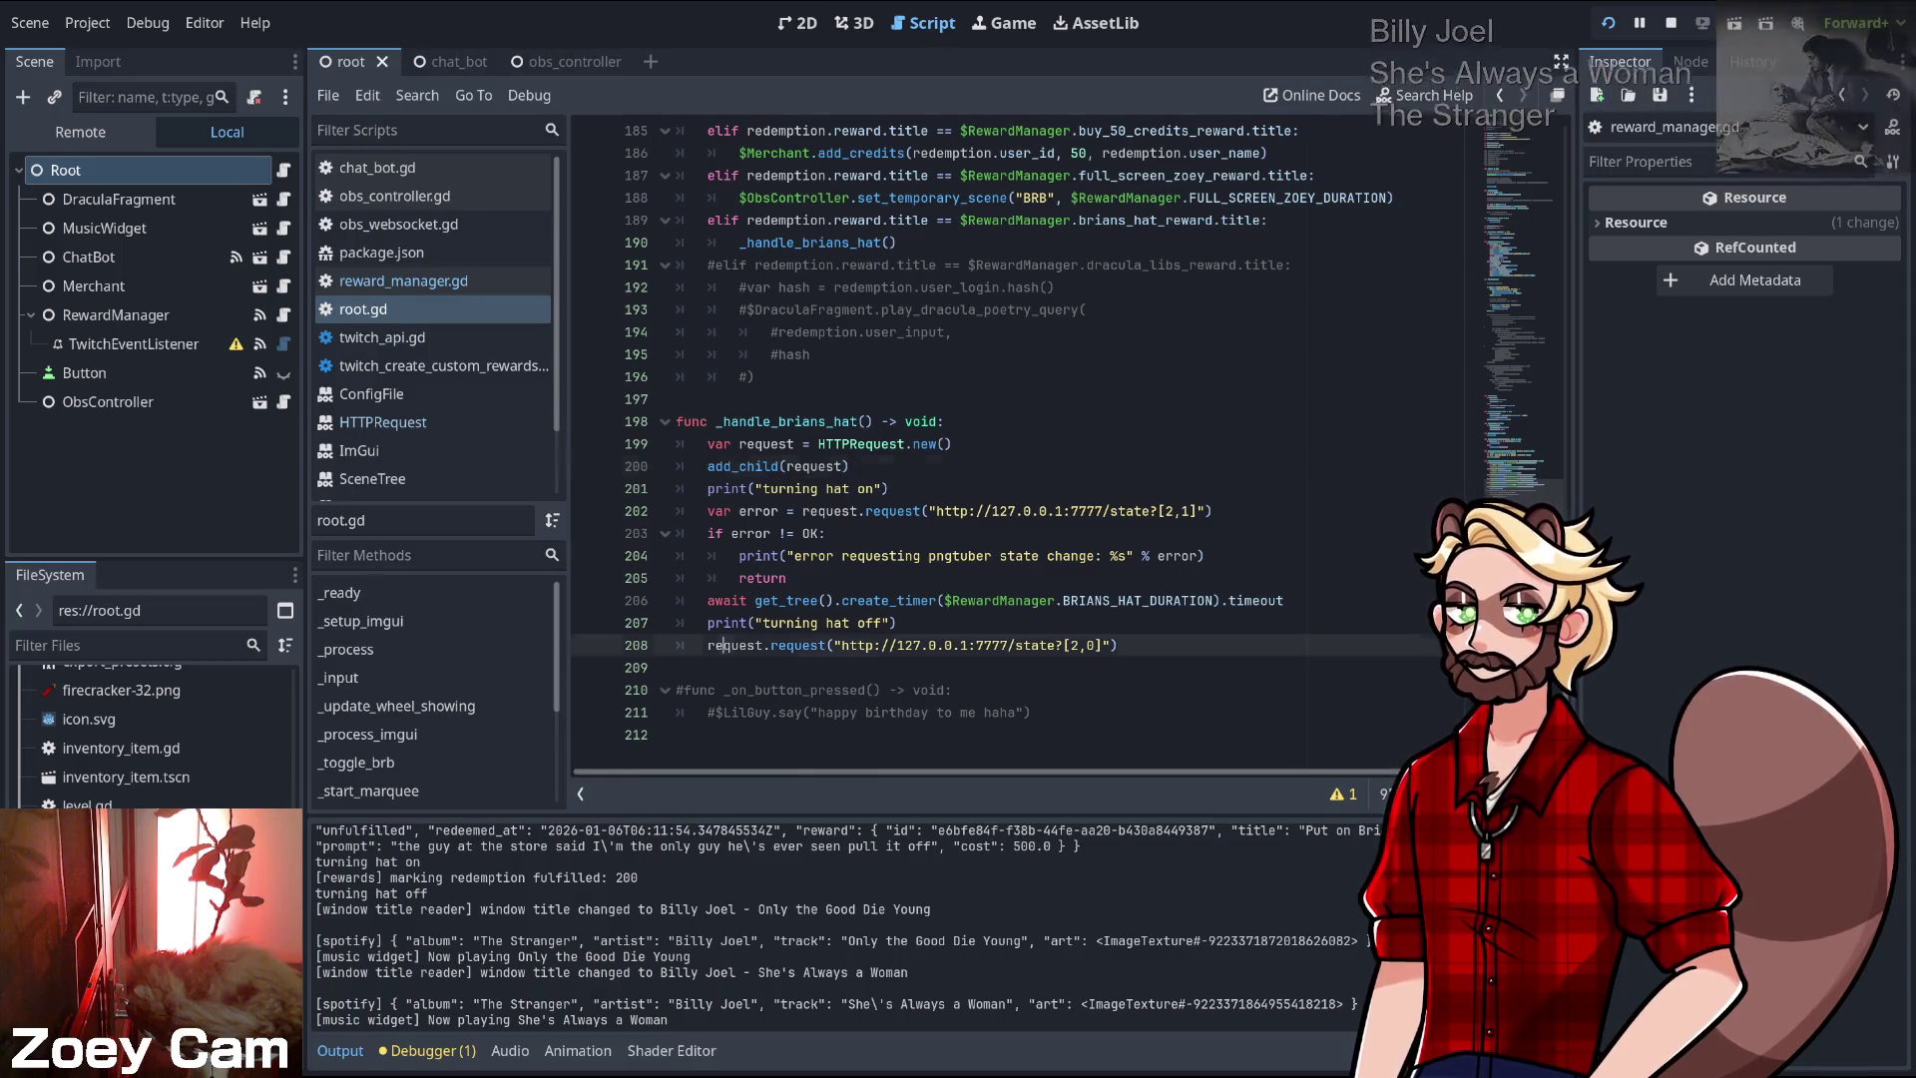
{"action": "left_click", "coordinate": [1118, 645]}
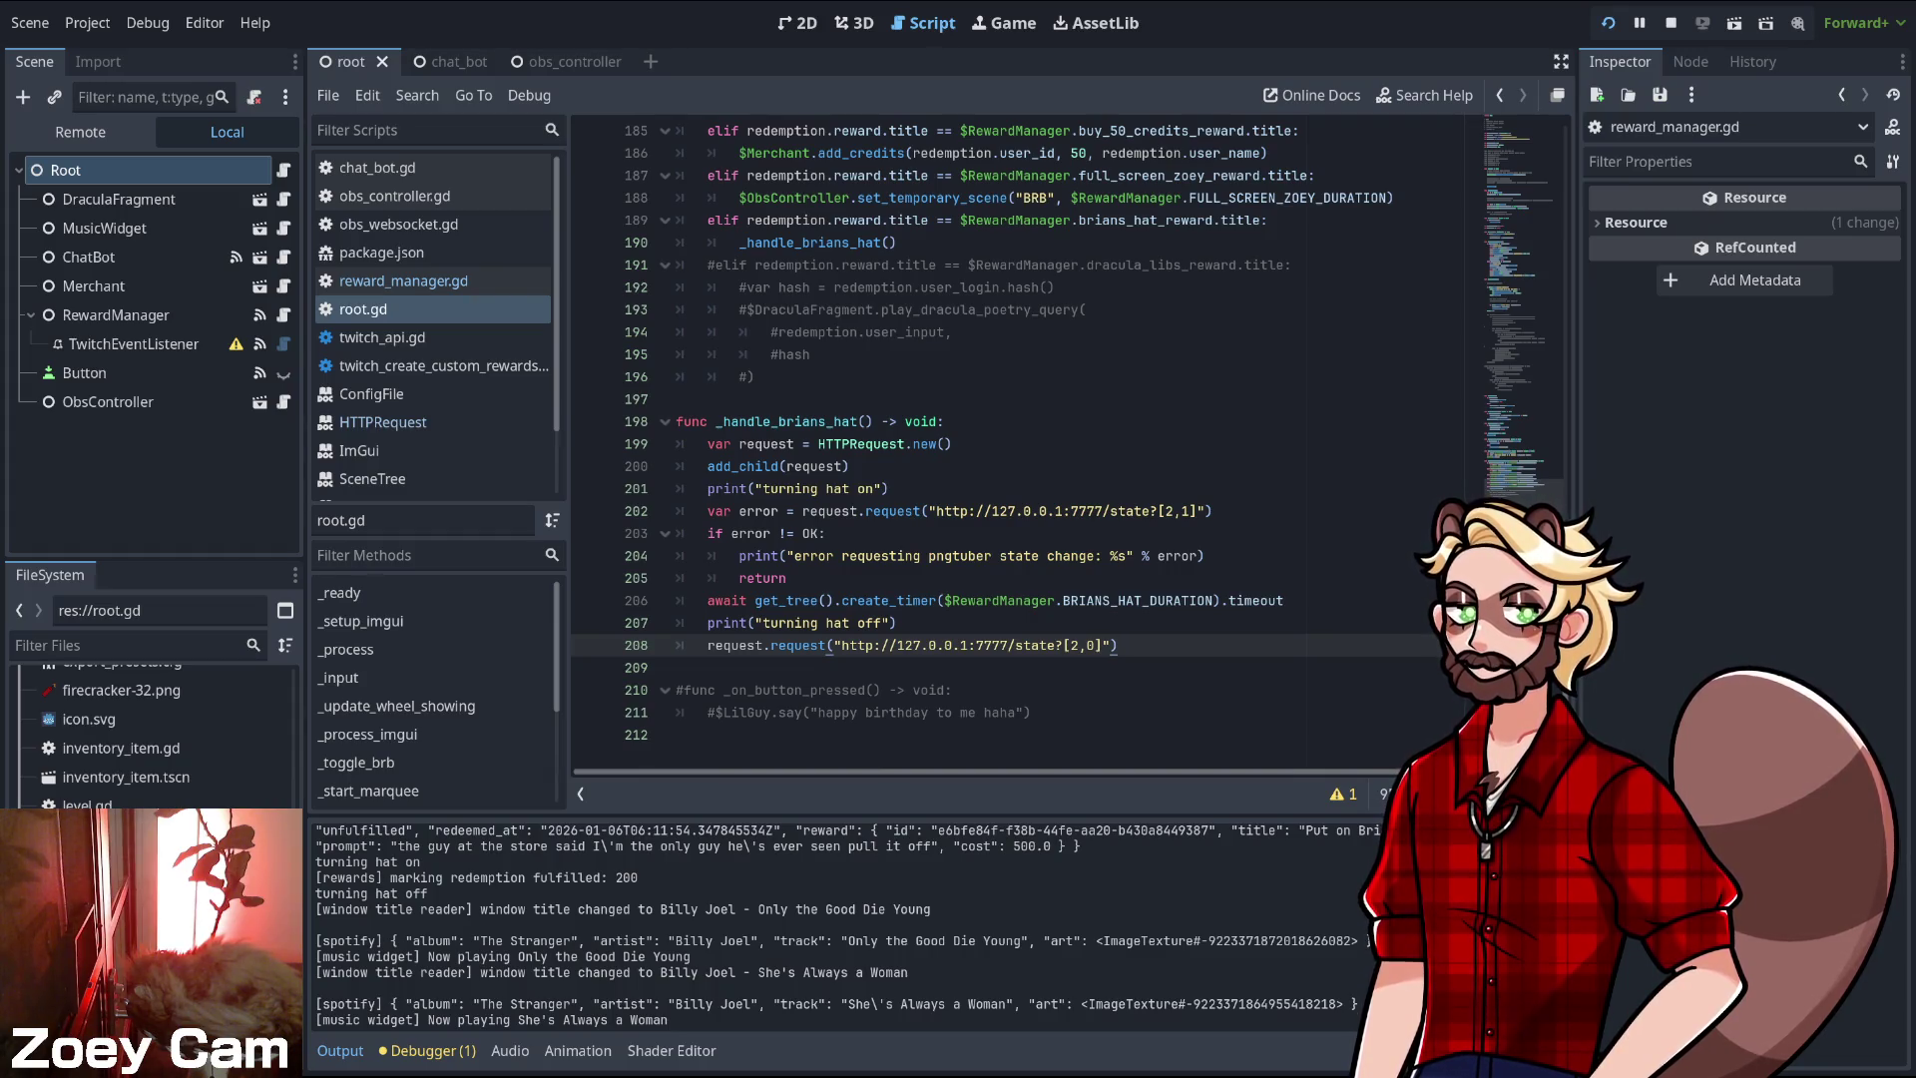
- Add 'await request.request_completed' and 'request.queue_free()' after line 208, then save root.gd
{"action": "key", "text": "Return"}
{"action": "type", "text": "a"}
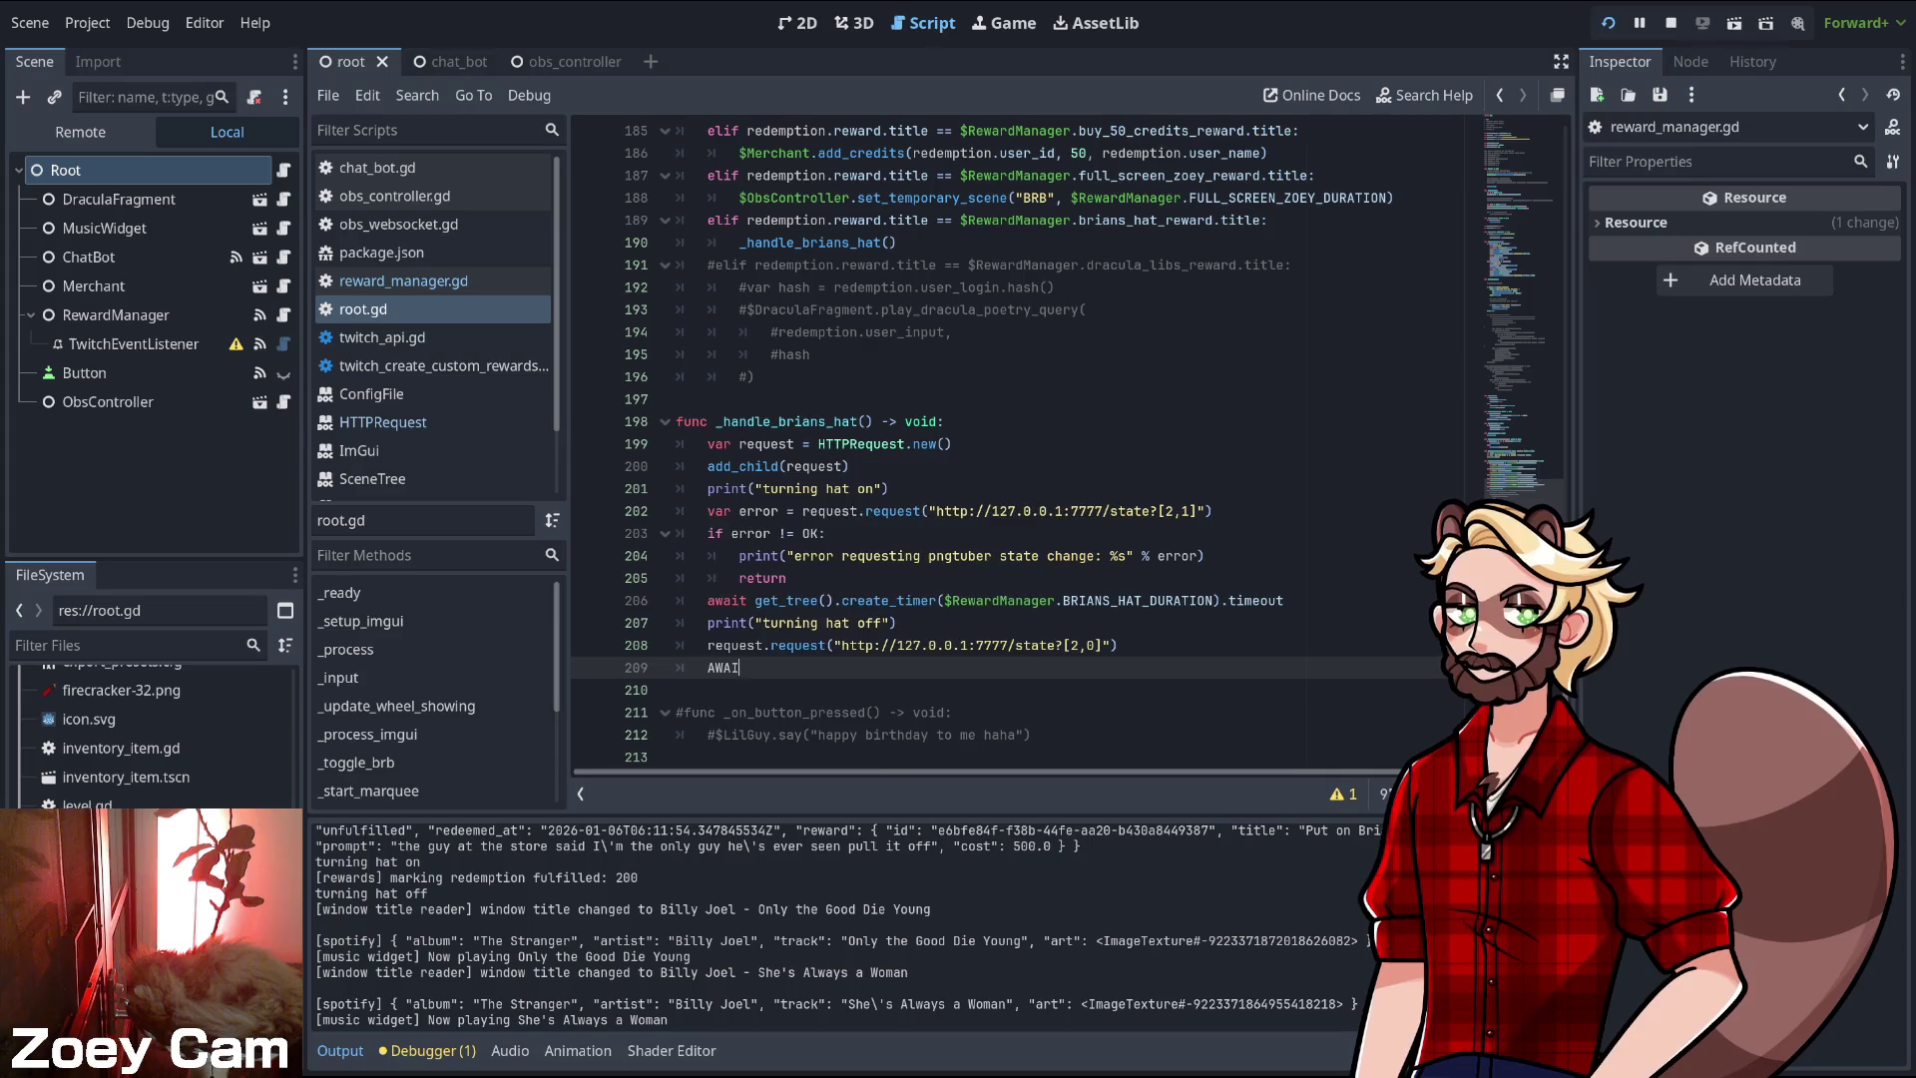
{"action": "type", "text": "w"}
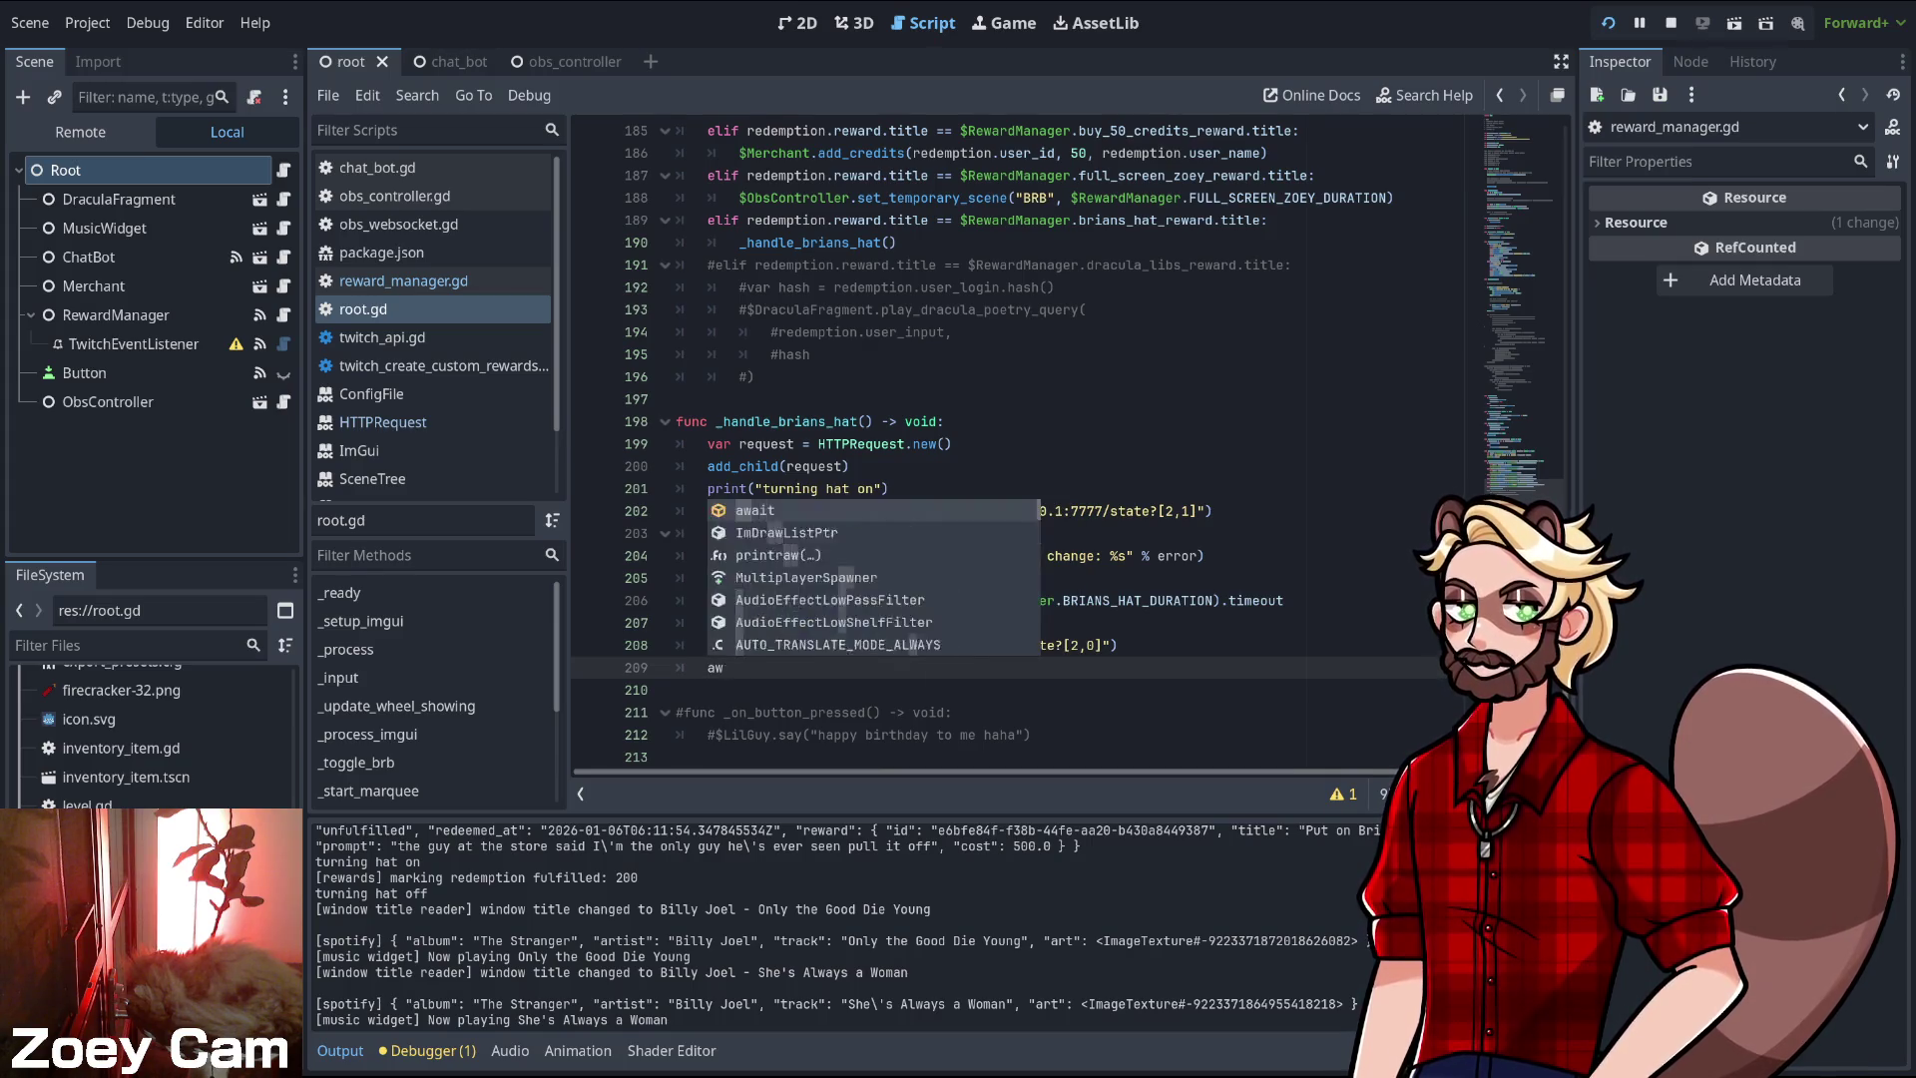
{"action": "type", "text": "ait request"}
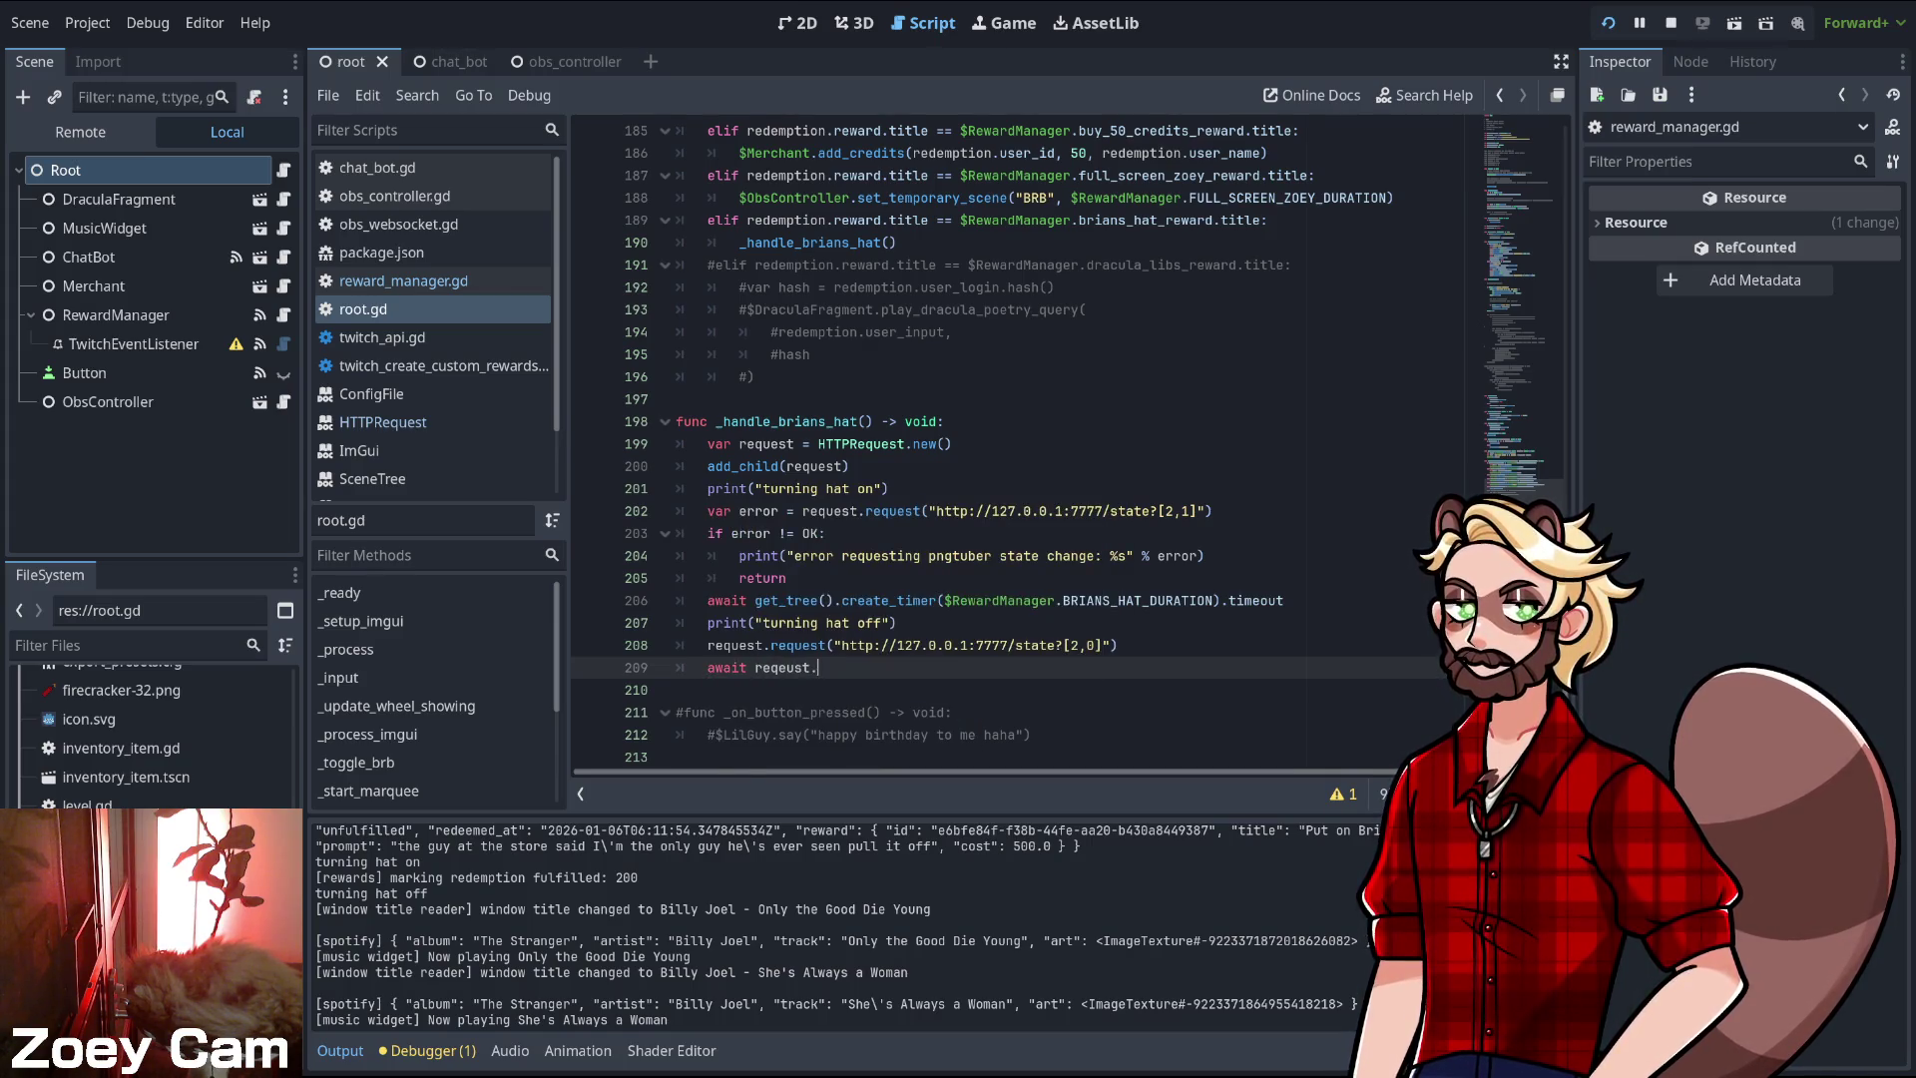
{"action": "type", "text": ".com"}
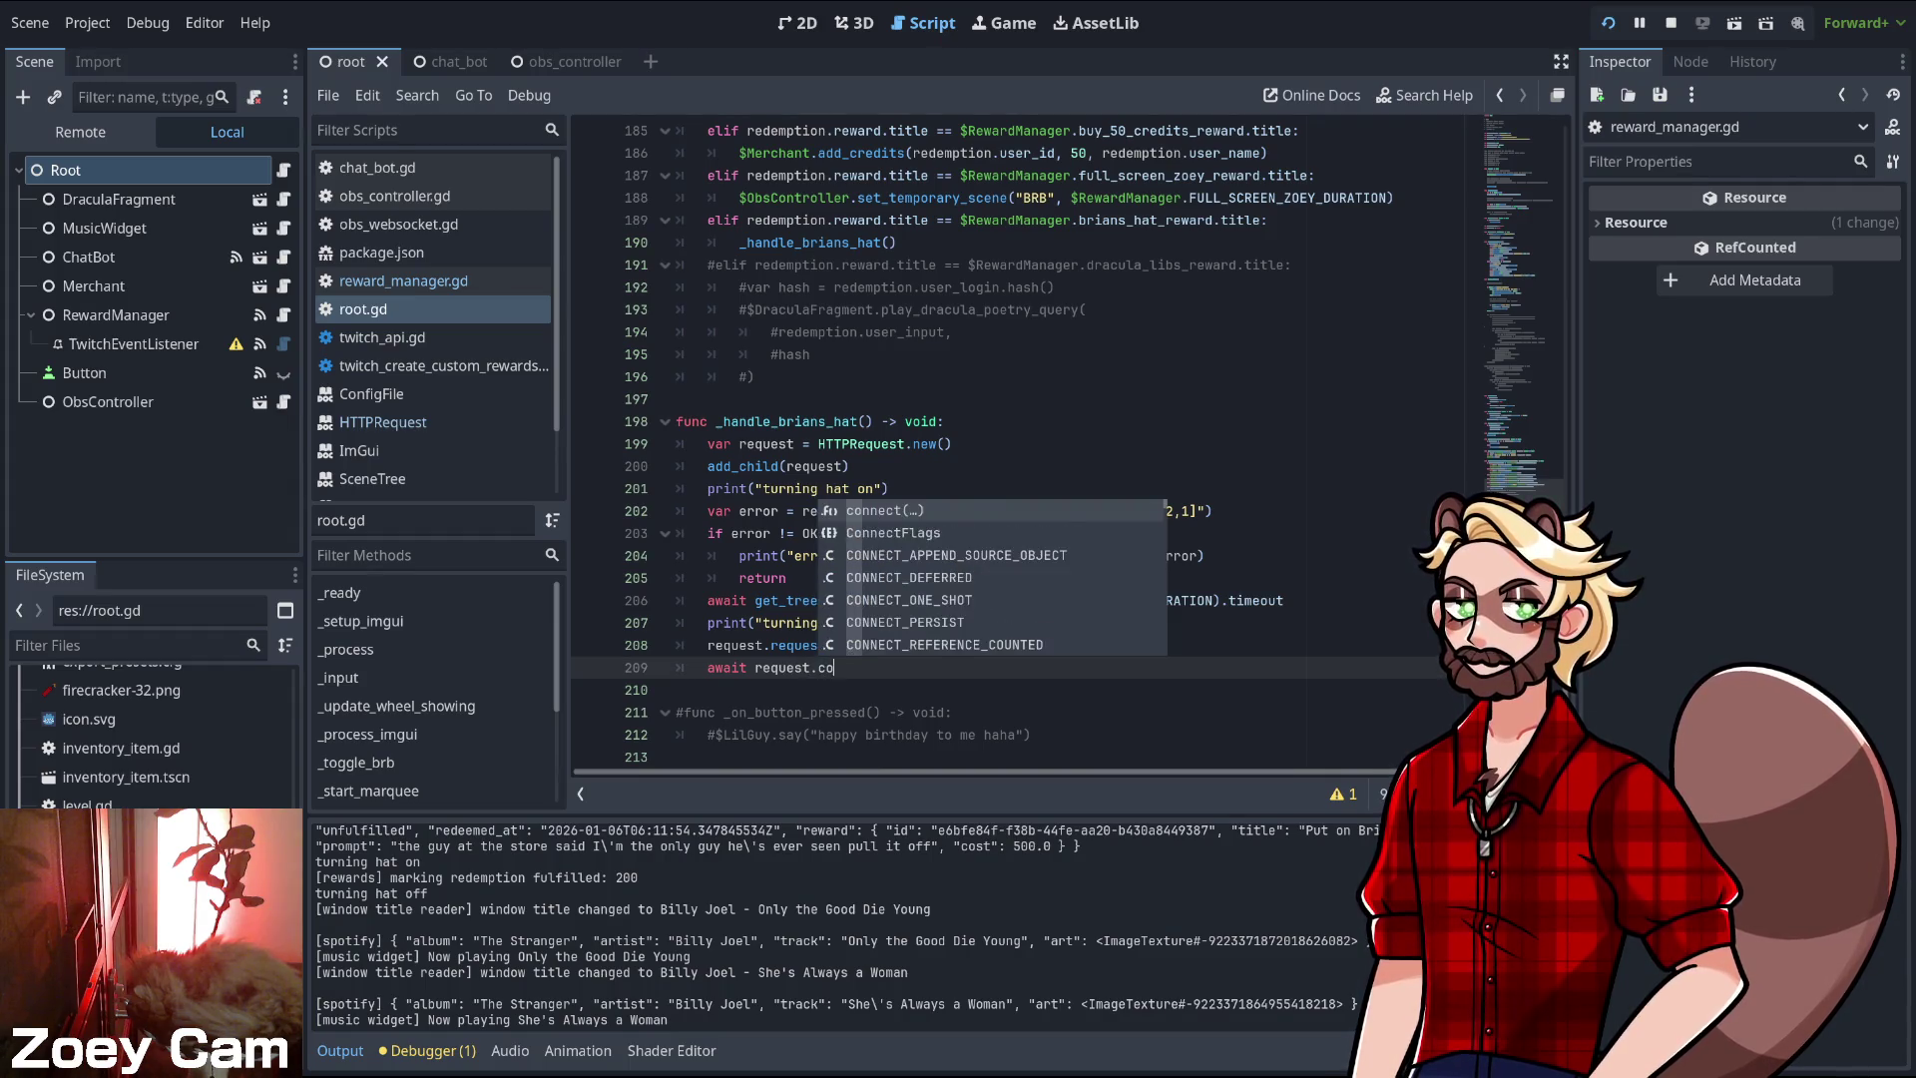
{"action": "key", "text": "Return"}
{"action": "key", "text": "Return"}
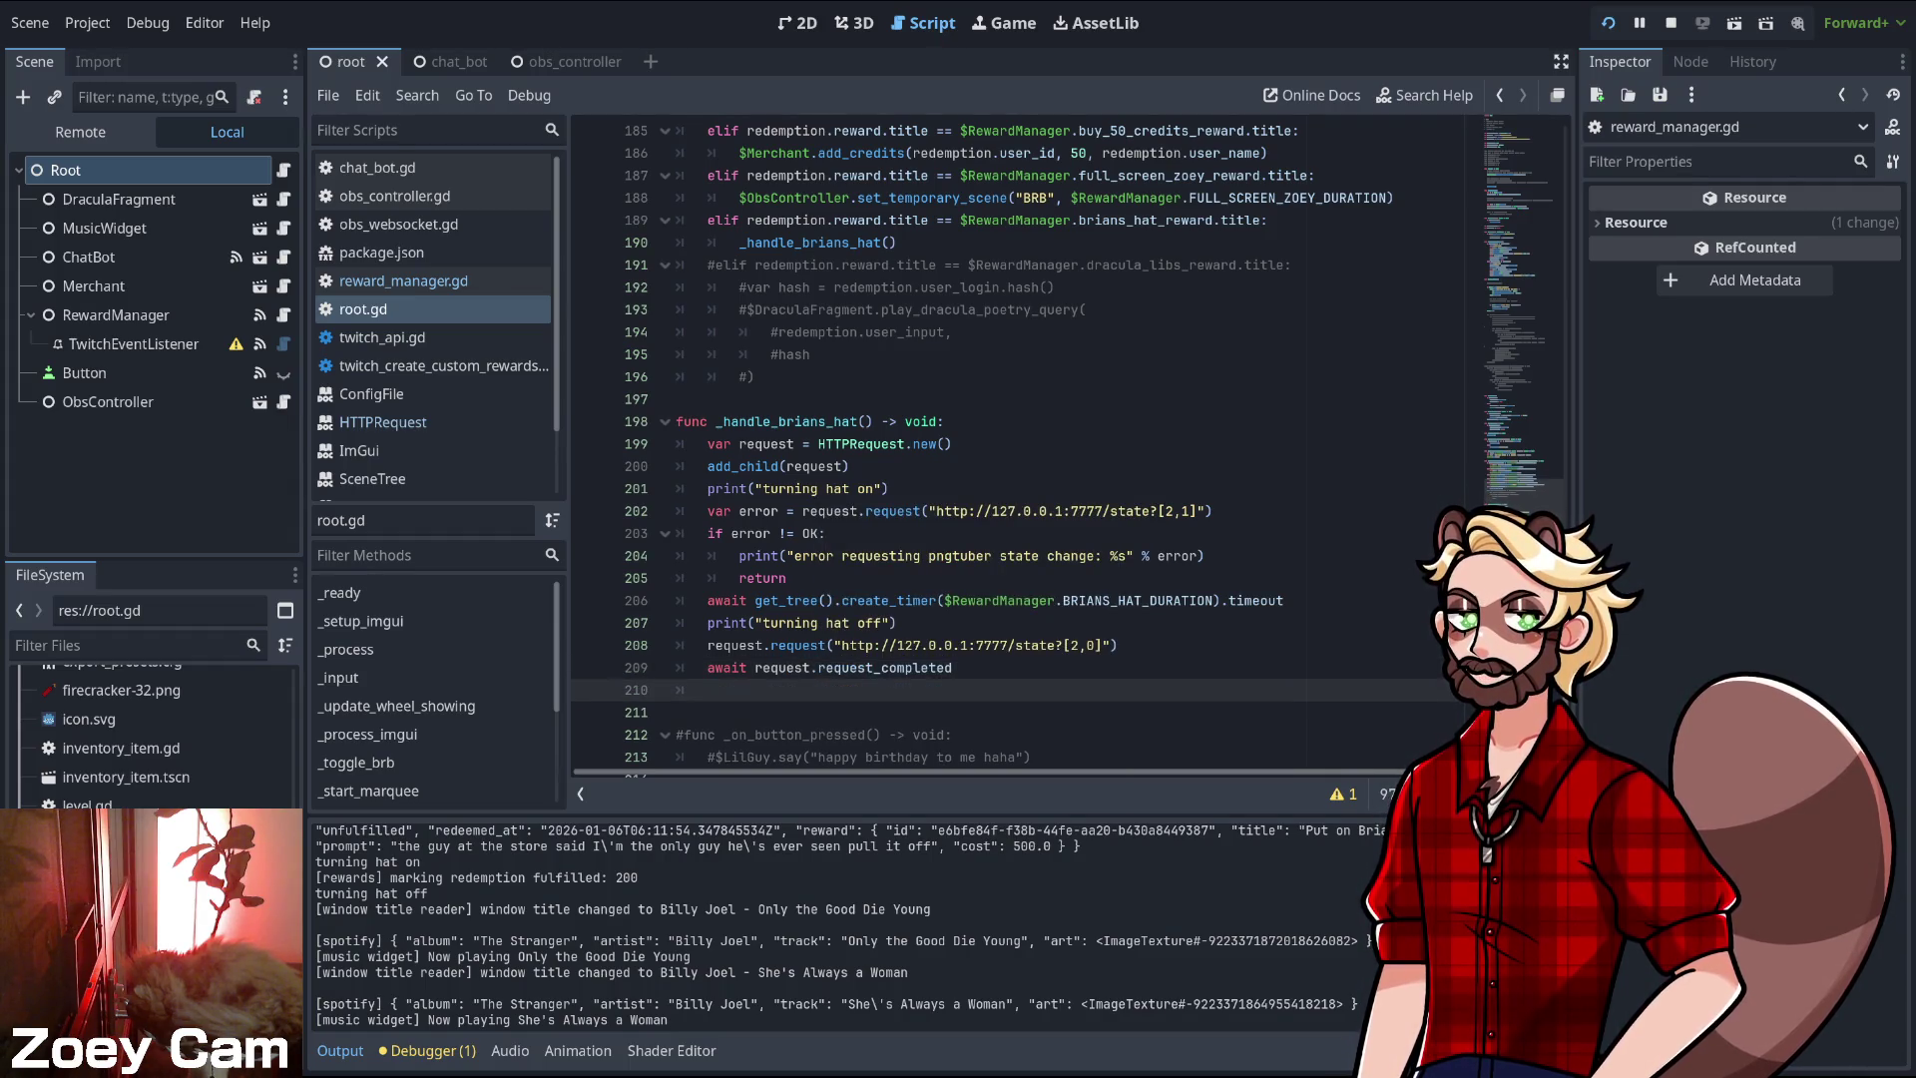
{"action": "type", "text": "request"}
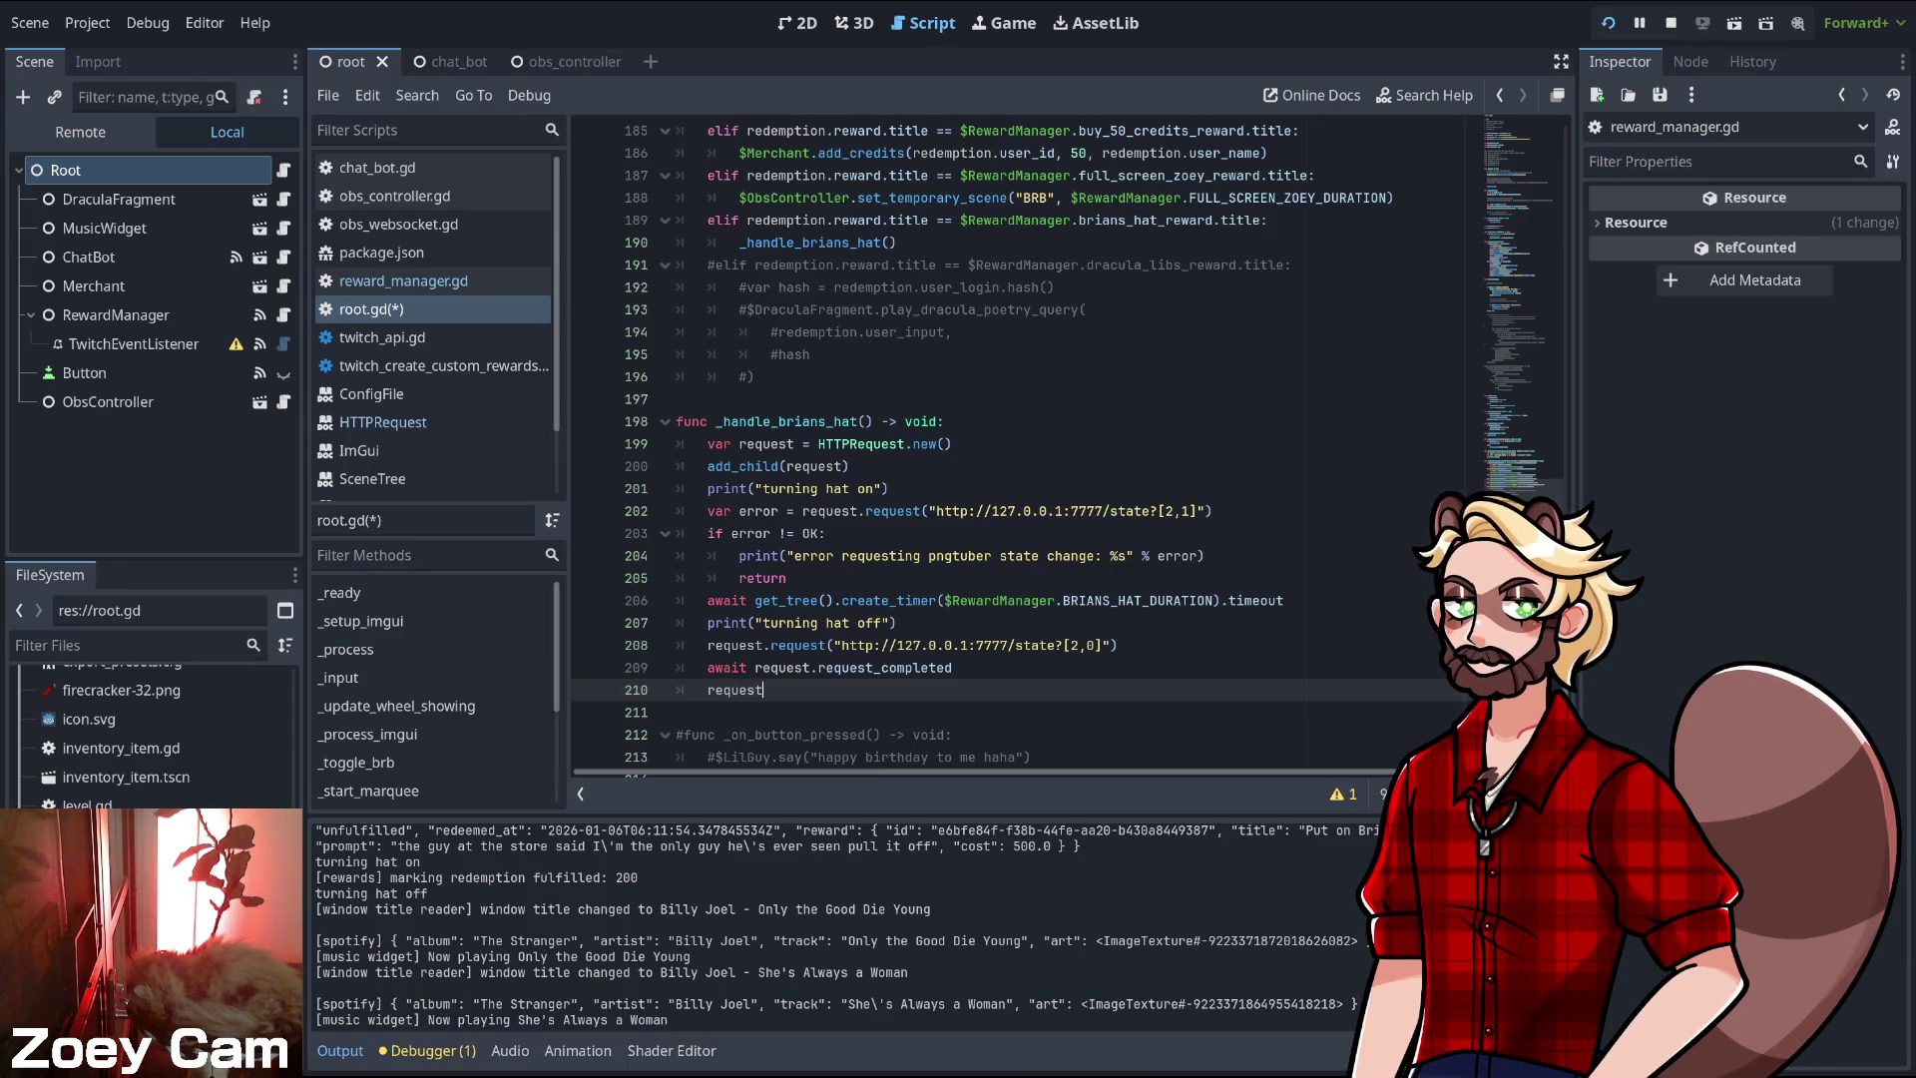
{"action": "type", "text": ".que"}
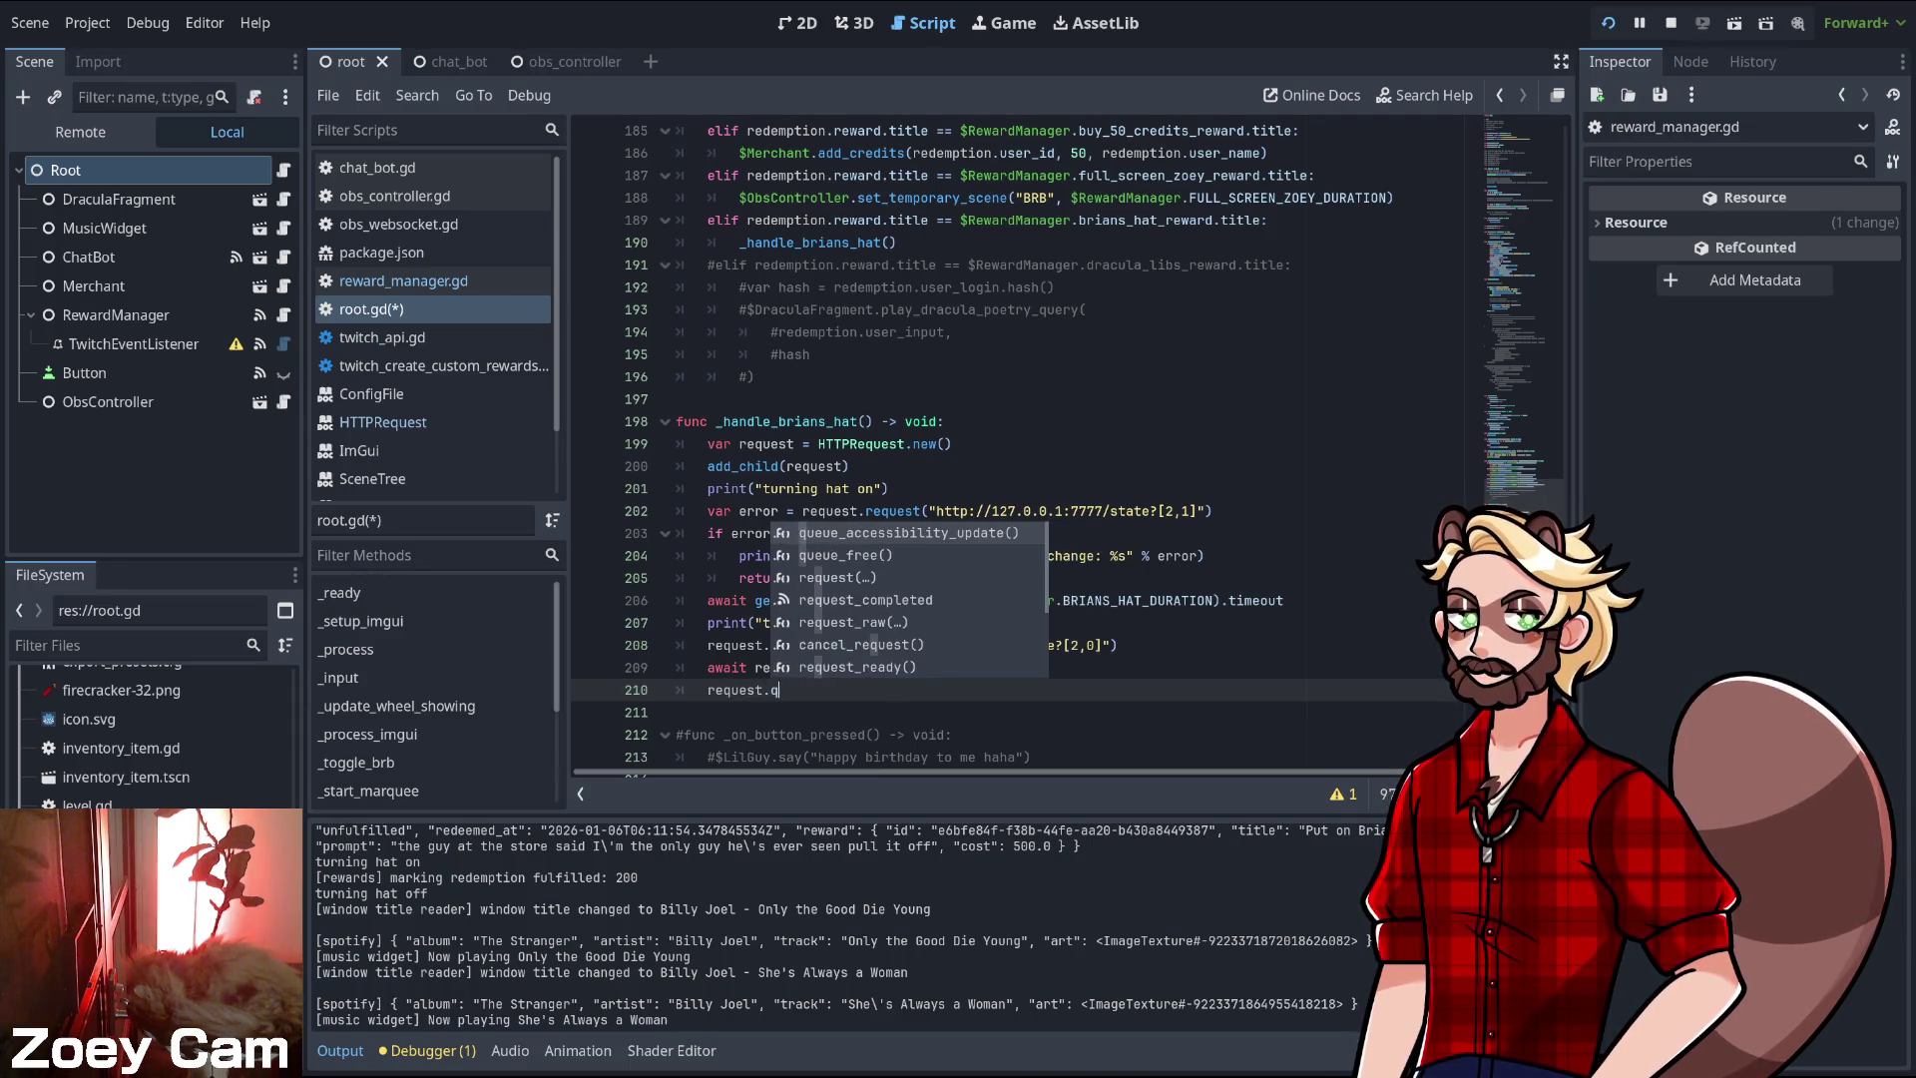
{"action": "key", "text": "Down"}
{"action": "key", "text": "Return"}
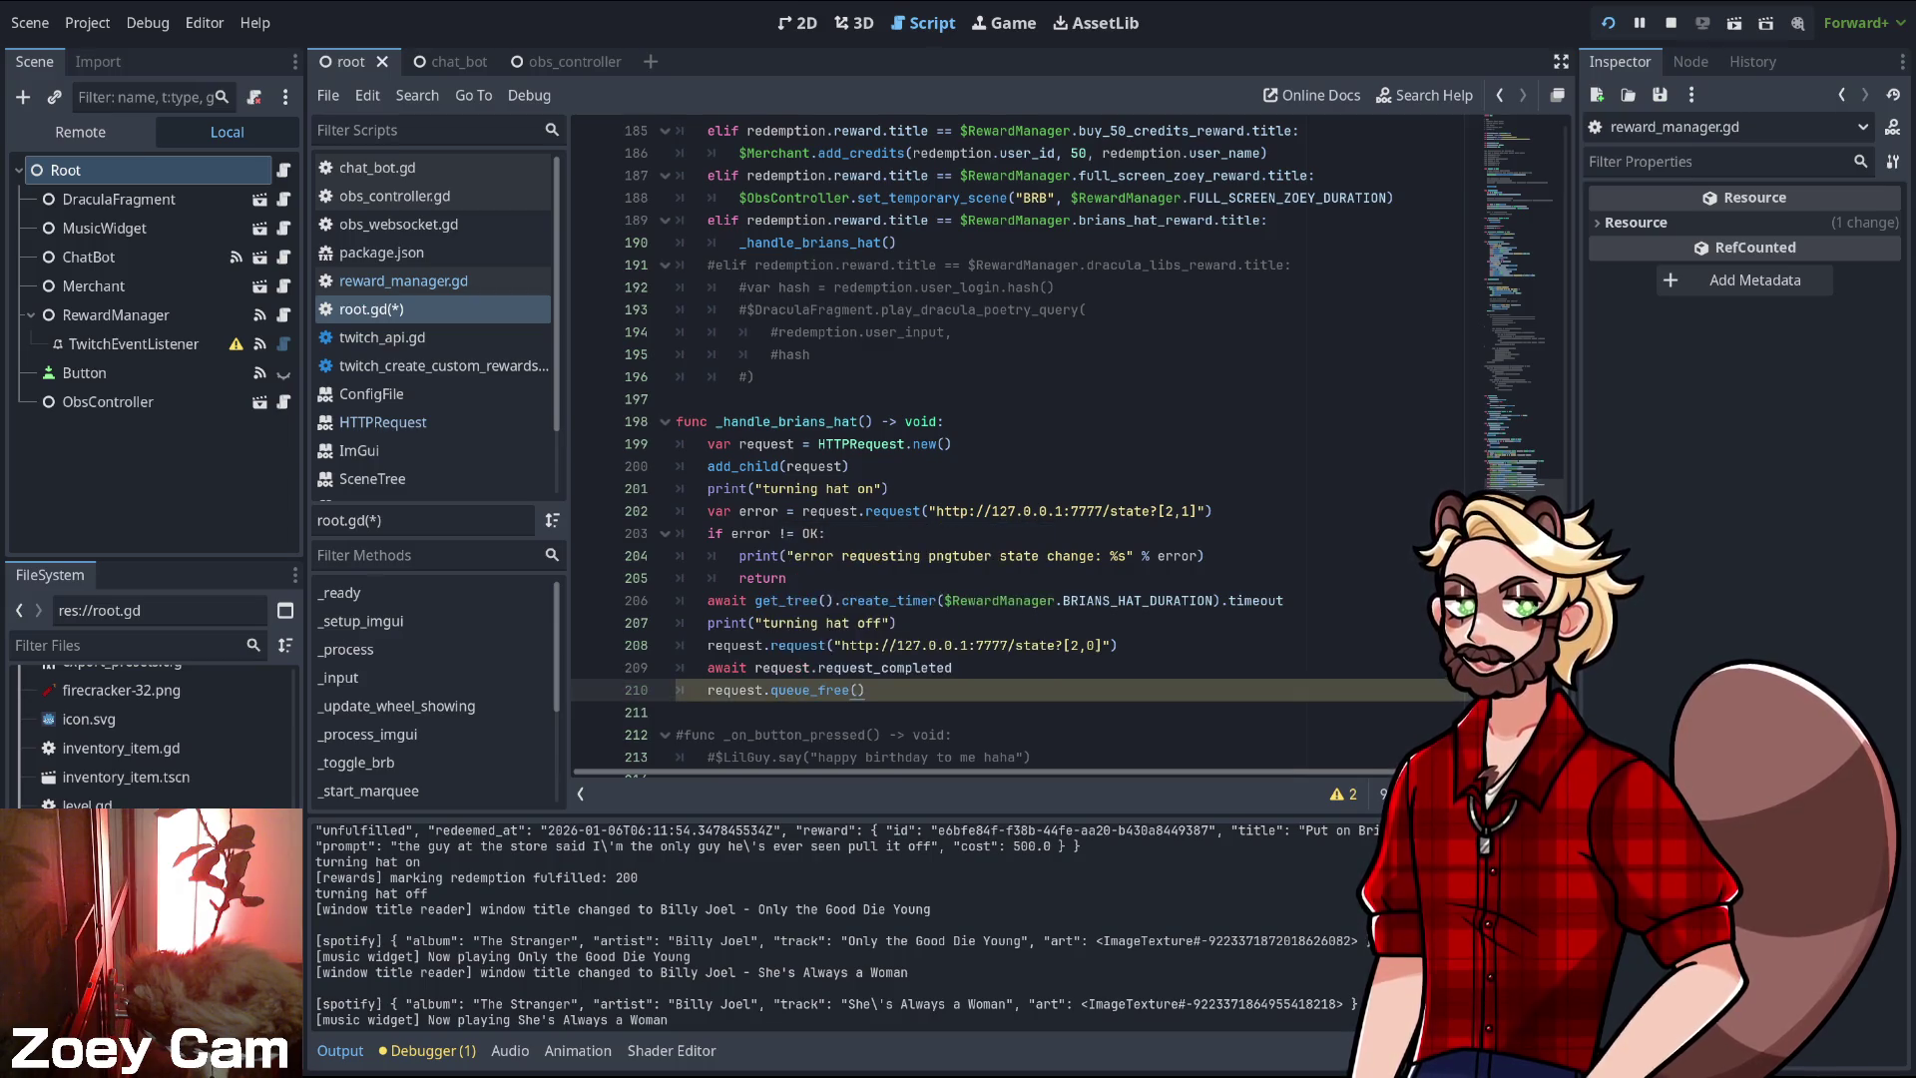
{"action": "left_click", "coordinate": [698, 711]}
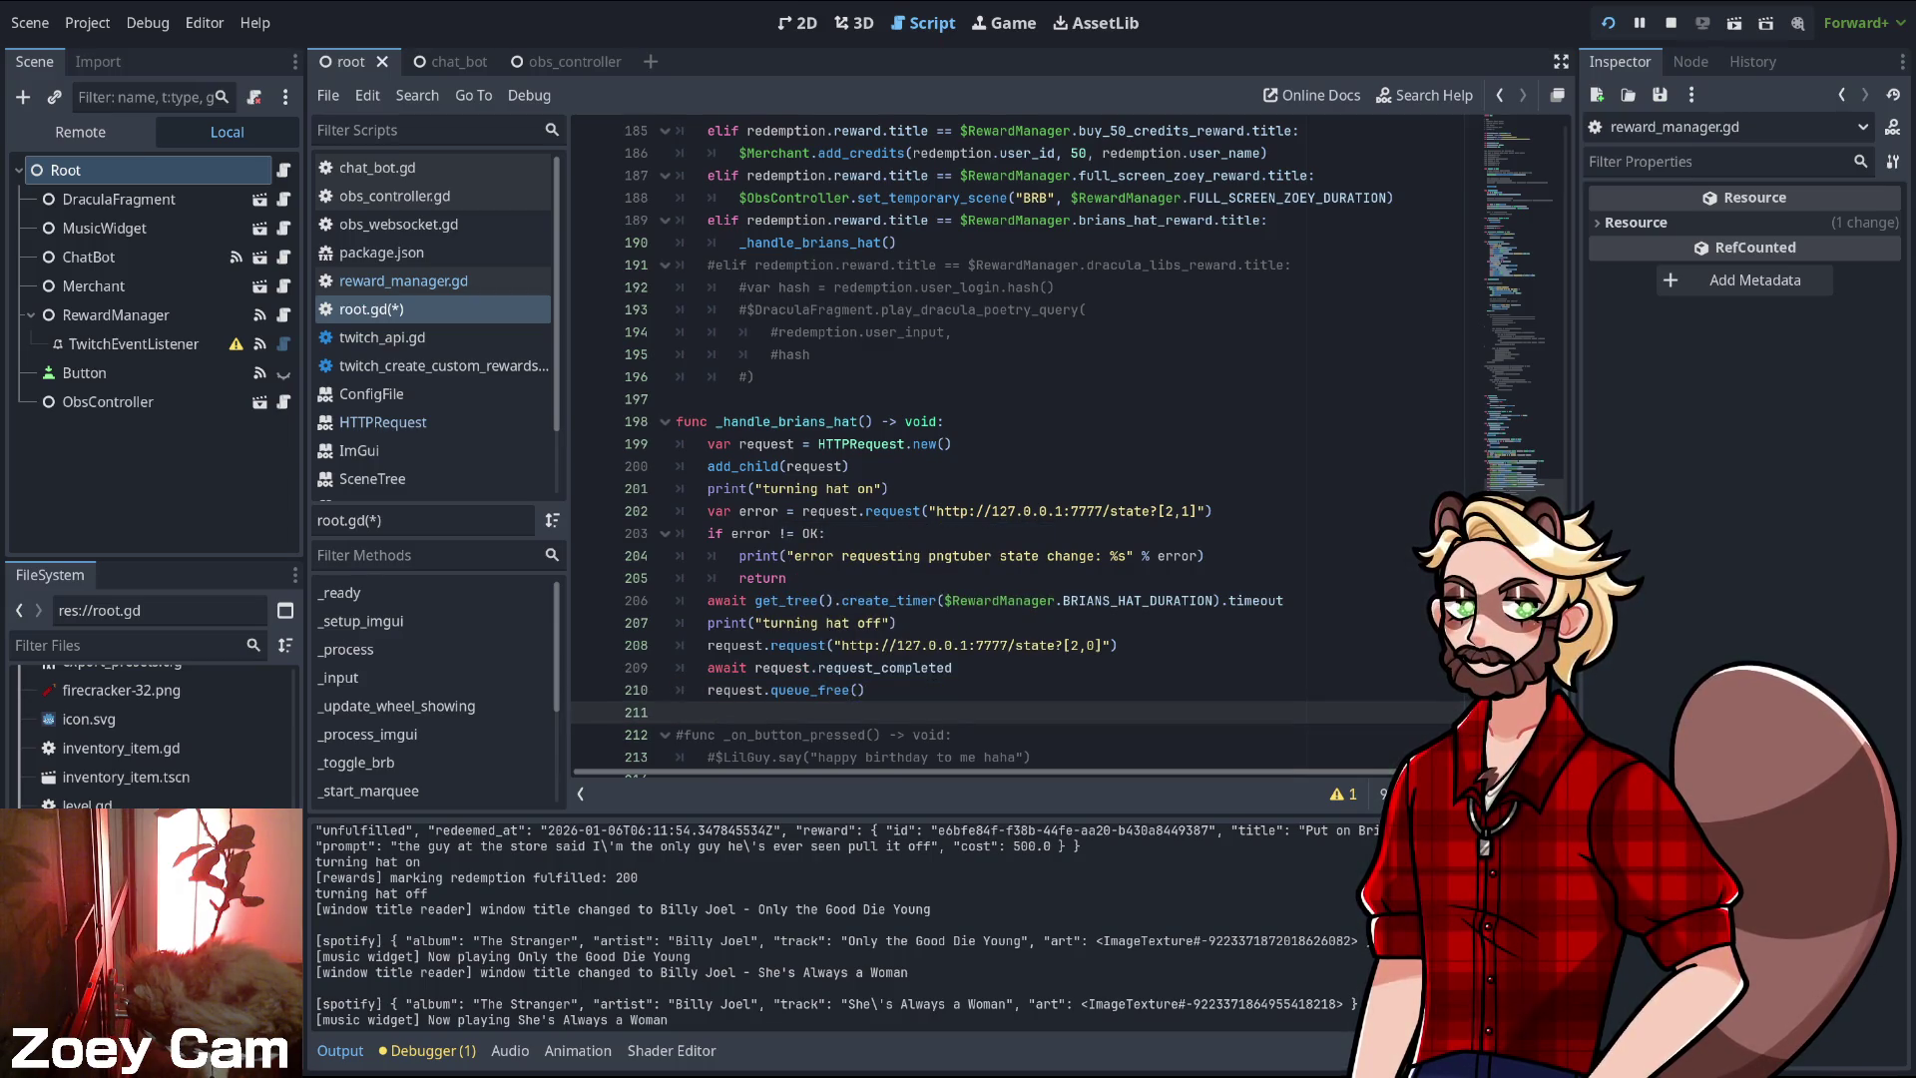
{"action": "key", "text": "ctrl+s"}
{"action": "left_click", "coordinate": [865, 689]}
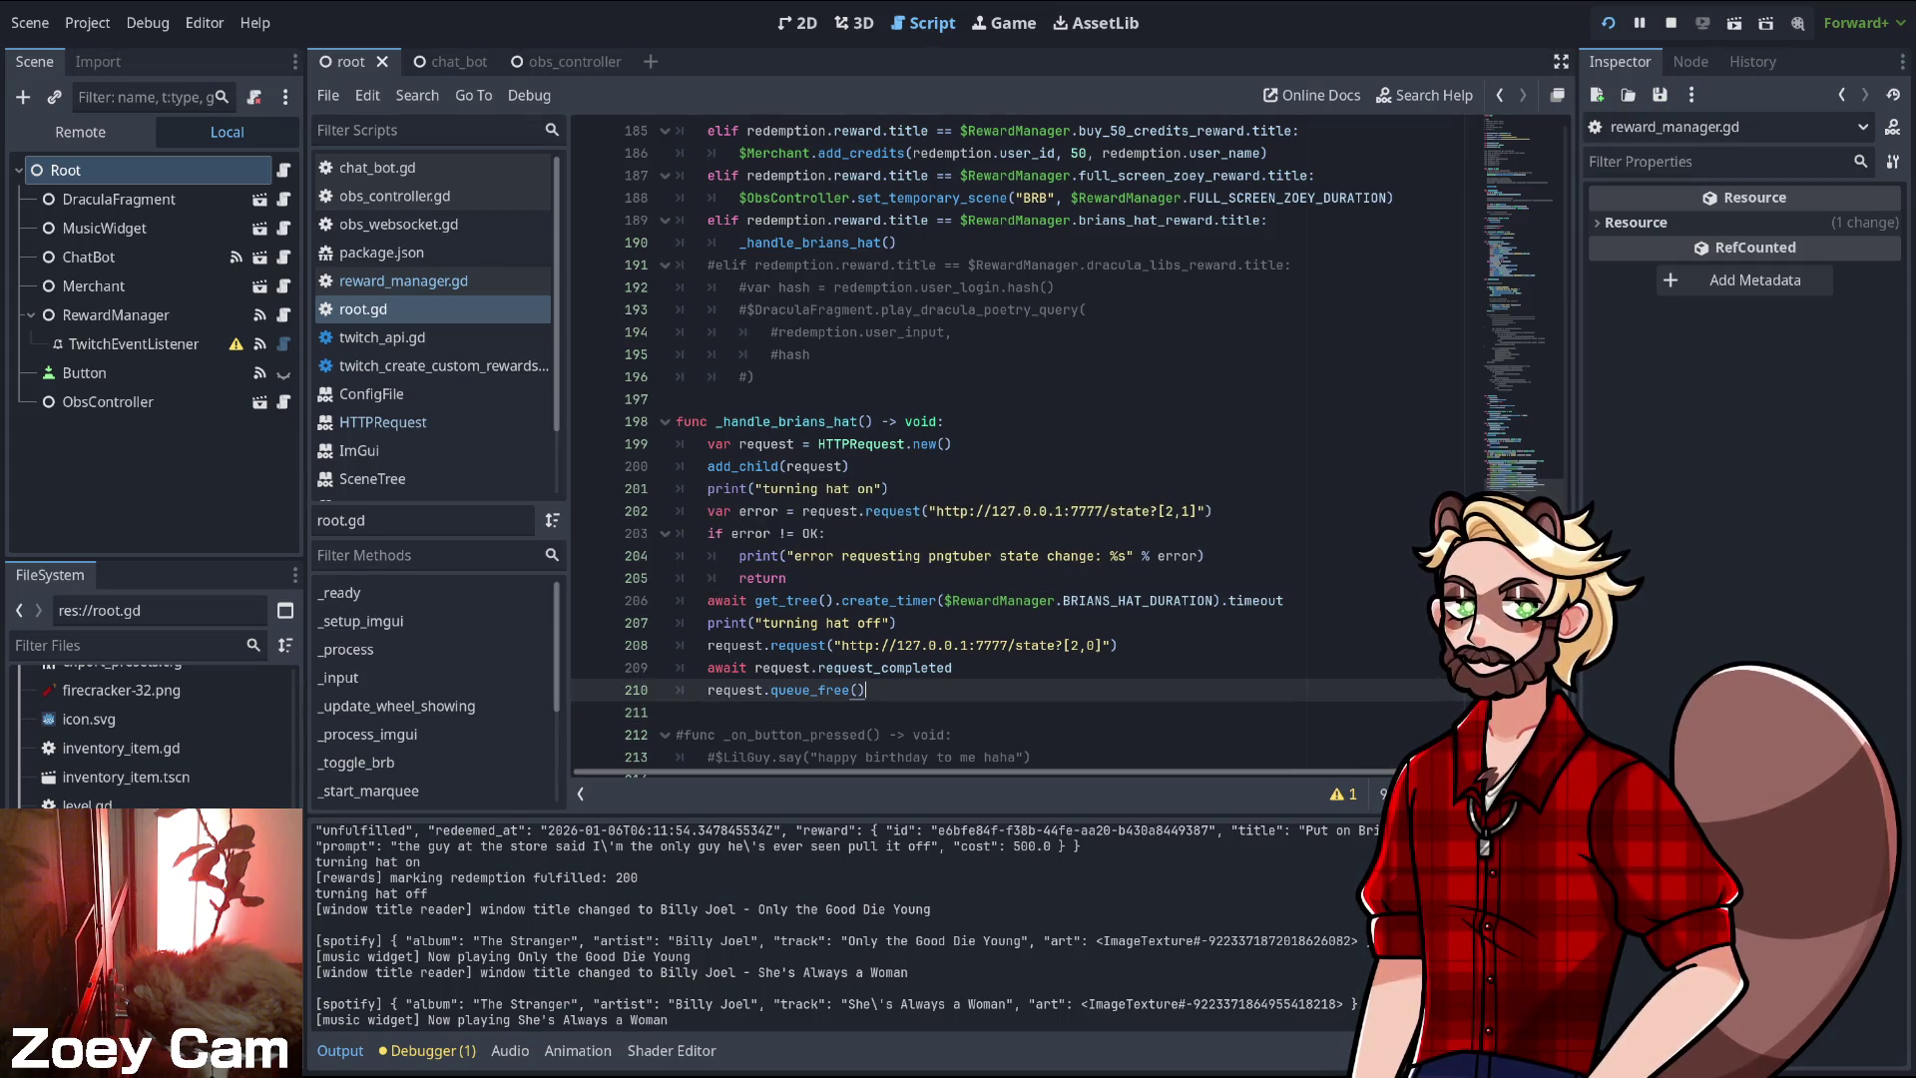
{"action": "double_click", "coordinate": [838, 690]}
- Restart the stream-bot project with F5 to pick up the updated hat handler
{"action": "left_click", "coordinate": [865, 690]}
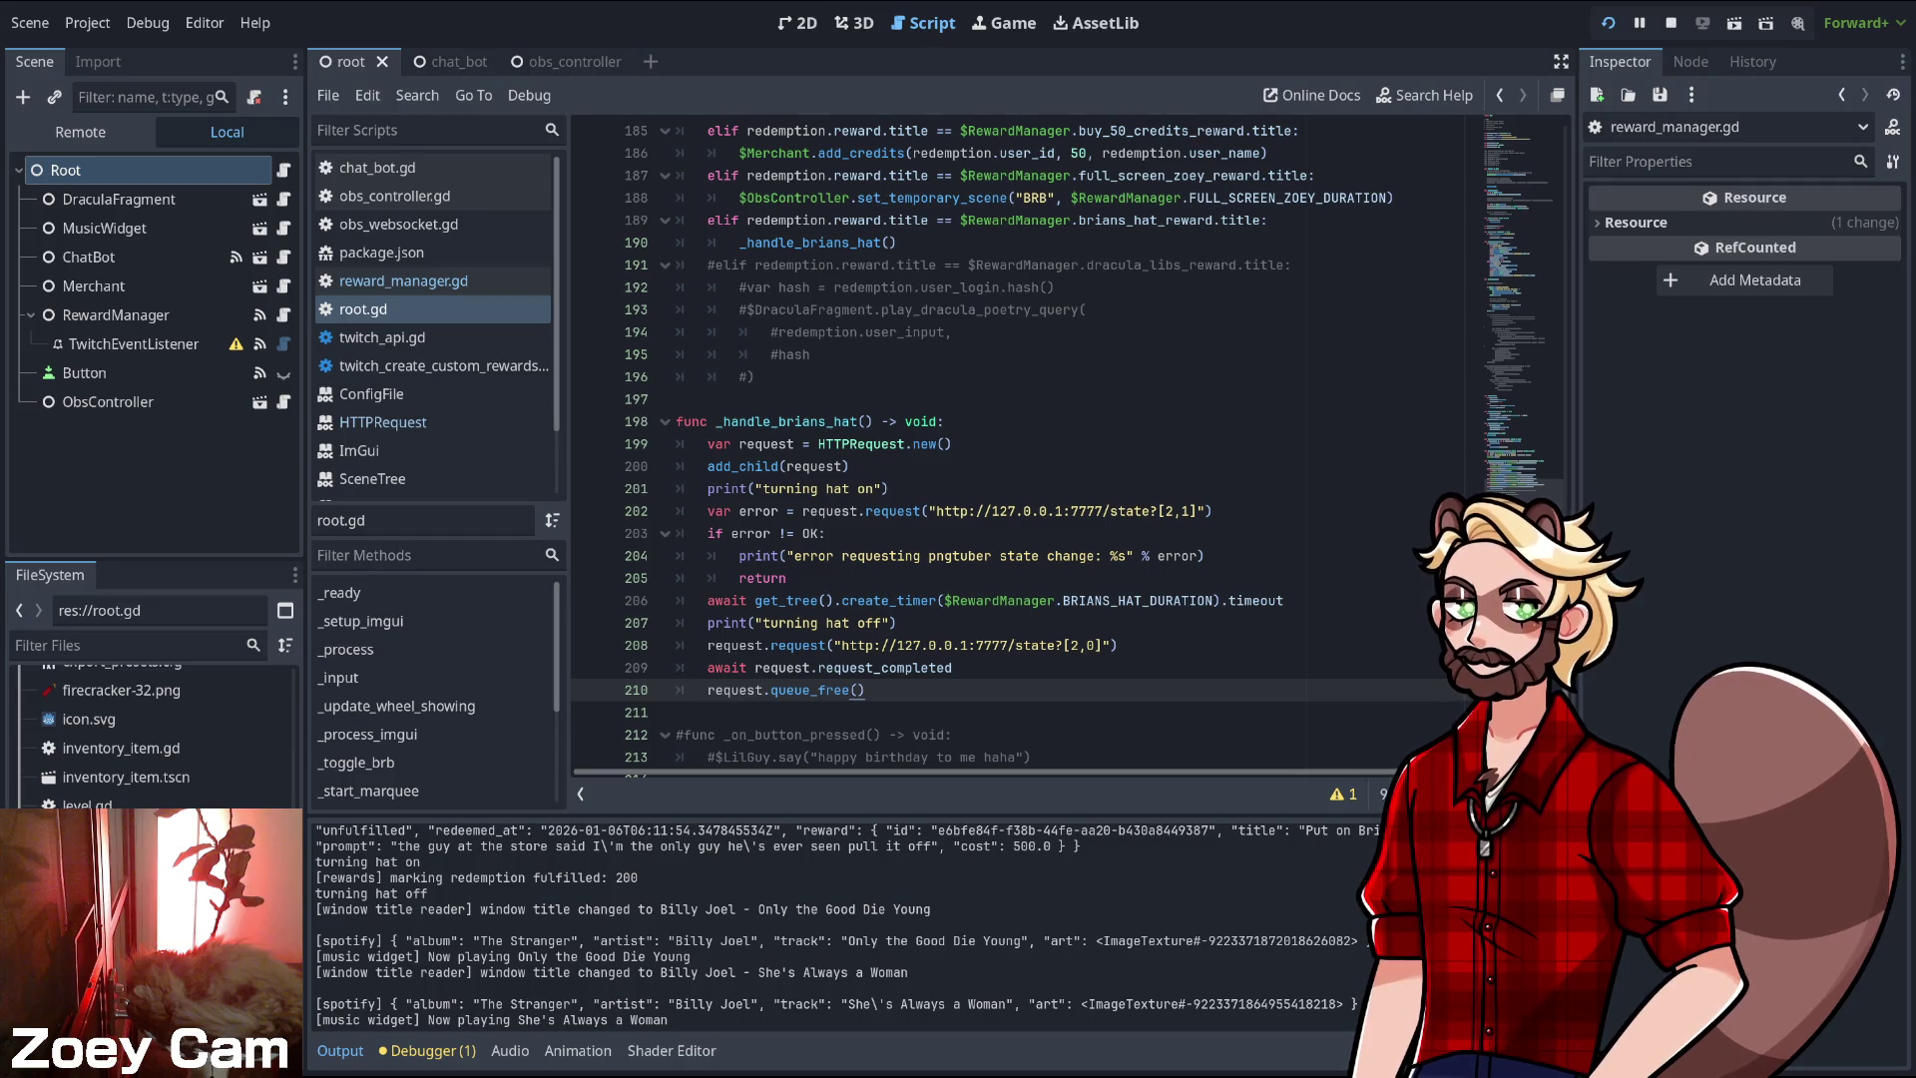
{"action": "key", "text": "F5"}
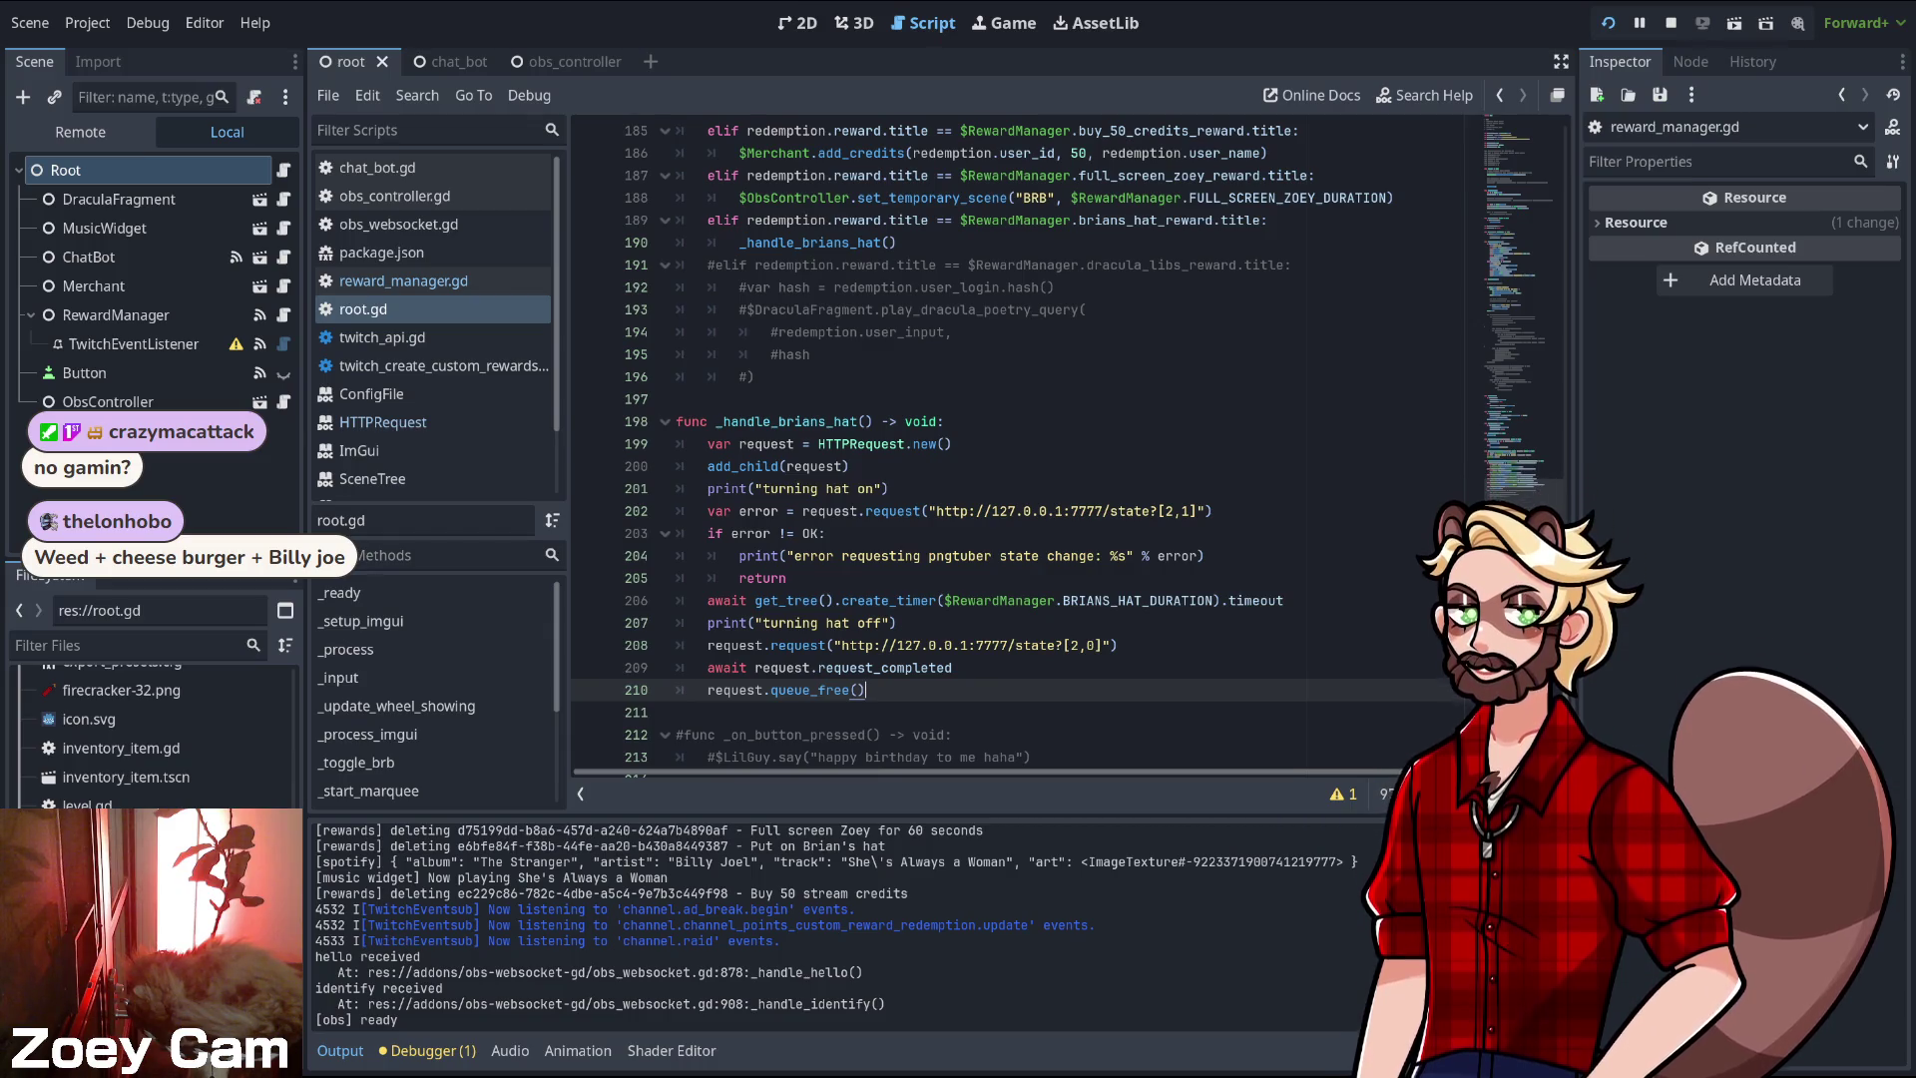
{"action": "left_click", "coordinate": [676, 712]}
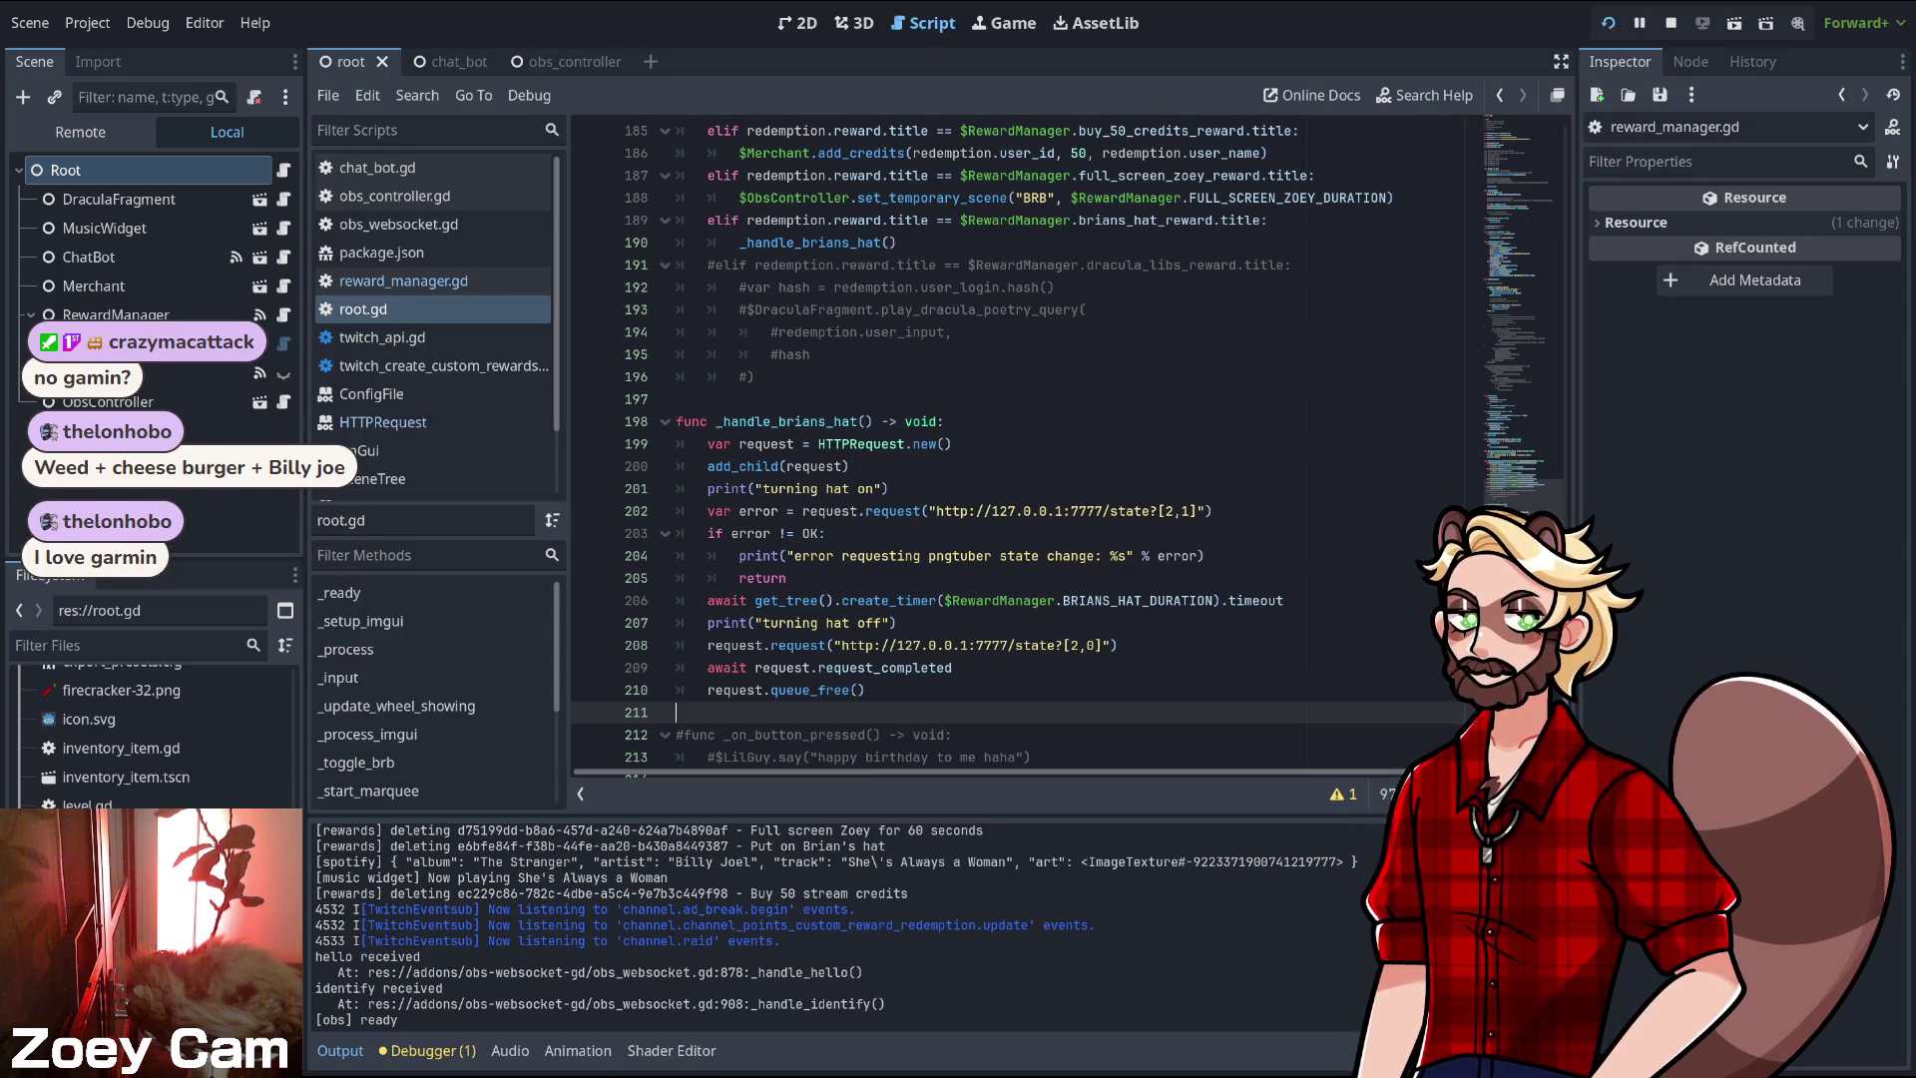
{"action": "left_click", "coordinate": [866, 689]}
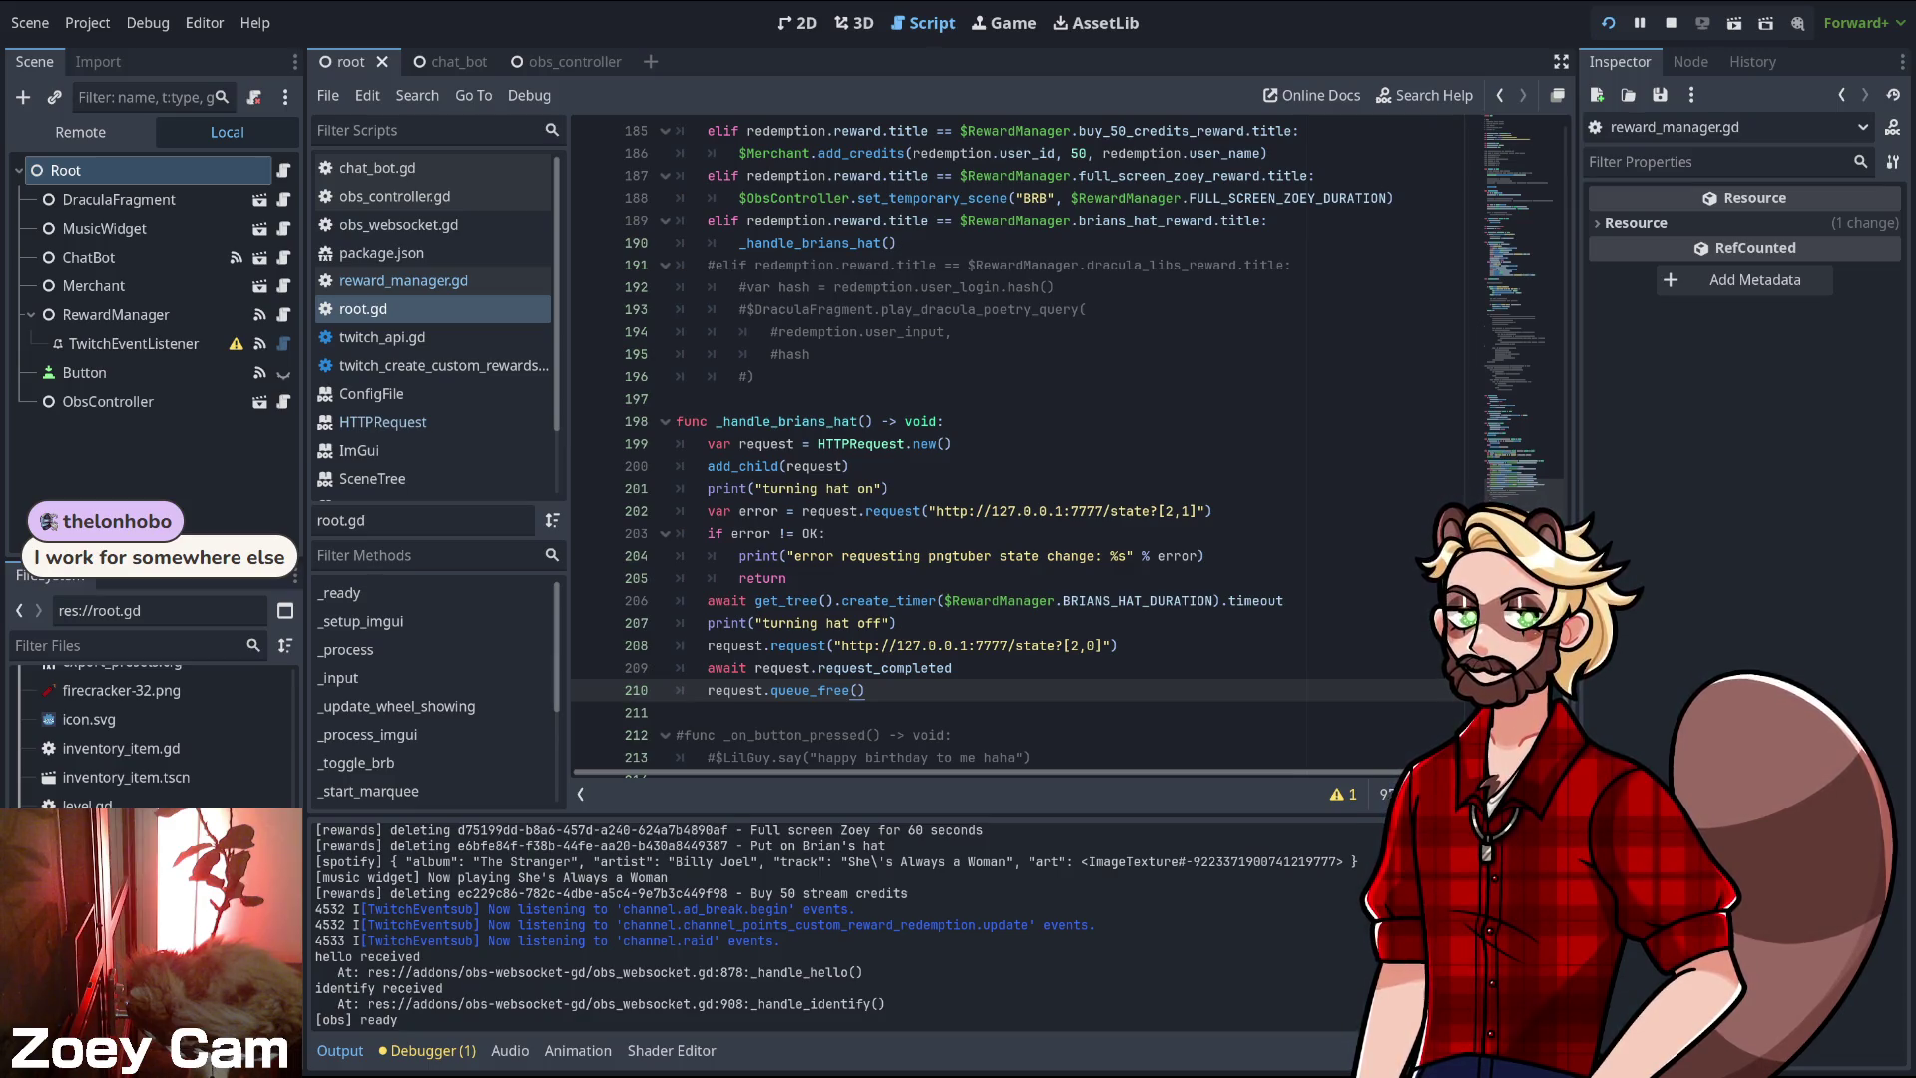
- Stop the running stream-bot project with F8
{"action": "key", "text": "F8"}
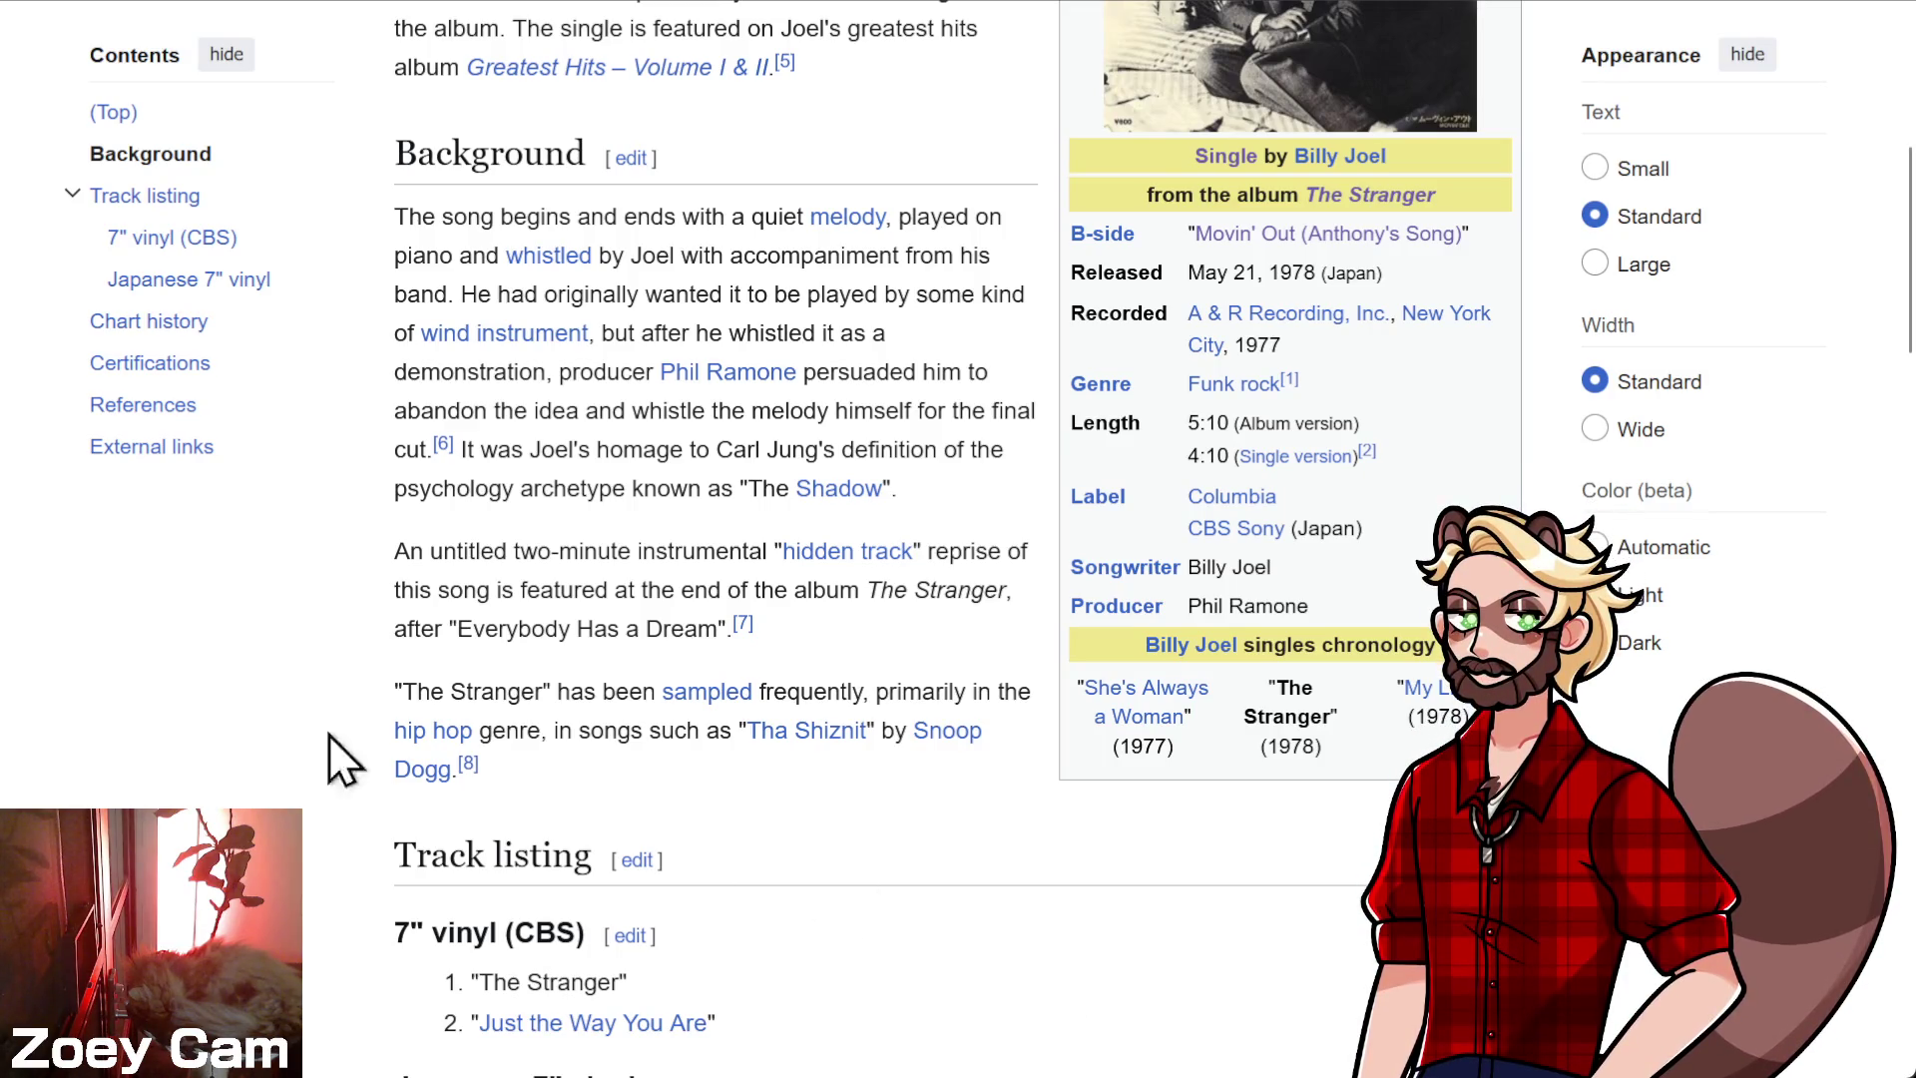
{"action": "scroll", "coordinate": [843, 748], "scroll_direction": "up", "scroll_amount": 10}
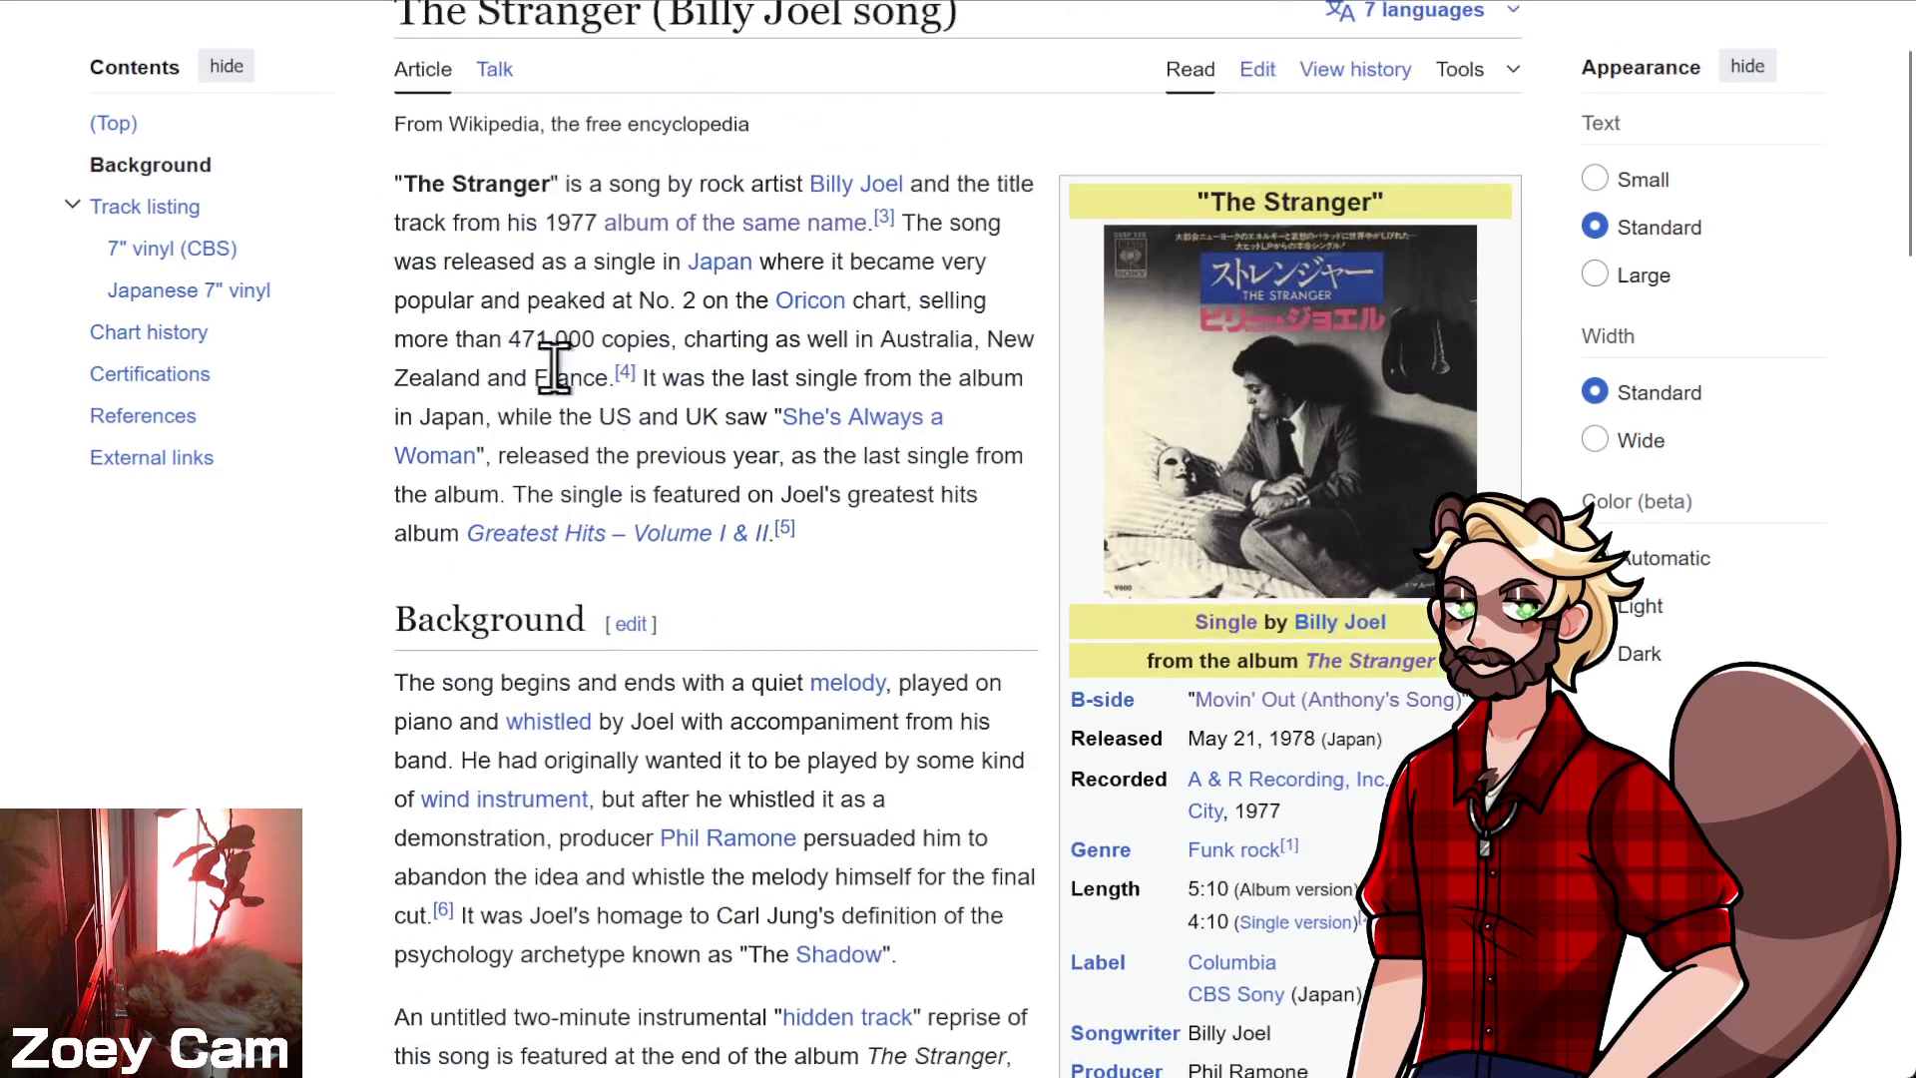
{"action": "key", "text": "alt+Left"}
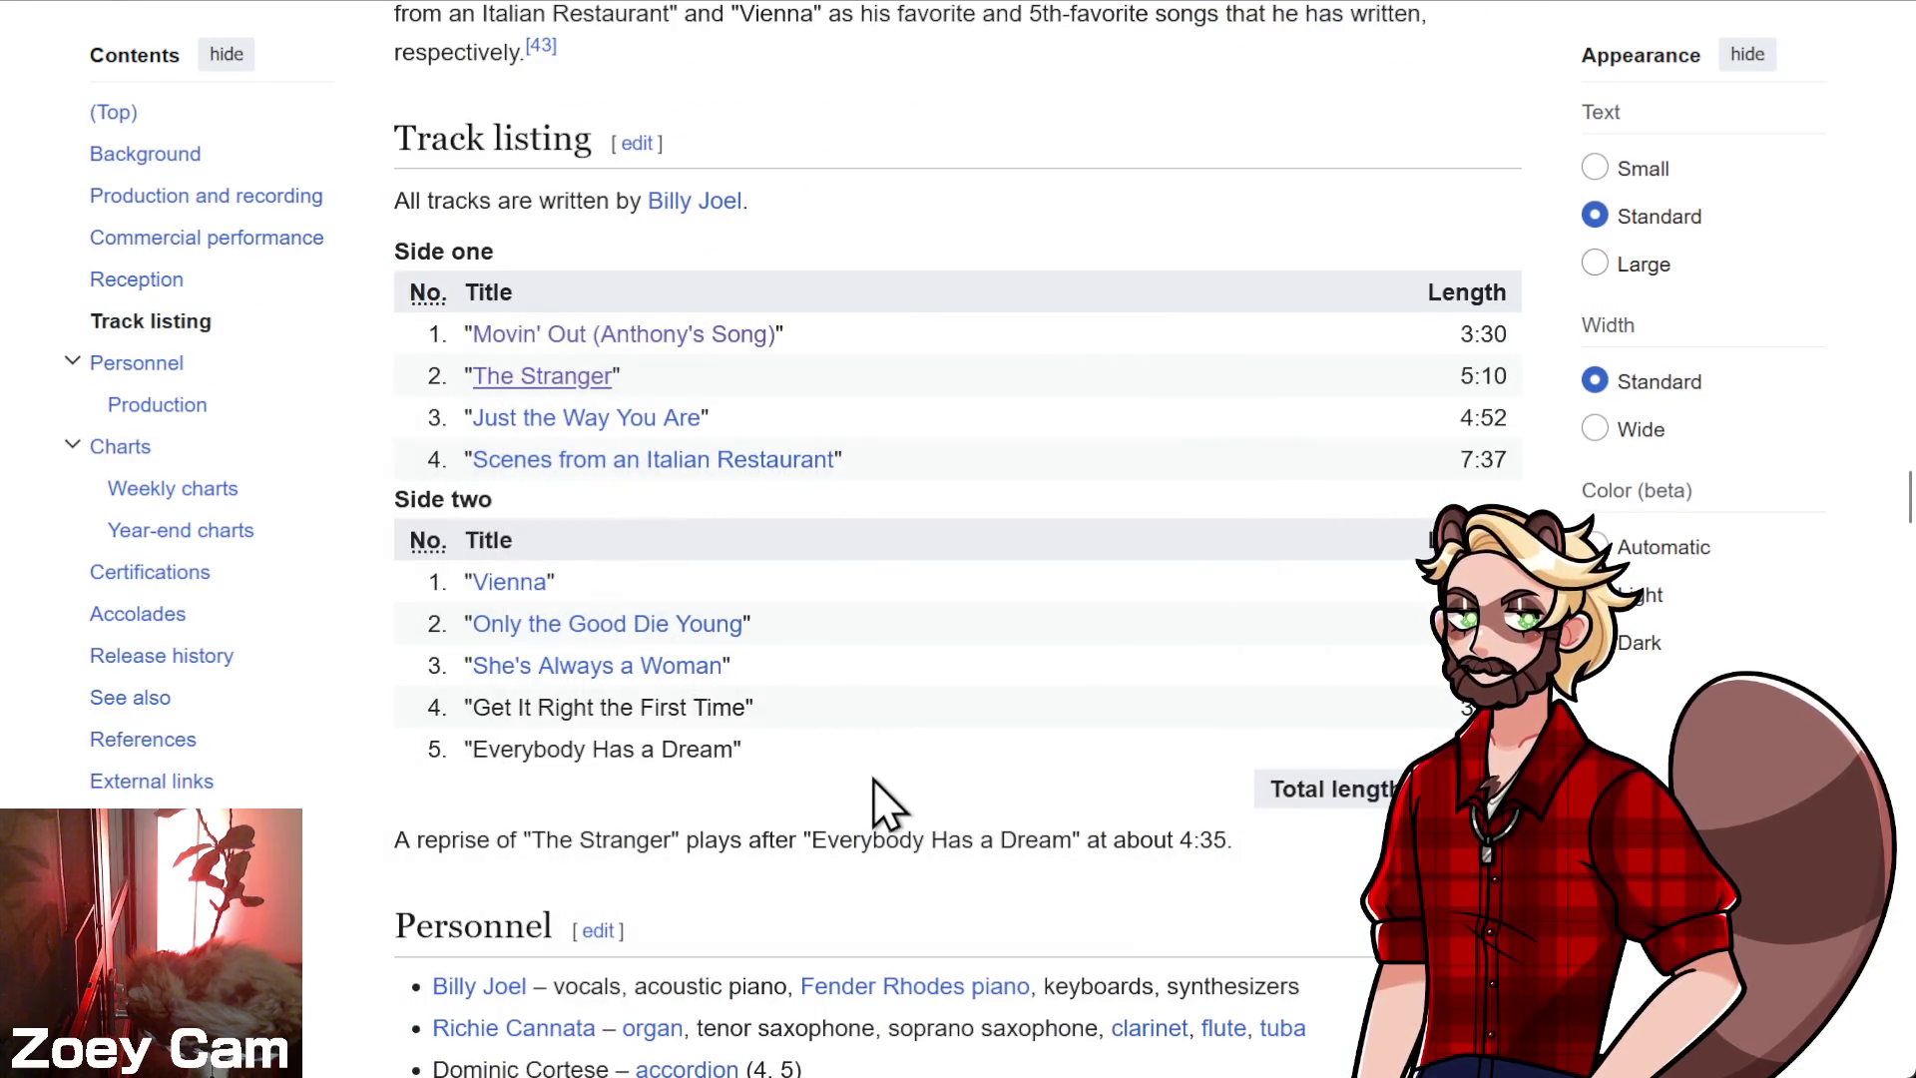
{"action": "scroll", "coordinate": [1010, 643], "scroll_direction": "down", "scroll_amount": 2}
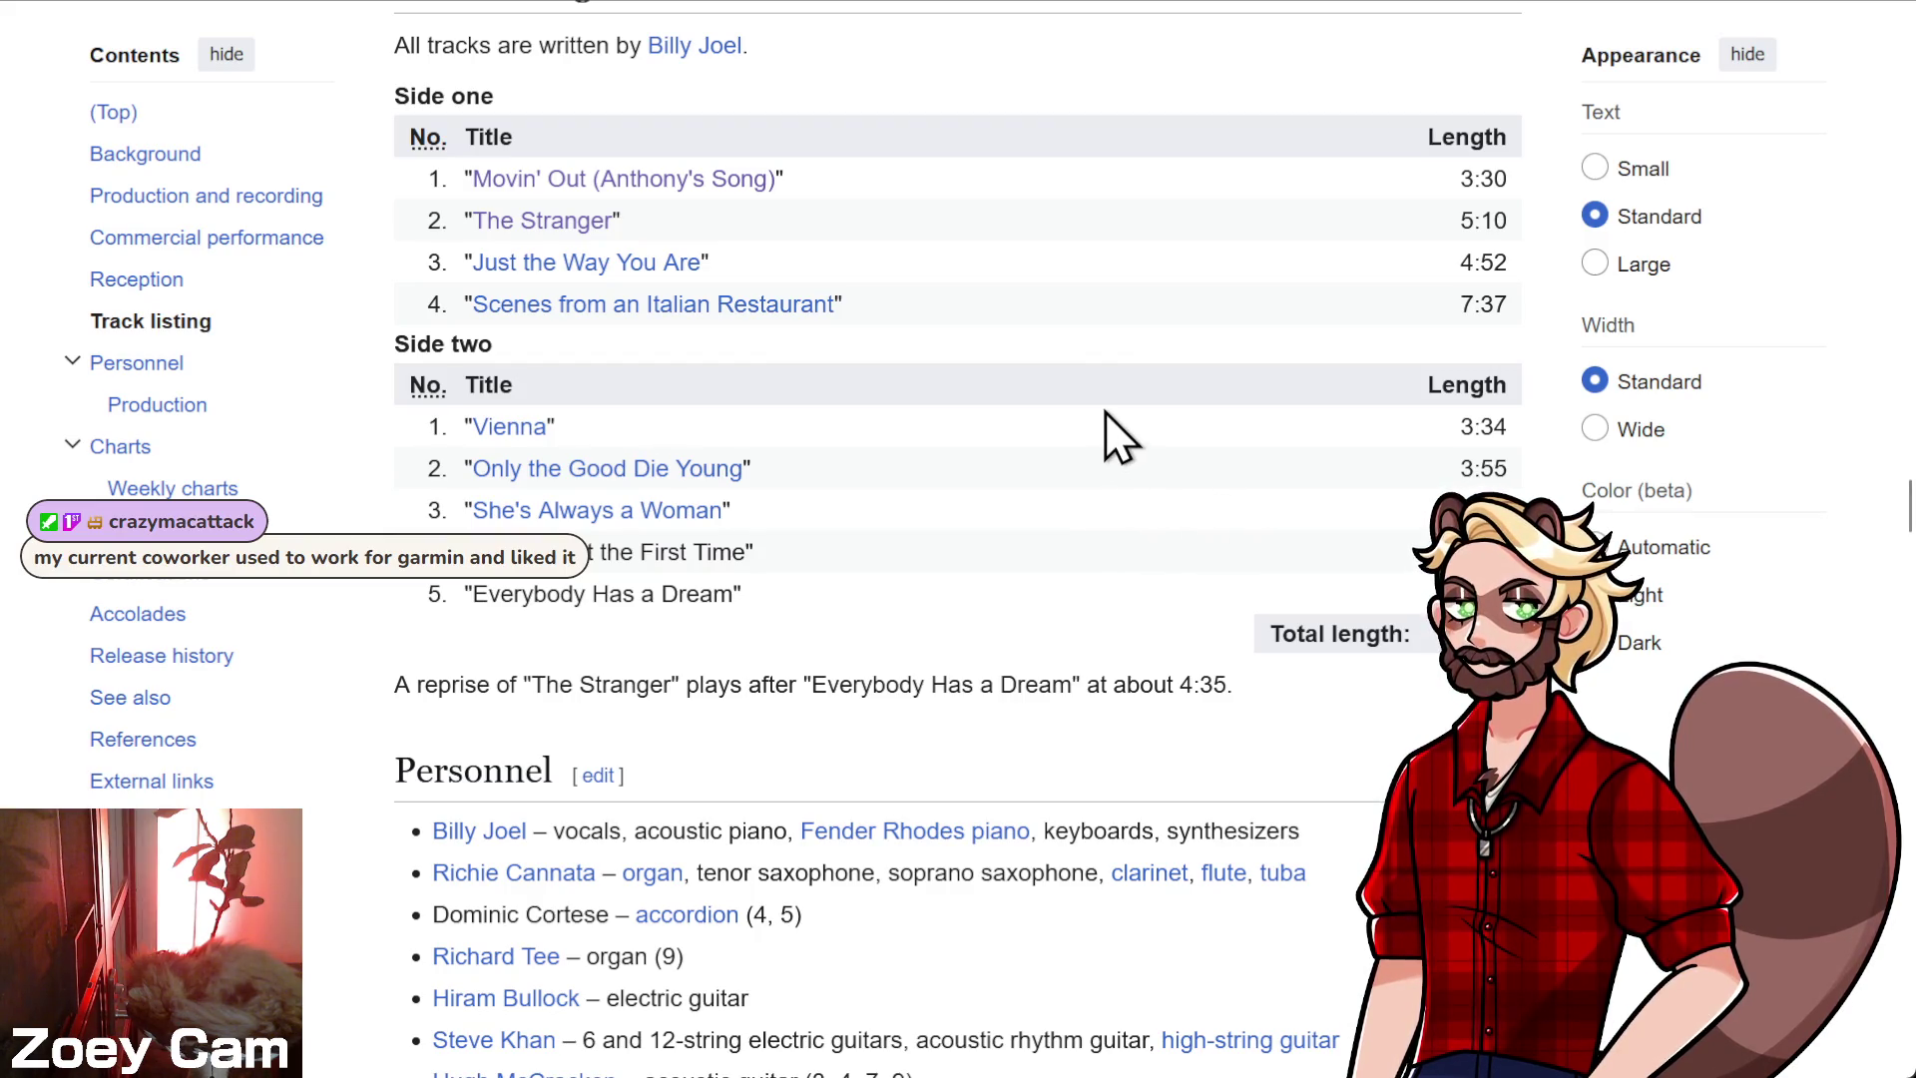
{"action": "scroll", "coordinate": [1104, 411], "scroll_direction": "down", "scroll_amount": 4}
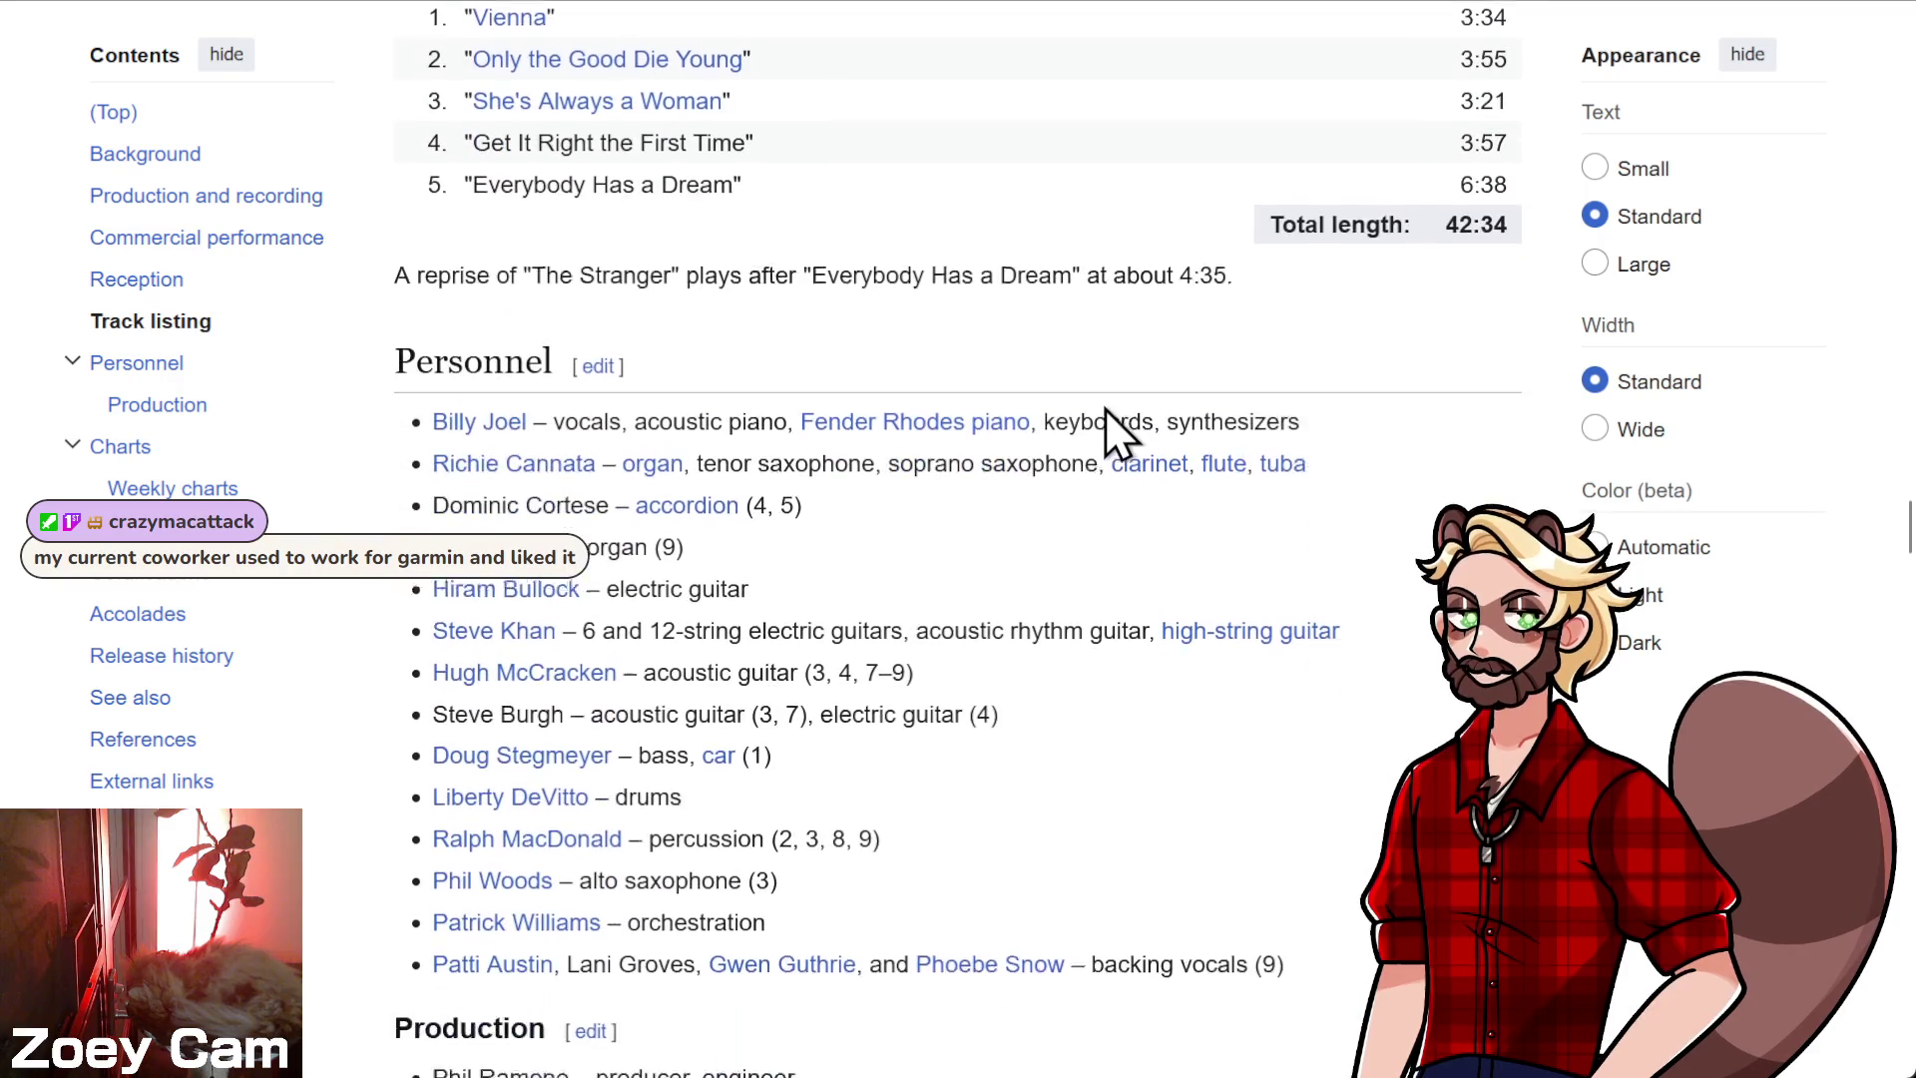
{"action": "scroll", "coordinate": [1231, 513], "scroll_direction": "down", "scroll_amount": 1}
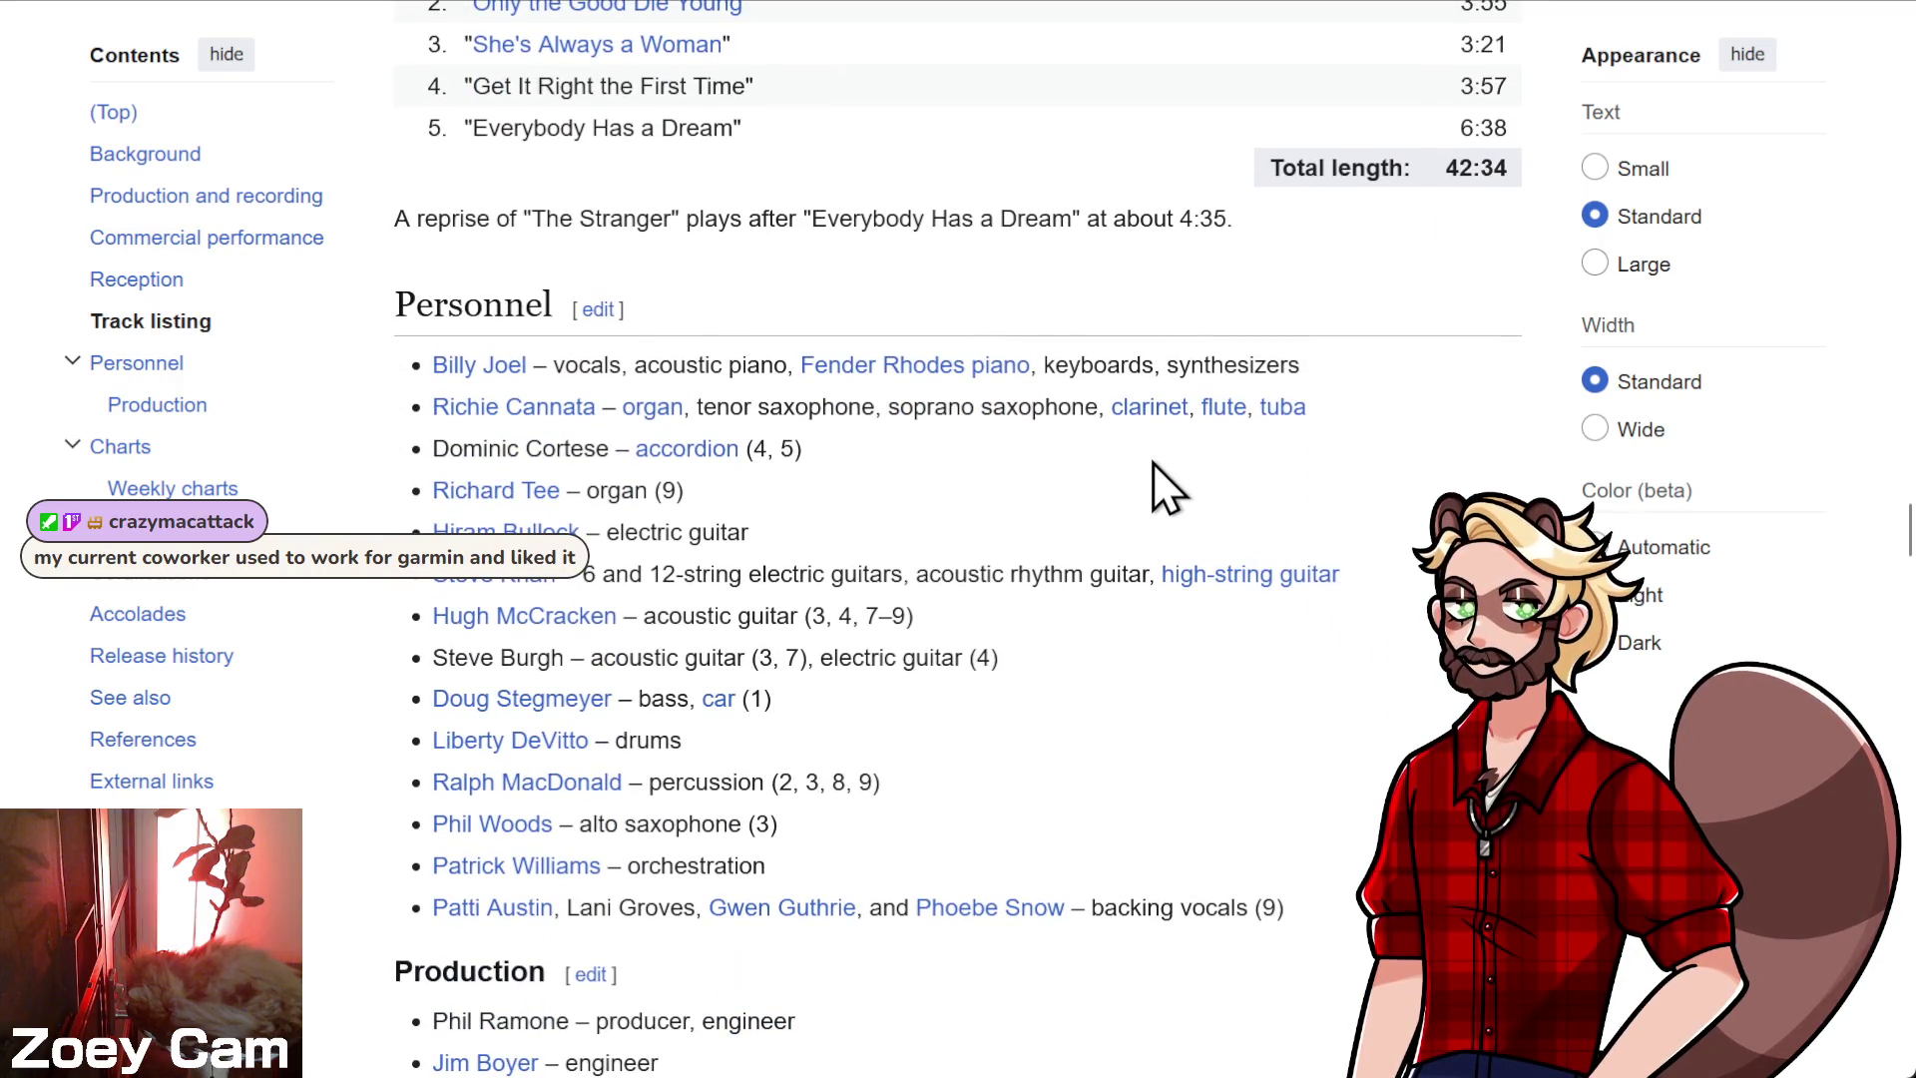
{"action": "scroll", "coordinate": [1147, 493], "scroll_direction": "up", "scroll_amount": 4}
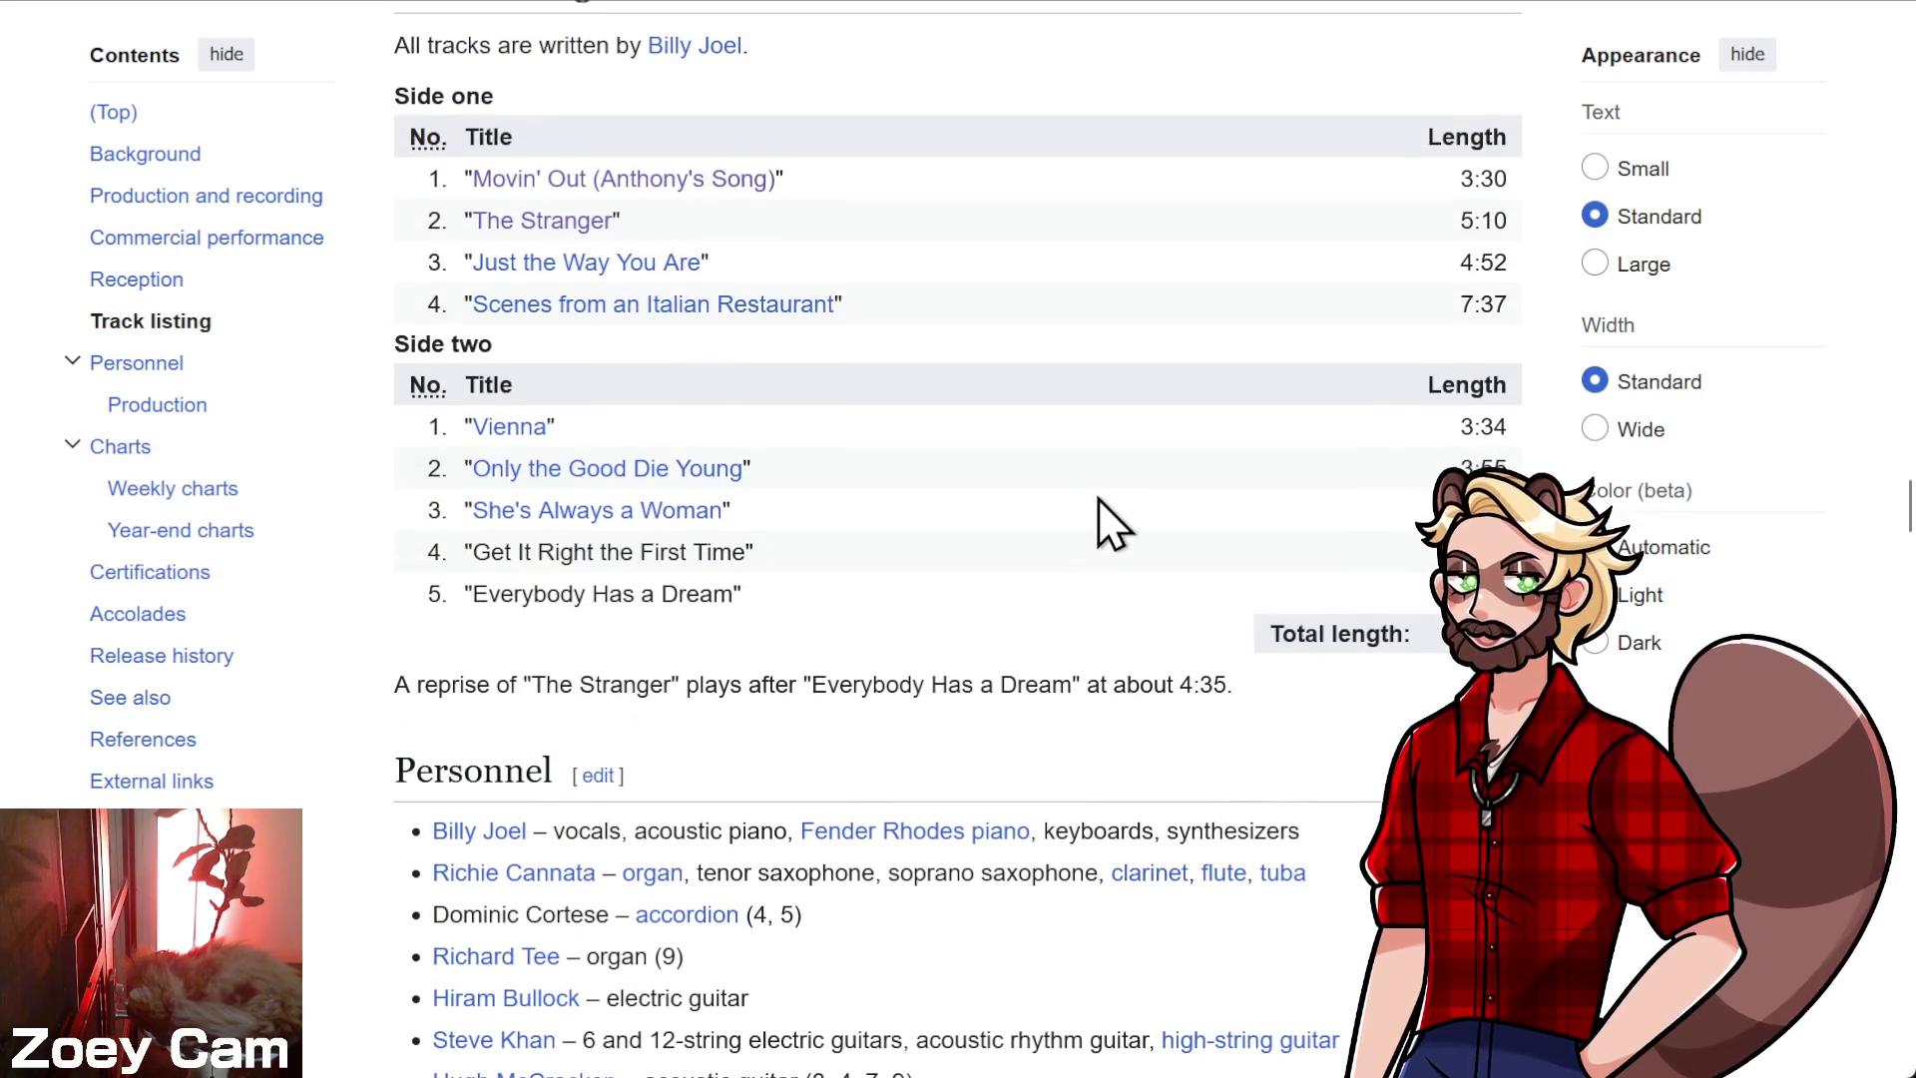
{"action": "scroll", "coordinate": [1017, 574], "scroll_direction": "up", "scroll_amount": 7}
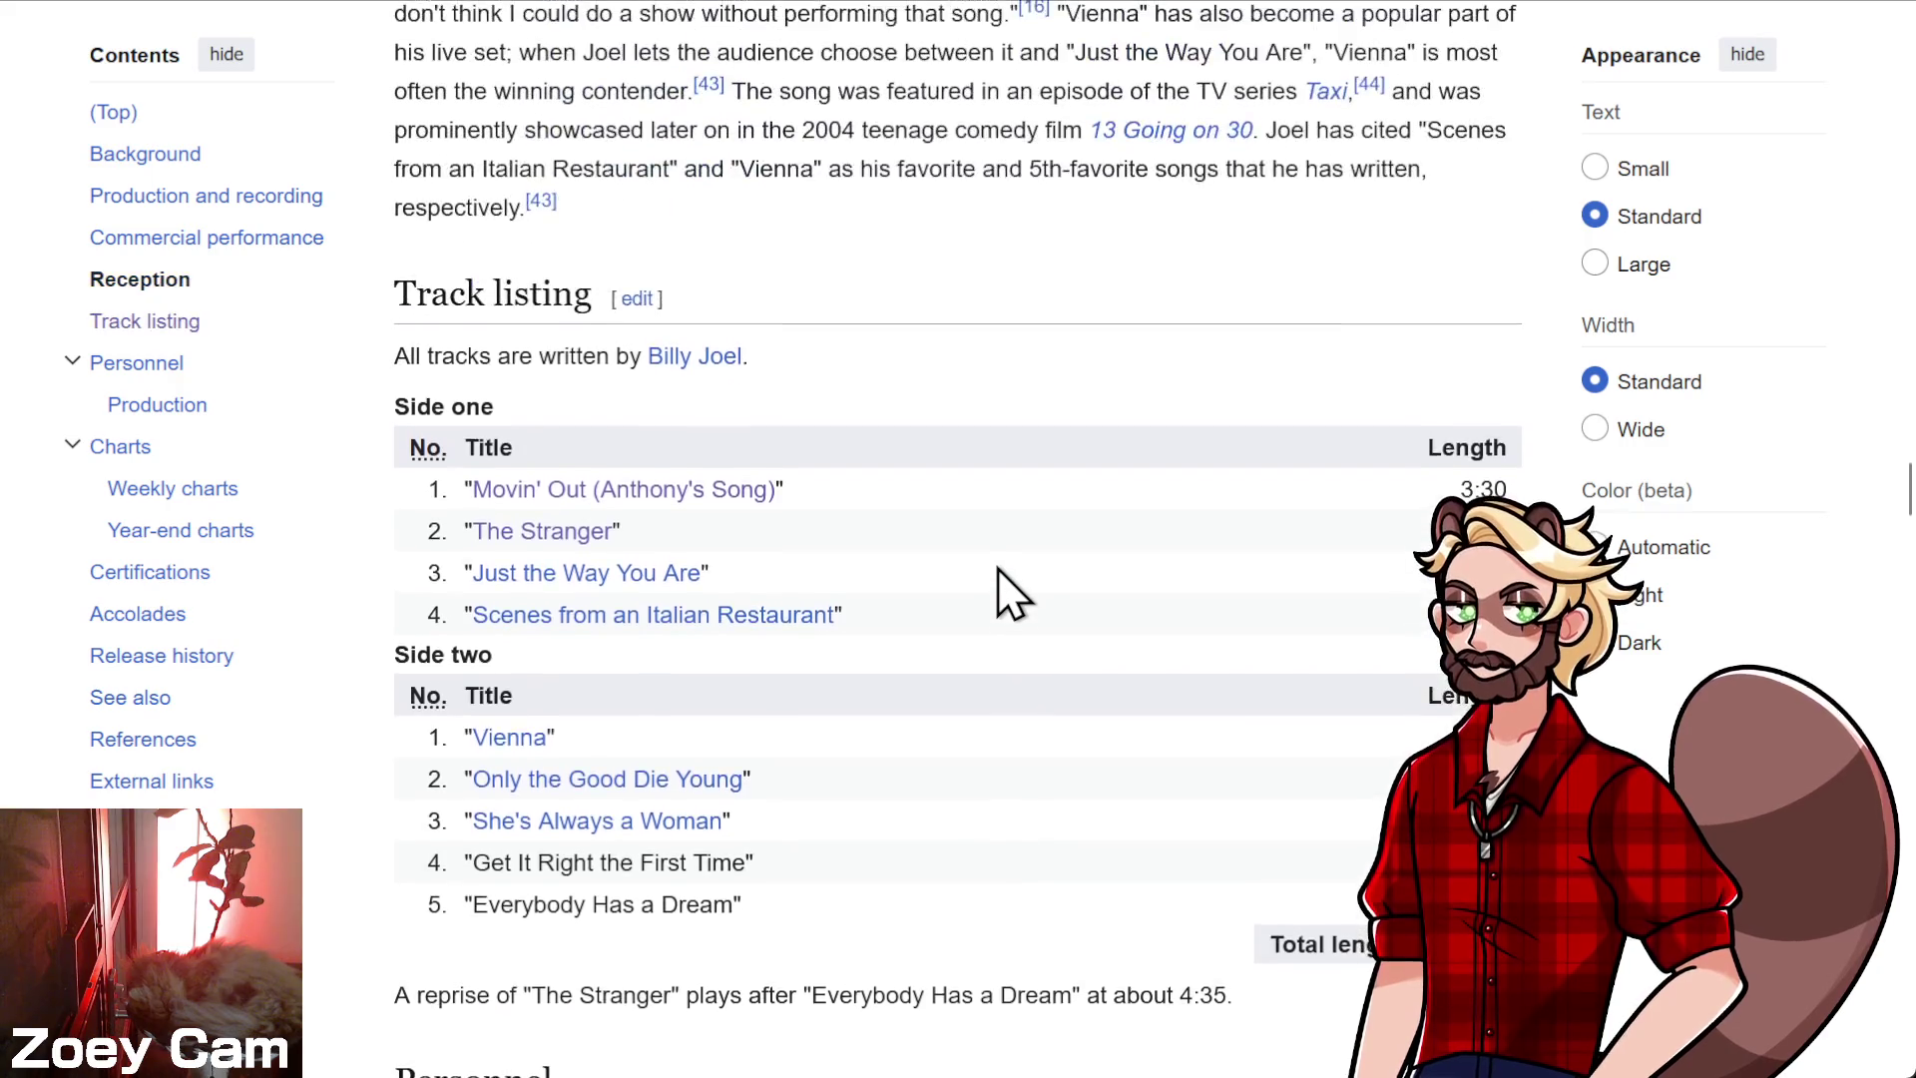
{"action": "scroll", "coordinate": [958, 549], "scroll_direction": "up", "scroll_amount": 3}
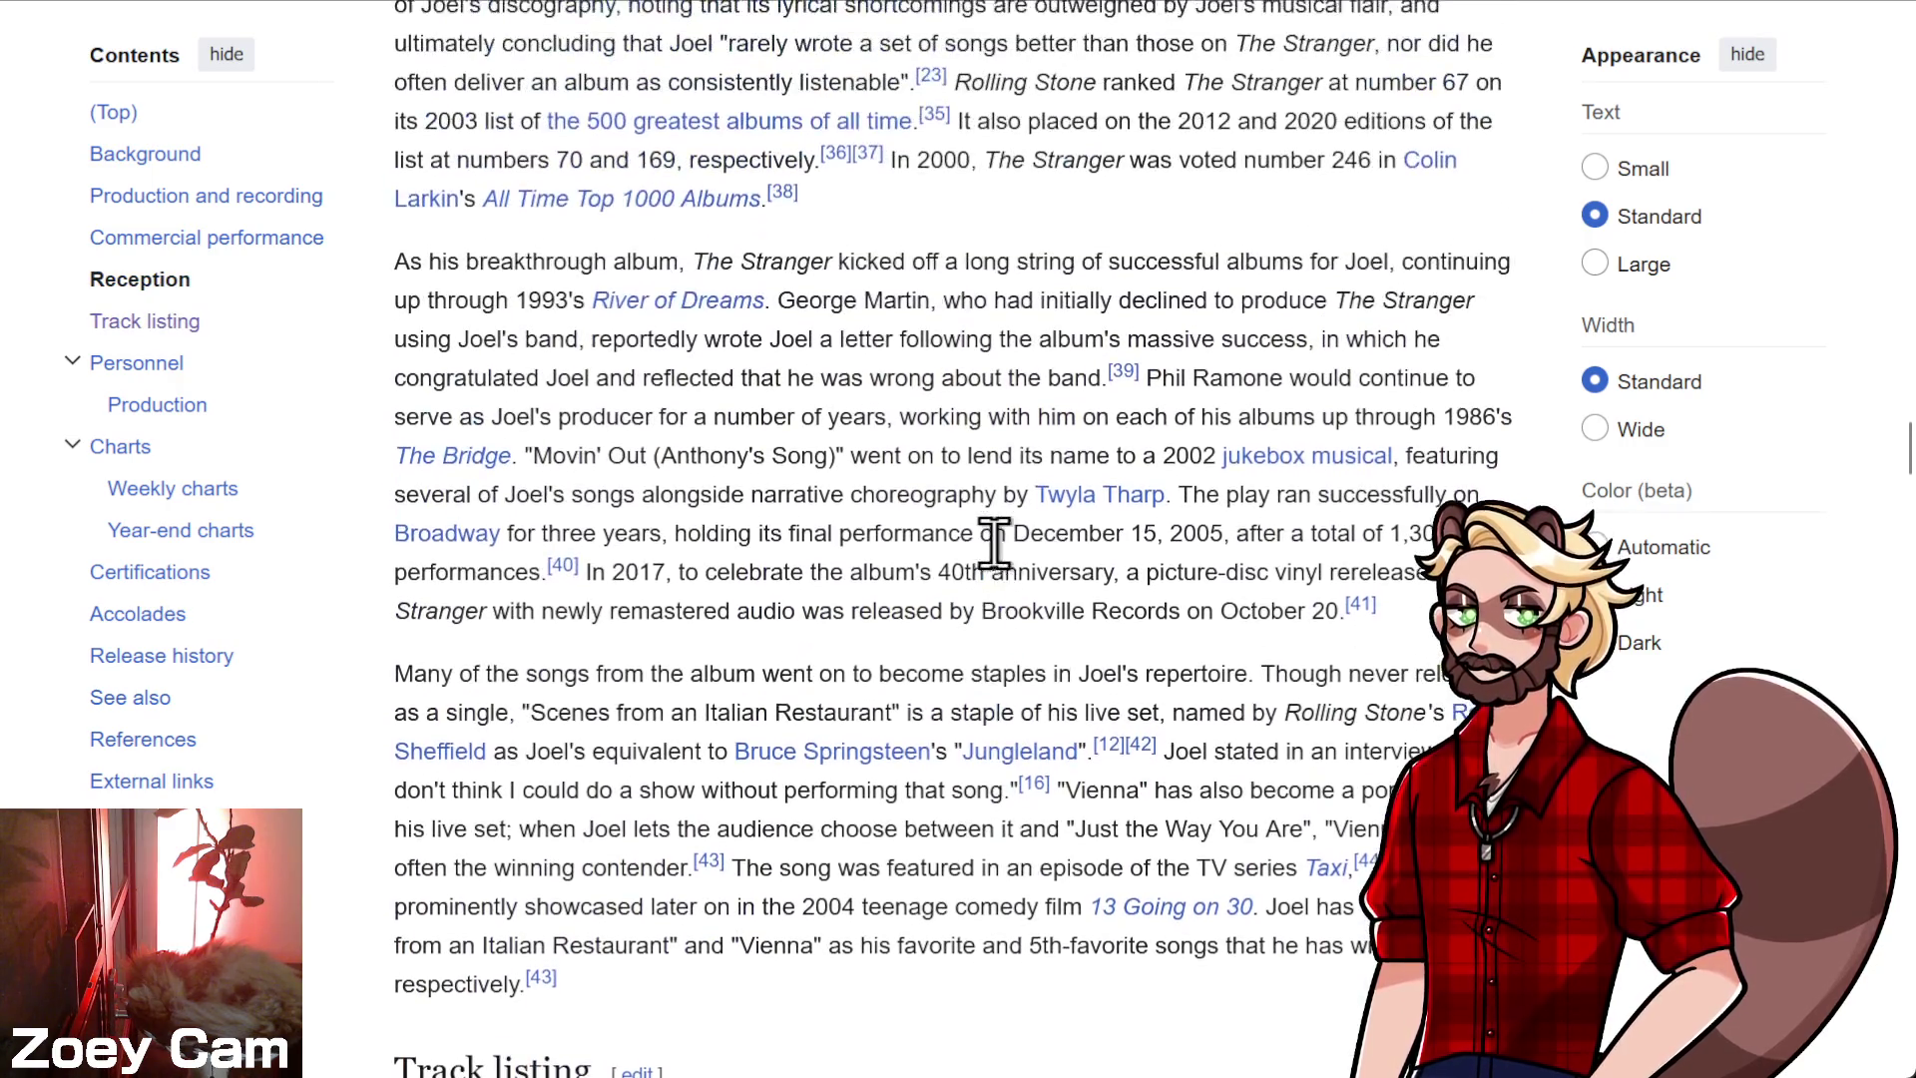
{"action": "scroll", "coordinate": [941, 544], "scroll_direction": "up", "scroll_amount": 12}
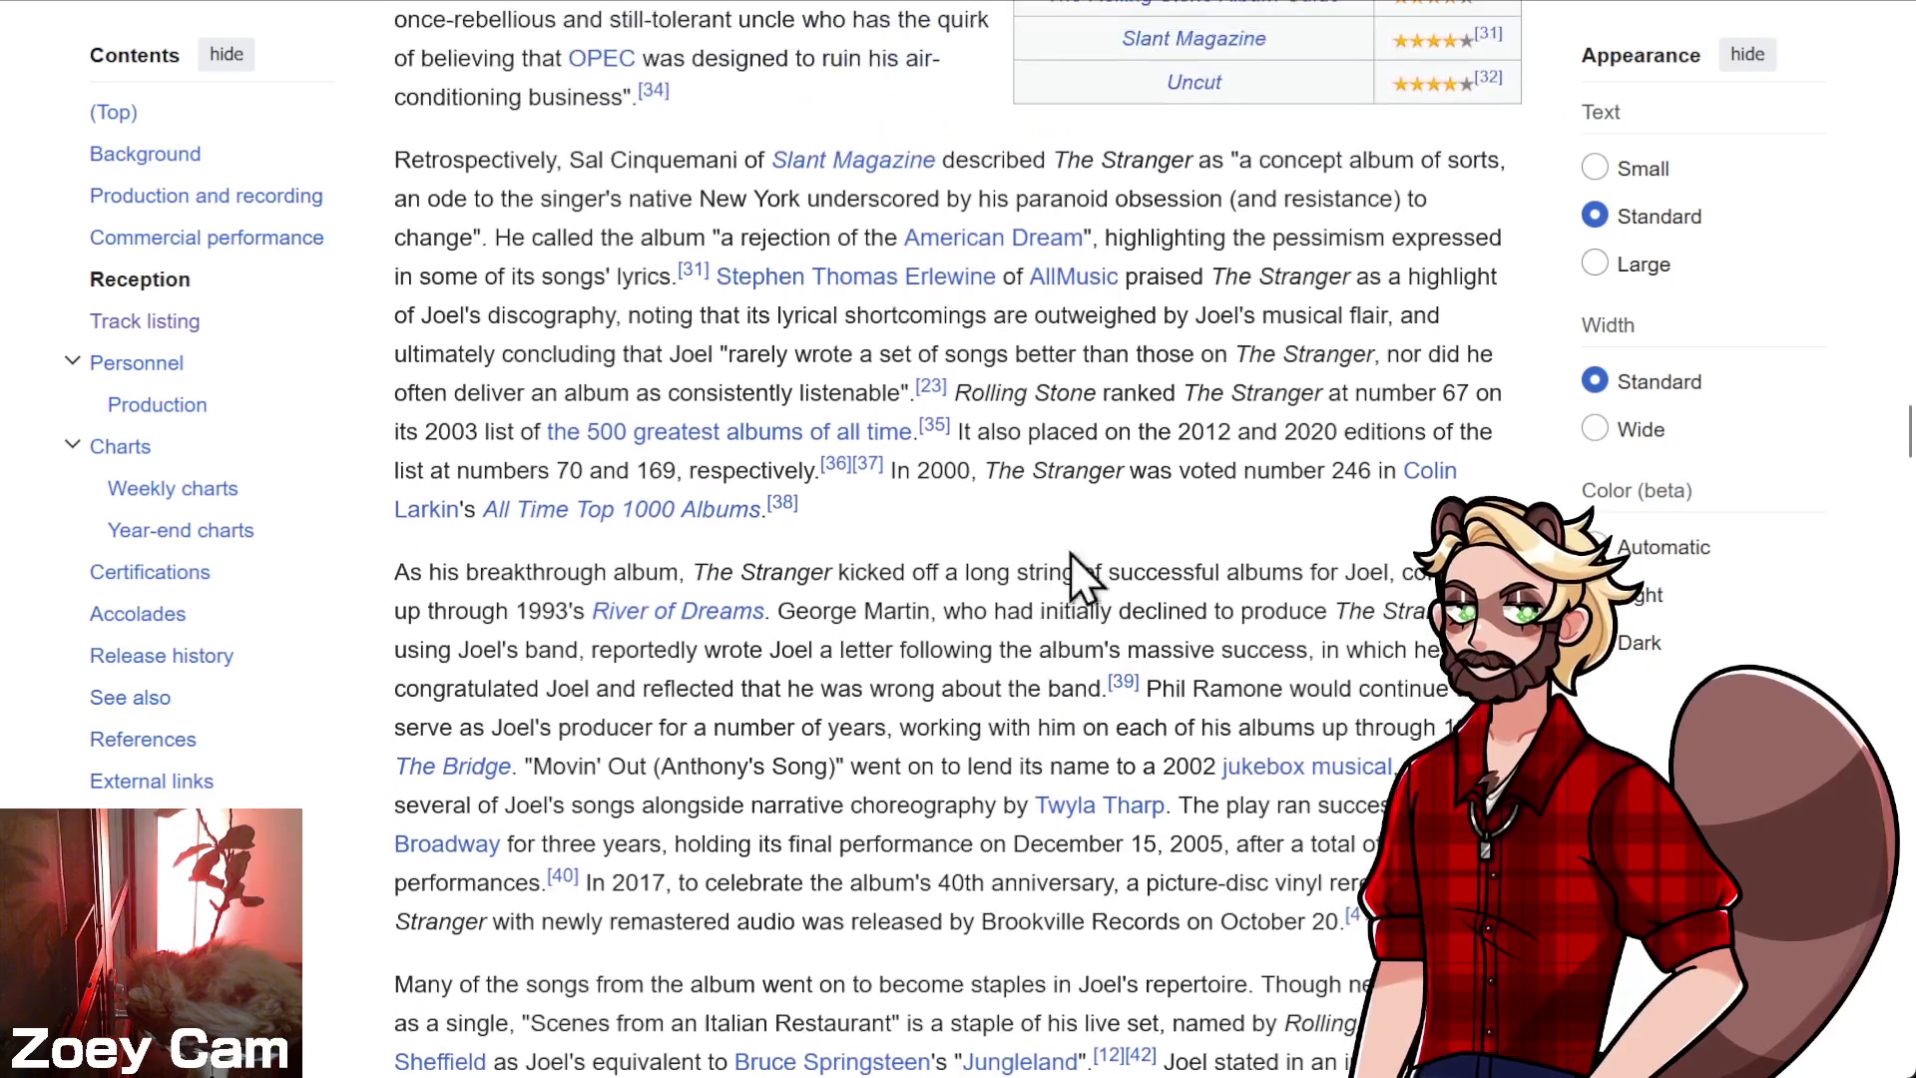
{"action": "scroll", "coordinate": [1005, 632], "scroll_direction": "up", "scroll_amount": 9}
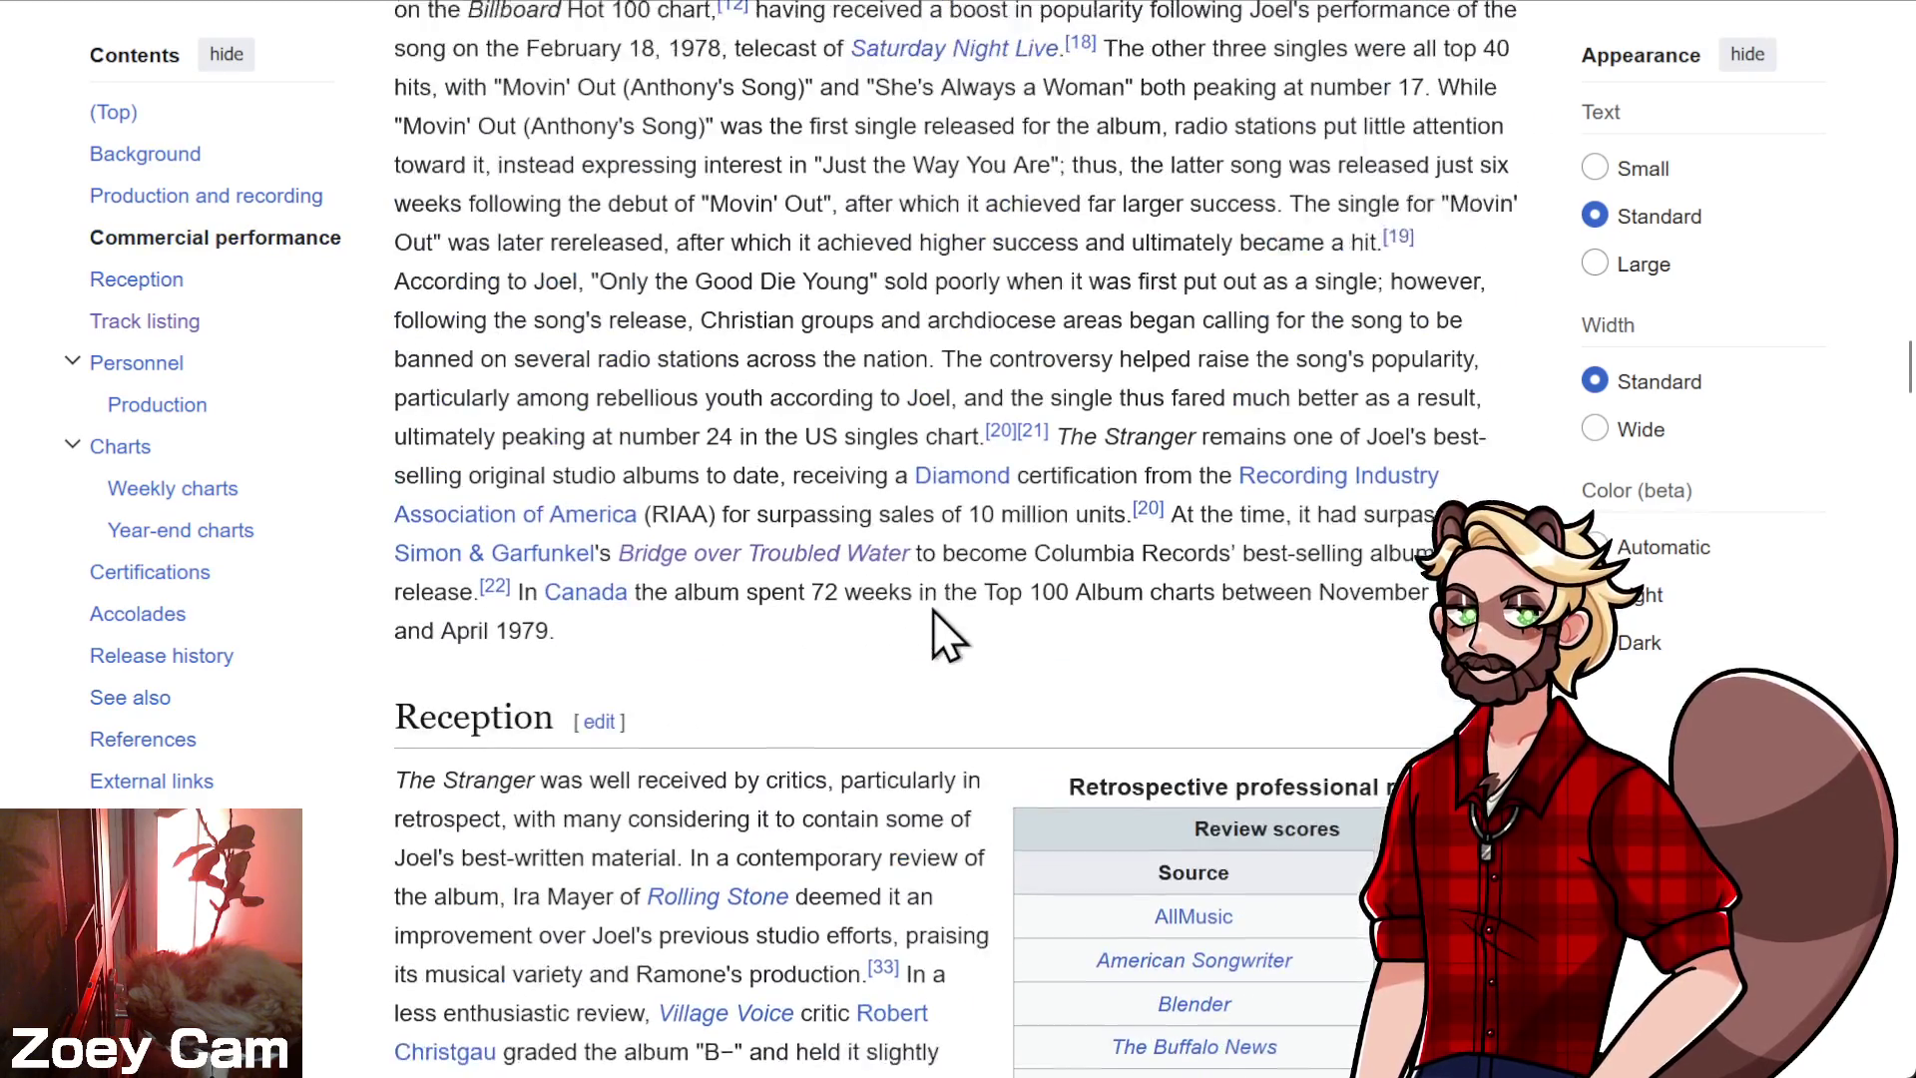
{"action": "scroll", "coordinate": [926, 627], "scroll_direction": "up", "scroll_amount": 5}
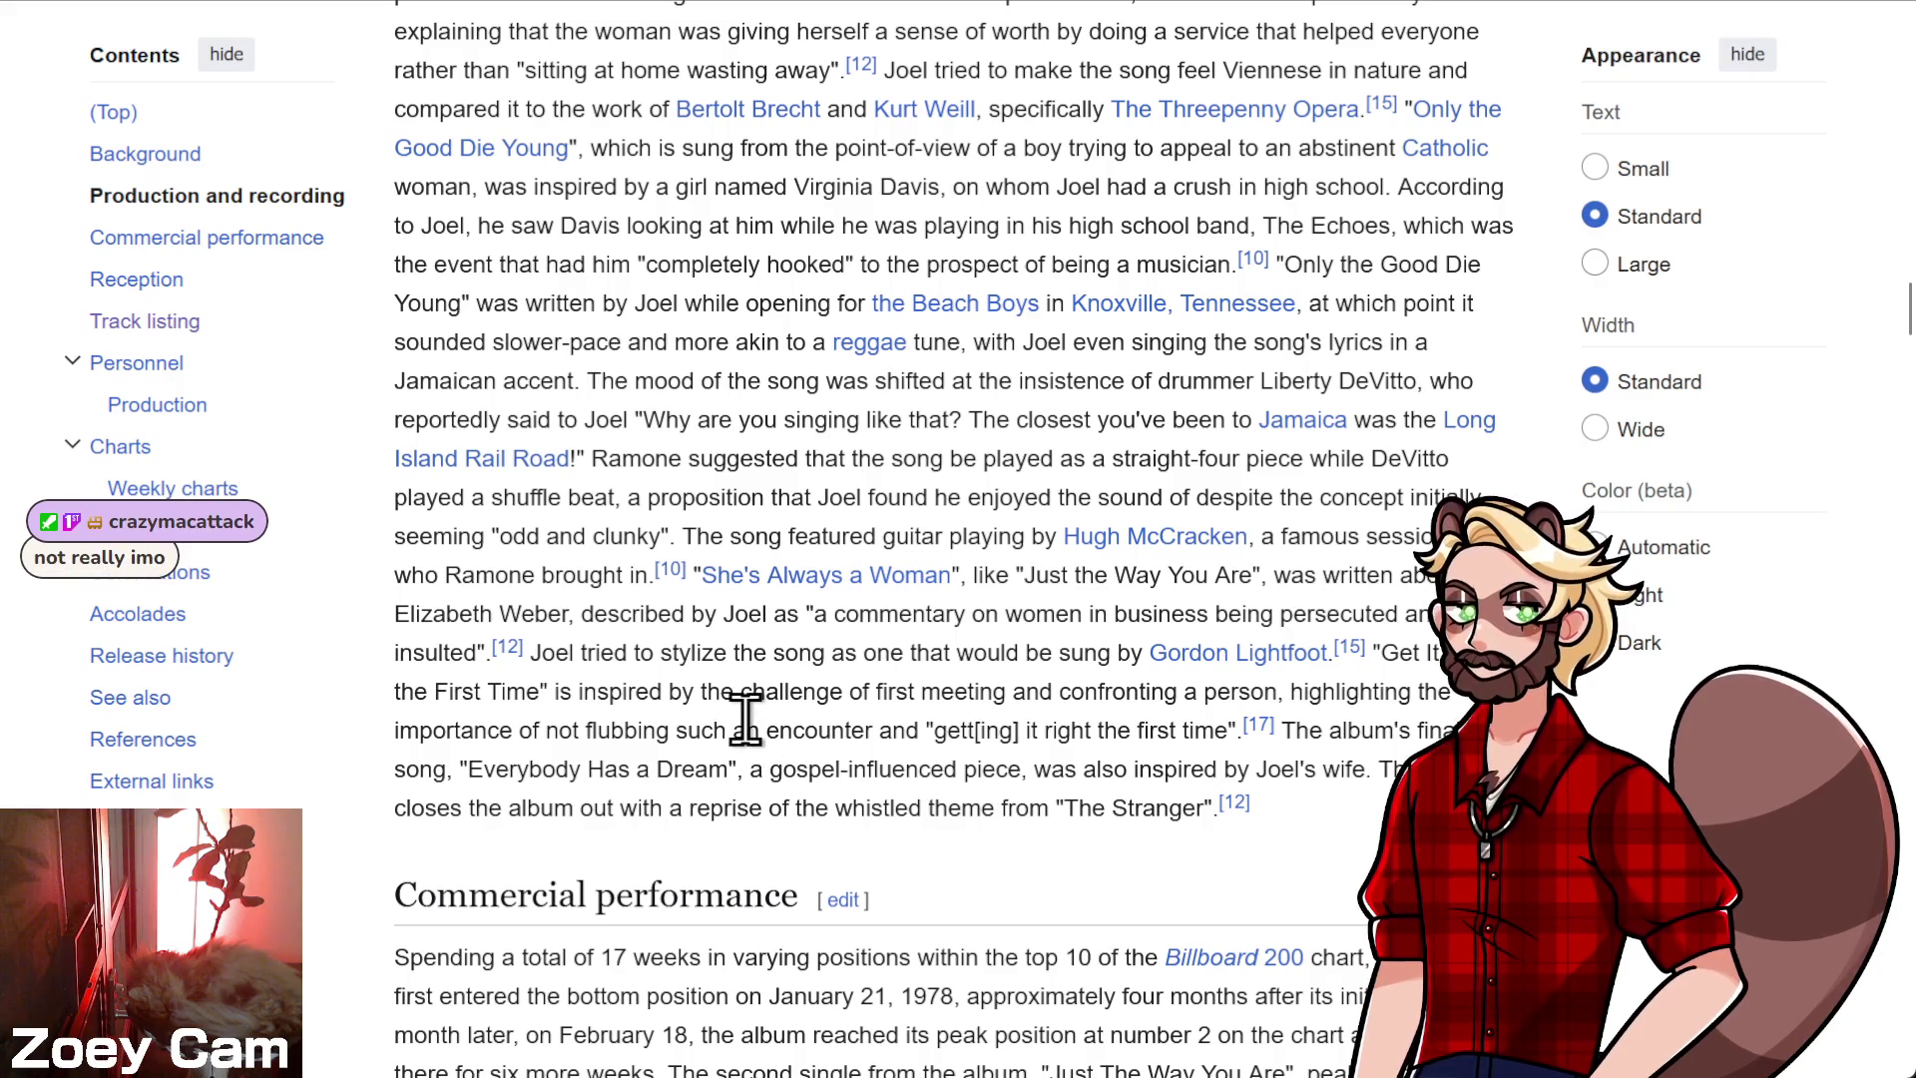
{"action": "scroll", "coordinate": [763, 733], "scroll_direction": "up", "scroll_amount": 4}
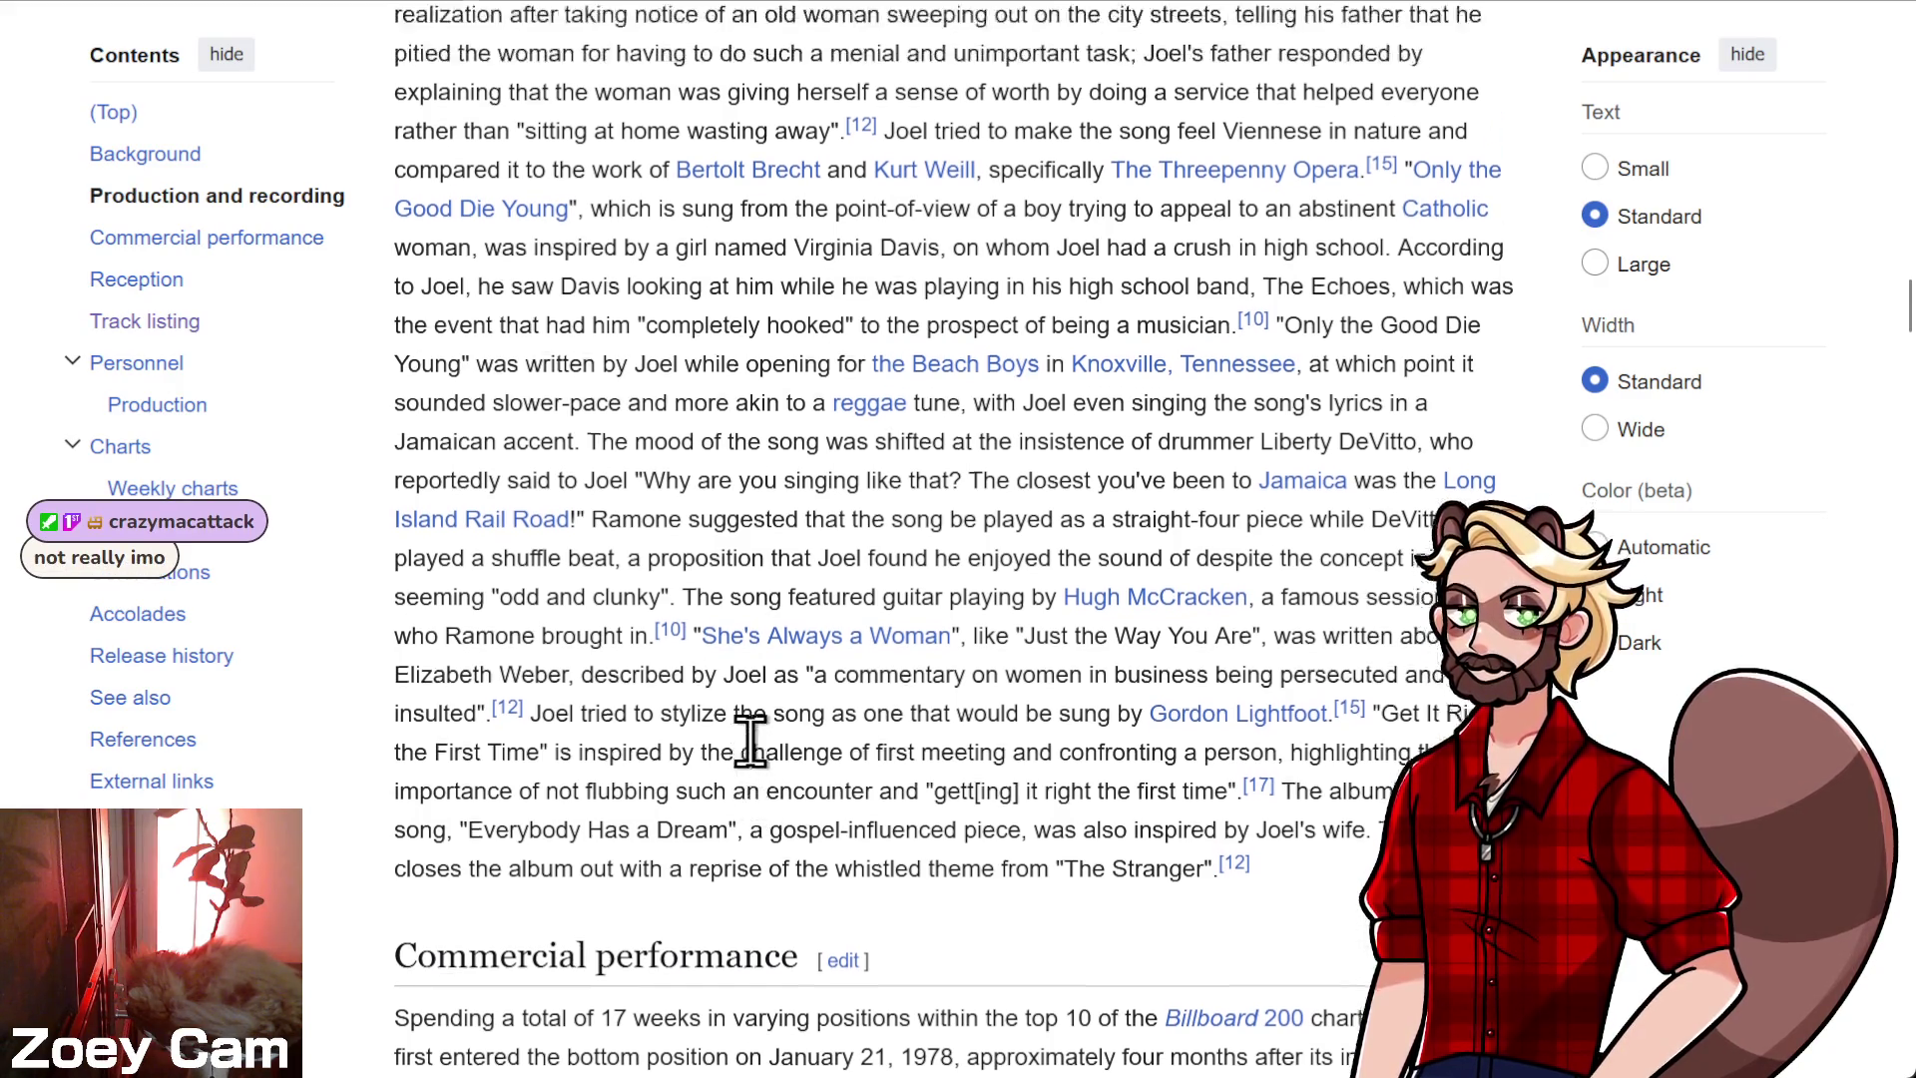
{"action": "scroll", "coordinate": [764, 716], "scroll_direction": "up", "scroll_amount": 5}
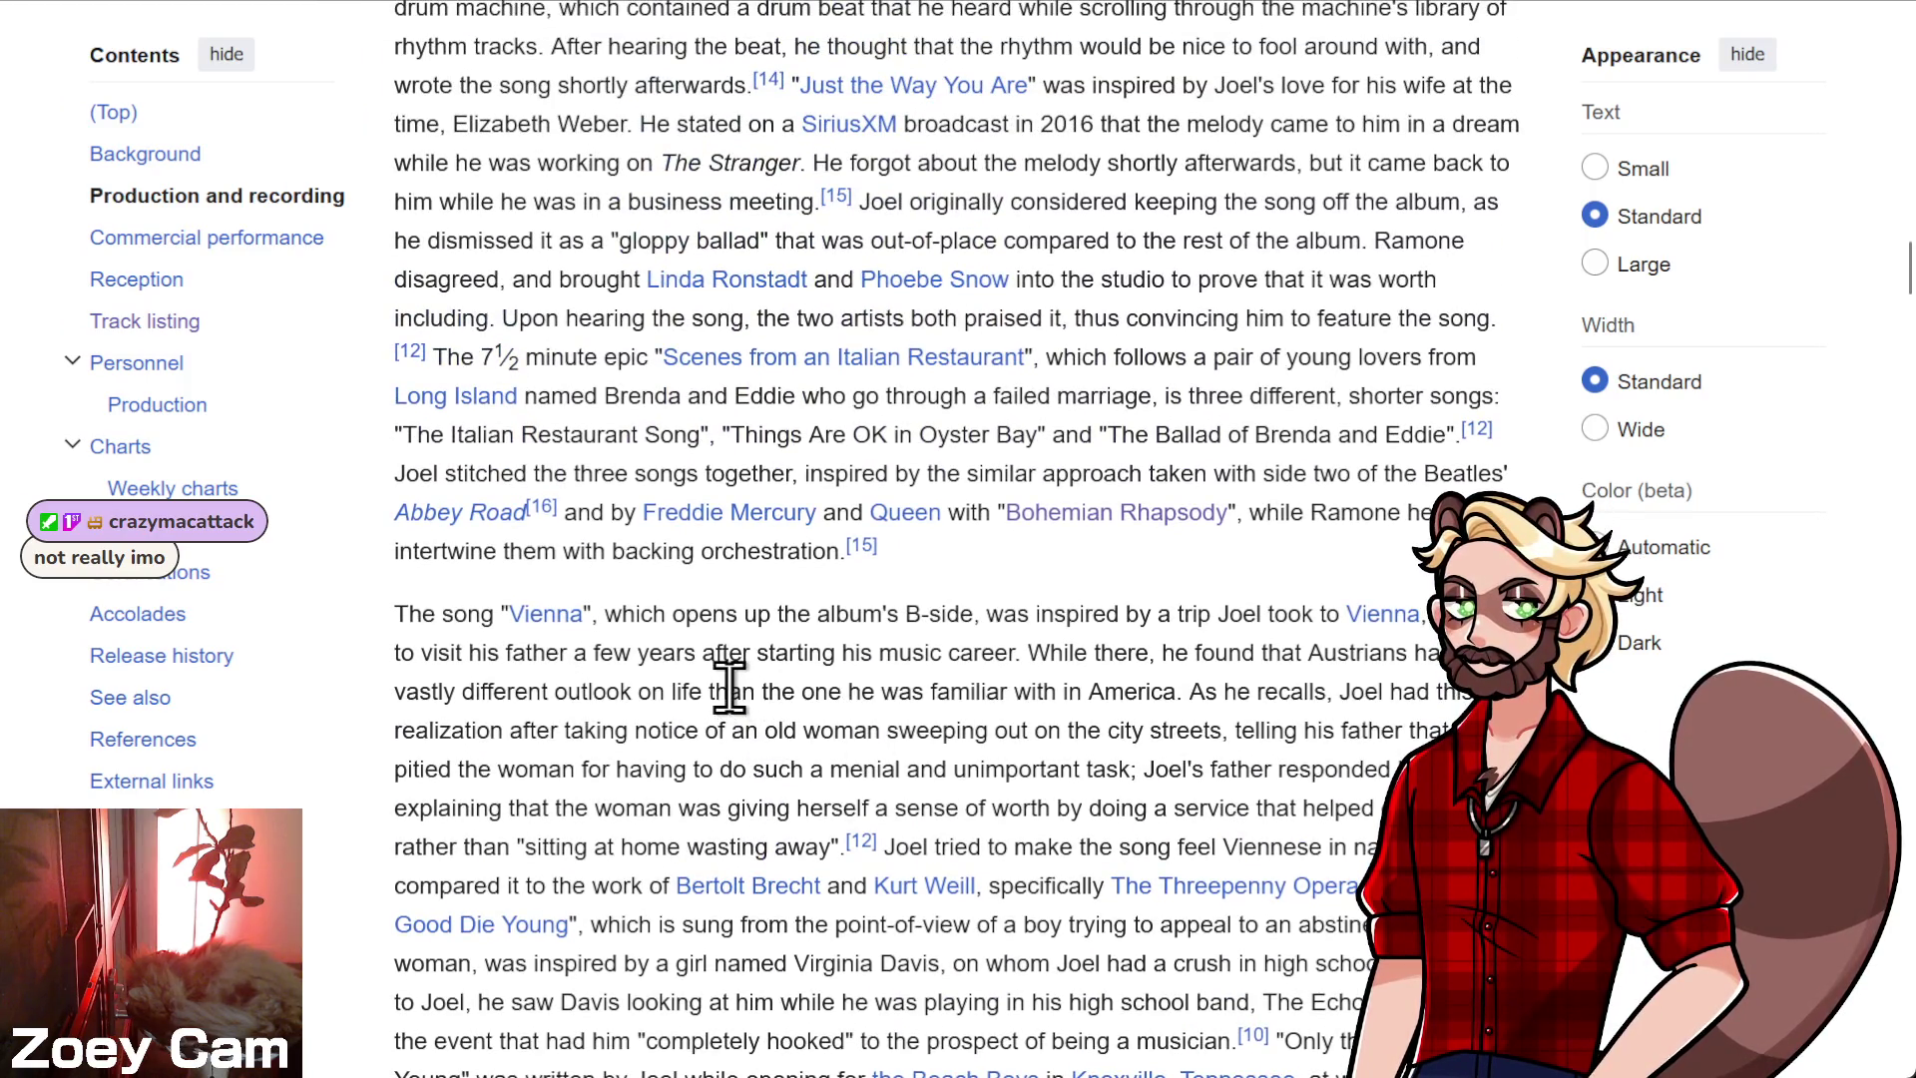
{"action": "scroll", "coordinate": [727, 684], "scroll_direction": "up", "scroll_amount": 4}
{"action": "scroll", "coordinate": [549, 670], "scroll_direction": "up", "scroll_amount": 12}
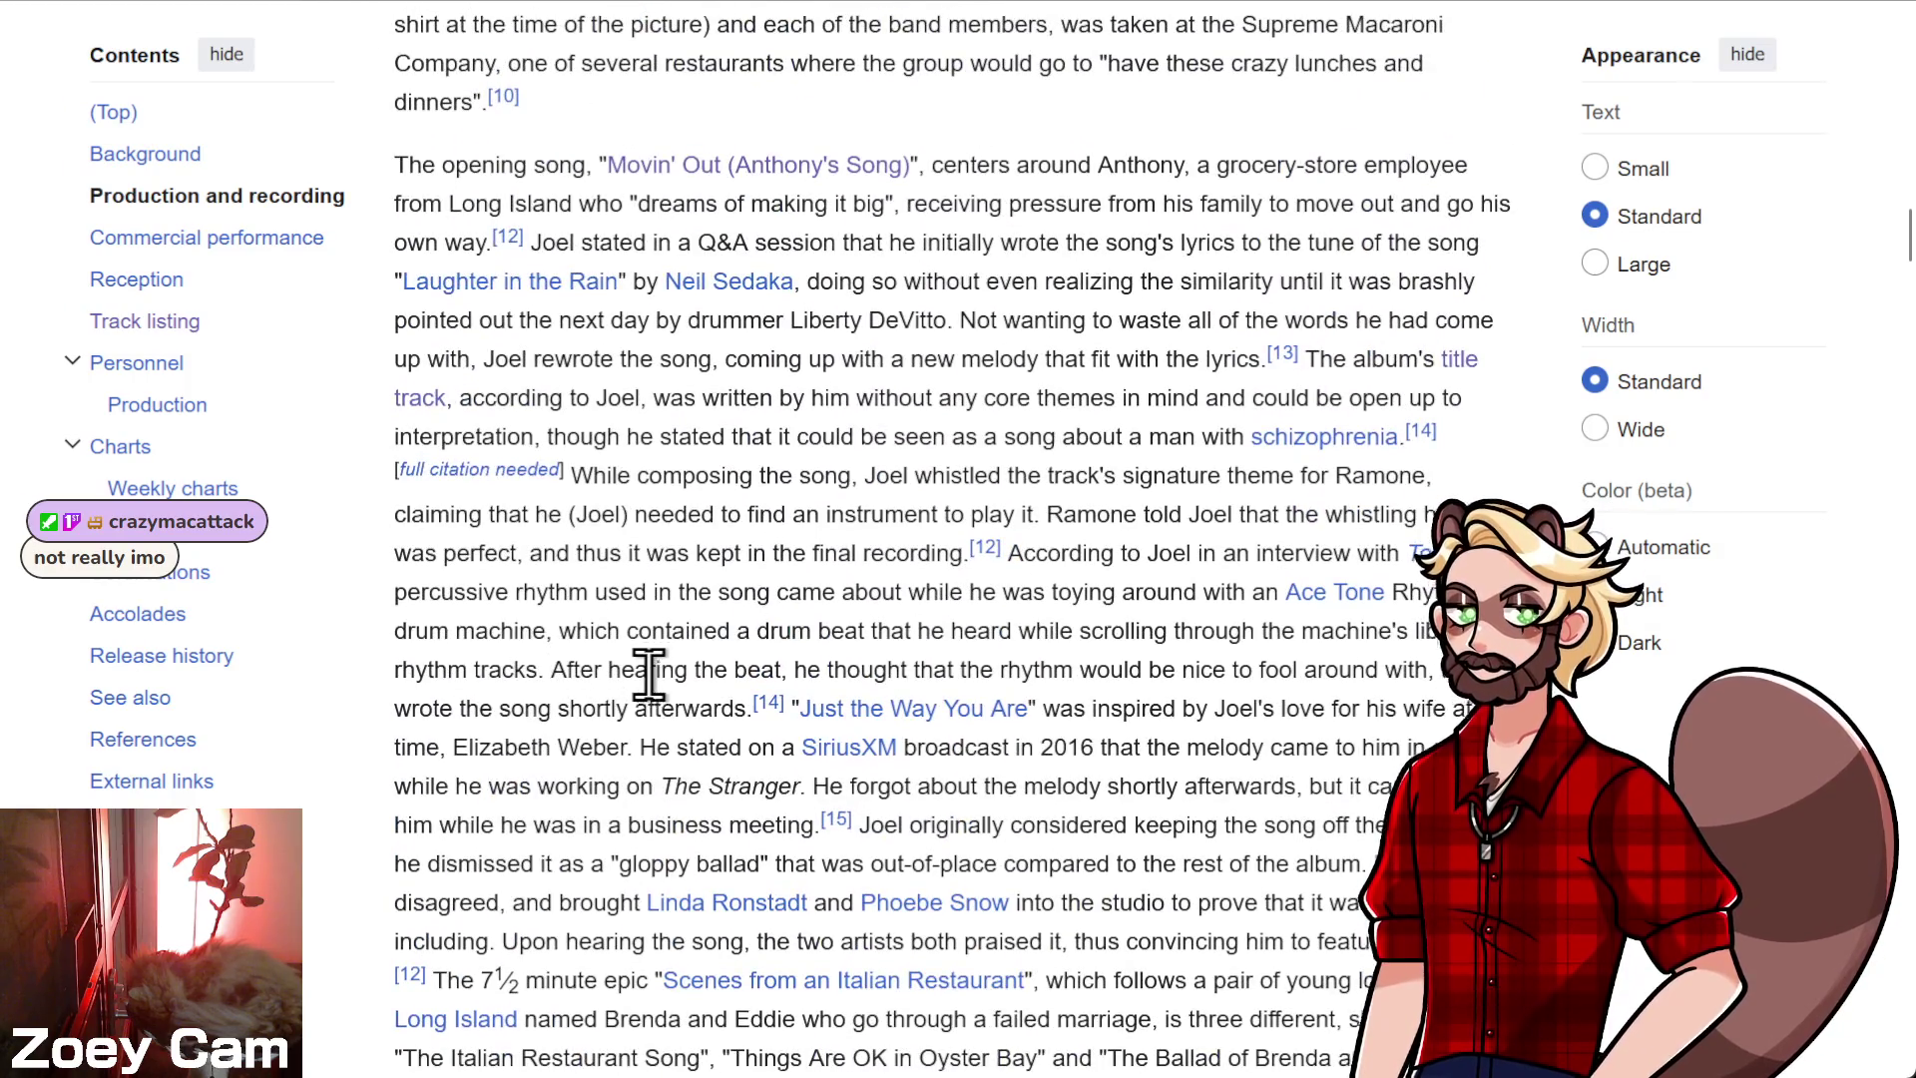
{"action": "scroll", "coordinate": [978, 728], "scroll_direction": "up", "scroll_amount": 5}
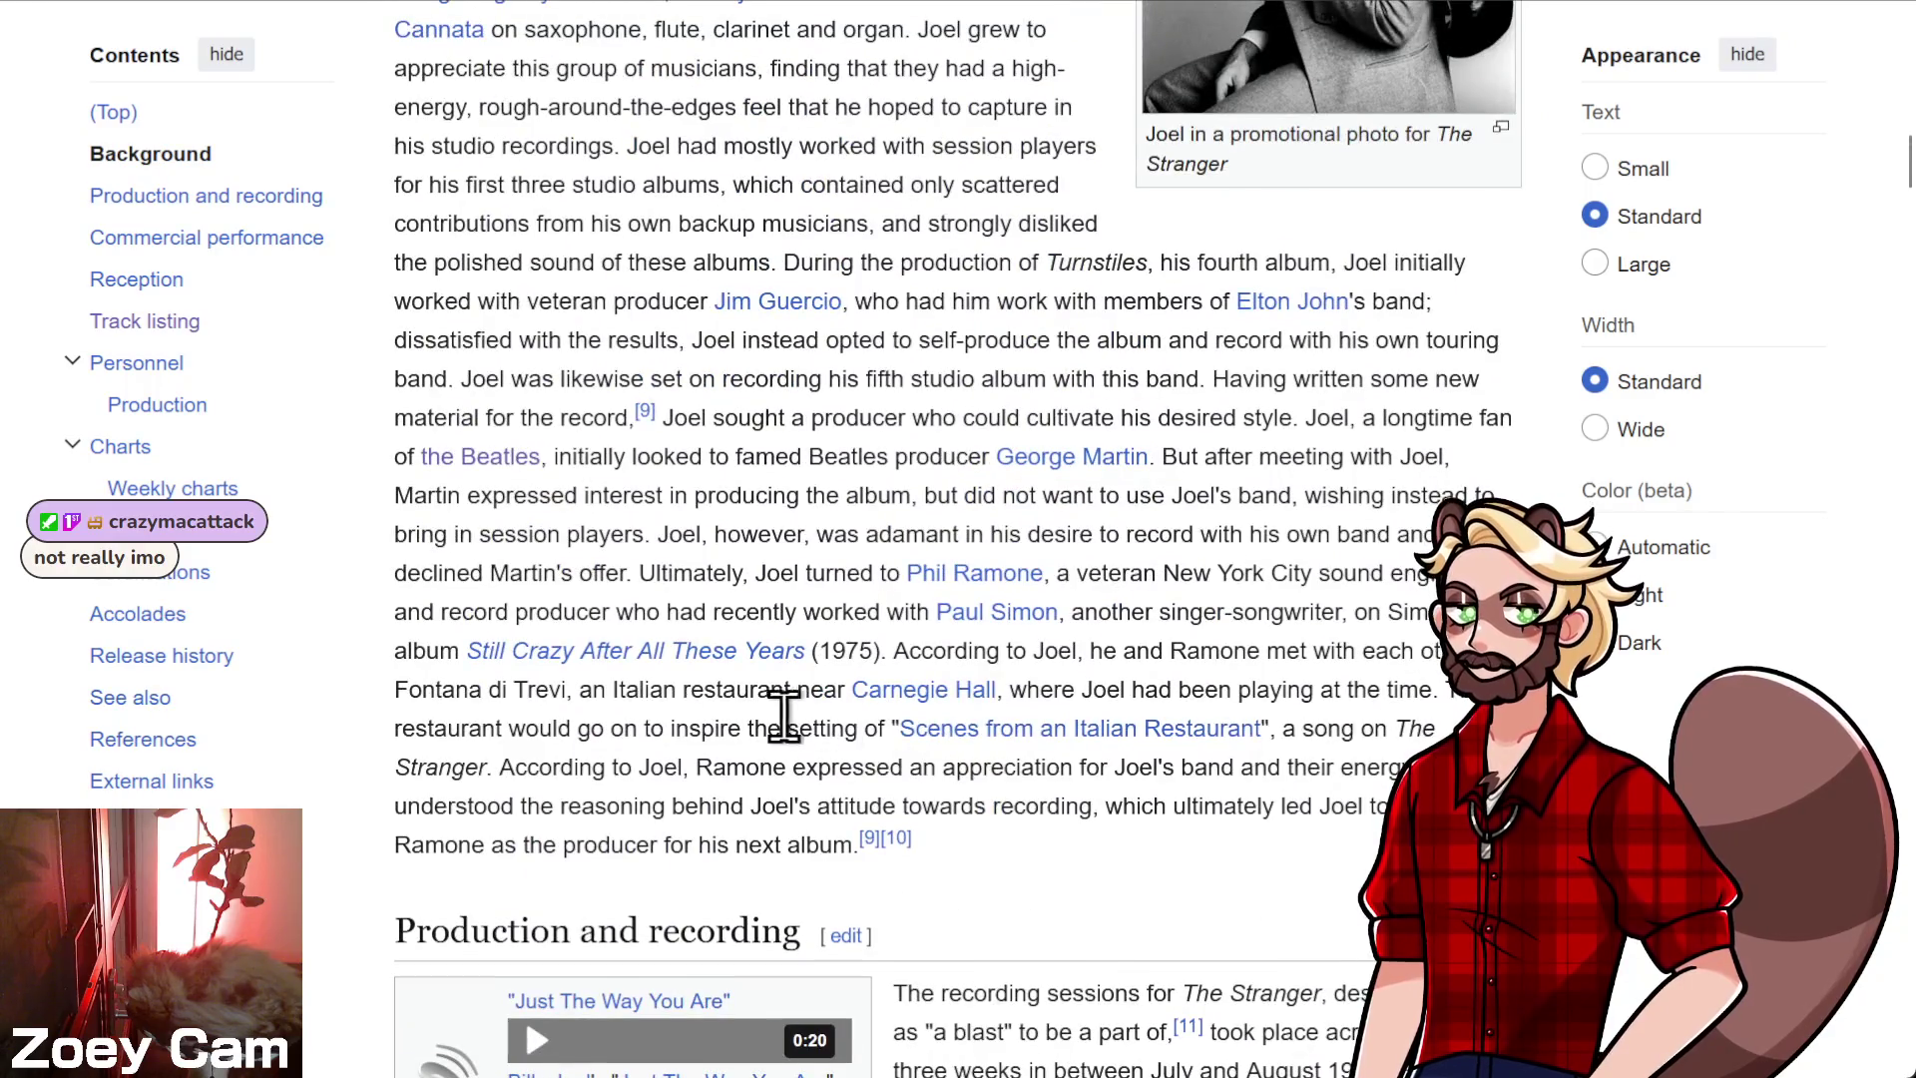
{"action": "scroll", "coordinate": [778, 716], "scroll_direction": "up", "scroll_amount": 3}
{"action": "scroll", "coordinate": [598, 698], "scroll_direction": "up", "scroll_amount": 8}
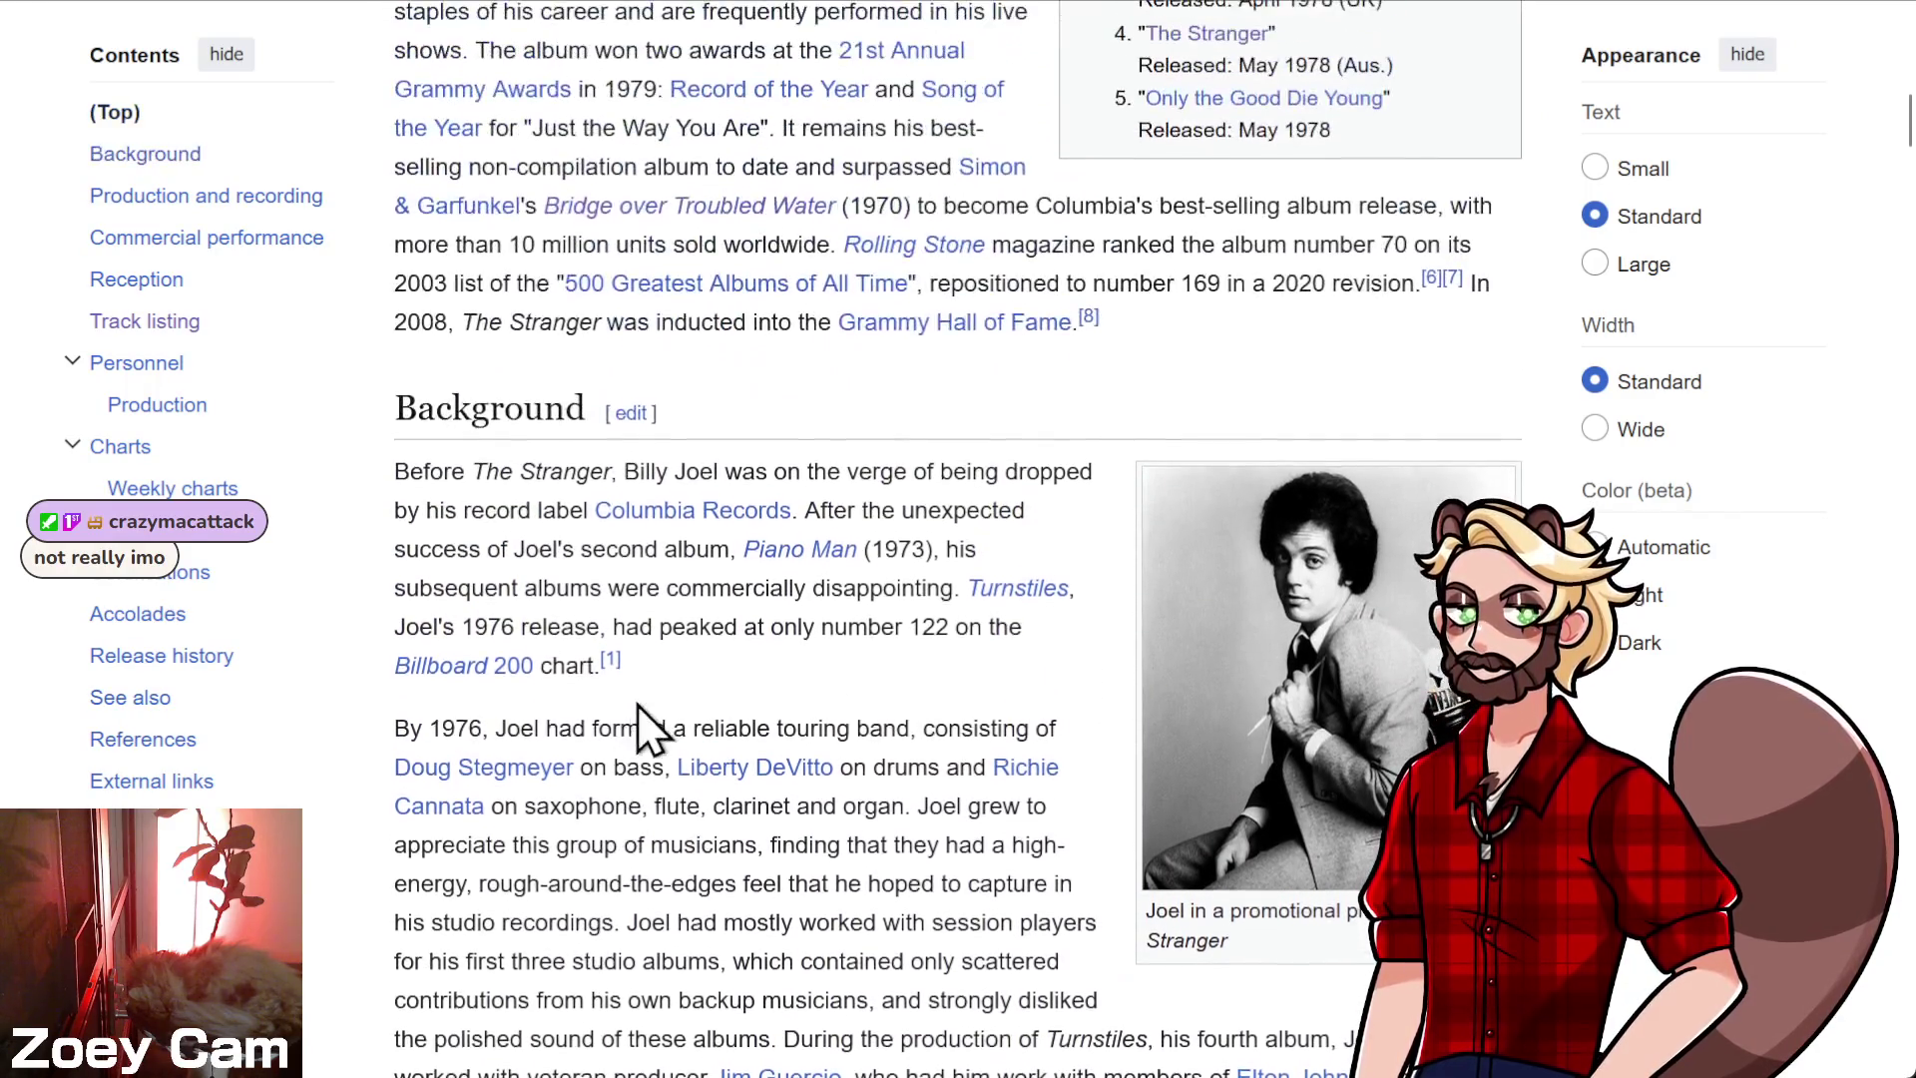
{"action": "scroll", "coordinate": [573, 698], "scroll_direction": "up", "scroll_amount": 2}
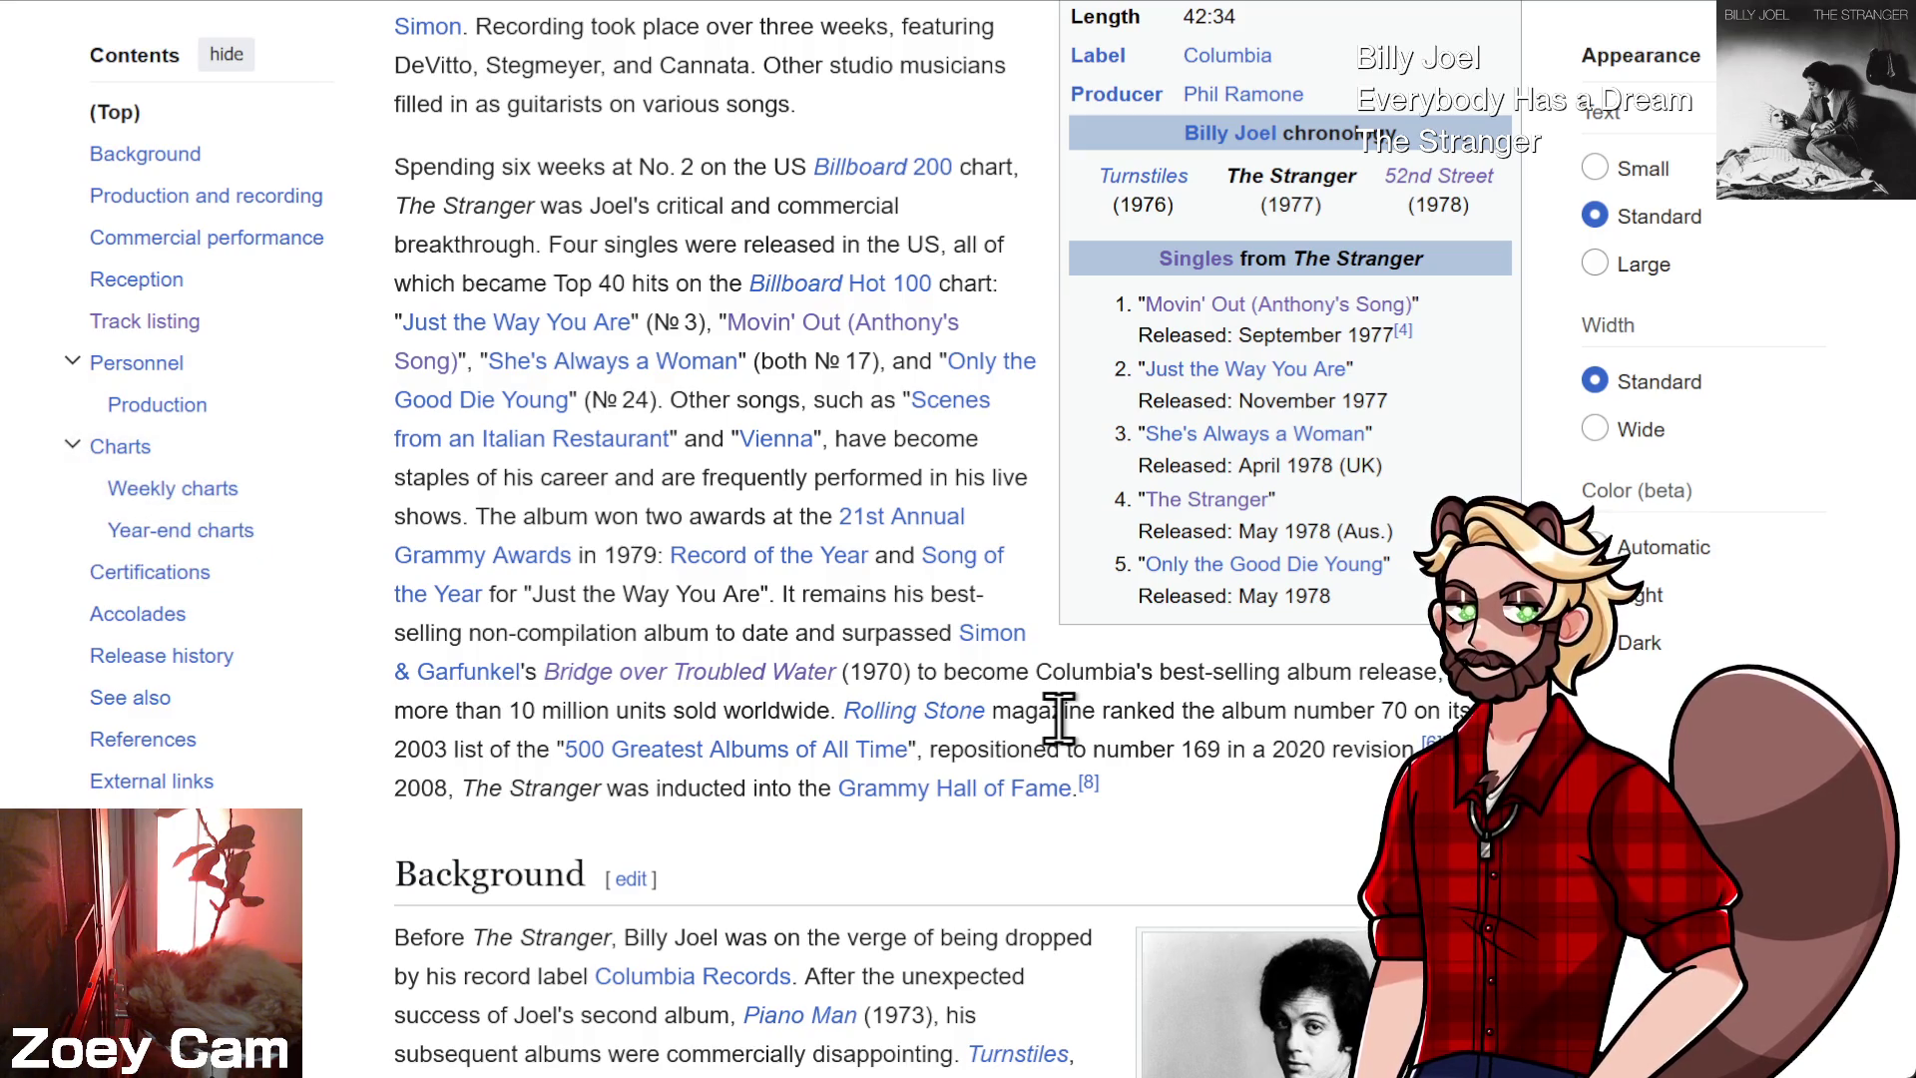
- Read The Stranger article from the top down to Commercial performance, then open a new browser tab
{"action": "scroll", "coordinate": [1047, 738], "scroll_direction": "up", "scroll_amount": 2}
{"action": "scroll", "coordinate": [1045, 738], "scroll_direction": "up", "scroll_amount": 8}
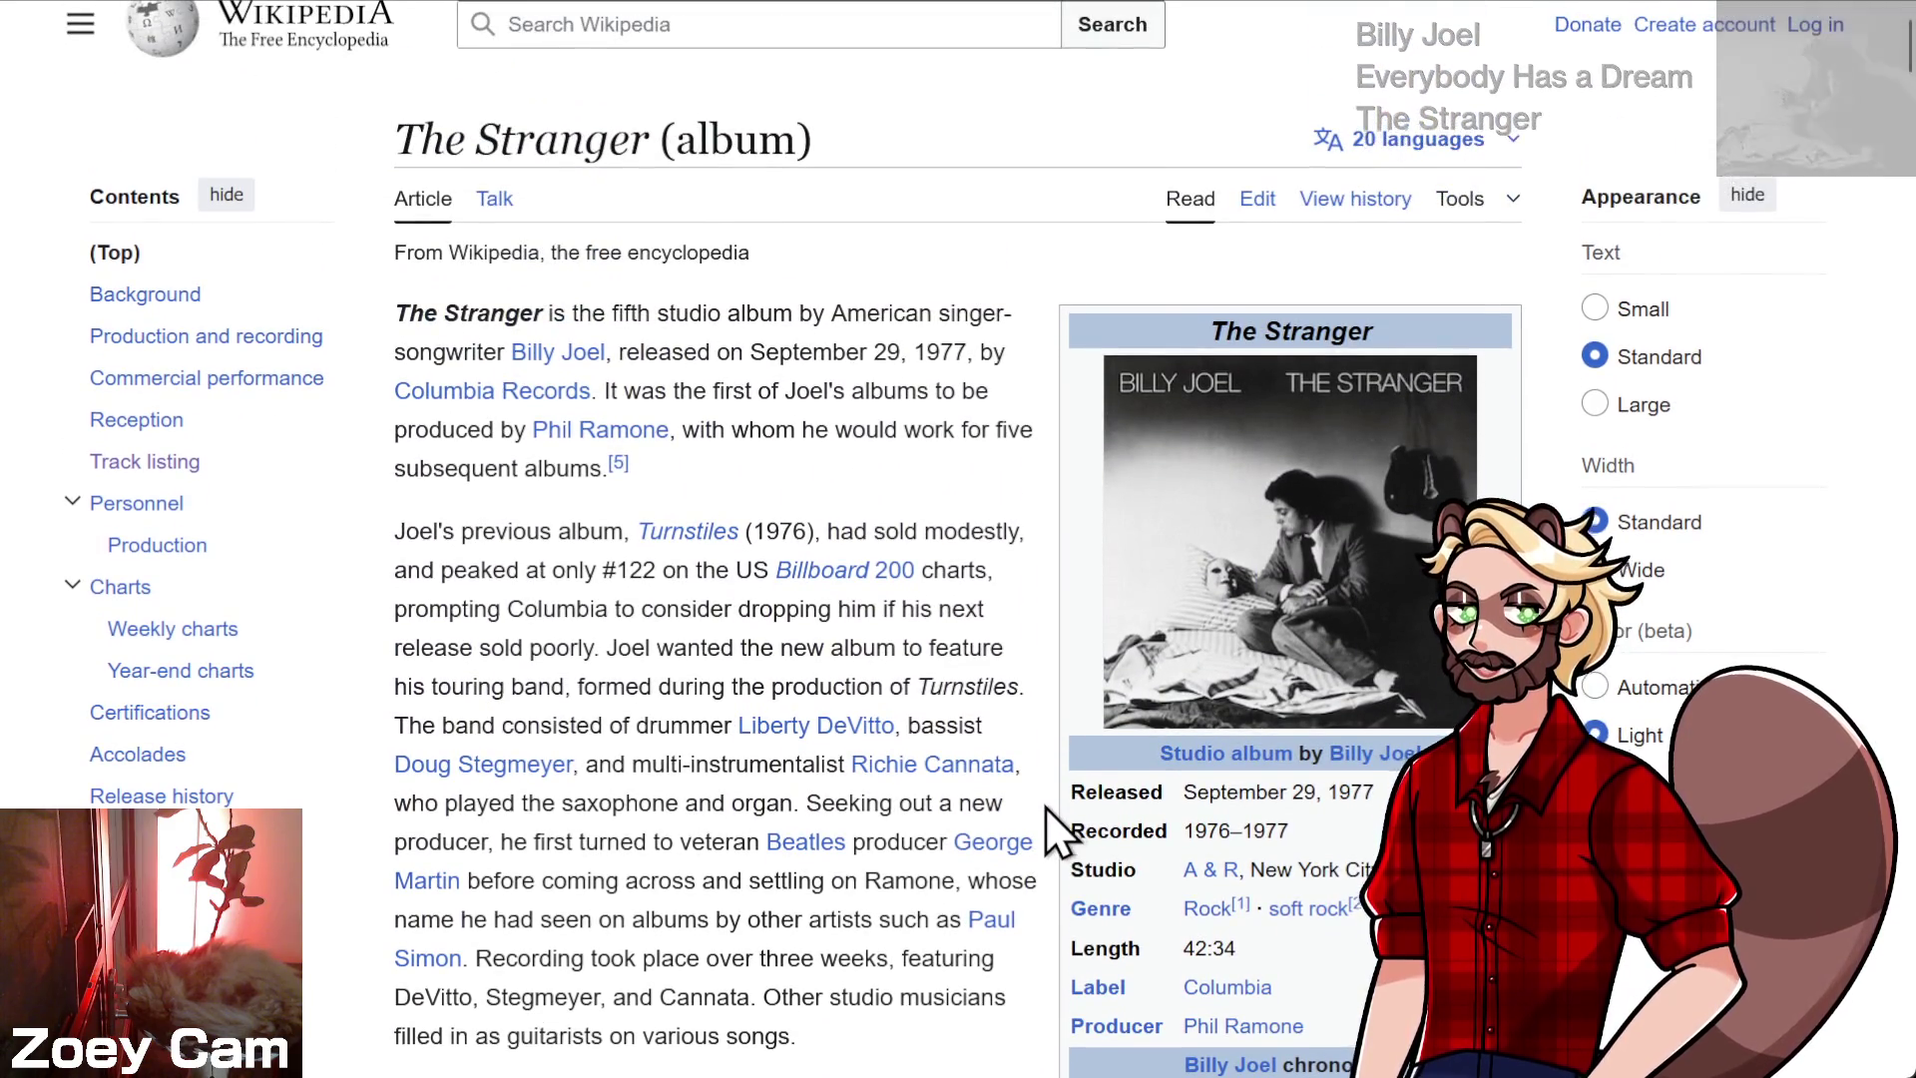
{"action": "scroll", "coordinate": [1055, 804], "scroll_direction": "down", "scroll_amount": 3}
{"action": "scroll", "coordinate": [1060, 809], "scroll_direction": "down", "scroll_amount": 6}
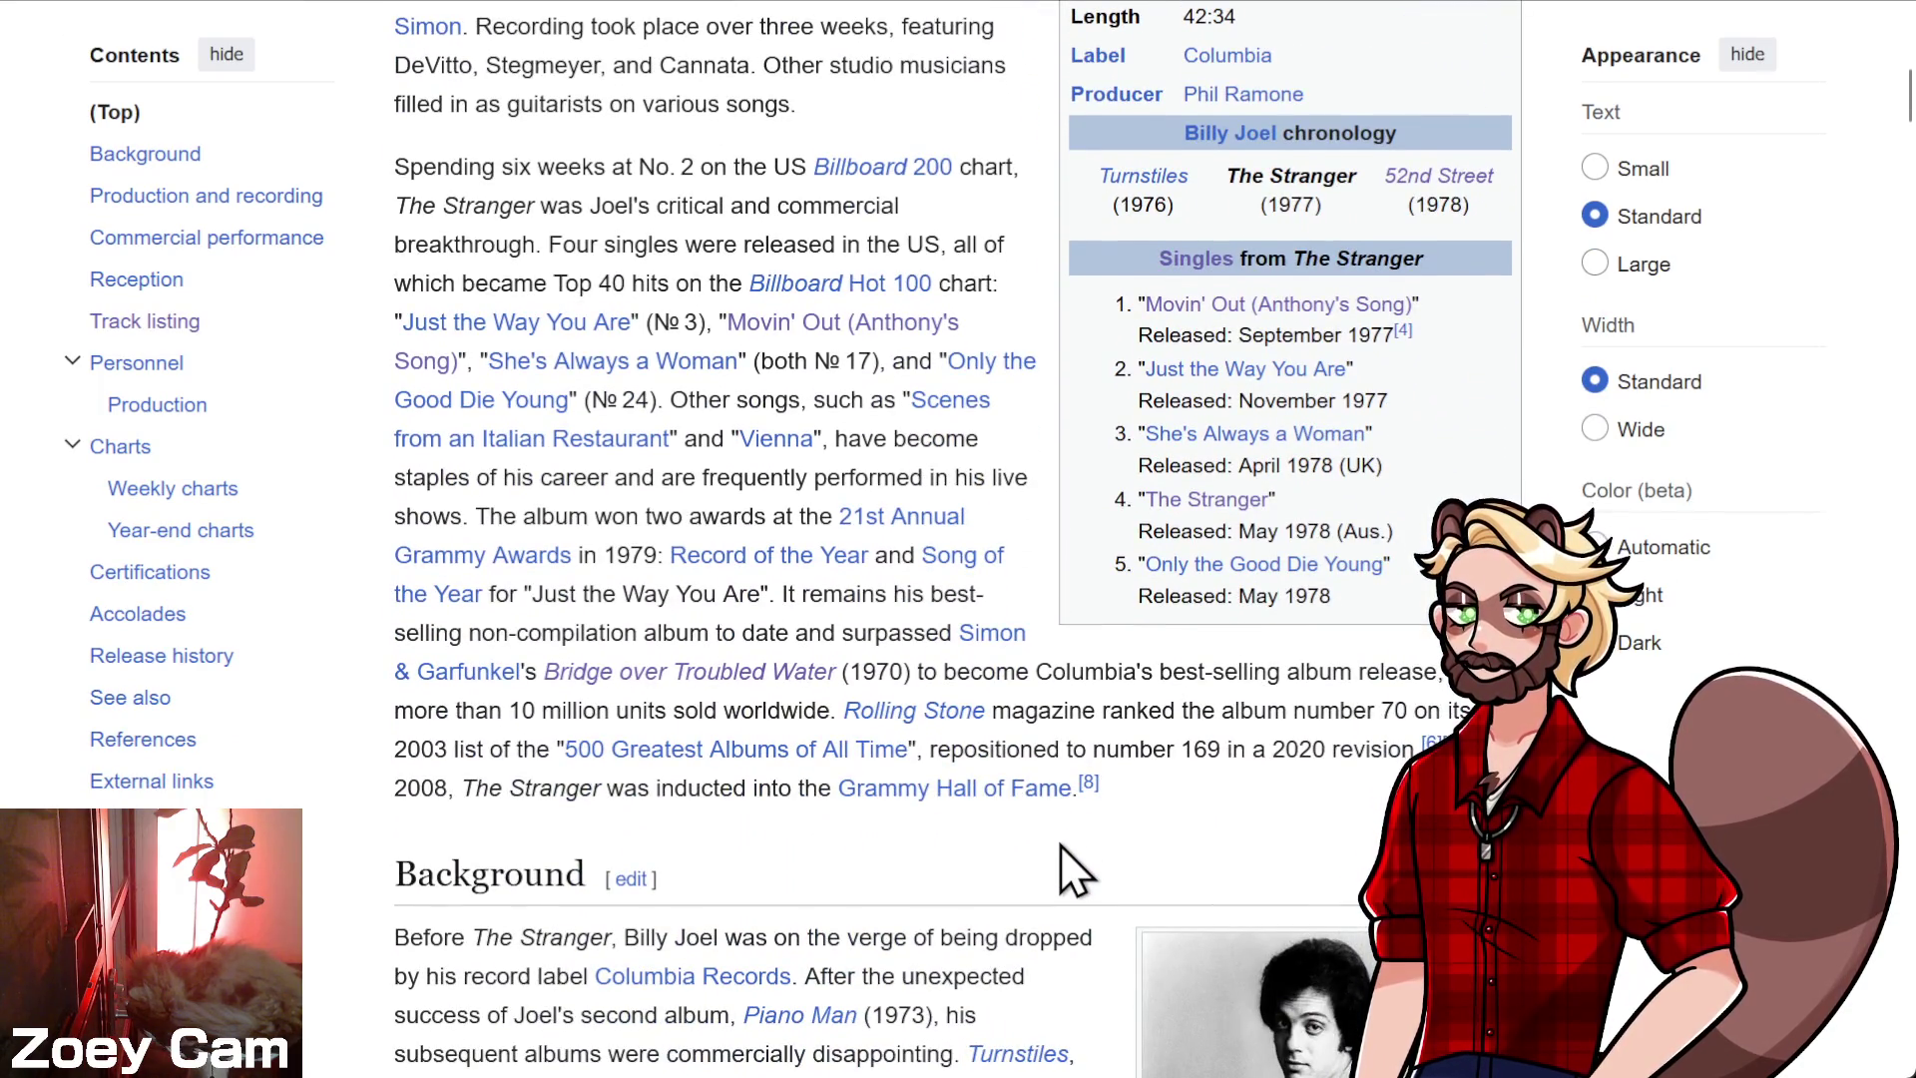
{"action": "scroll", "coordinate": [1060, 848], "scroll_direction": "down", "scroll_amount": 5}
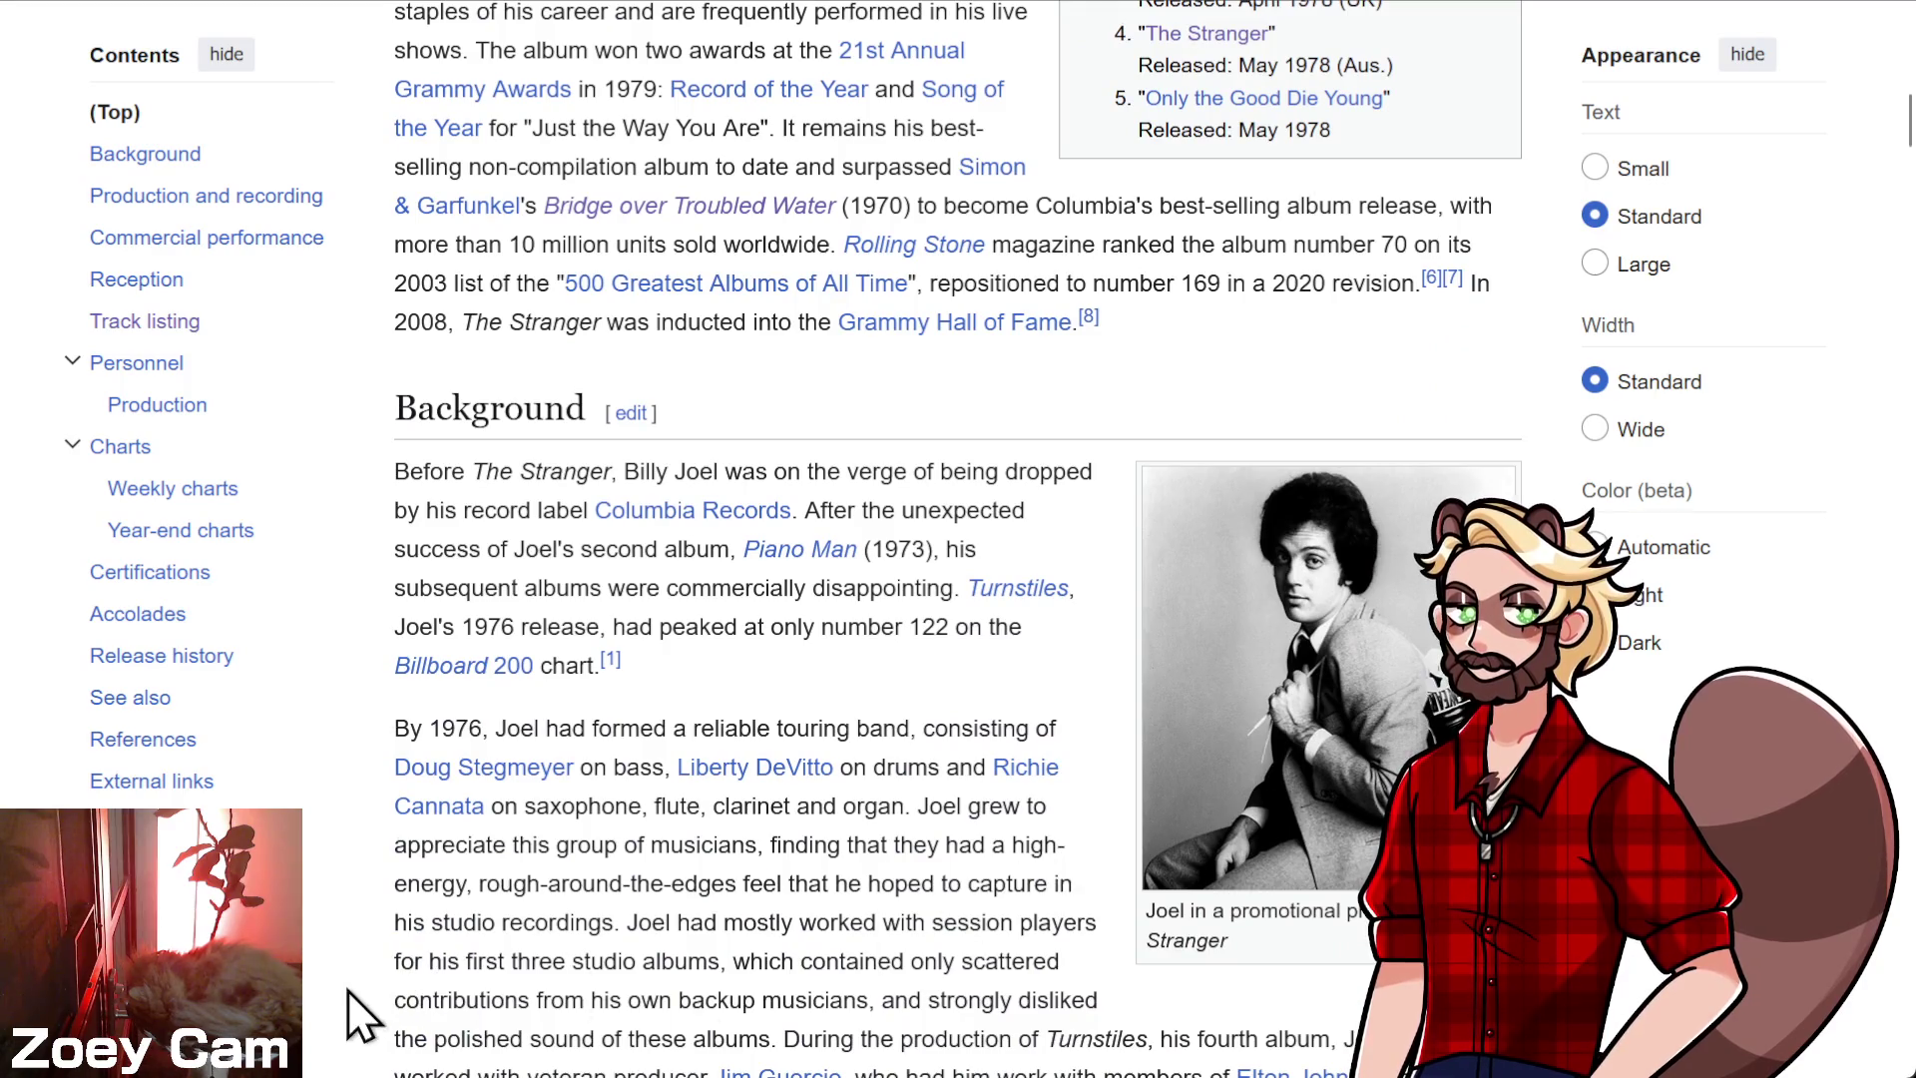
{"action": "scroll", "coordinate": [355, 962], "scroll_direction": "down", "scroll_amount": 5}
{"action": "scroll", "coordinate": [377, 916], "scroll_direction": "down", "scroll_amount": 5}
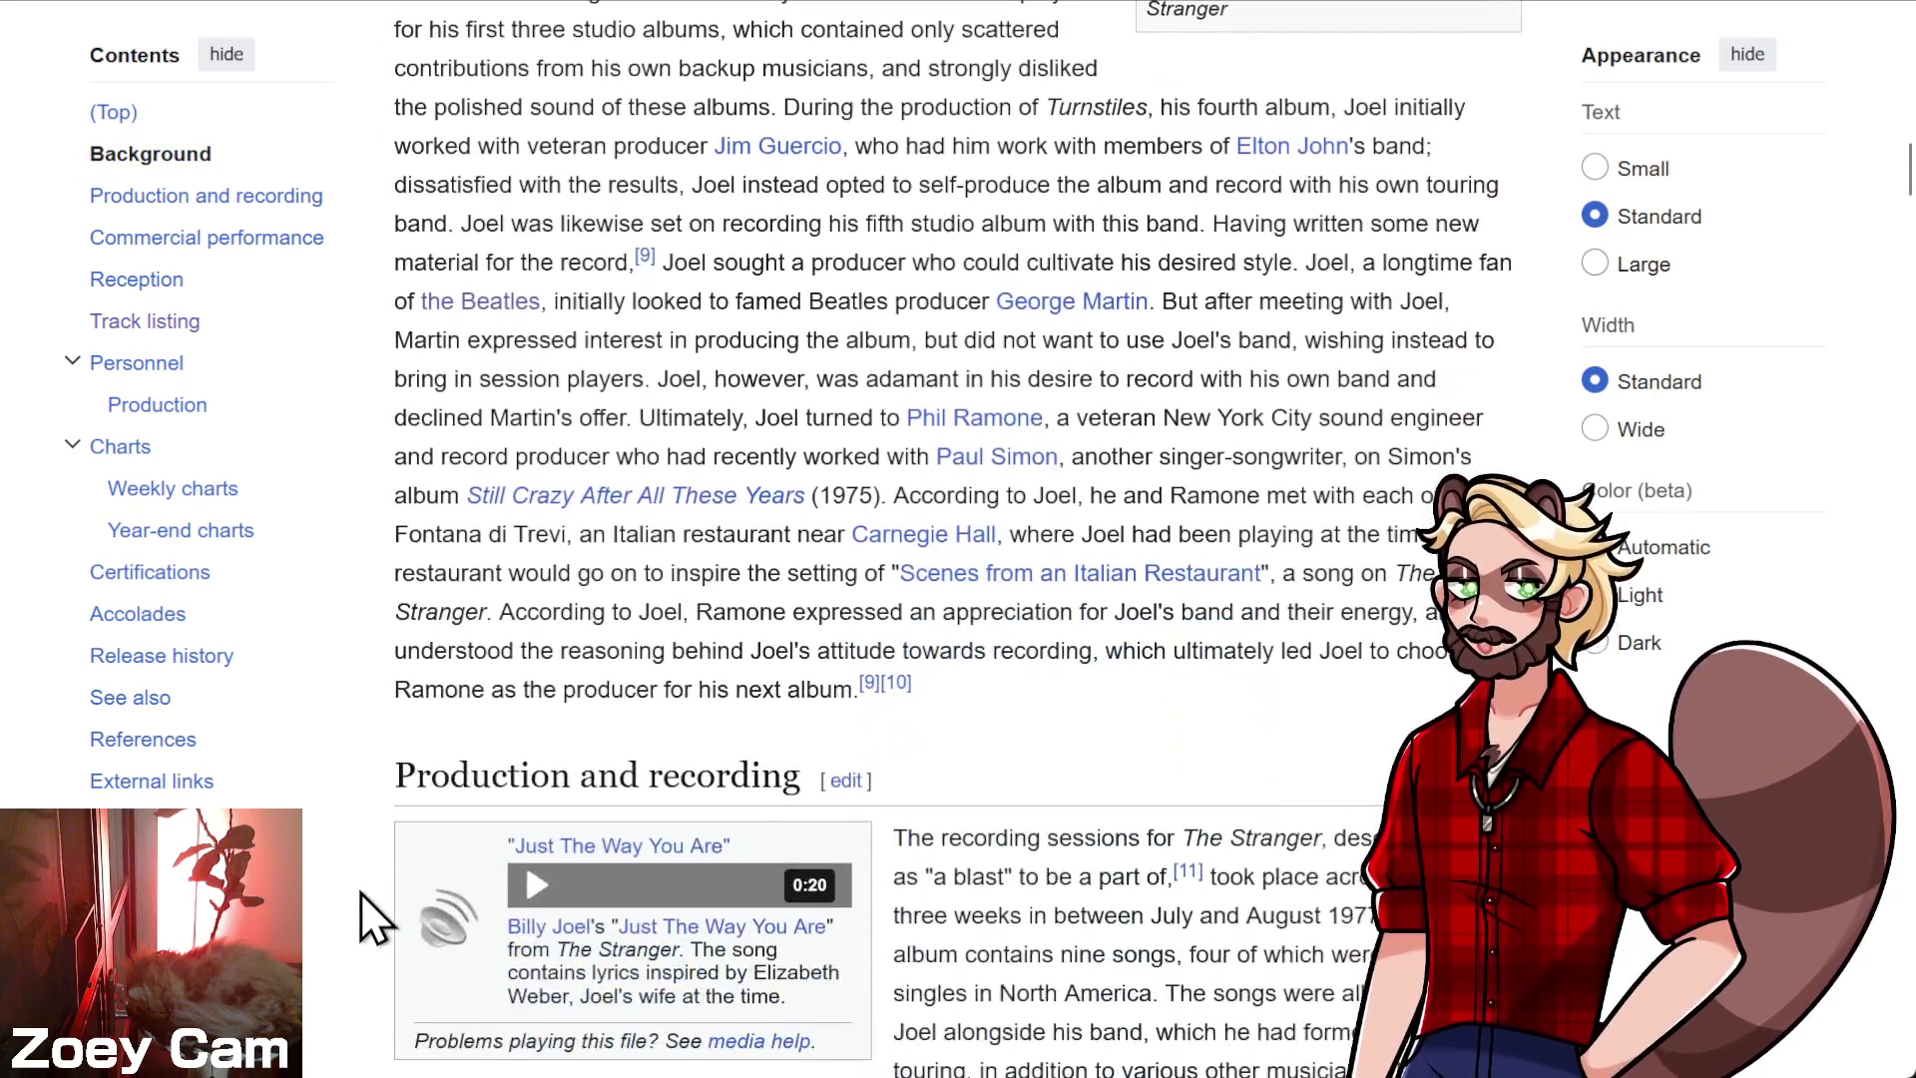
{"action": "scroll", "coordinate": [331, 883], "scroll_direction": "down", "scroll_amount": 8}
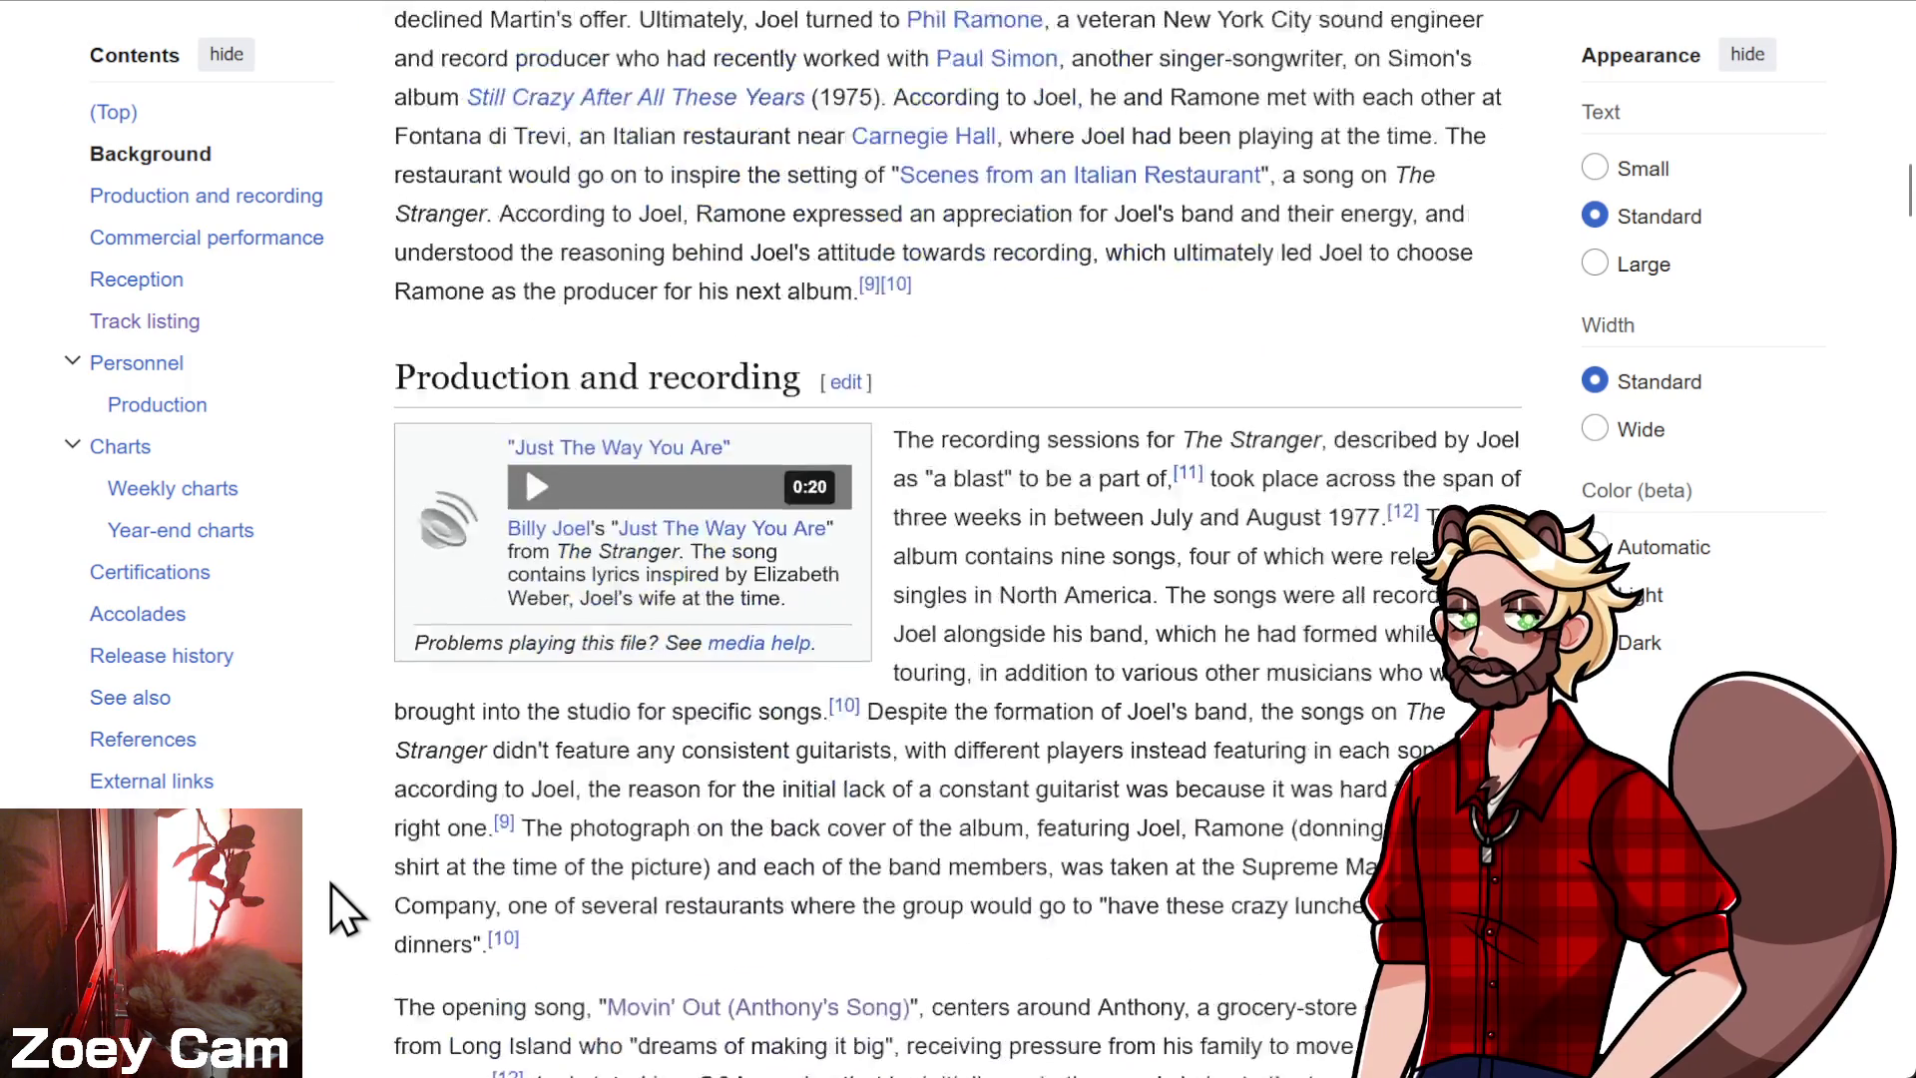
{"action": "scroll", "coordinate": [332, 883], "scroll_direction": "down", "scroll_amount": 5}
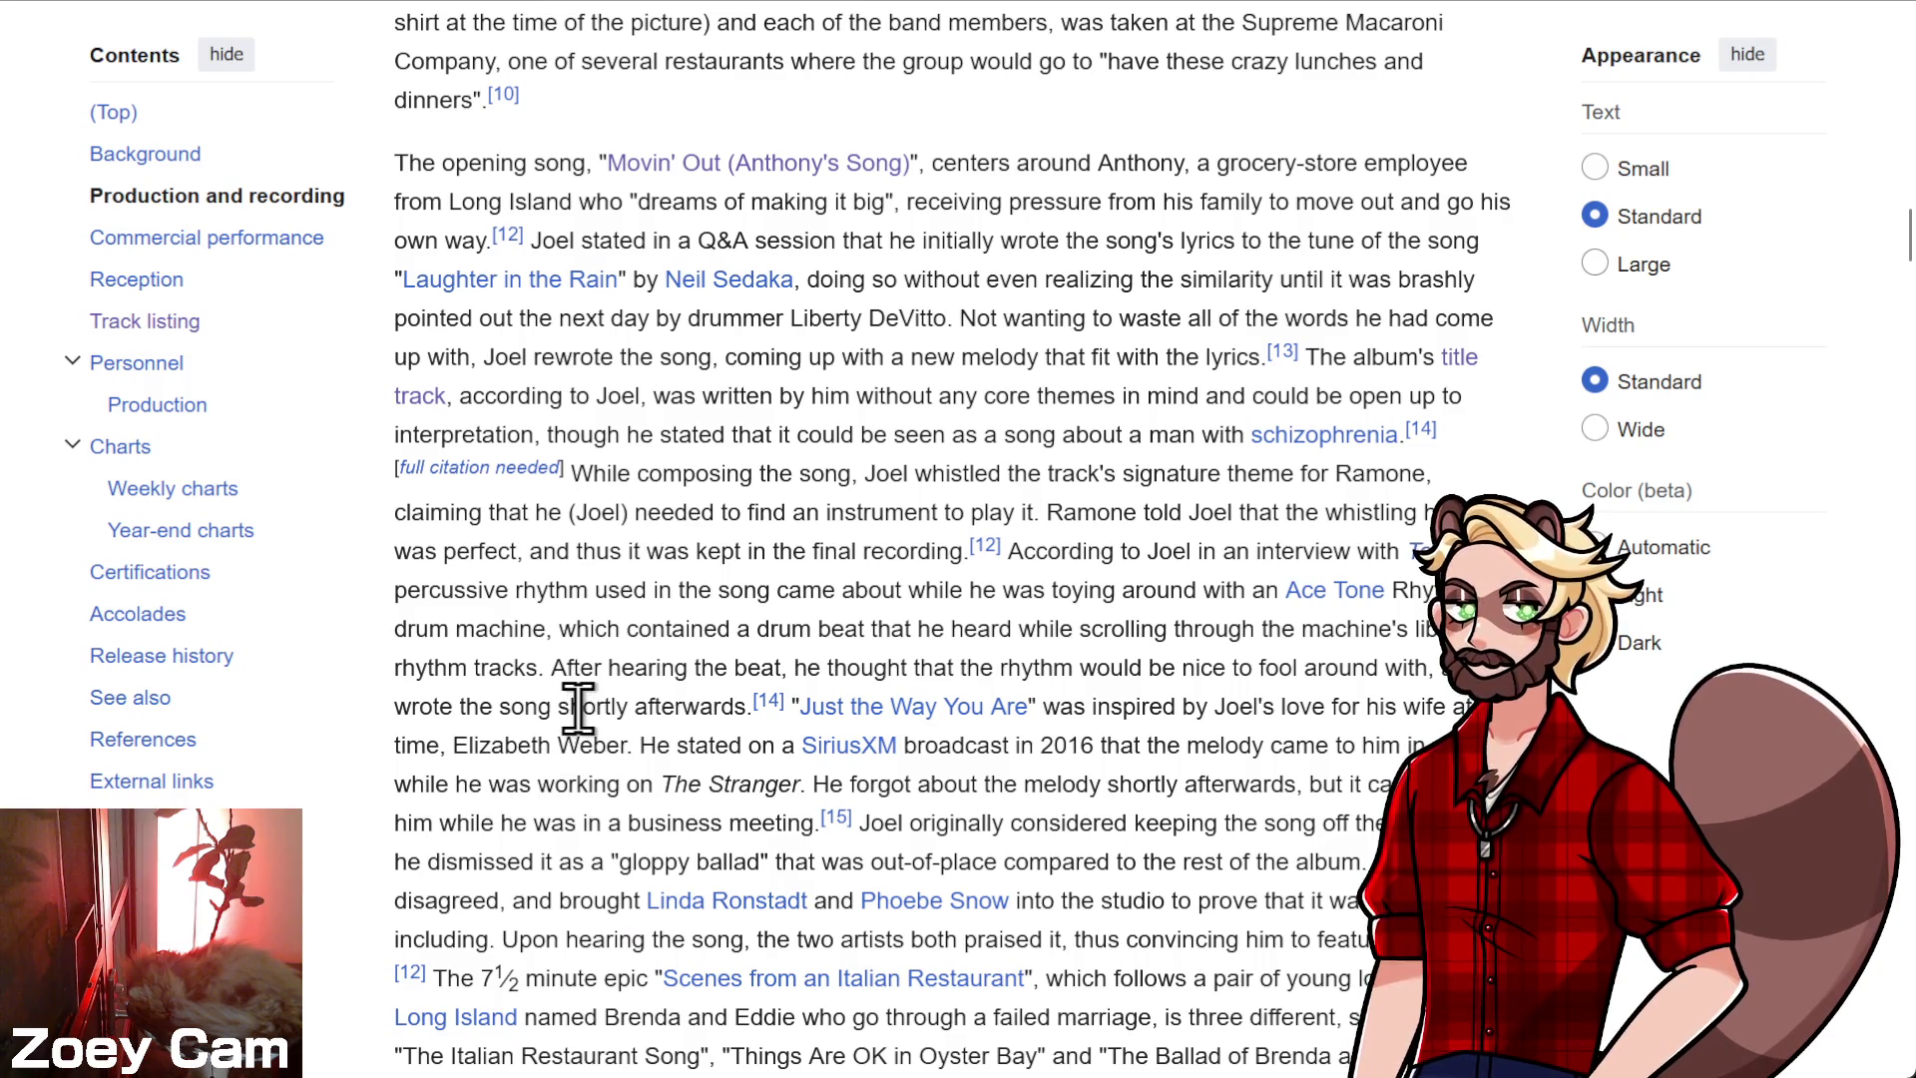
{"action": "scroll", "coordinate": [577, 706], "scroll_direction": "down", "scroll_amount": 12}
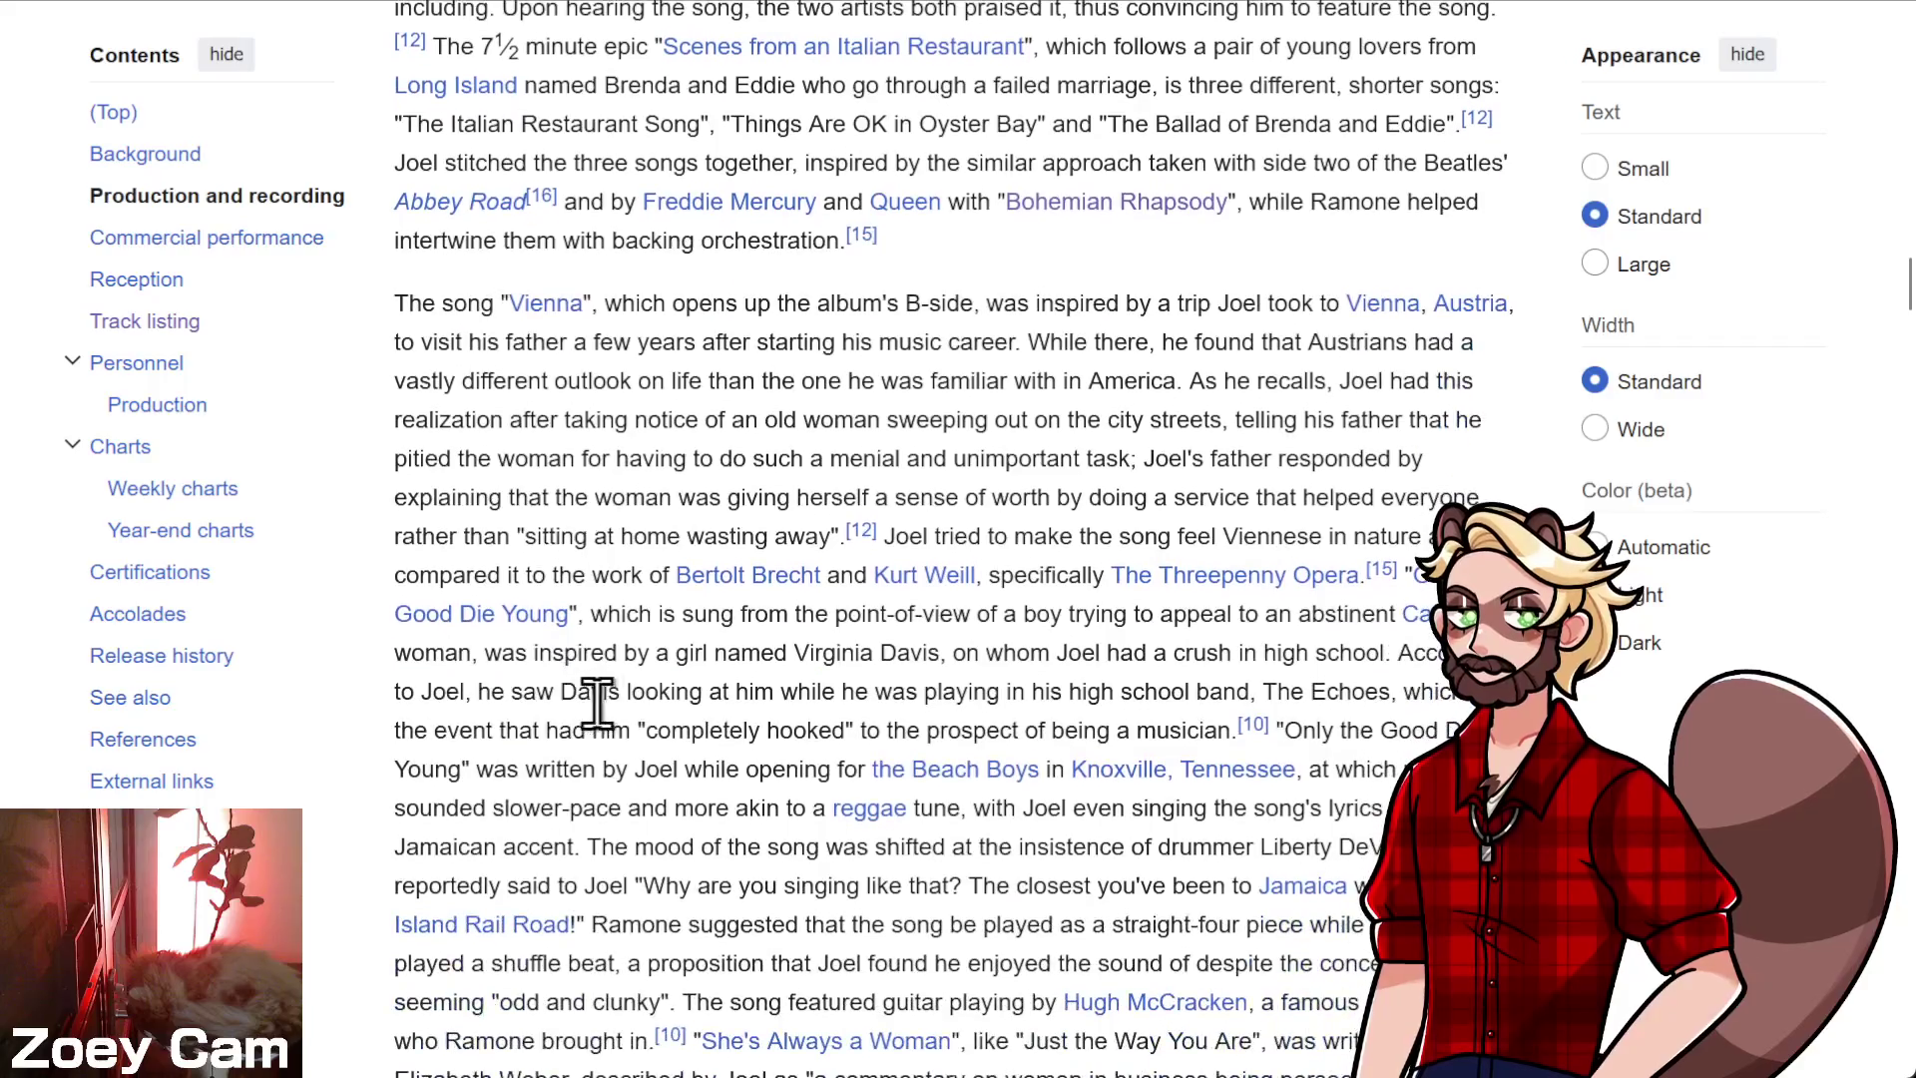
{"action": "scroll", "coordinate": [615, 704], "scroll_direction": "down", "scroll_amount": 4}
{"action": "scroll", "coordinate": [616, 704], "scroll_direction": "up", "scroll_amount": 4}
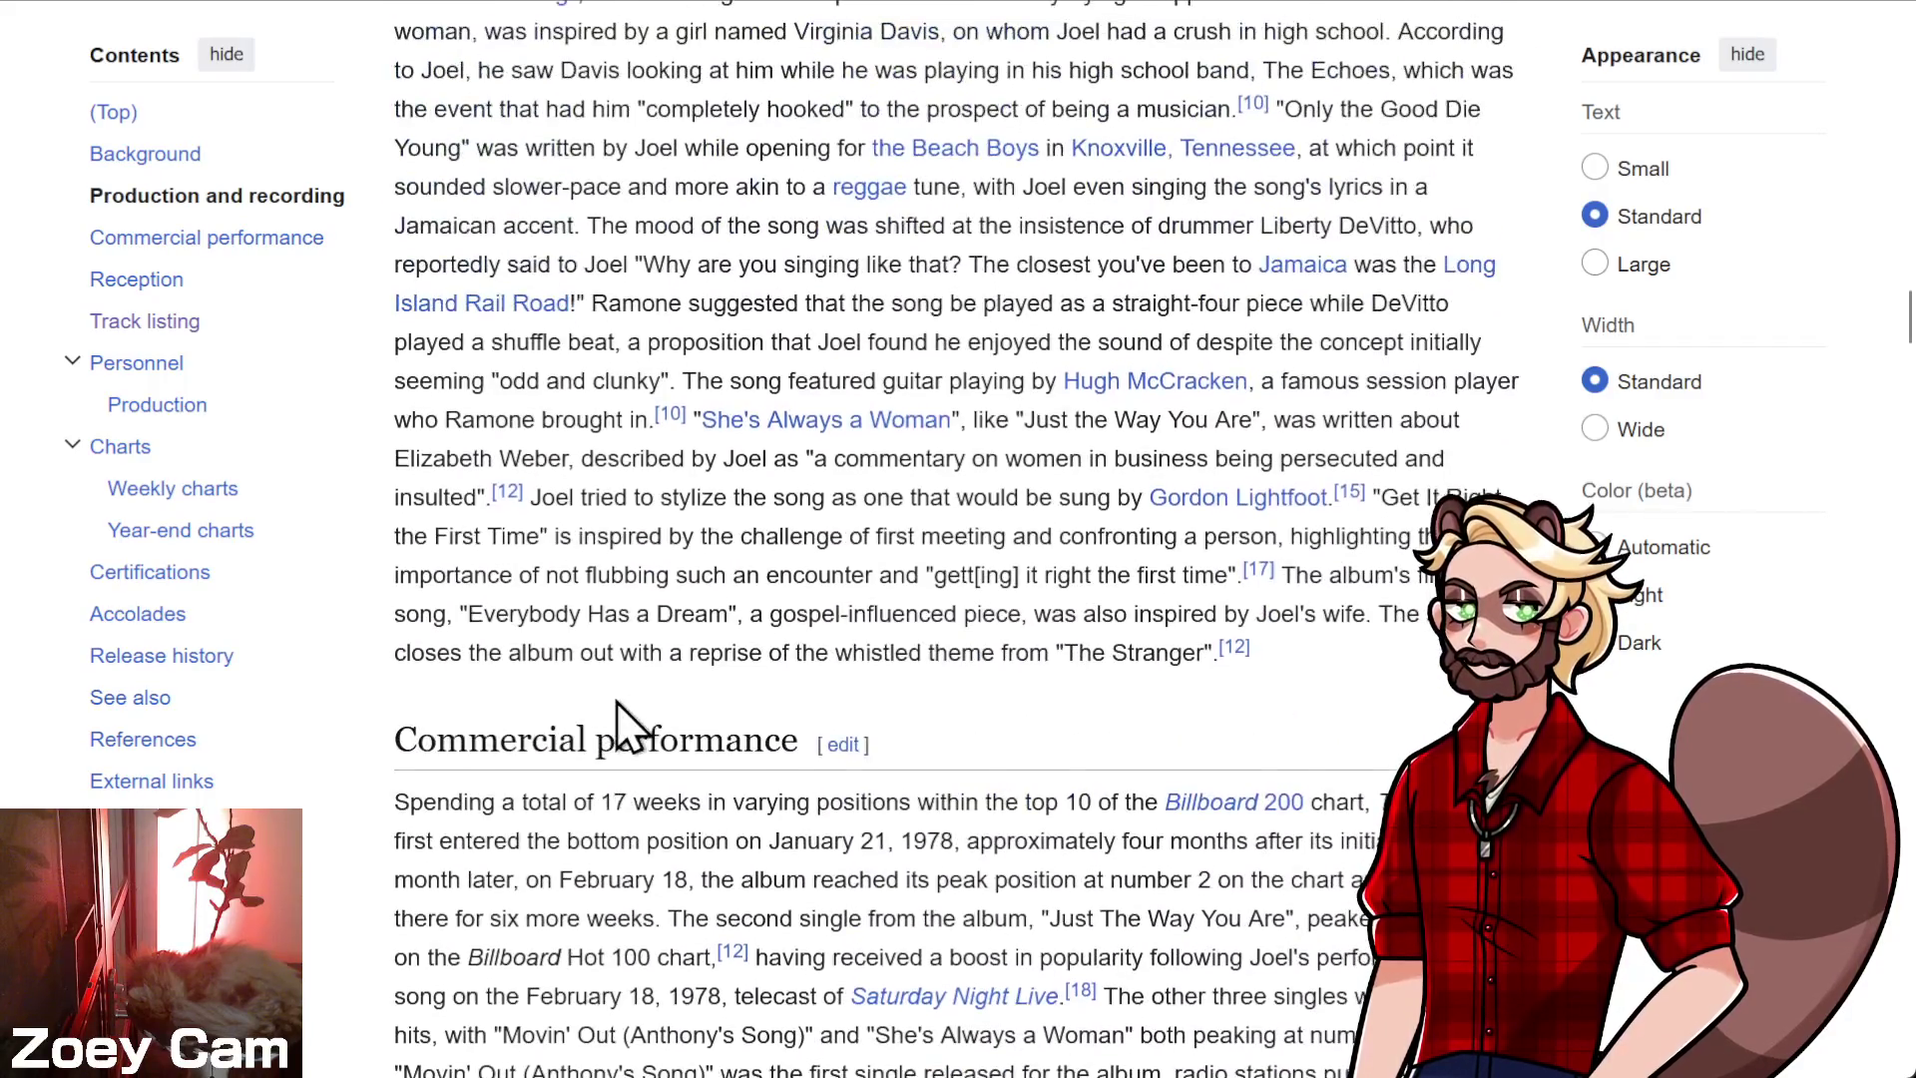
{"action": "scroll", "coordinate": [614, 701], "scroll_direction": "down", "scroll_amount": 1}
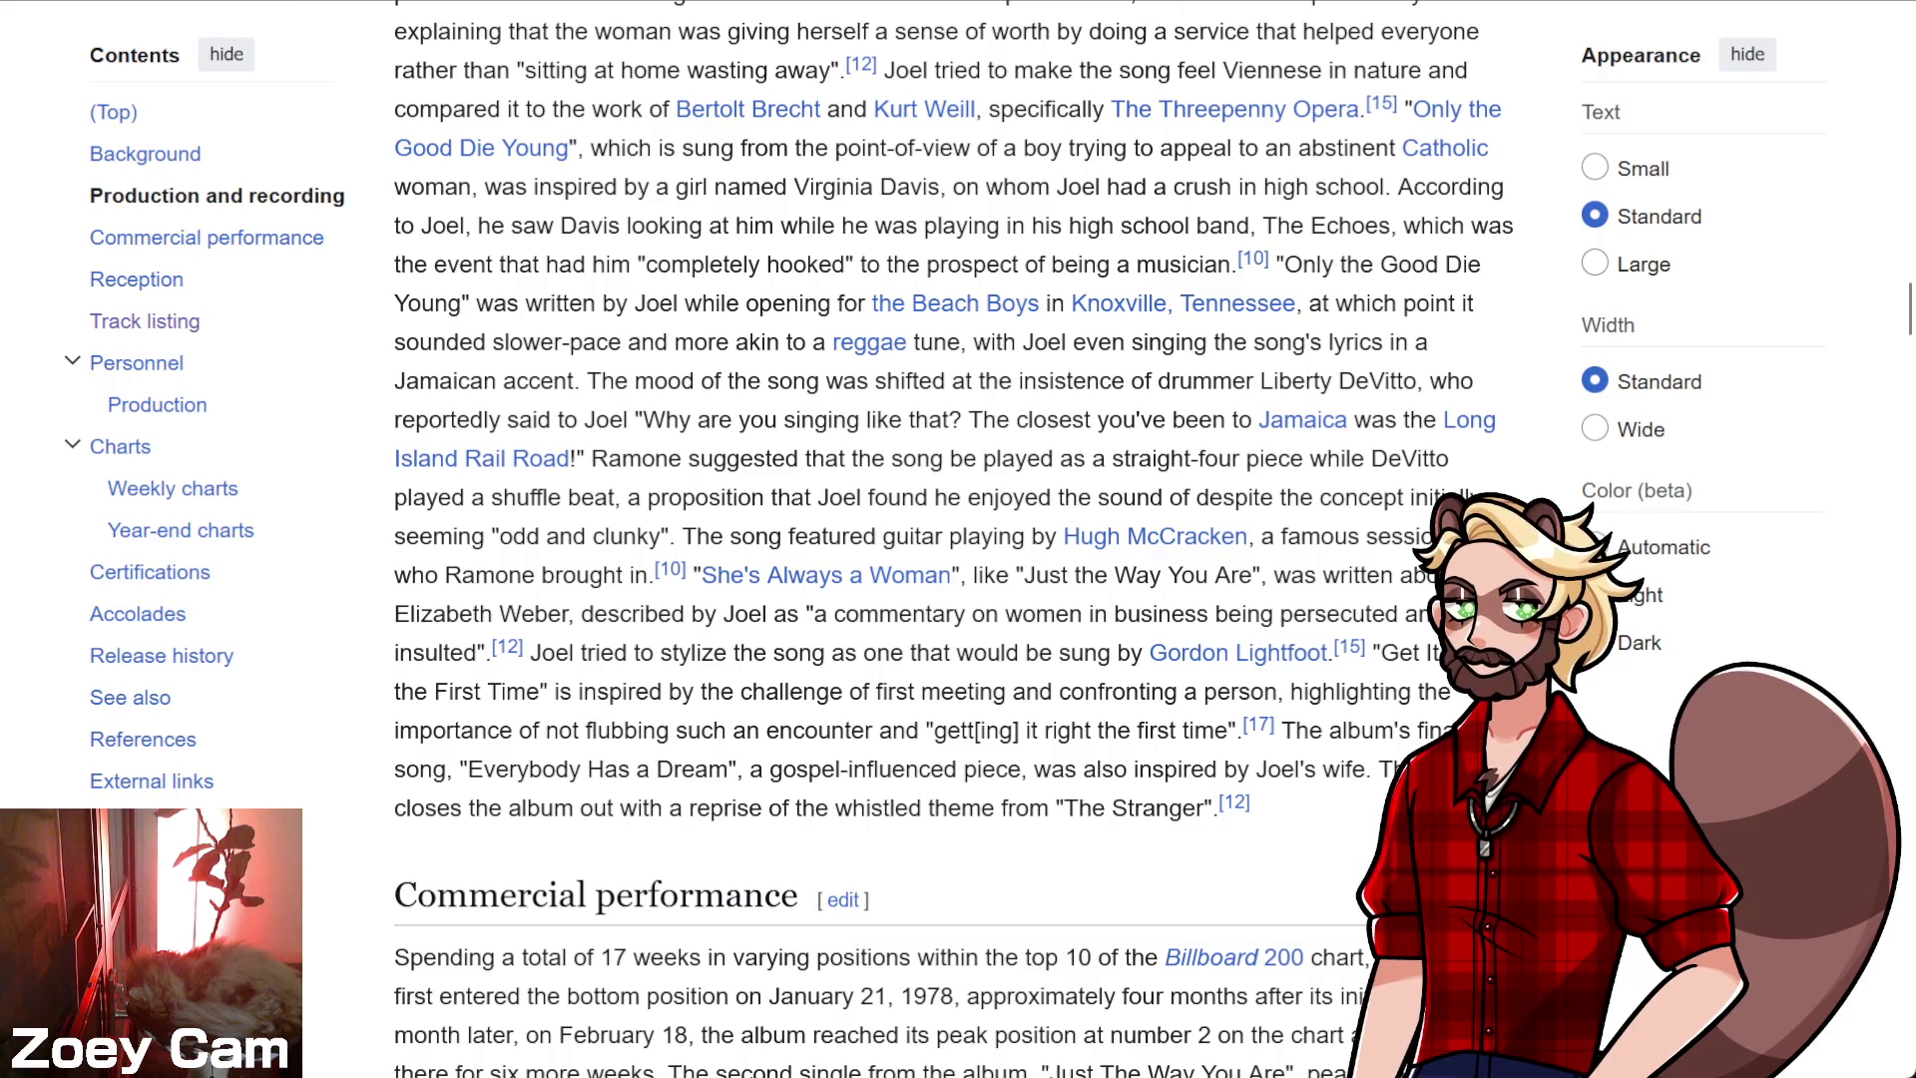
{"action": "key", "text": "ctrl+t"}
- Start today's Wordle and submit LEARN, then SHOUT, as the first two guesses
{"action": "left_click", "coordinate": [240, 20]}
{"action": "left_click", "coordinate": [1223, 710]}
{"action": "type", "text": "learn"}
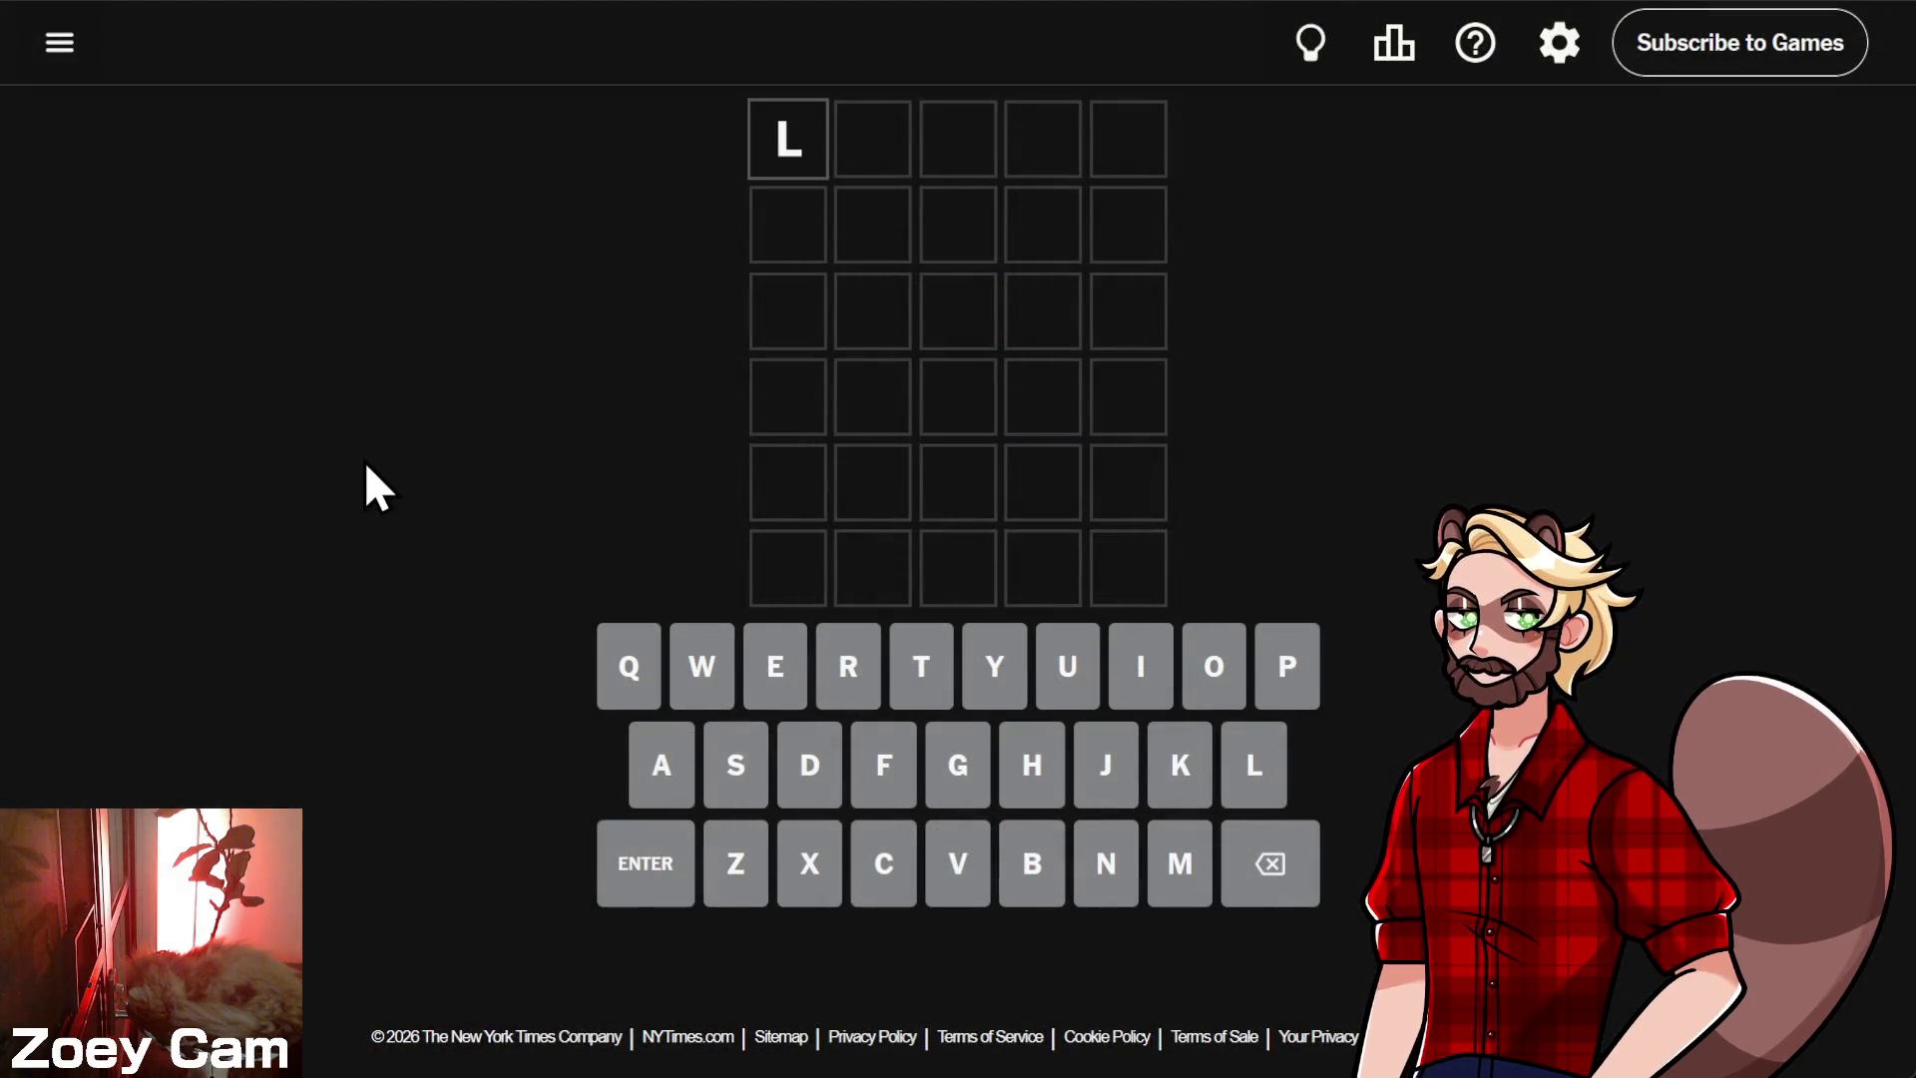
{"action": "key", "text": "Return"}
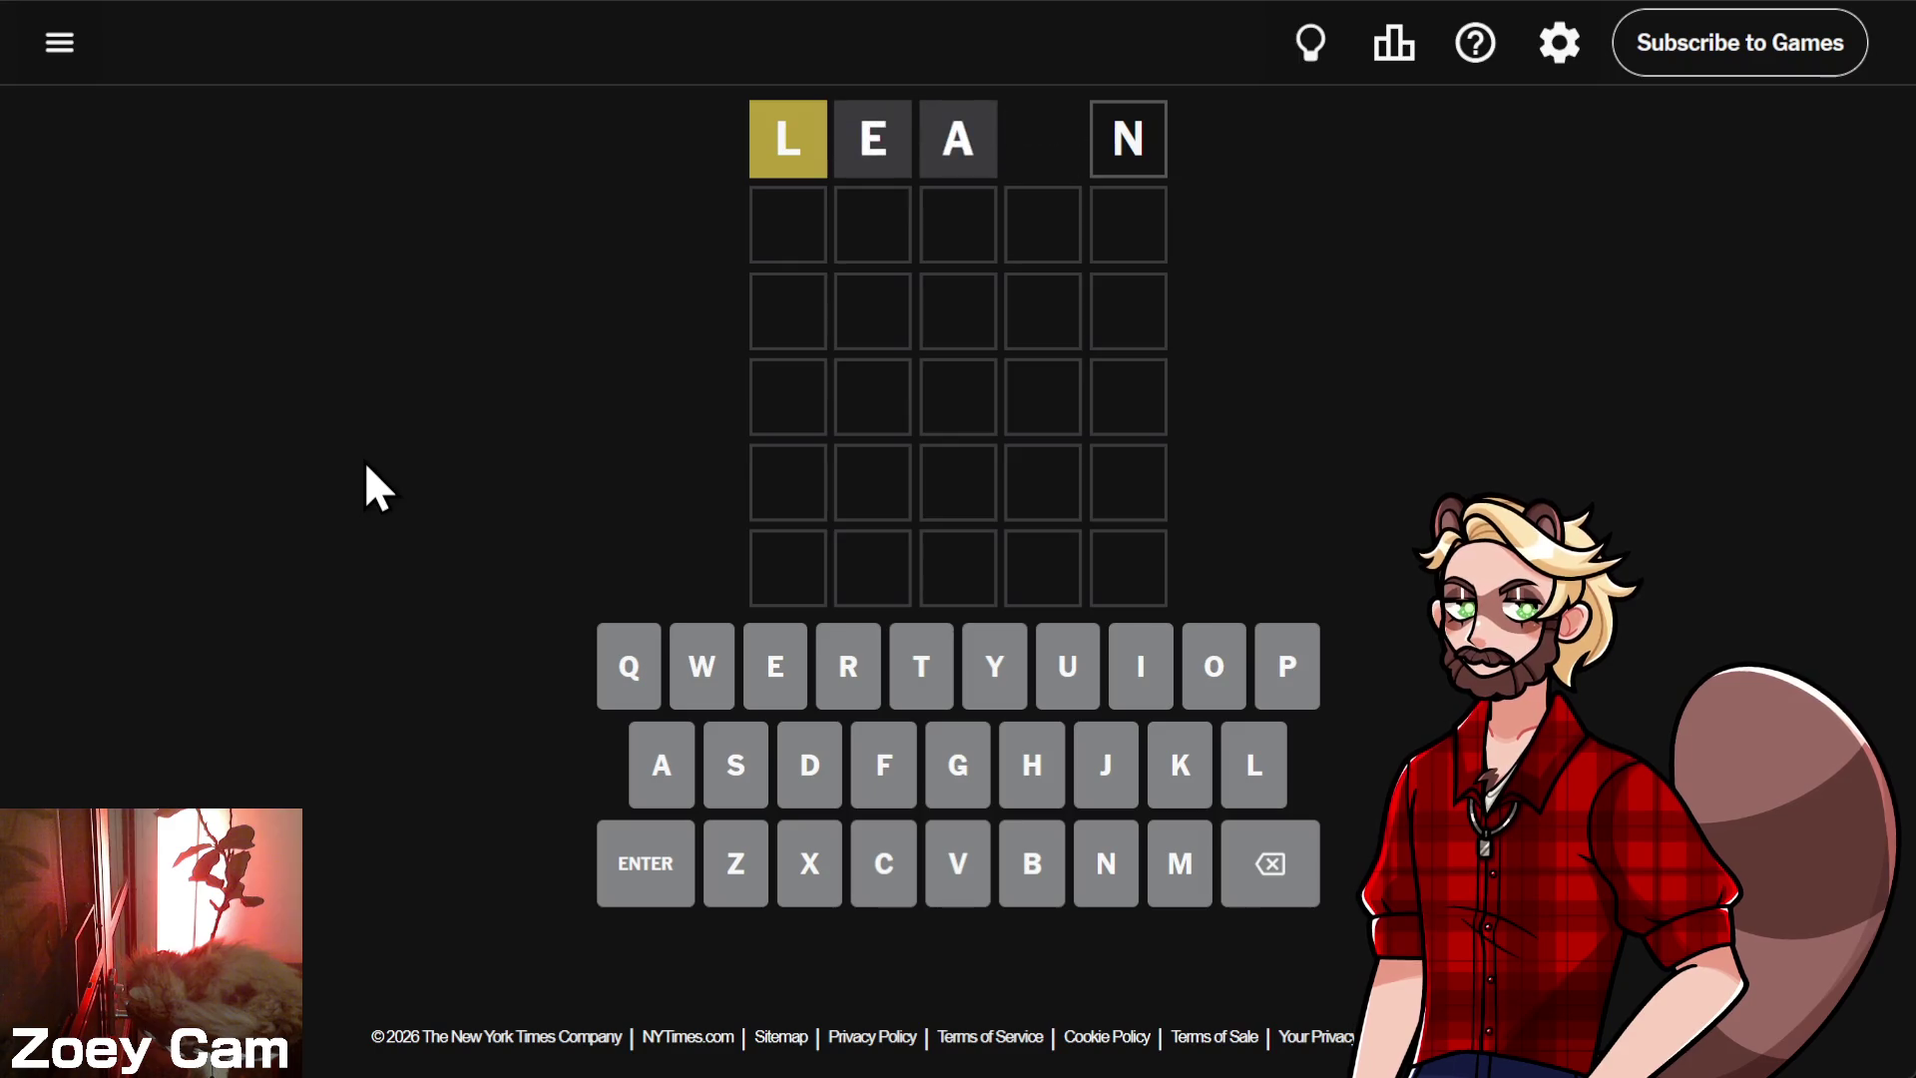
{"action": "type", "text": "shout"}
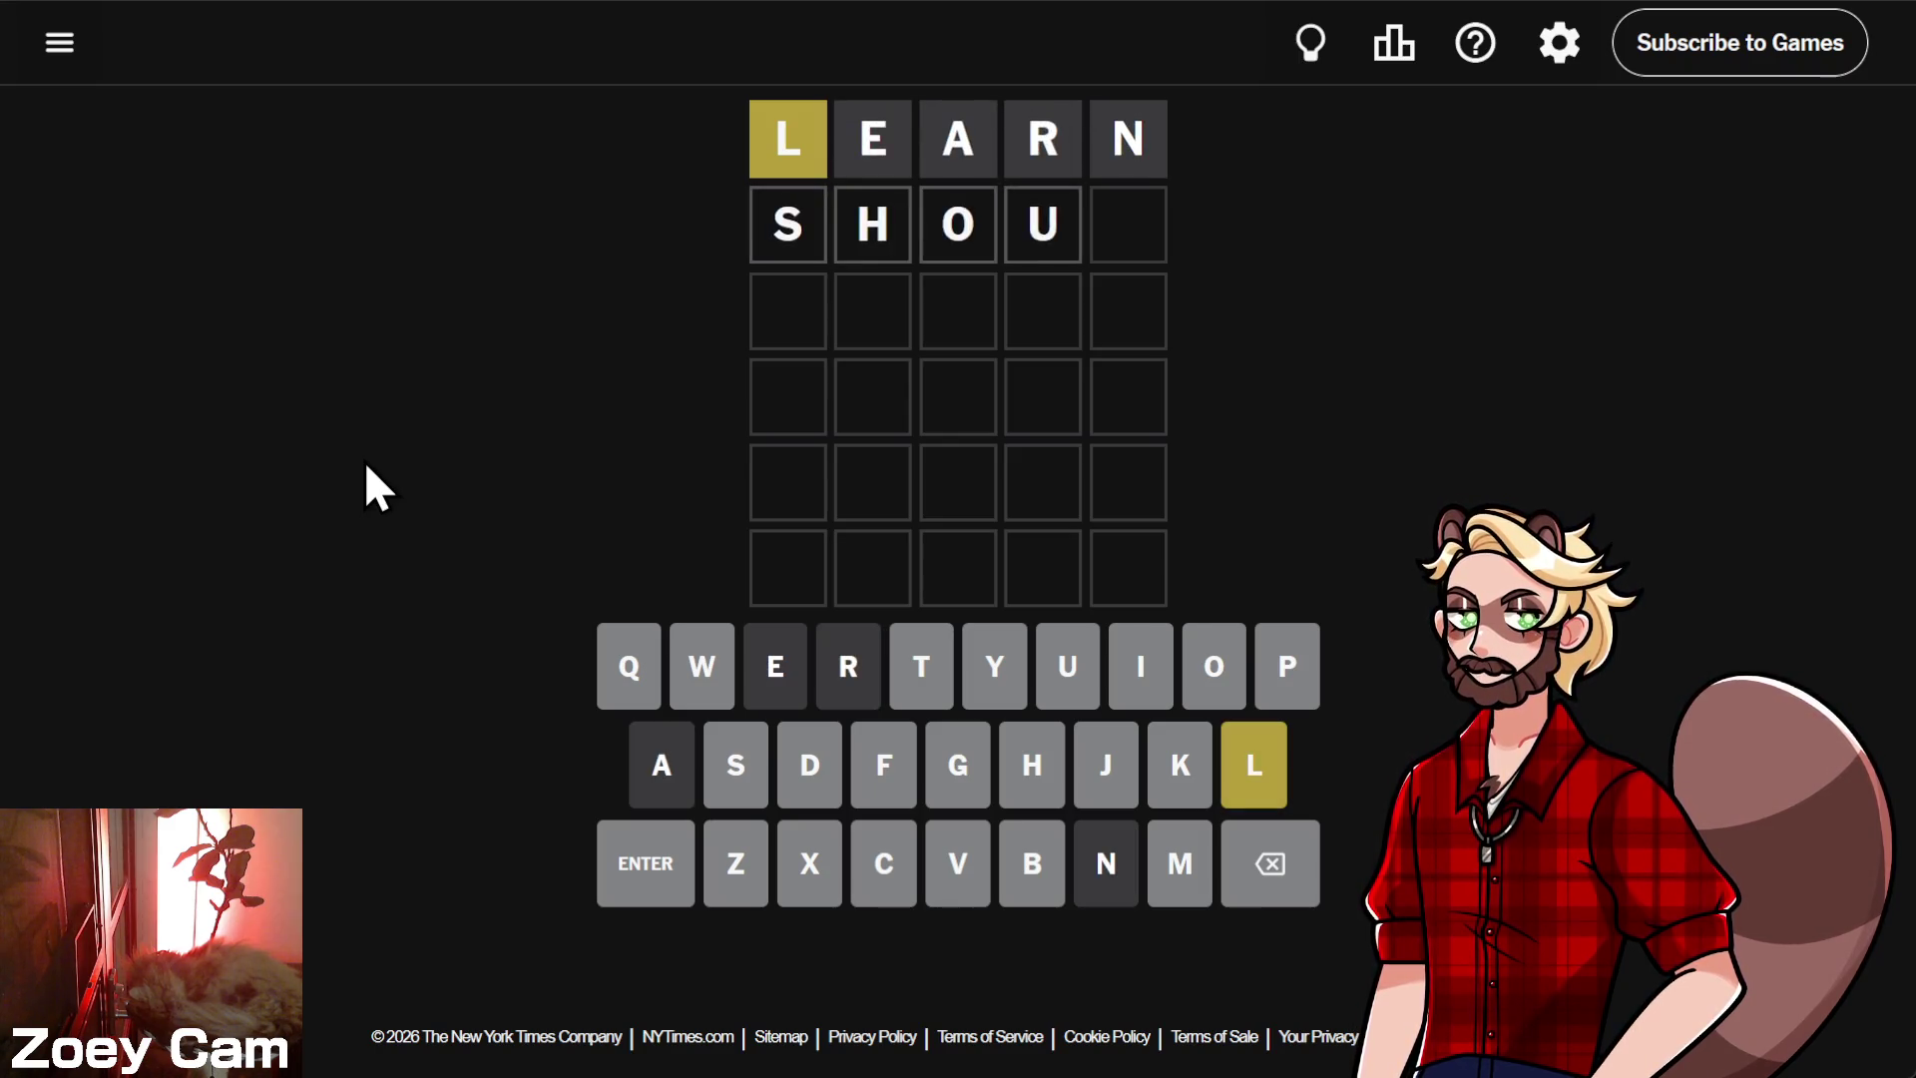
{"action": "key", "text": "Return"}
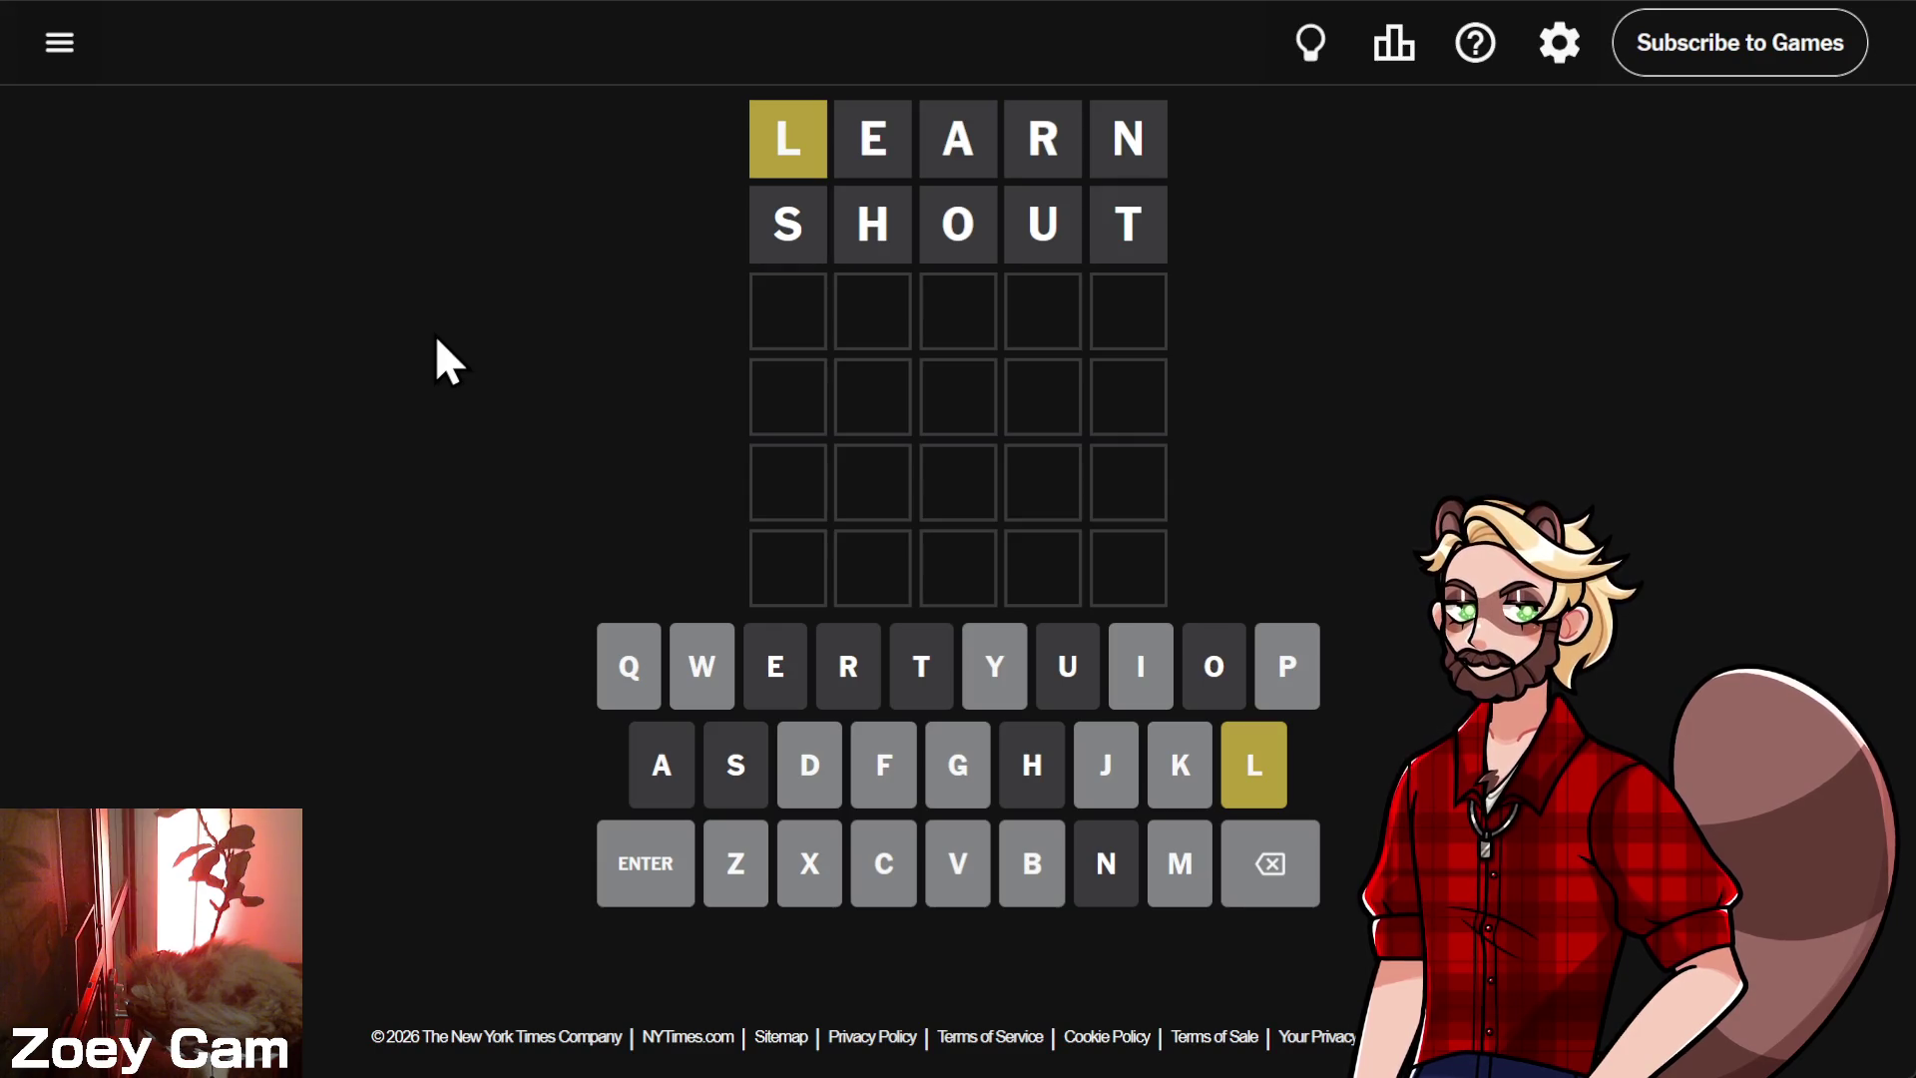
- Submit WIMPY as the third Wordle guess, then type BIGLY and erase it from row four
{"action": "type", "text": "wimpy"}
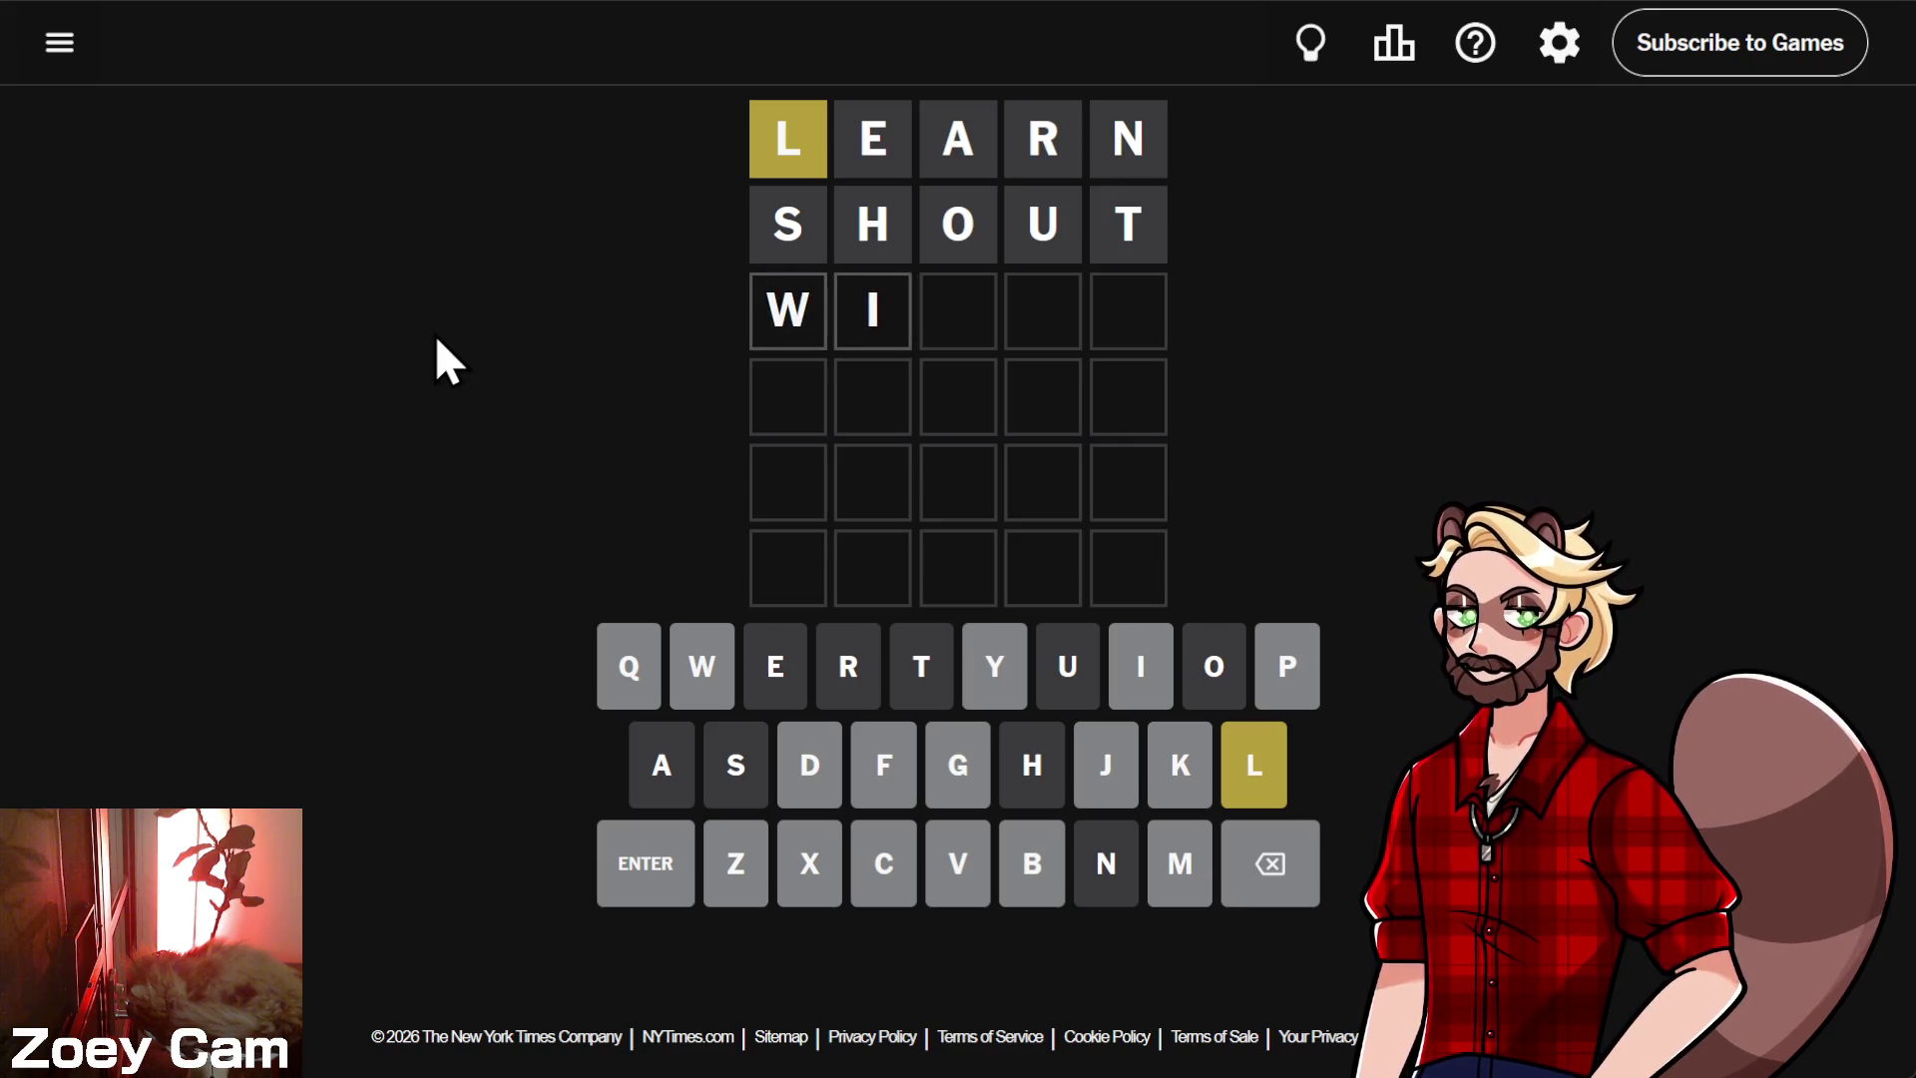
{"action": "key", "text": "Return"}
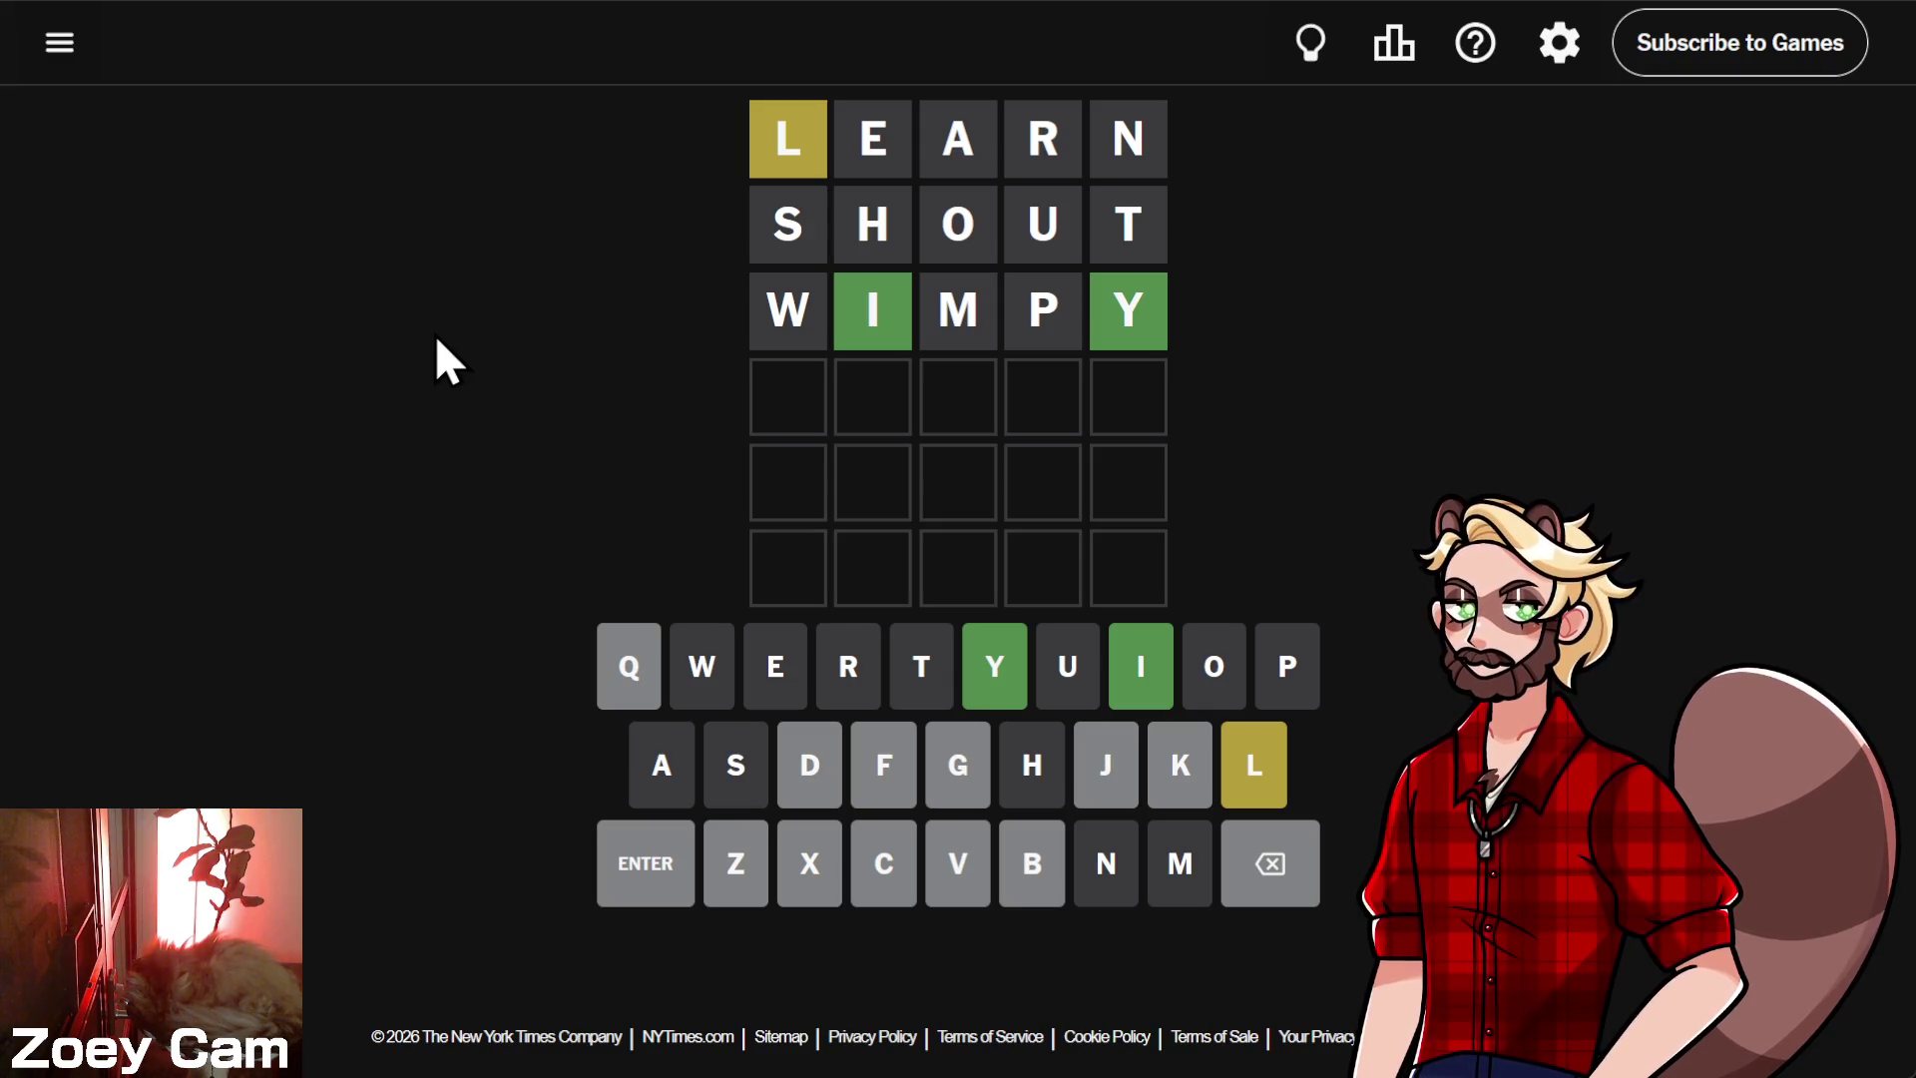
{"action": "type", "text": "BIGLY"}
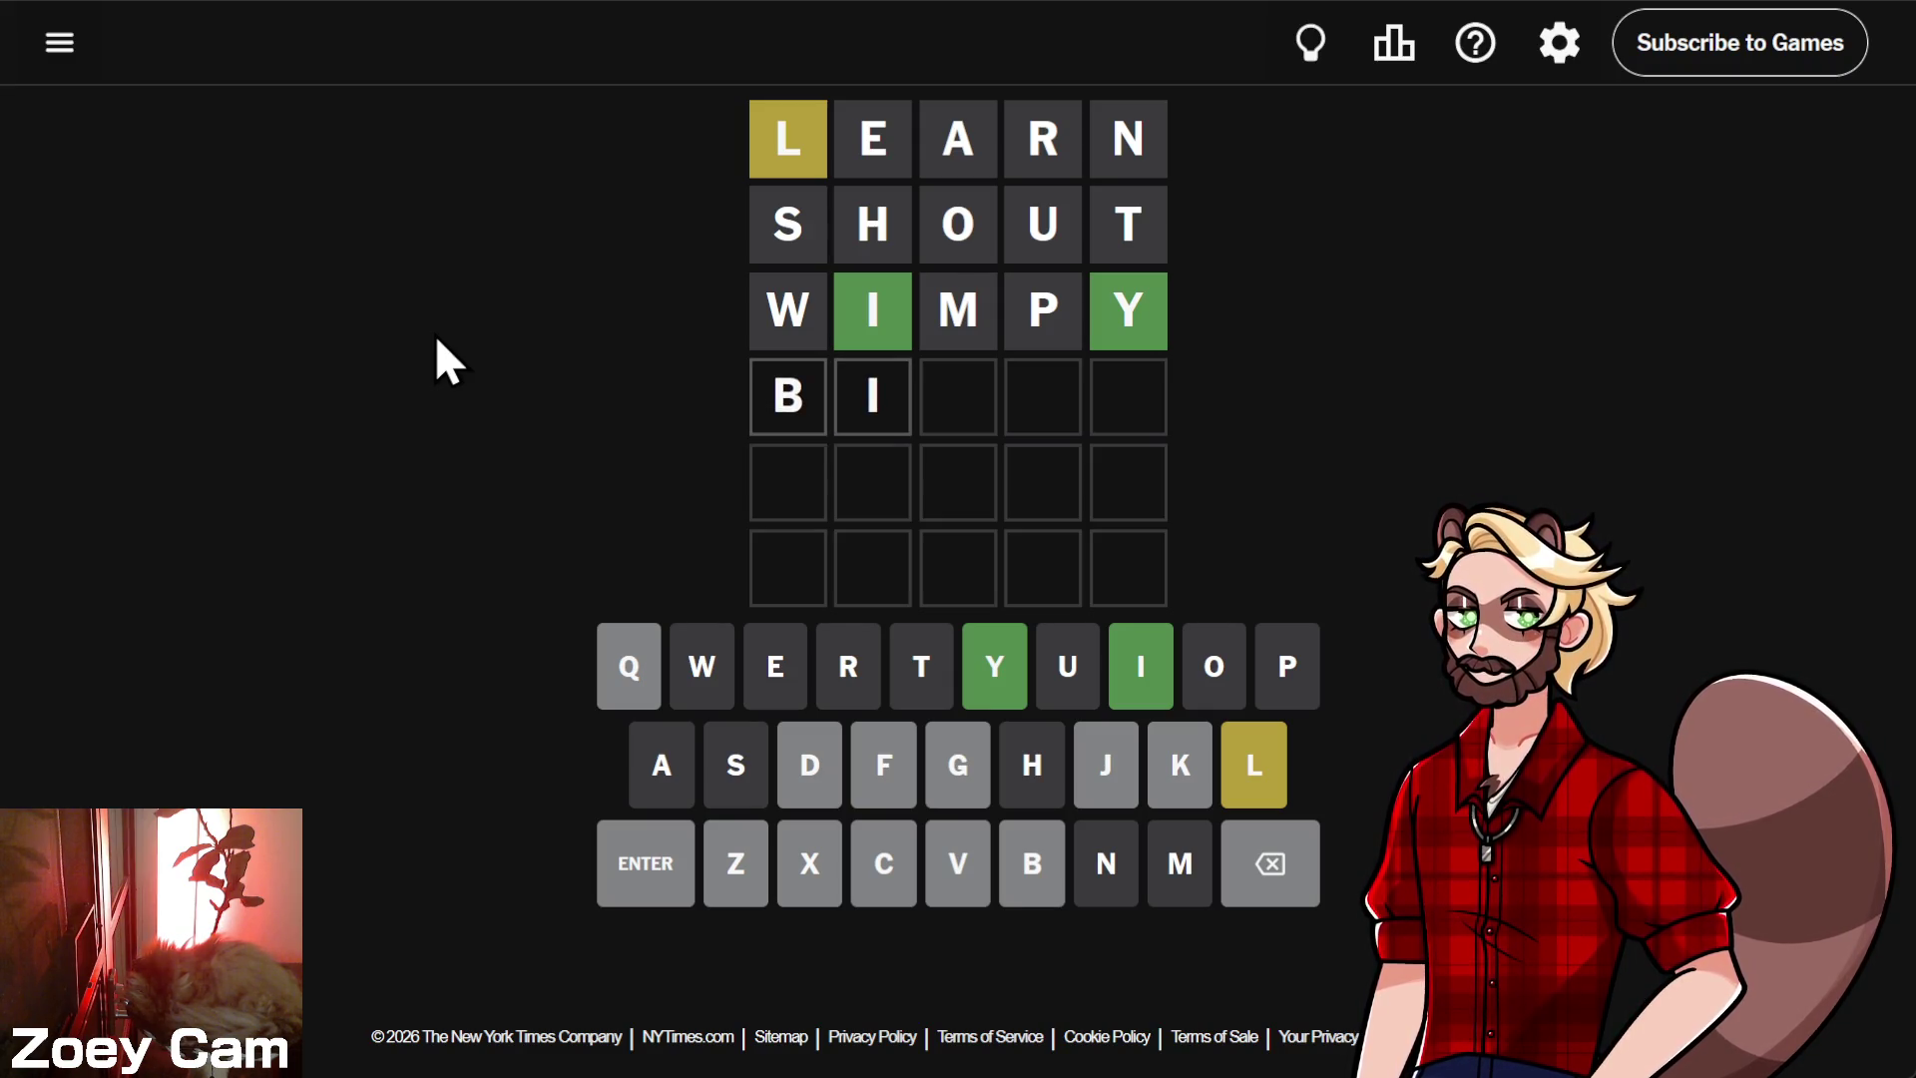
{"action": "key", "text": "BackSpace"}
{"action": "key", "text": "BackSpace"}
{"action": "key", "text": "BackSpace"}
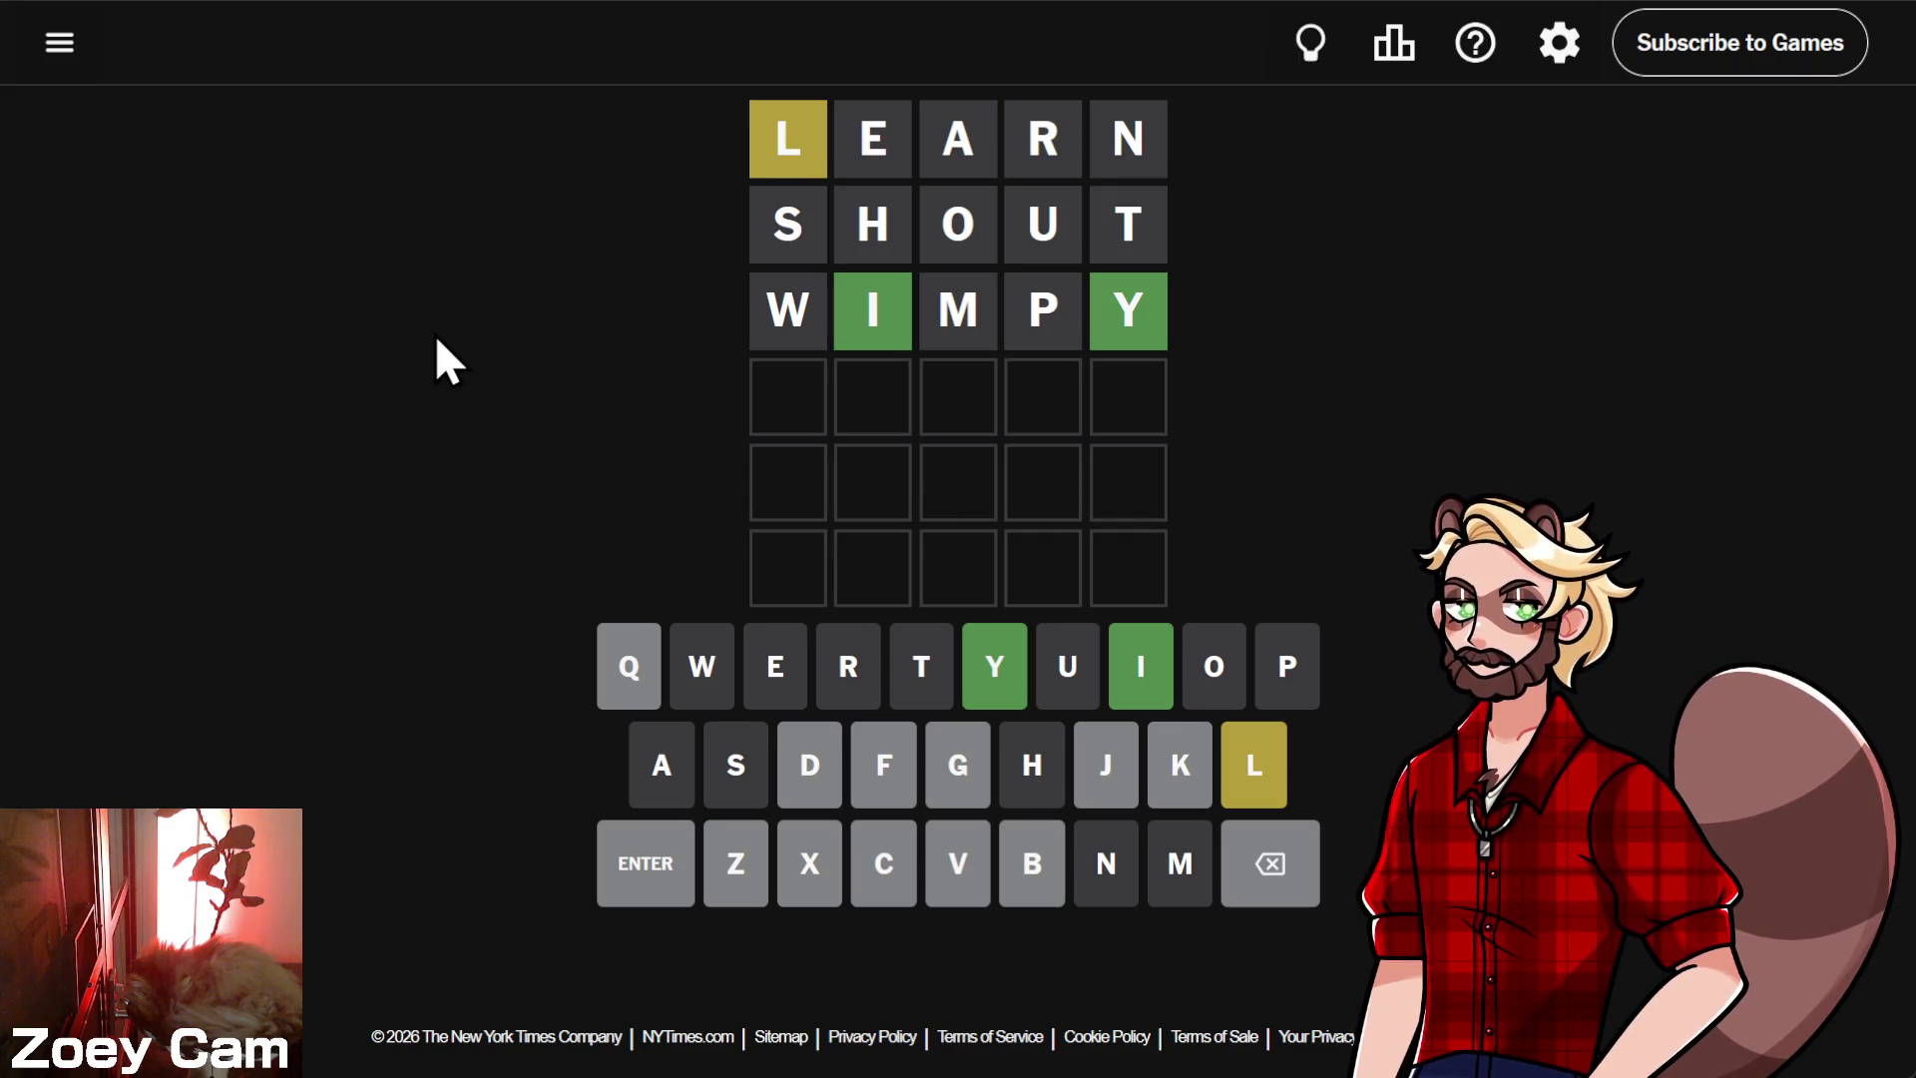
- Submit DILLY as the fourth guess and type BILLY into the fifth row
{"action": "type", "text": "d"}
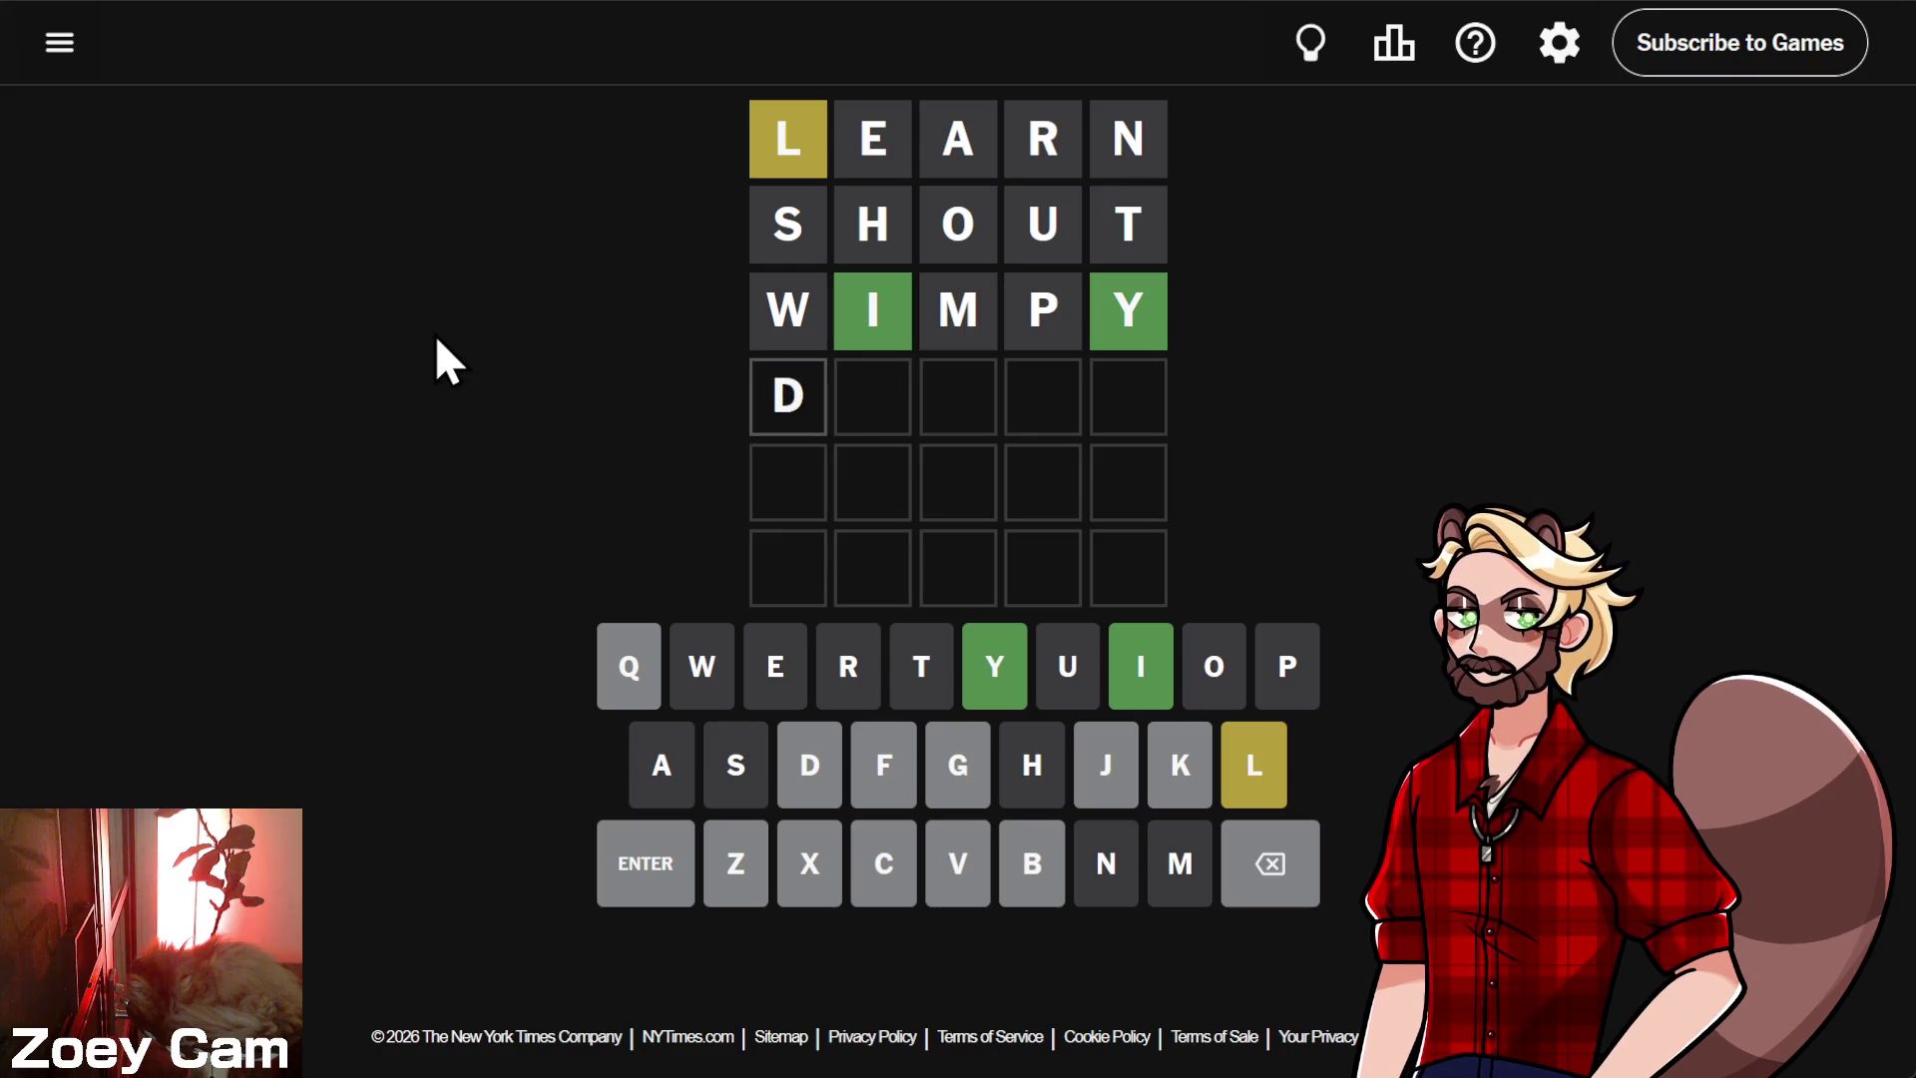
{"action": "type", "text": "illy"}
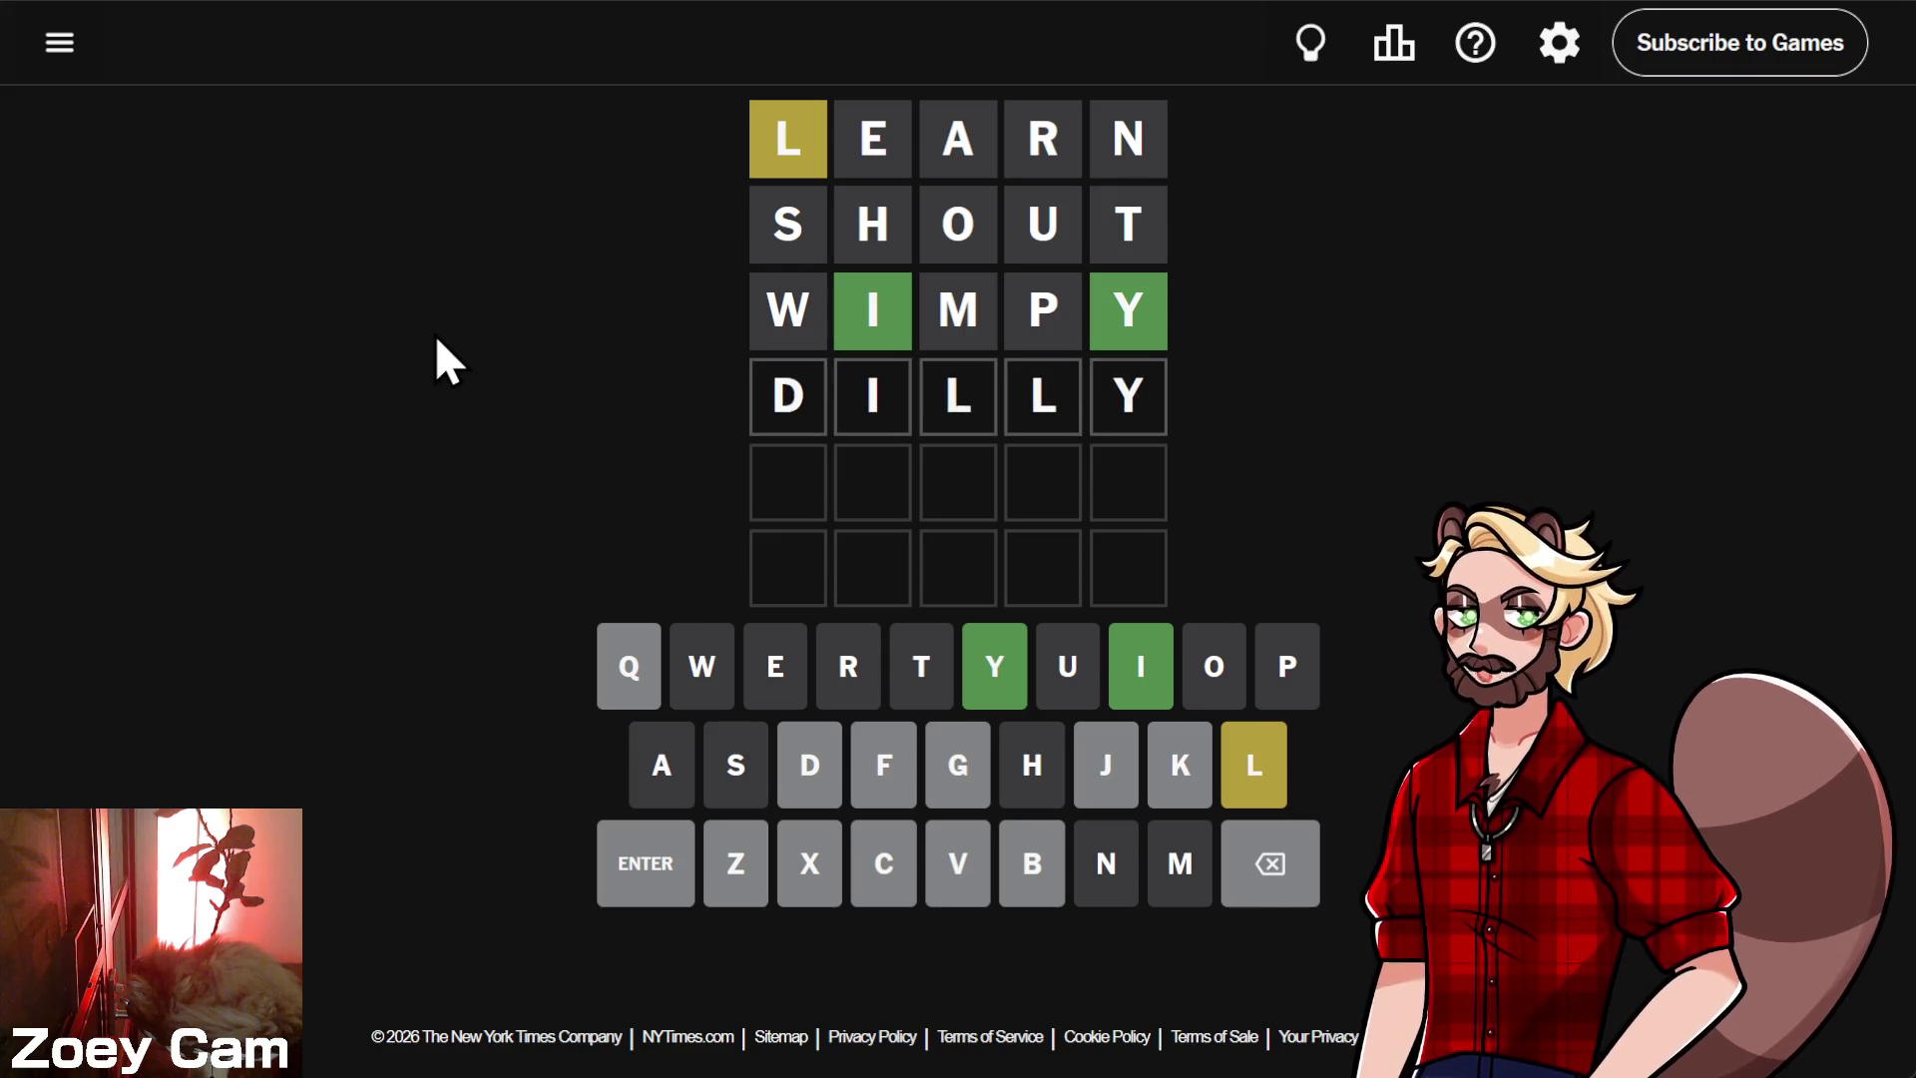
{"action": "key", "text": "BackSpace"}
{"action": "key", "text": "BackSpace"}
{"action": "key", "text": "BackSpace"}
{"action": "type", "text": "dilly"}
{"action": "key", "text": "Return"}
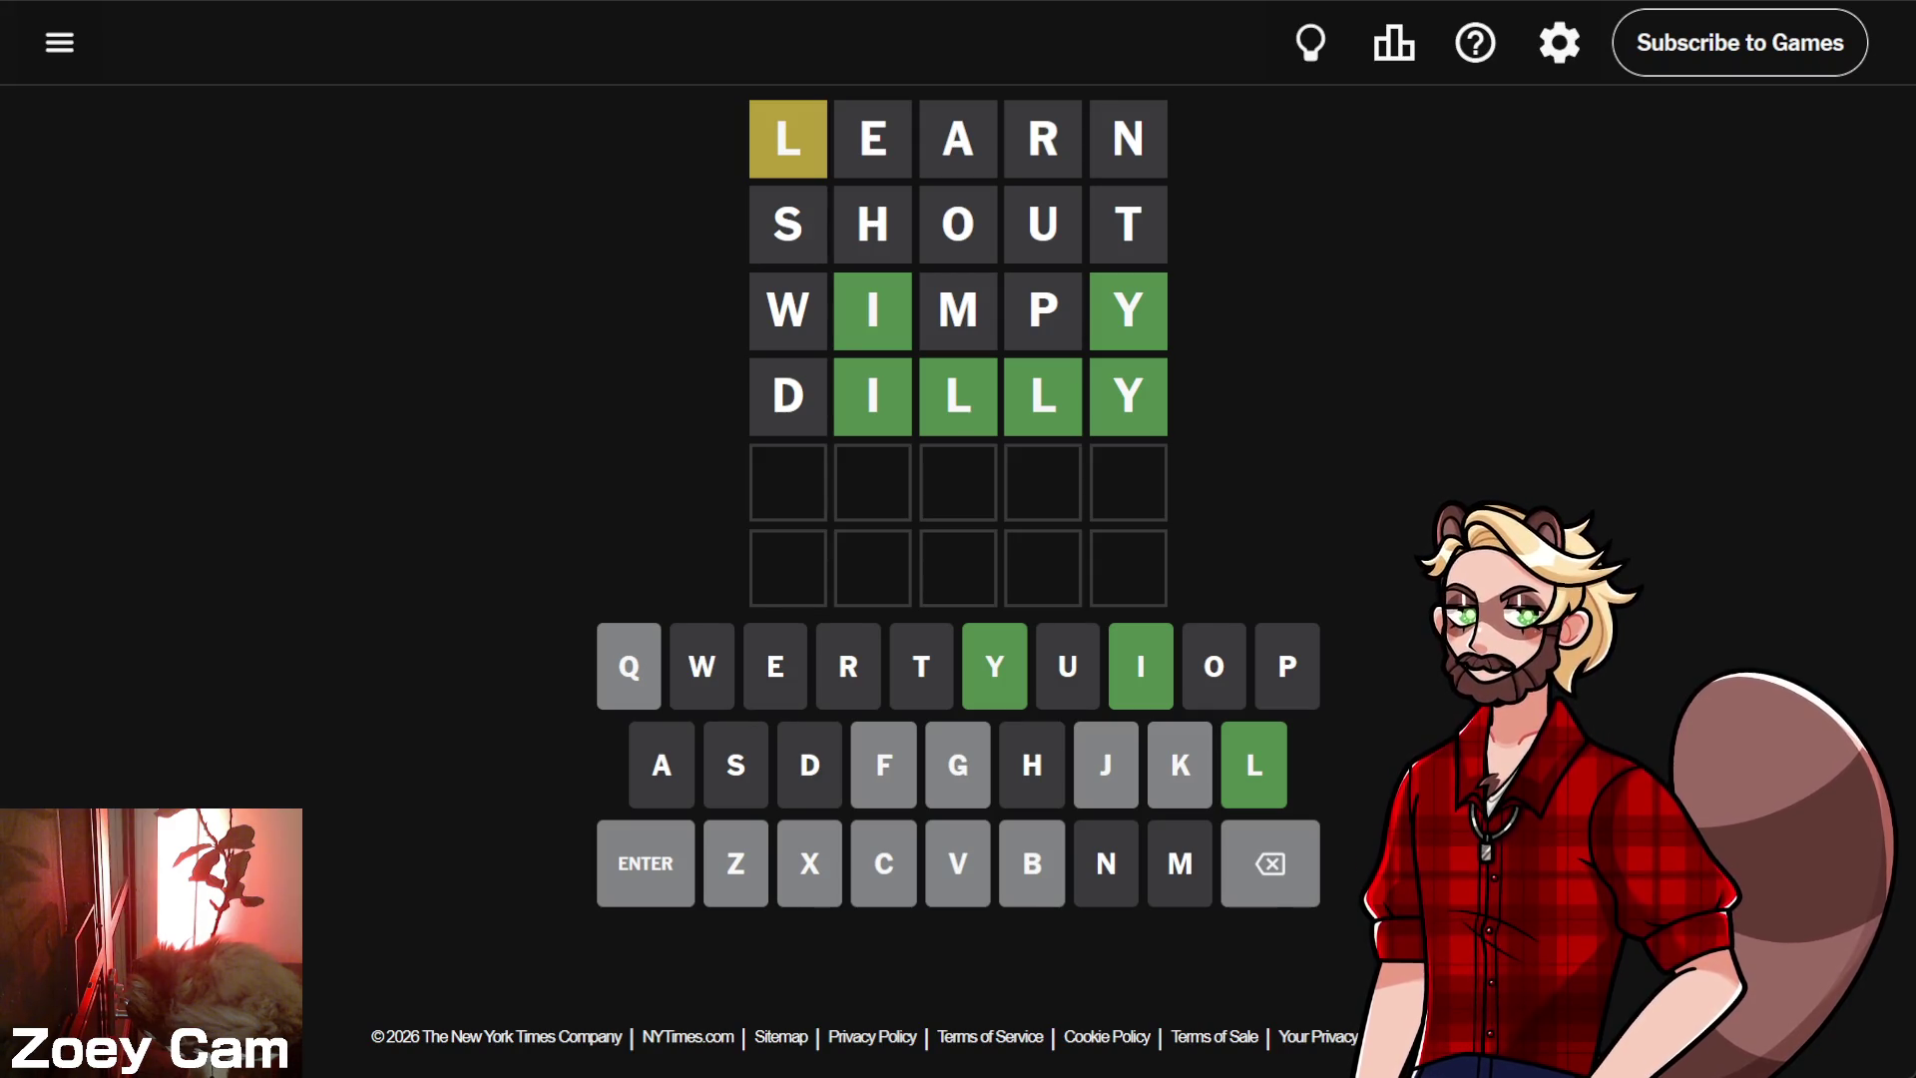
{"action": "type", "text": "billy"}
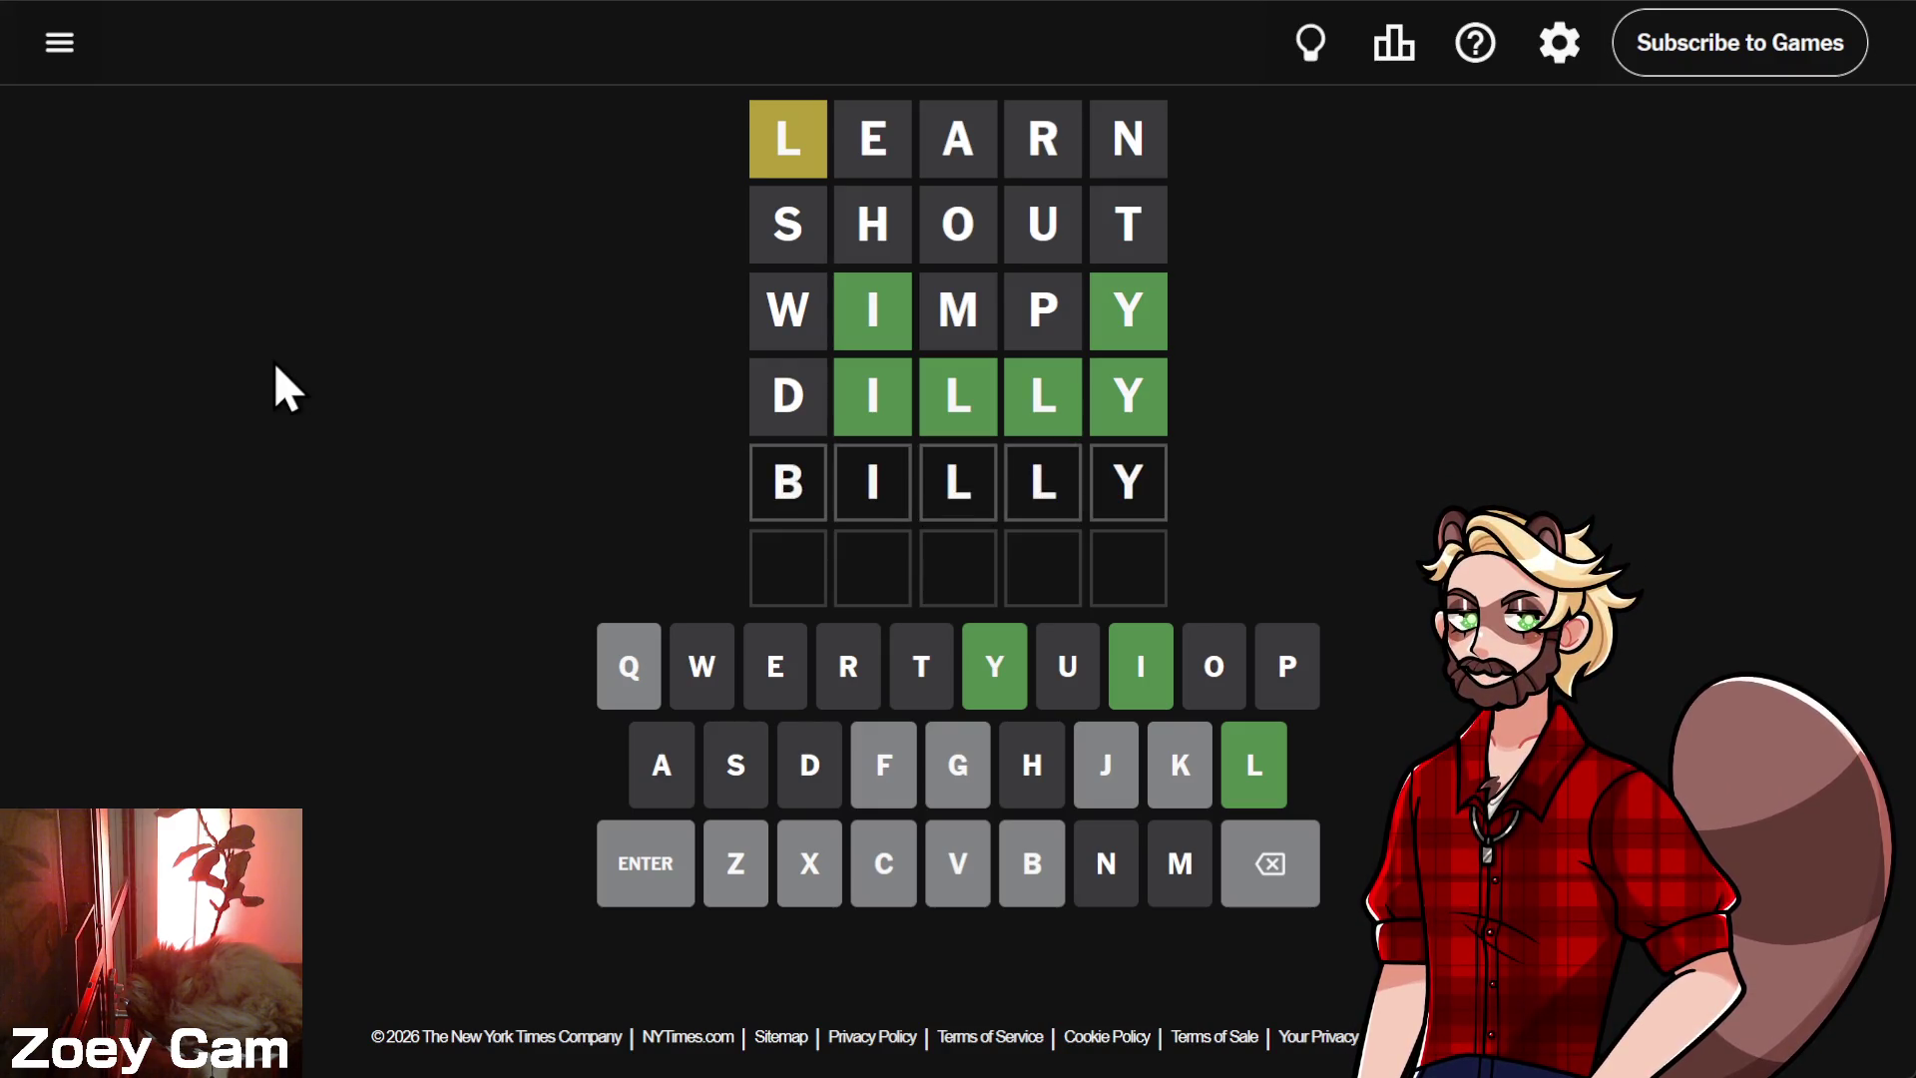
- Submit BILLY as the fifth guess, then GILLY as the sixth and final guess
{"action": "key", "text": "Return"}
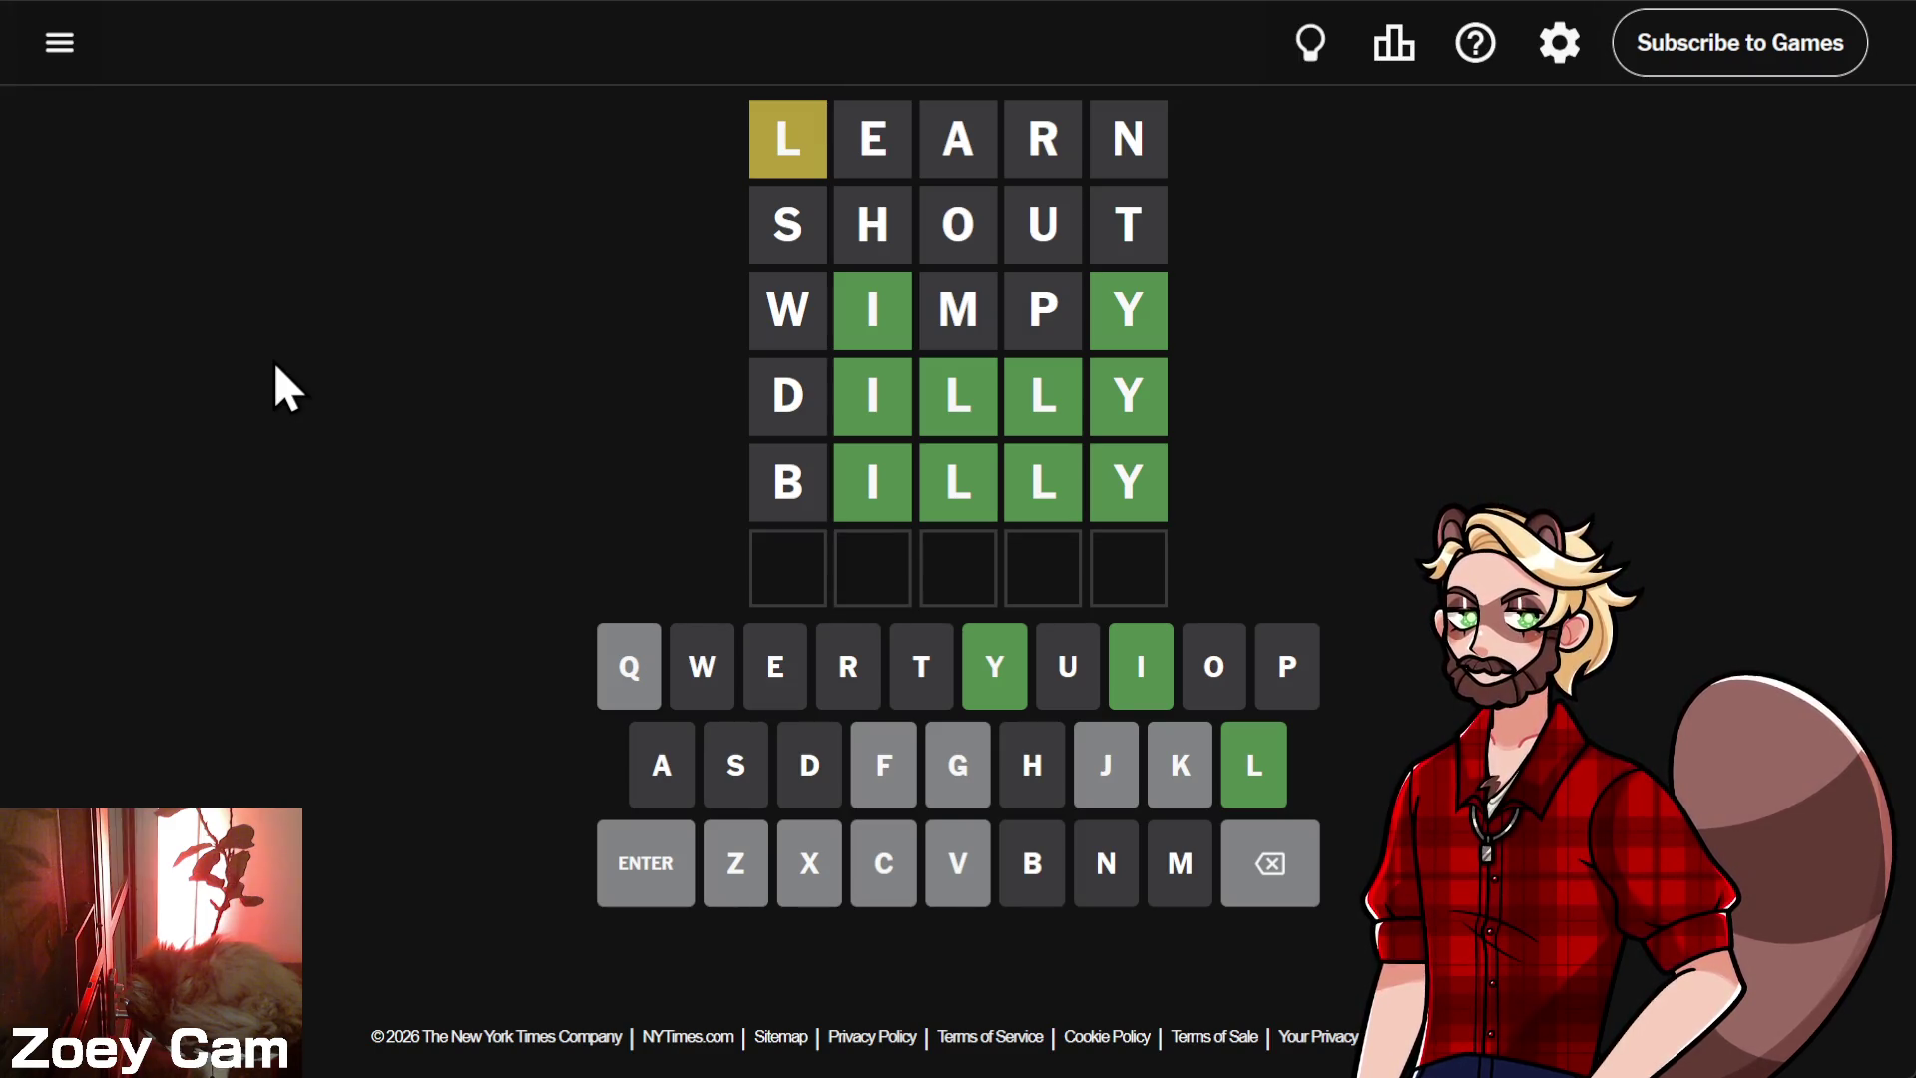
{"action": "type", "text": "k"}
{"action": "key", "text": "BackSpace"}
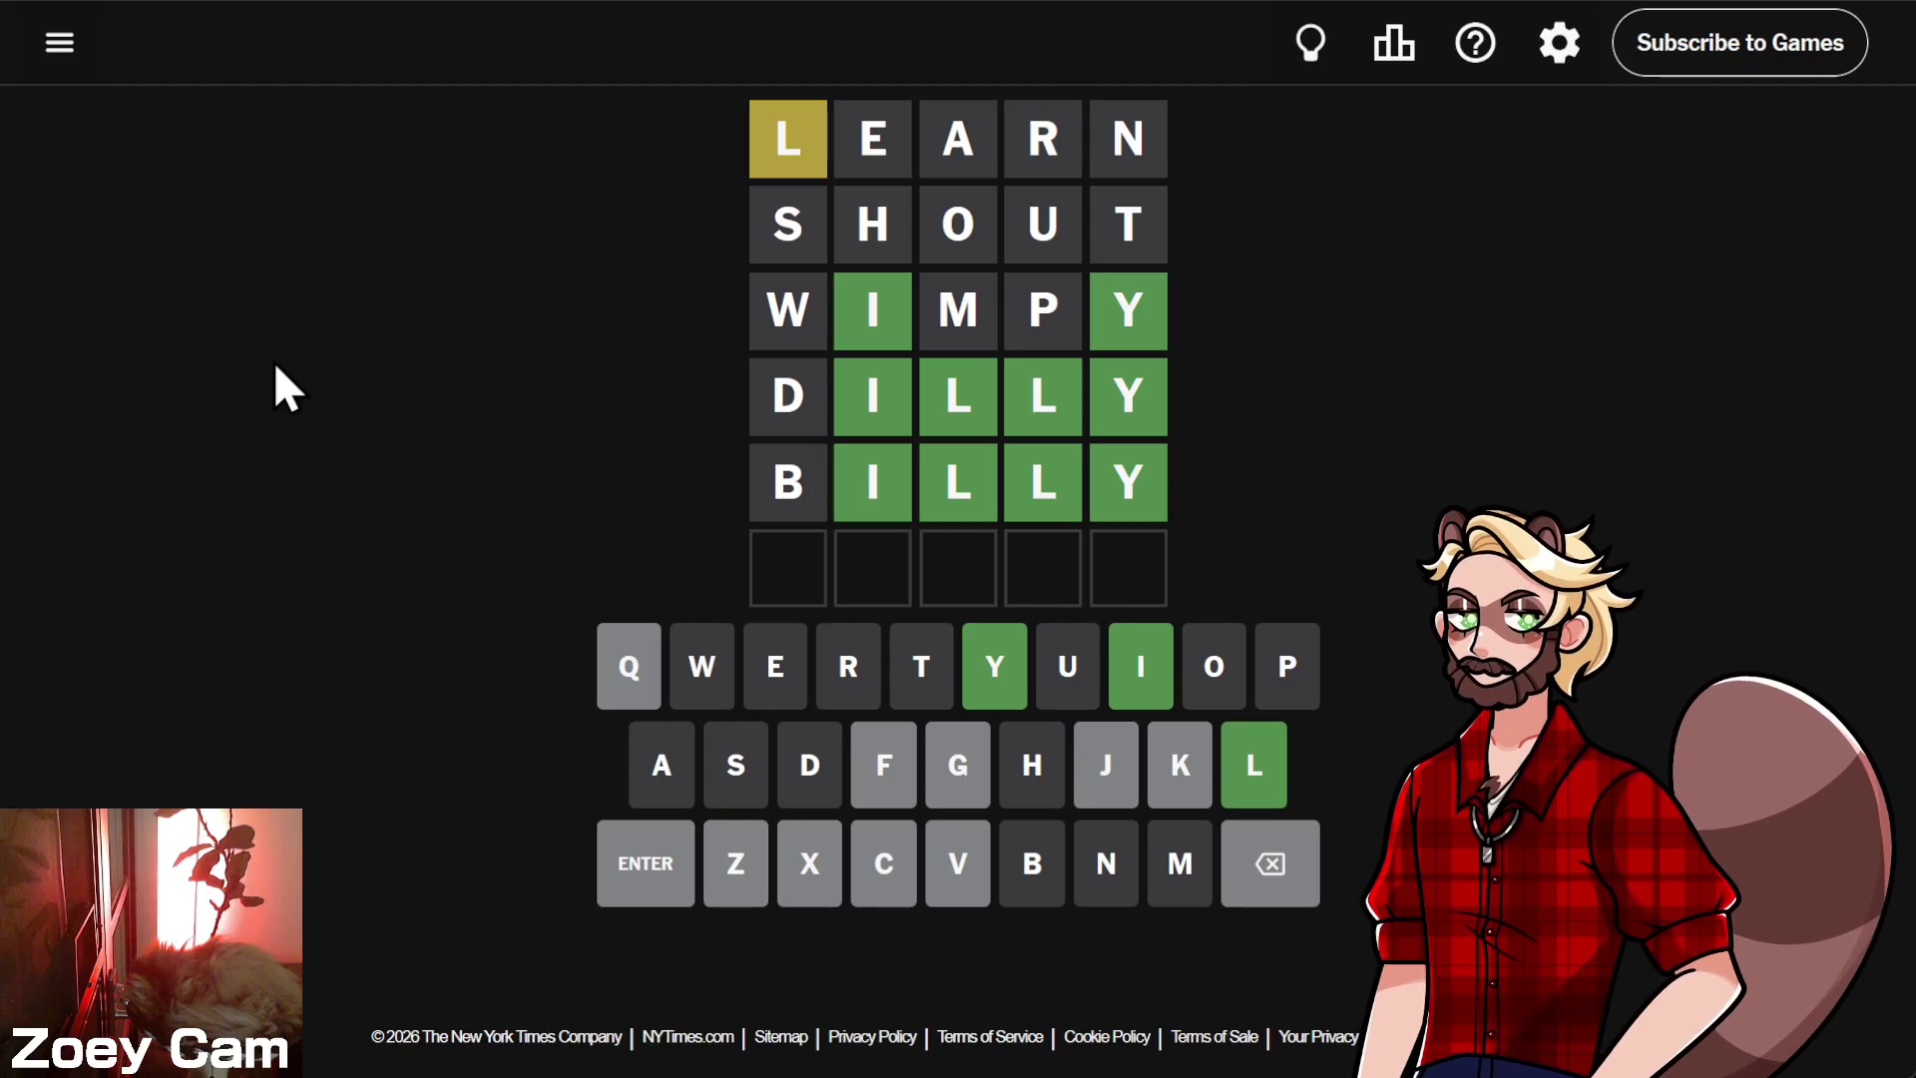
{"action": "type", "text": "g"}
{"action": "key", "text": "BackSpace"}
{"action": "type", "text": "g"}
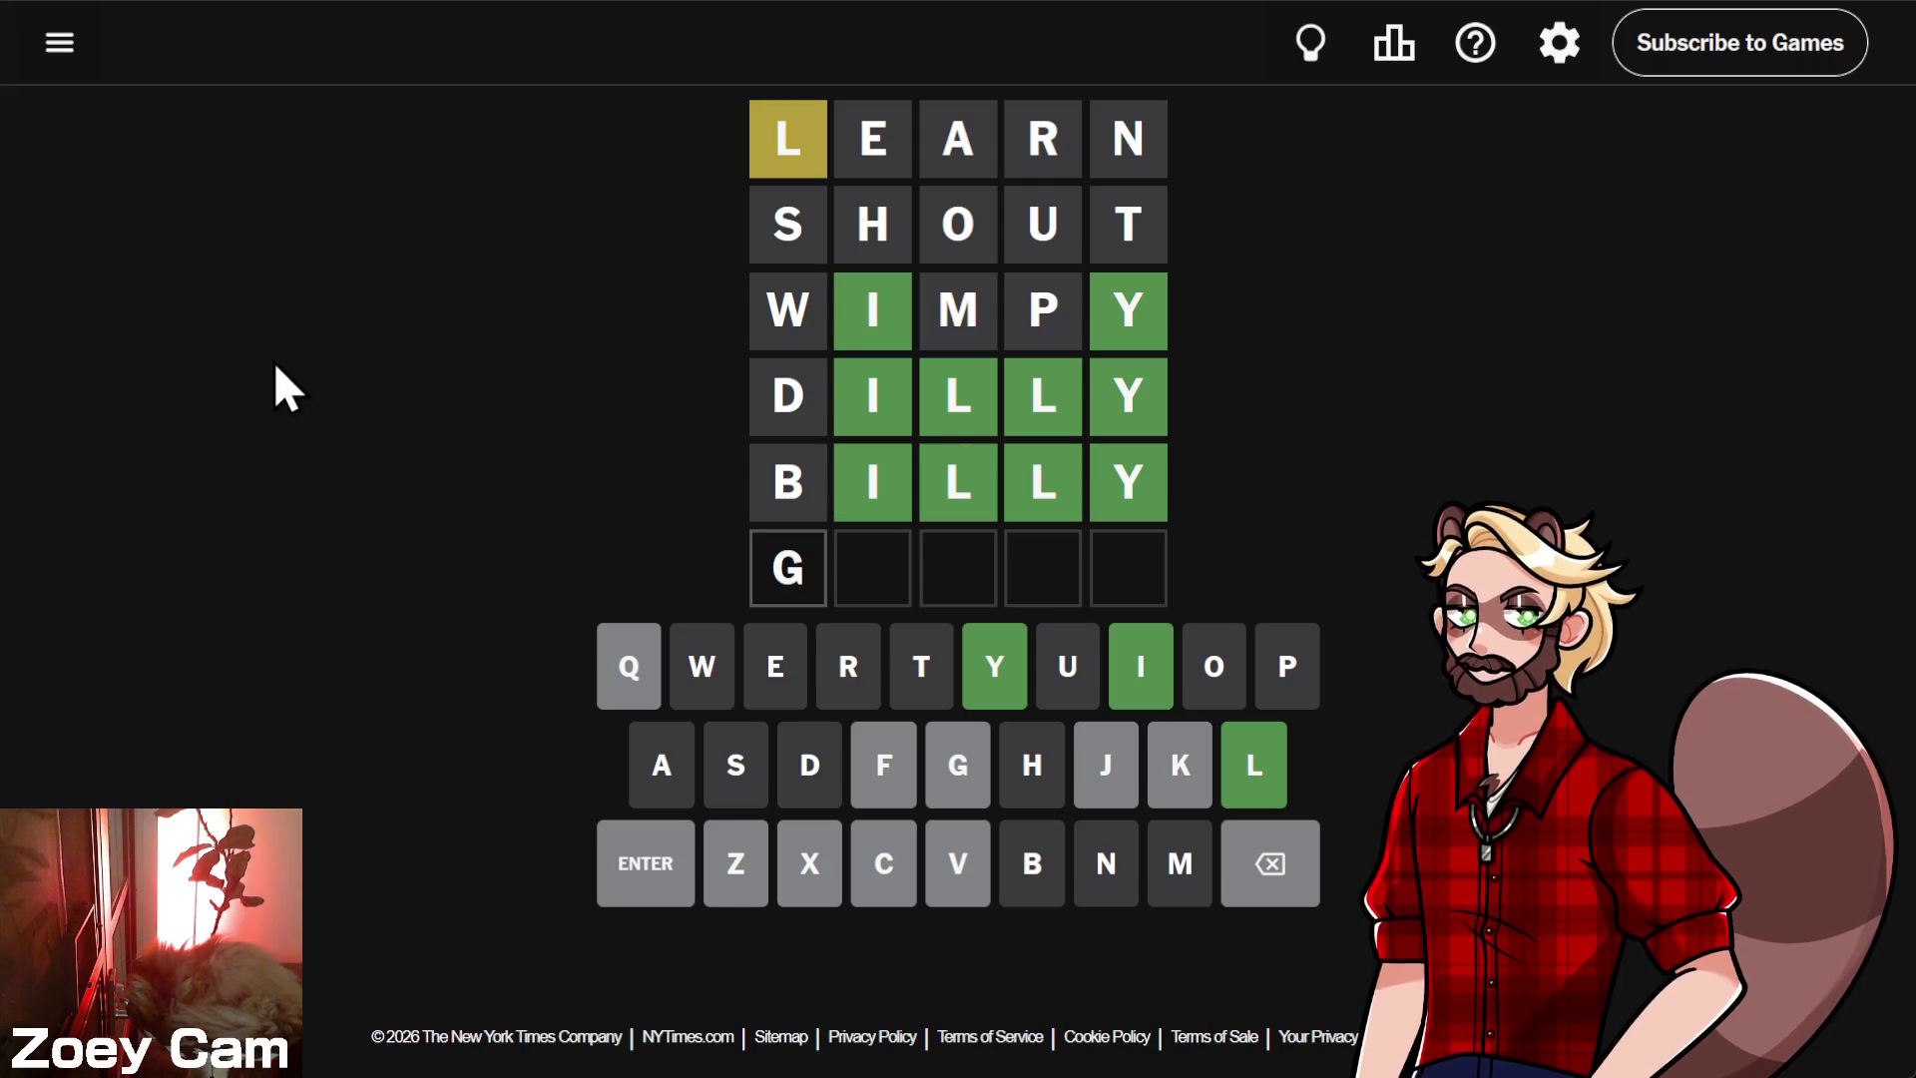
{"action": "type", "text": "illy"}
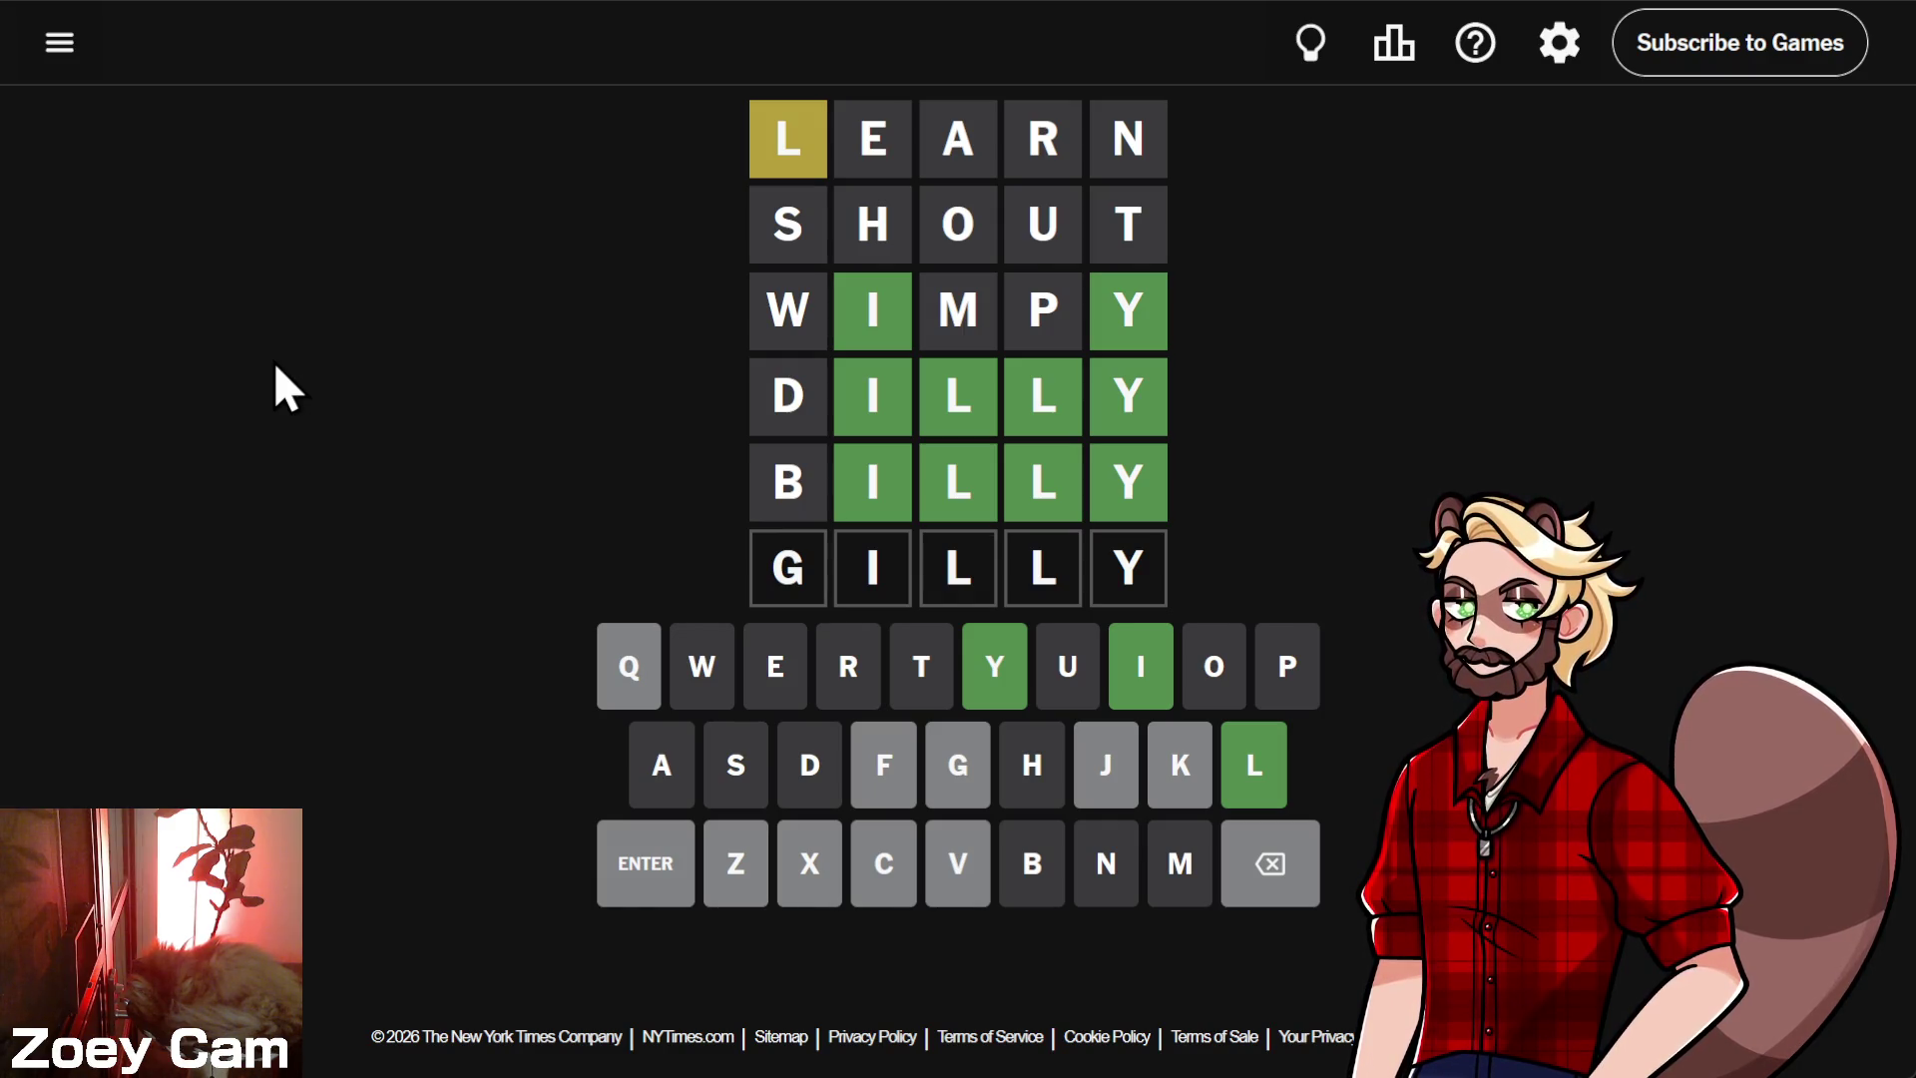
{"action": "key", "text": "Return"}
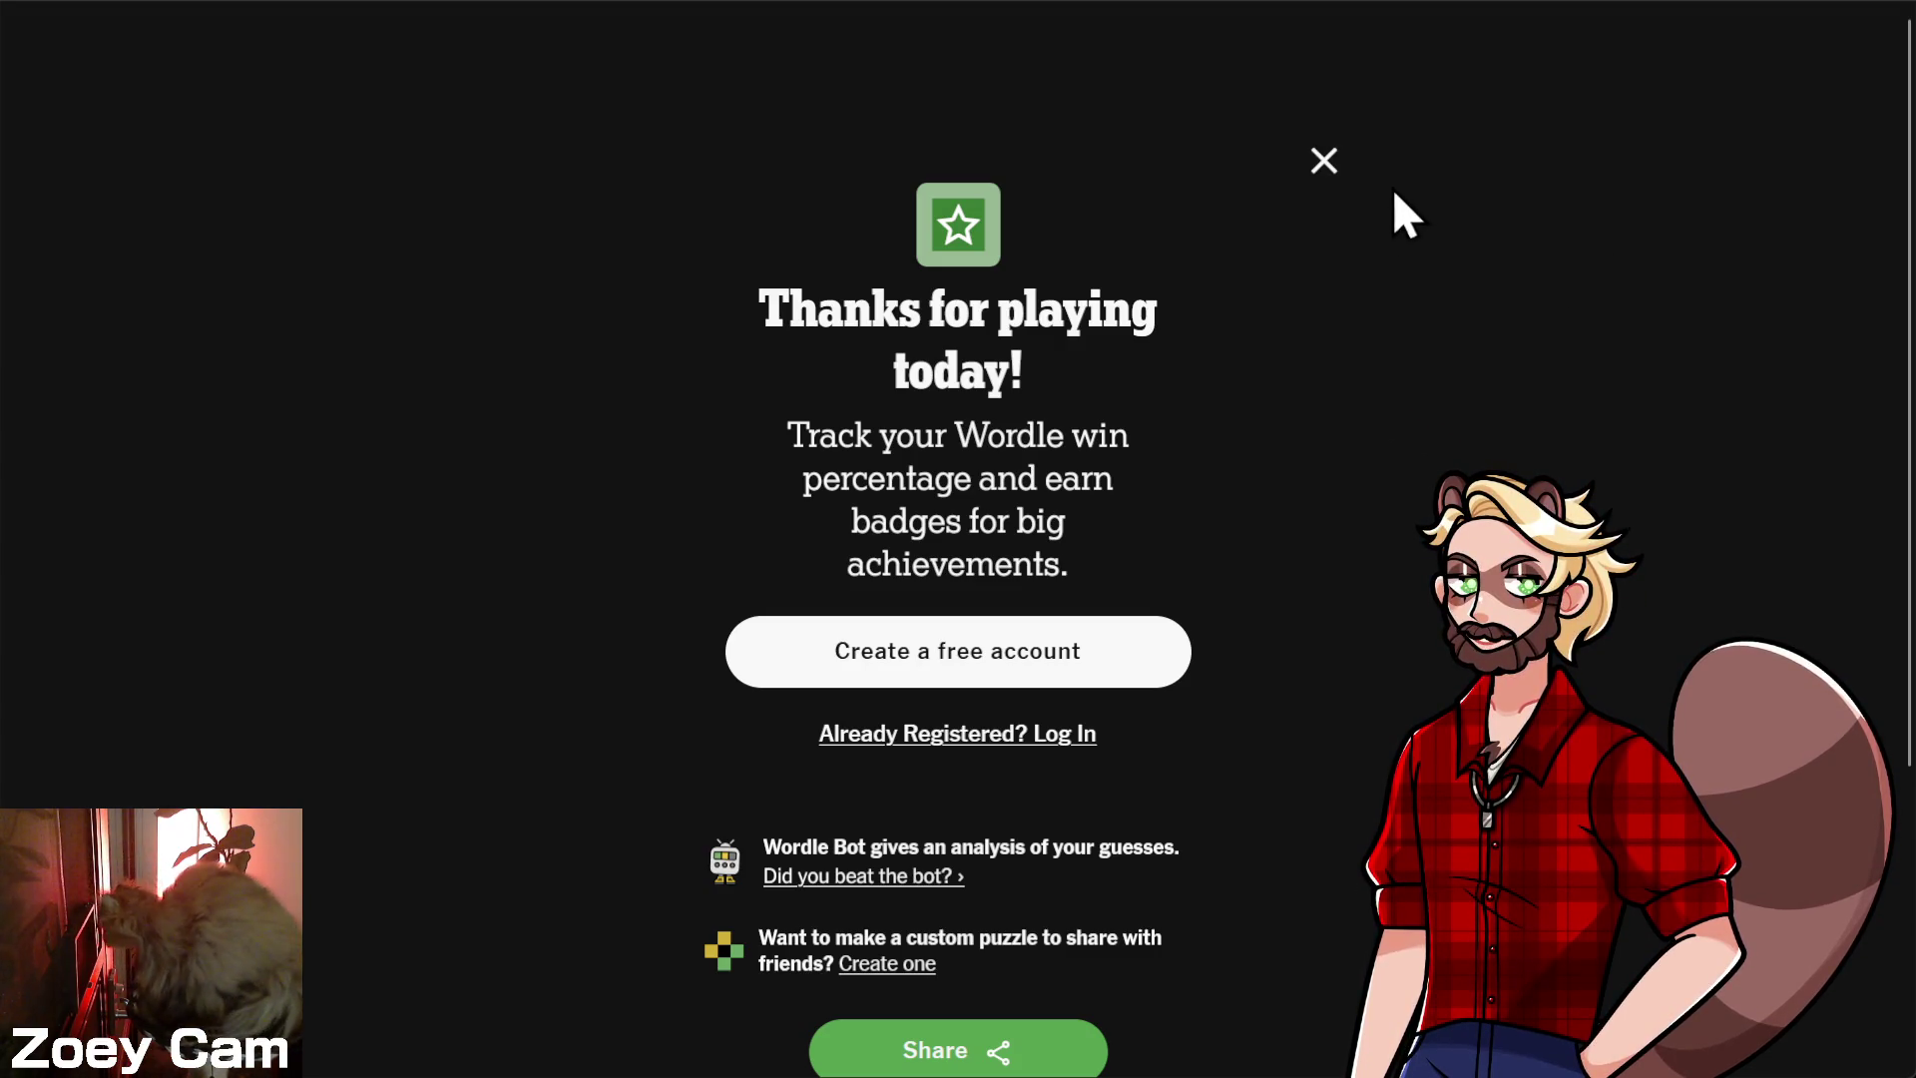
- Close the Thanks for playing summary and switch to the album Listening History tab
{"action": "left_click", "coordinate": [1324, 161]}
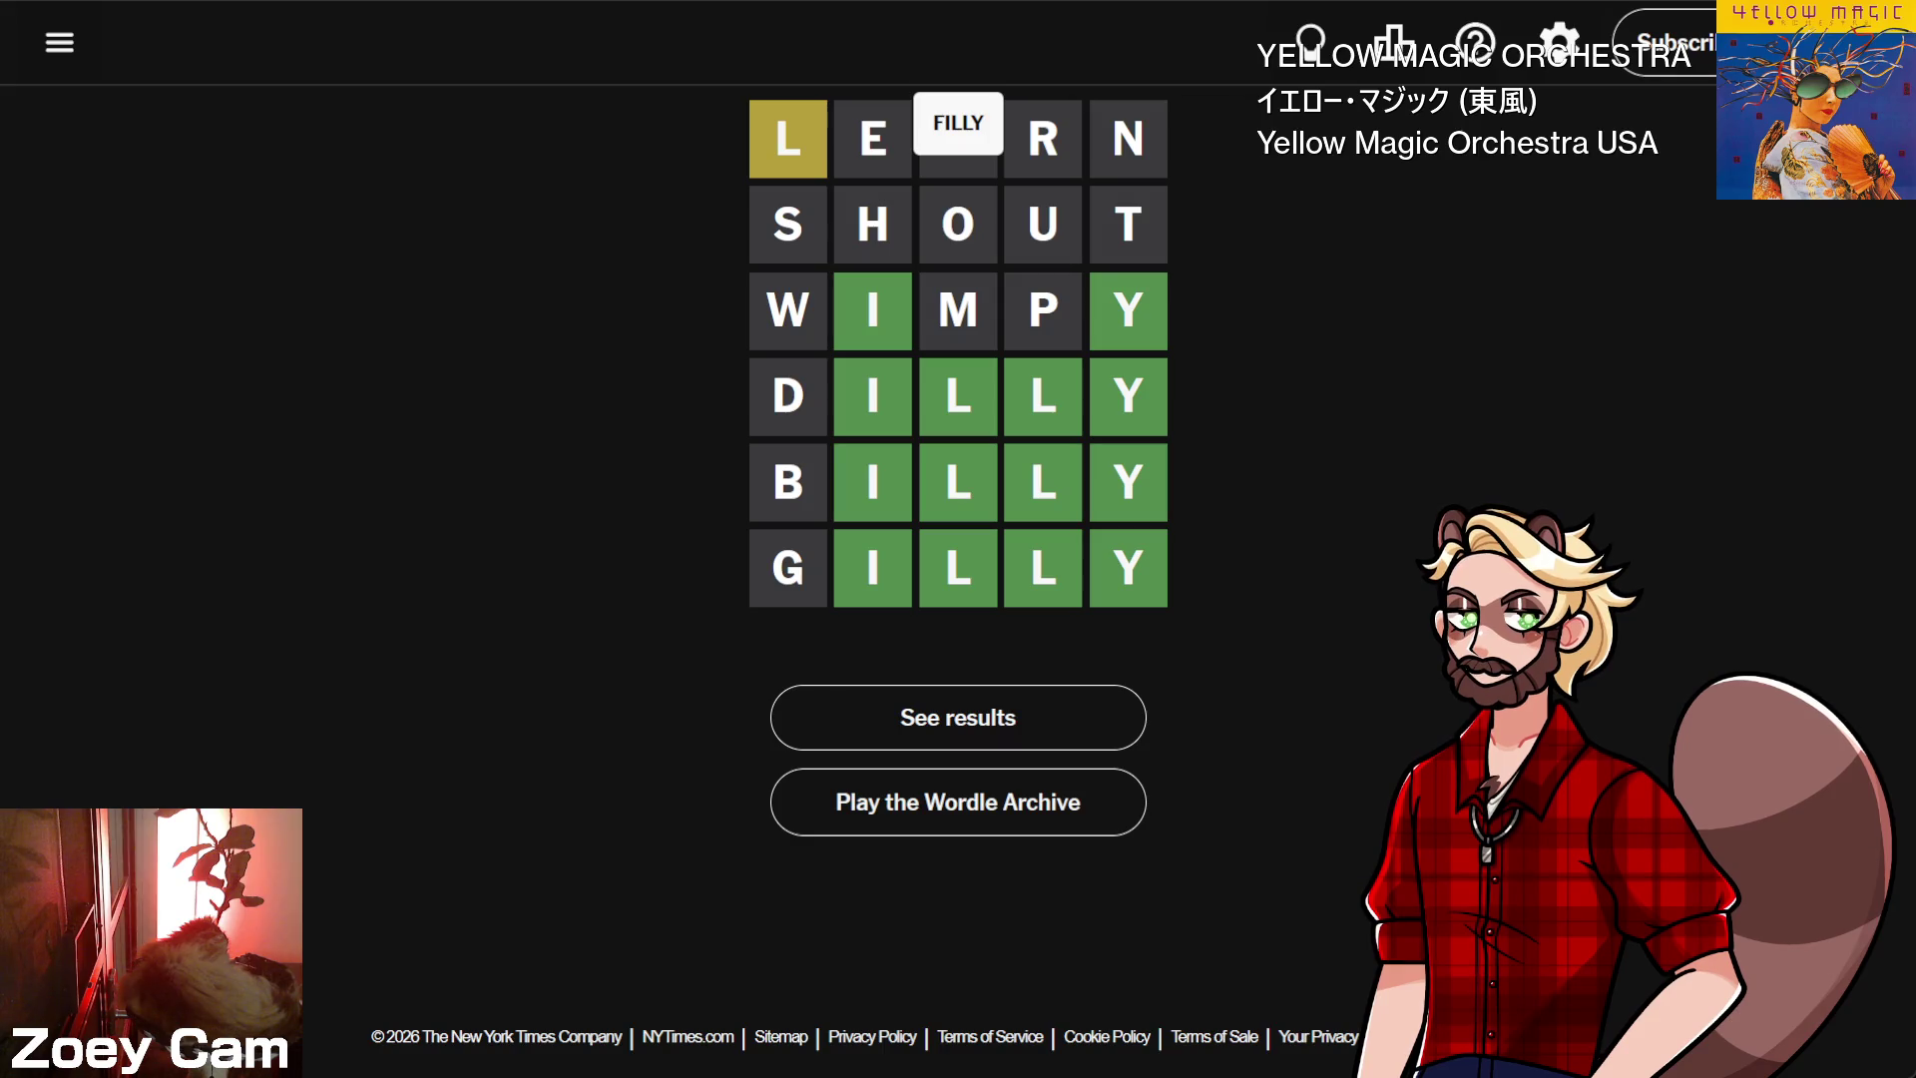
{"action": "key", "text": "ctrl+Tab"}
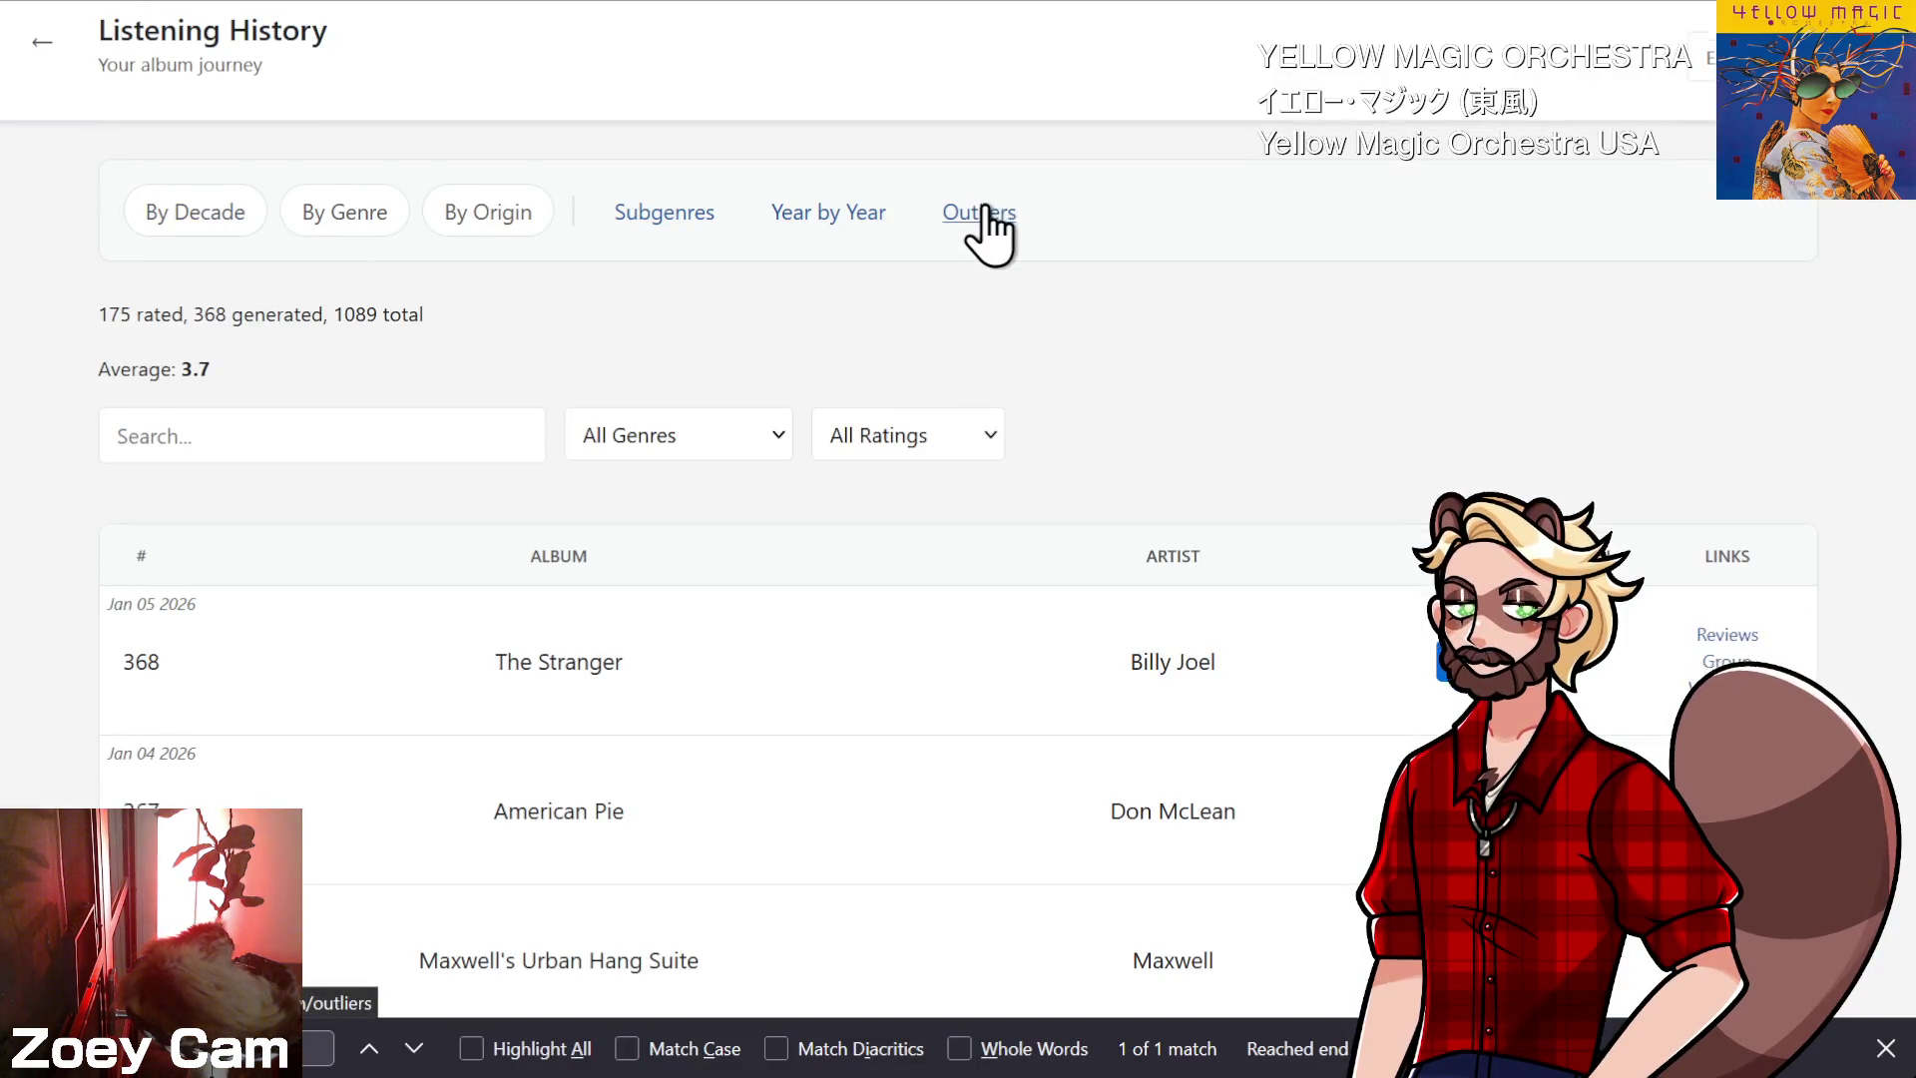
- Open the rating form on The Stranger's Listening History row and place the cursor in its notes box
{"action": "scroll", "coordinate": [988, 229], "scroll_direction": "down", "scroll_amount": 2}
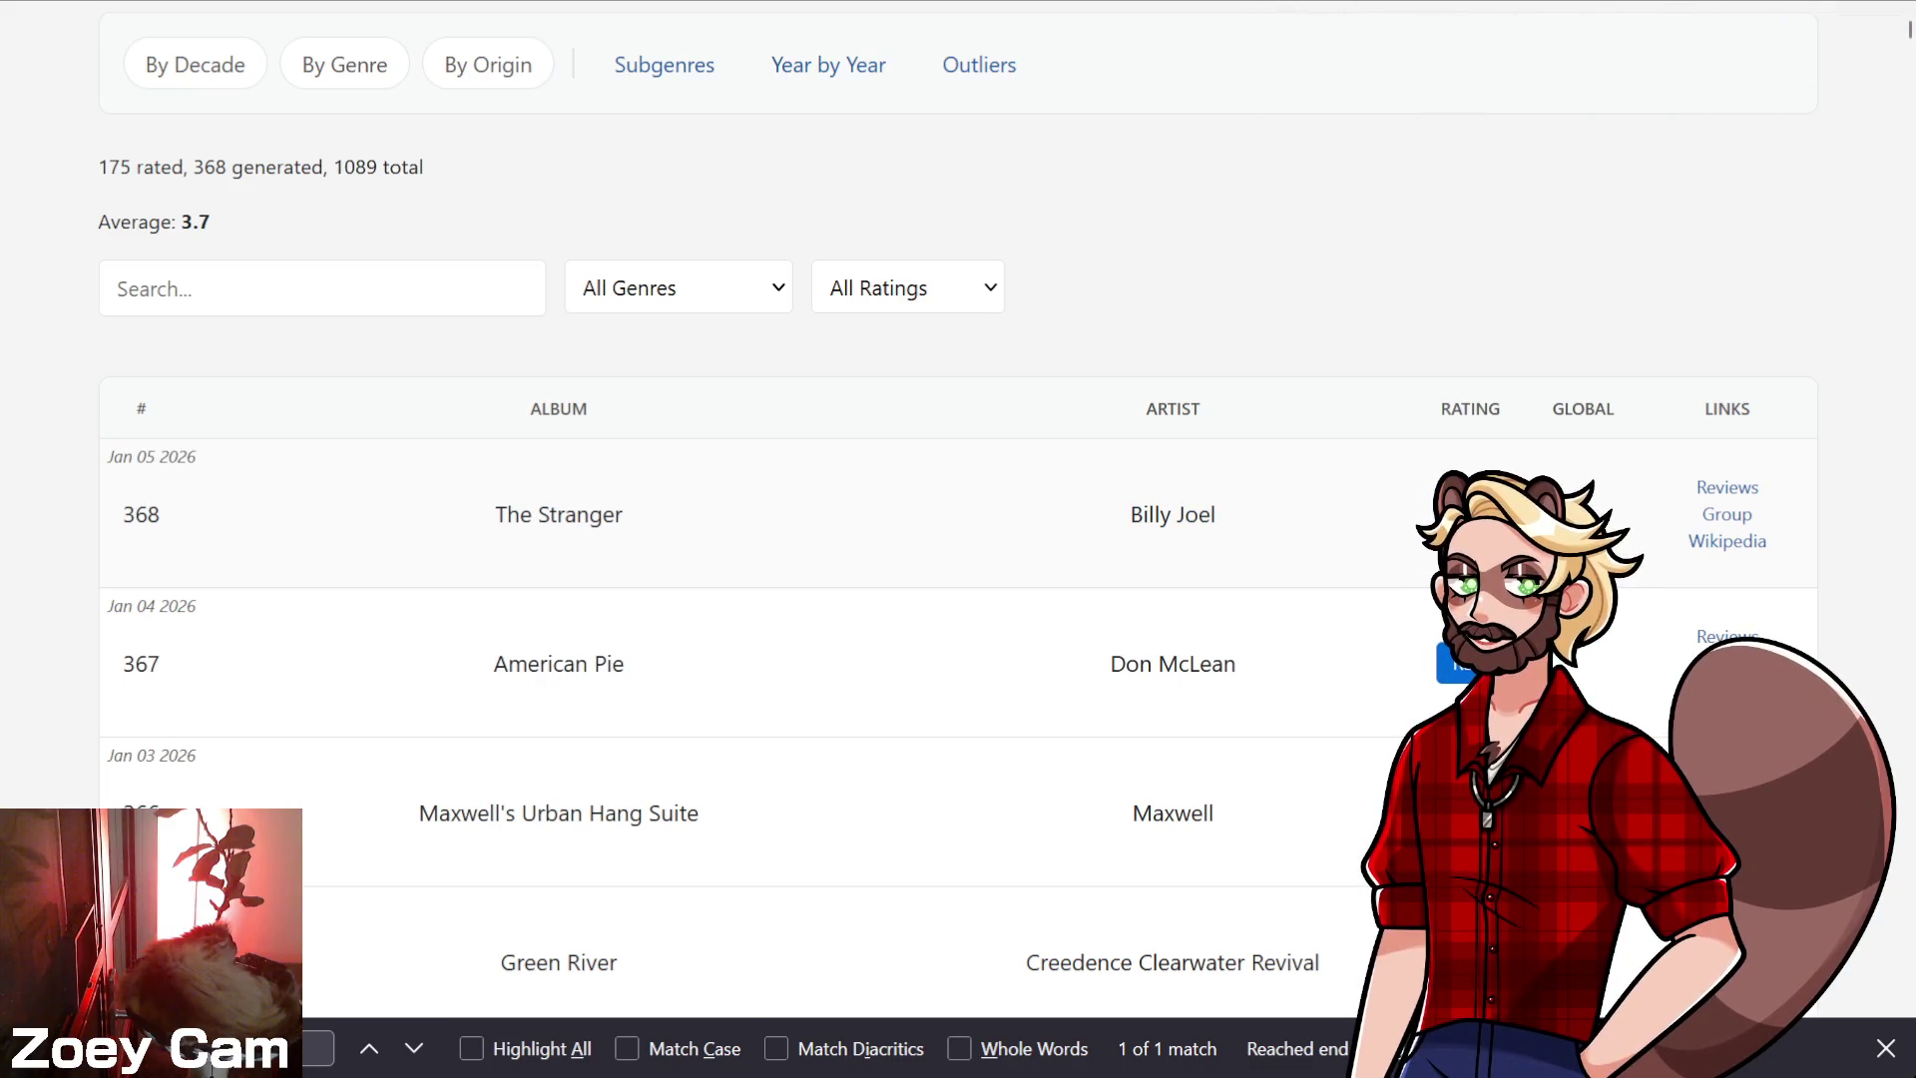
{"action": "left_click", "coordinate": [1457, 514]}
{"action": "left_click", "coordinate": [522, 633]}
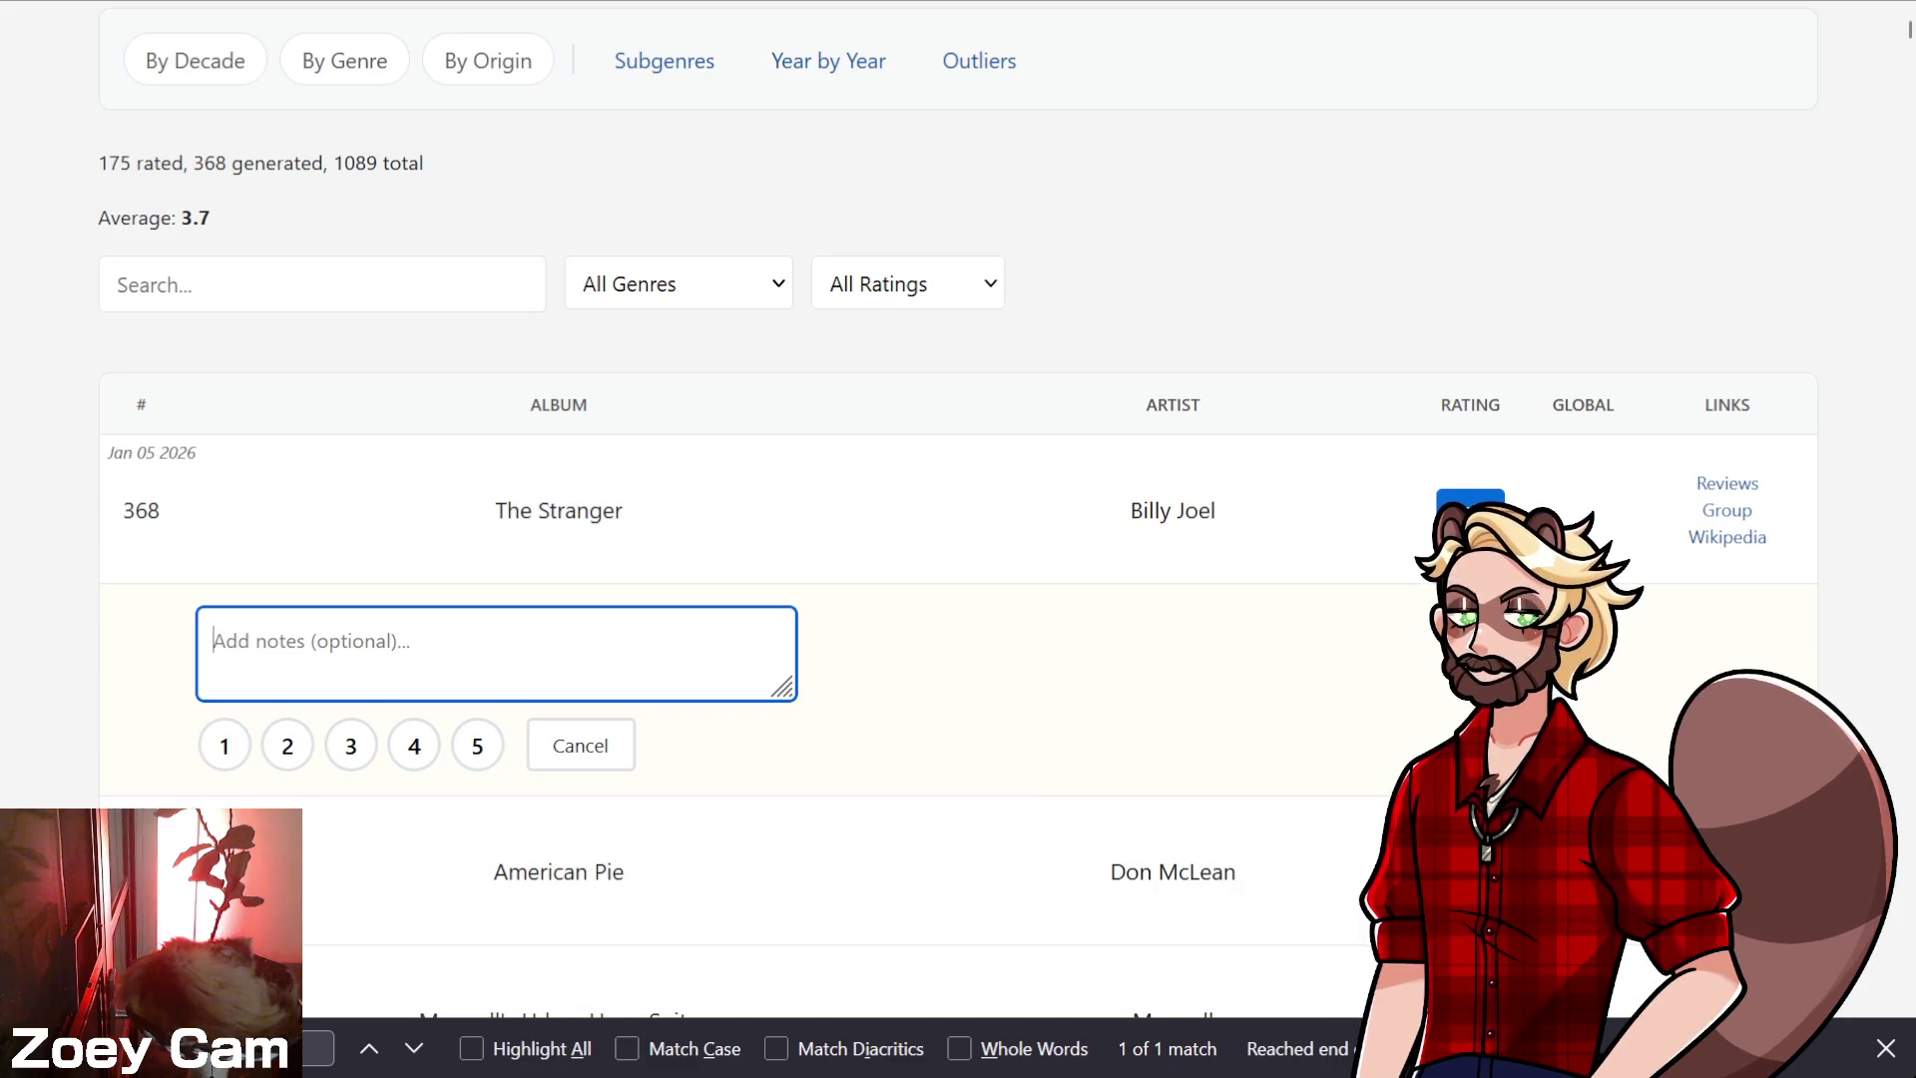
{"action": "key", "text": "Escape"}
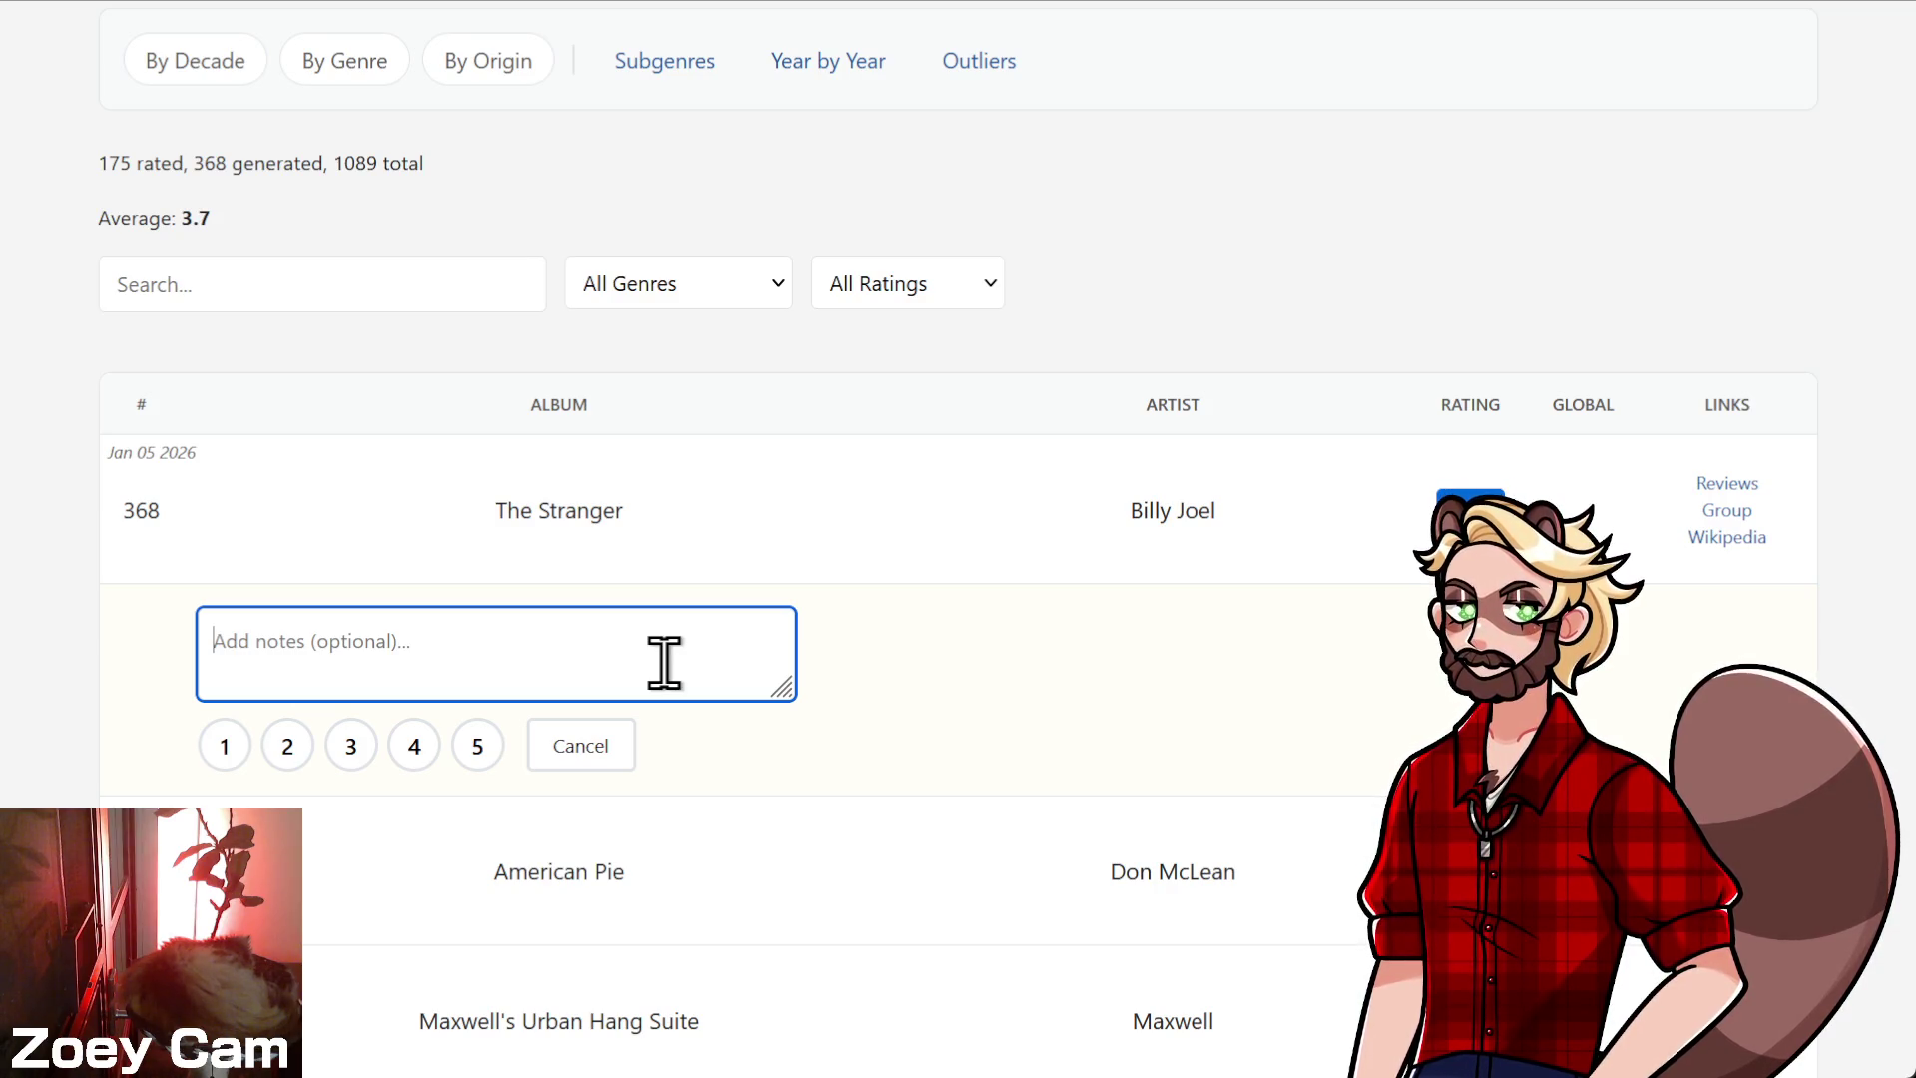
- Write the note 'for dads with vinyl collections, this is the best music you could ask for.'
{"action": "type", "text": "as far a"}
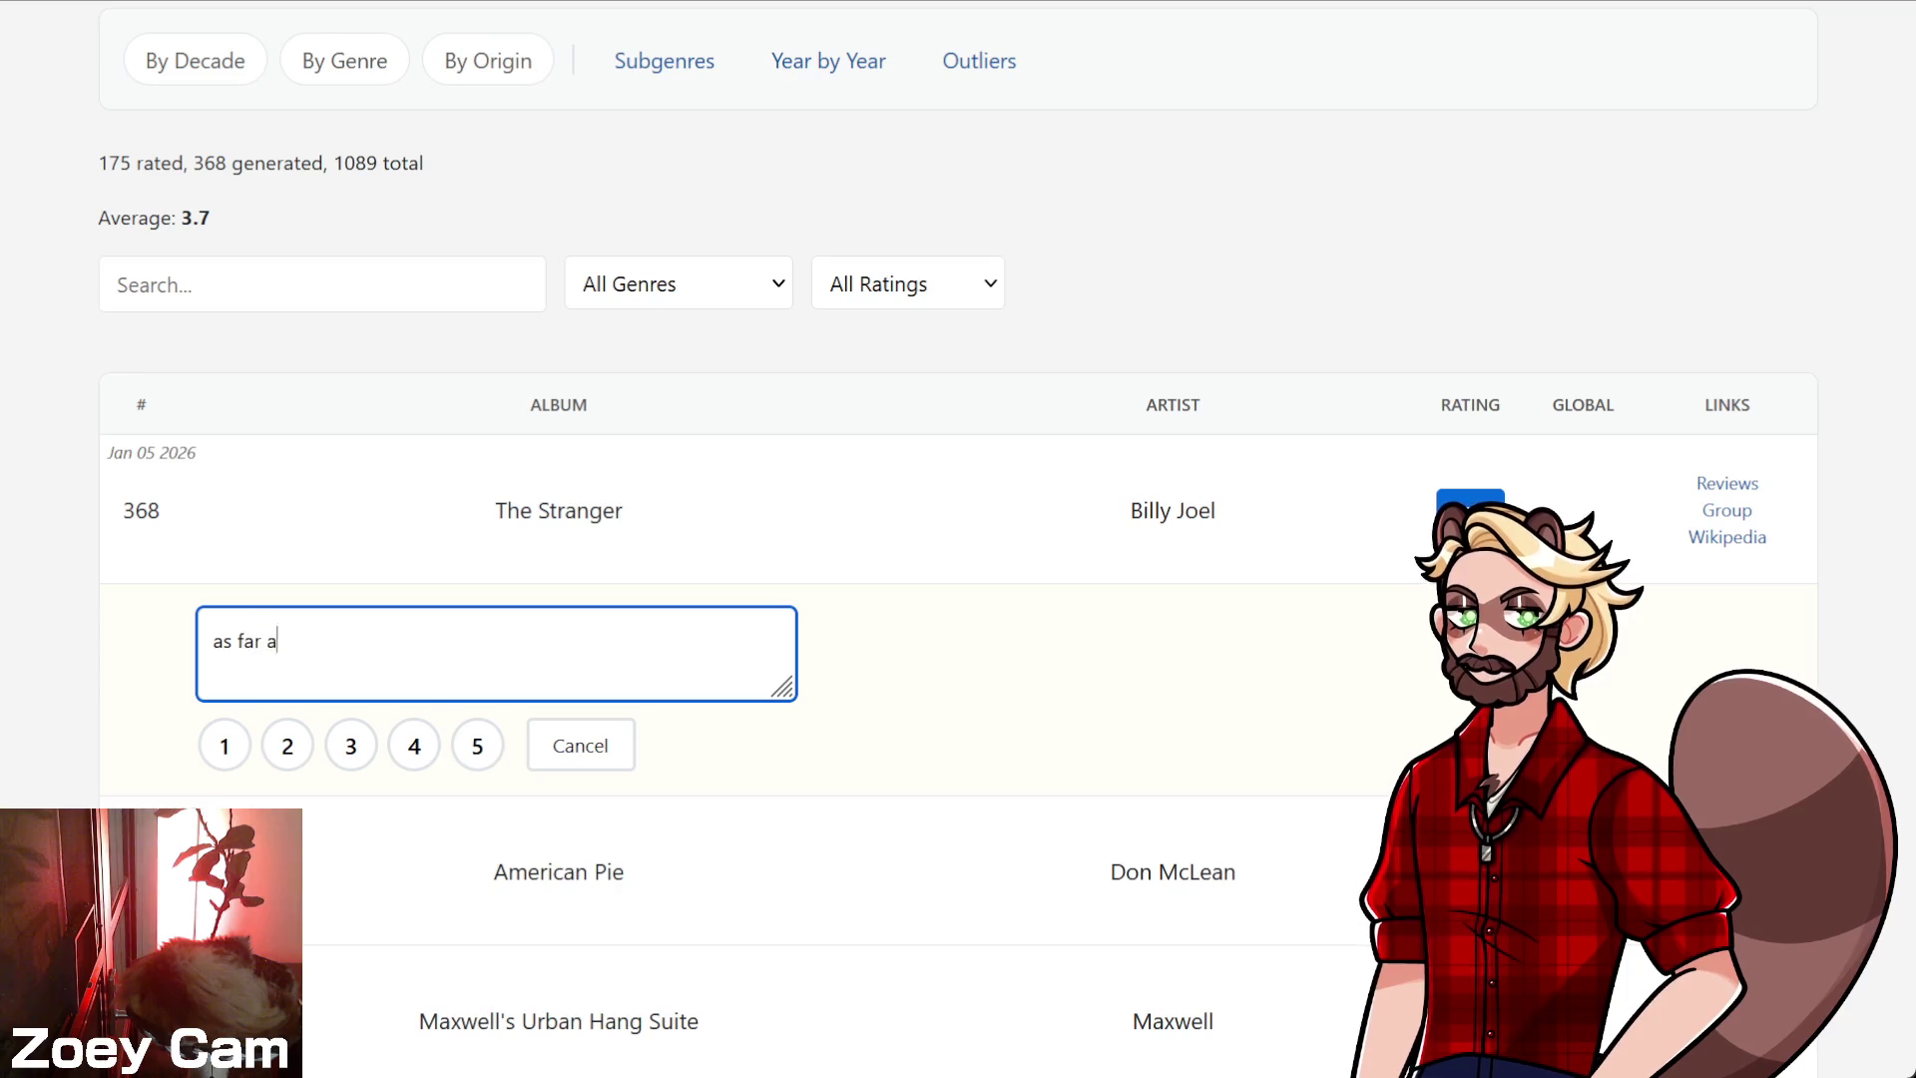
{"action": "type", "text": "s music for "}
{"action": "type", "text": "dads with a"}
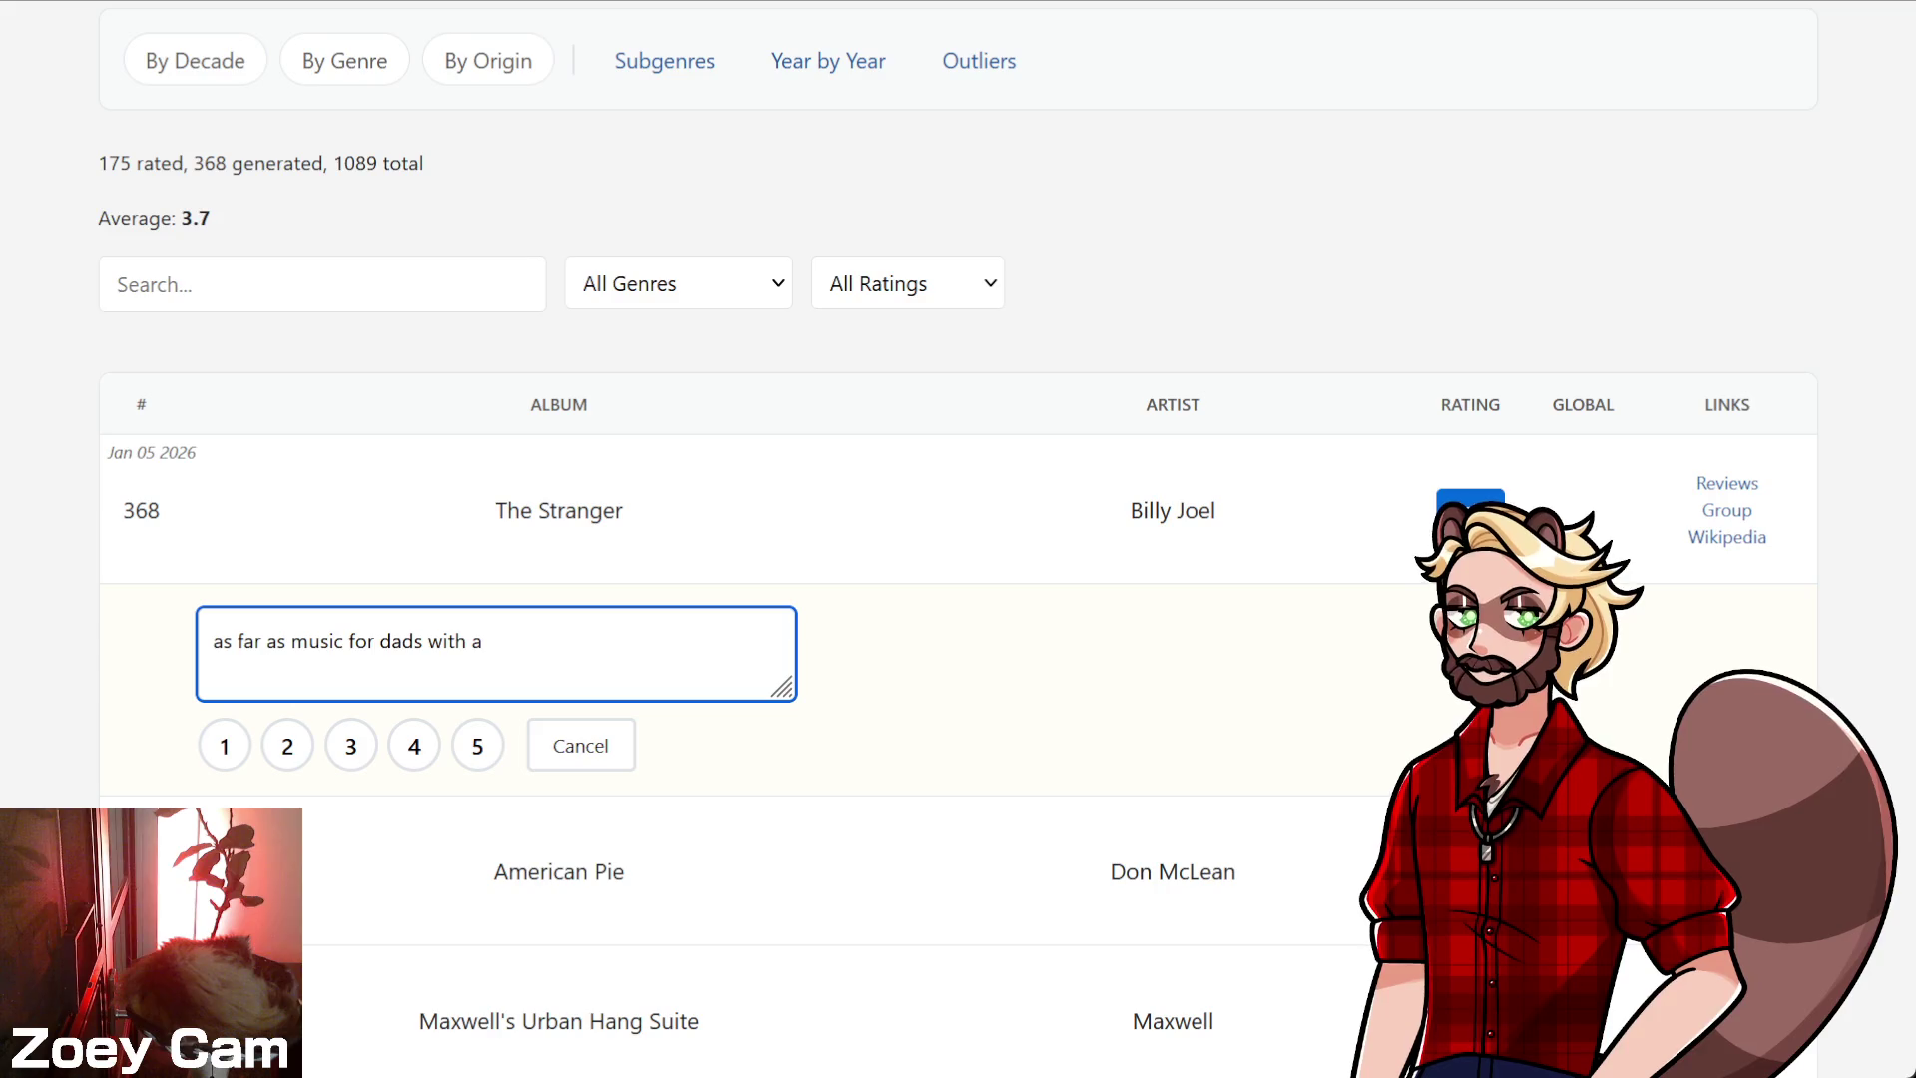
{"action": "key", "text": "BackSpace"}
{"action": "key", "text": "BackSpace"}
{"action": "key", "text": "BackSpace"}
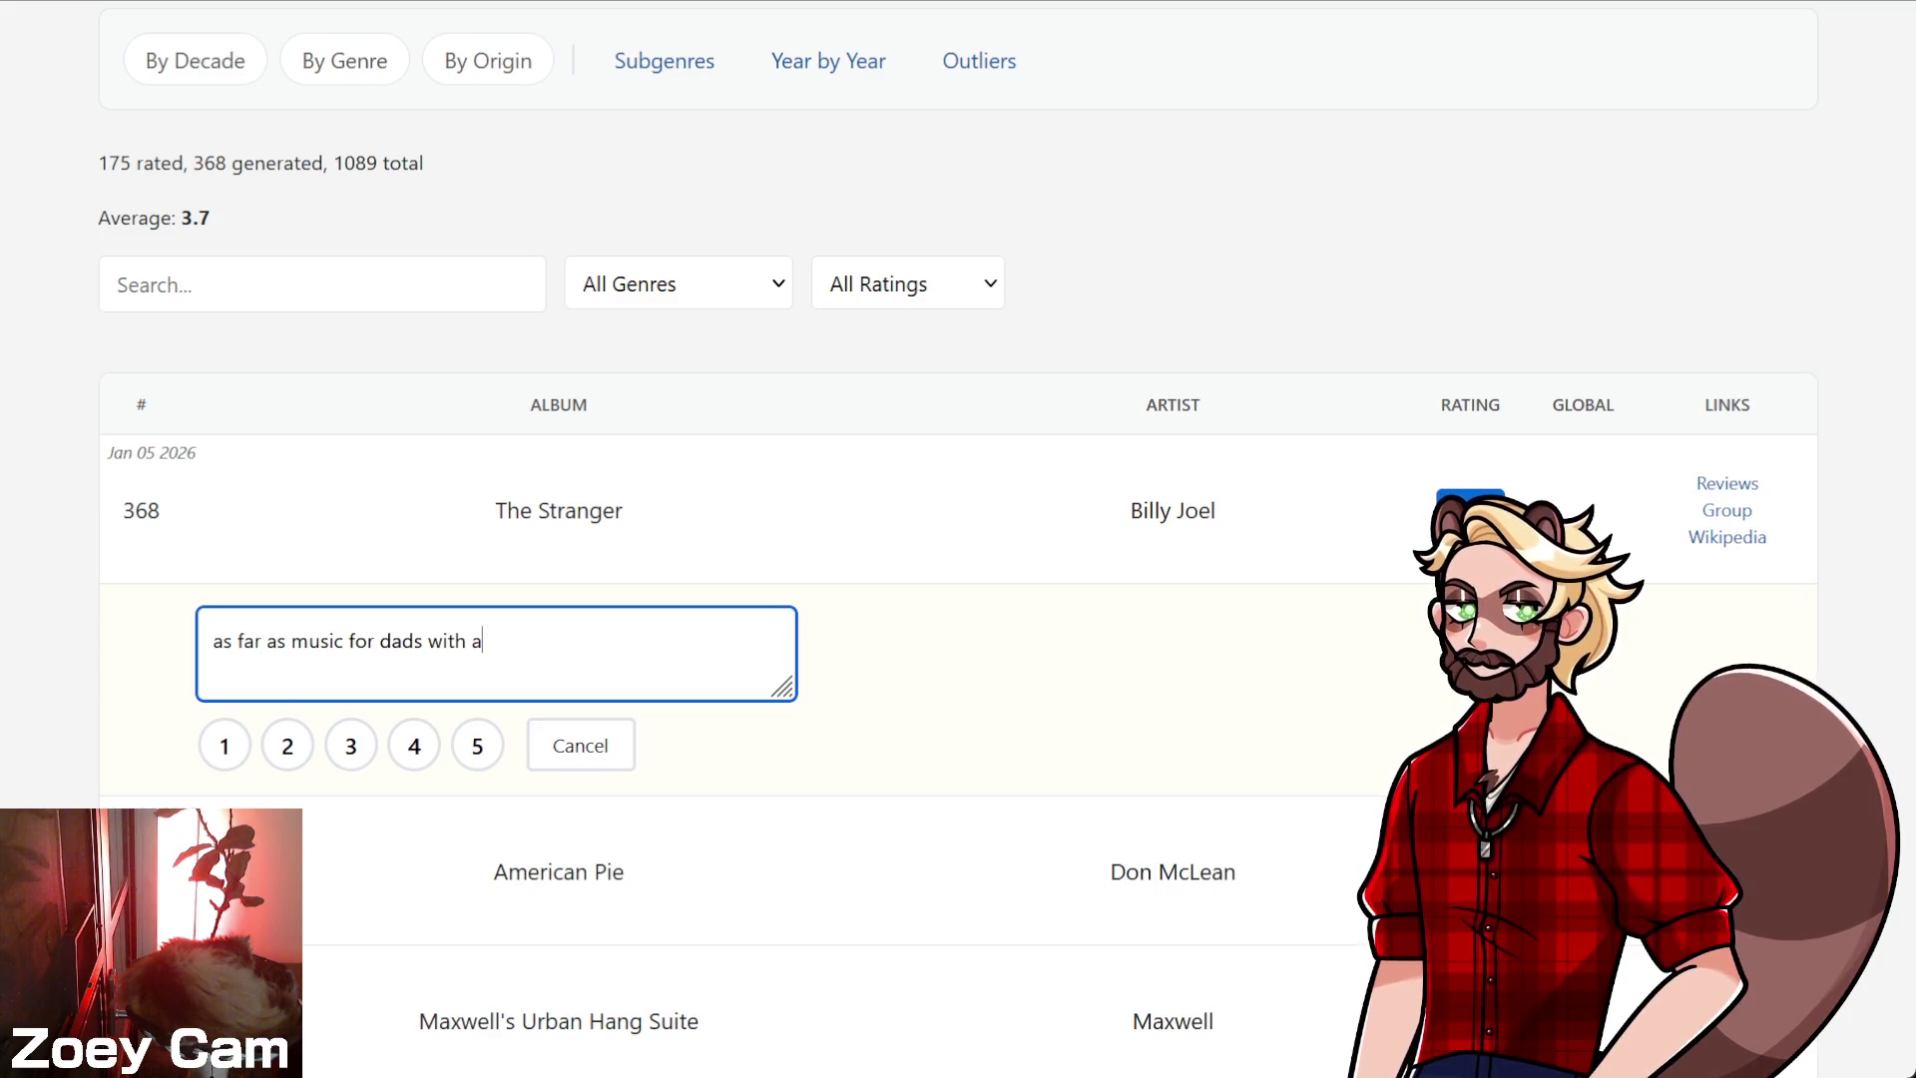
{"action": "key", "text": "BackSpace"}
{"action": "key", "text": "BackSpace"}
{"action": "key", "text": "BackSpace"}
{"action": "type", "text": "for d"}
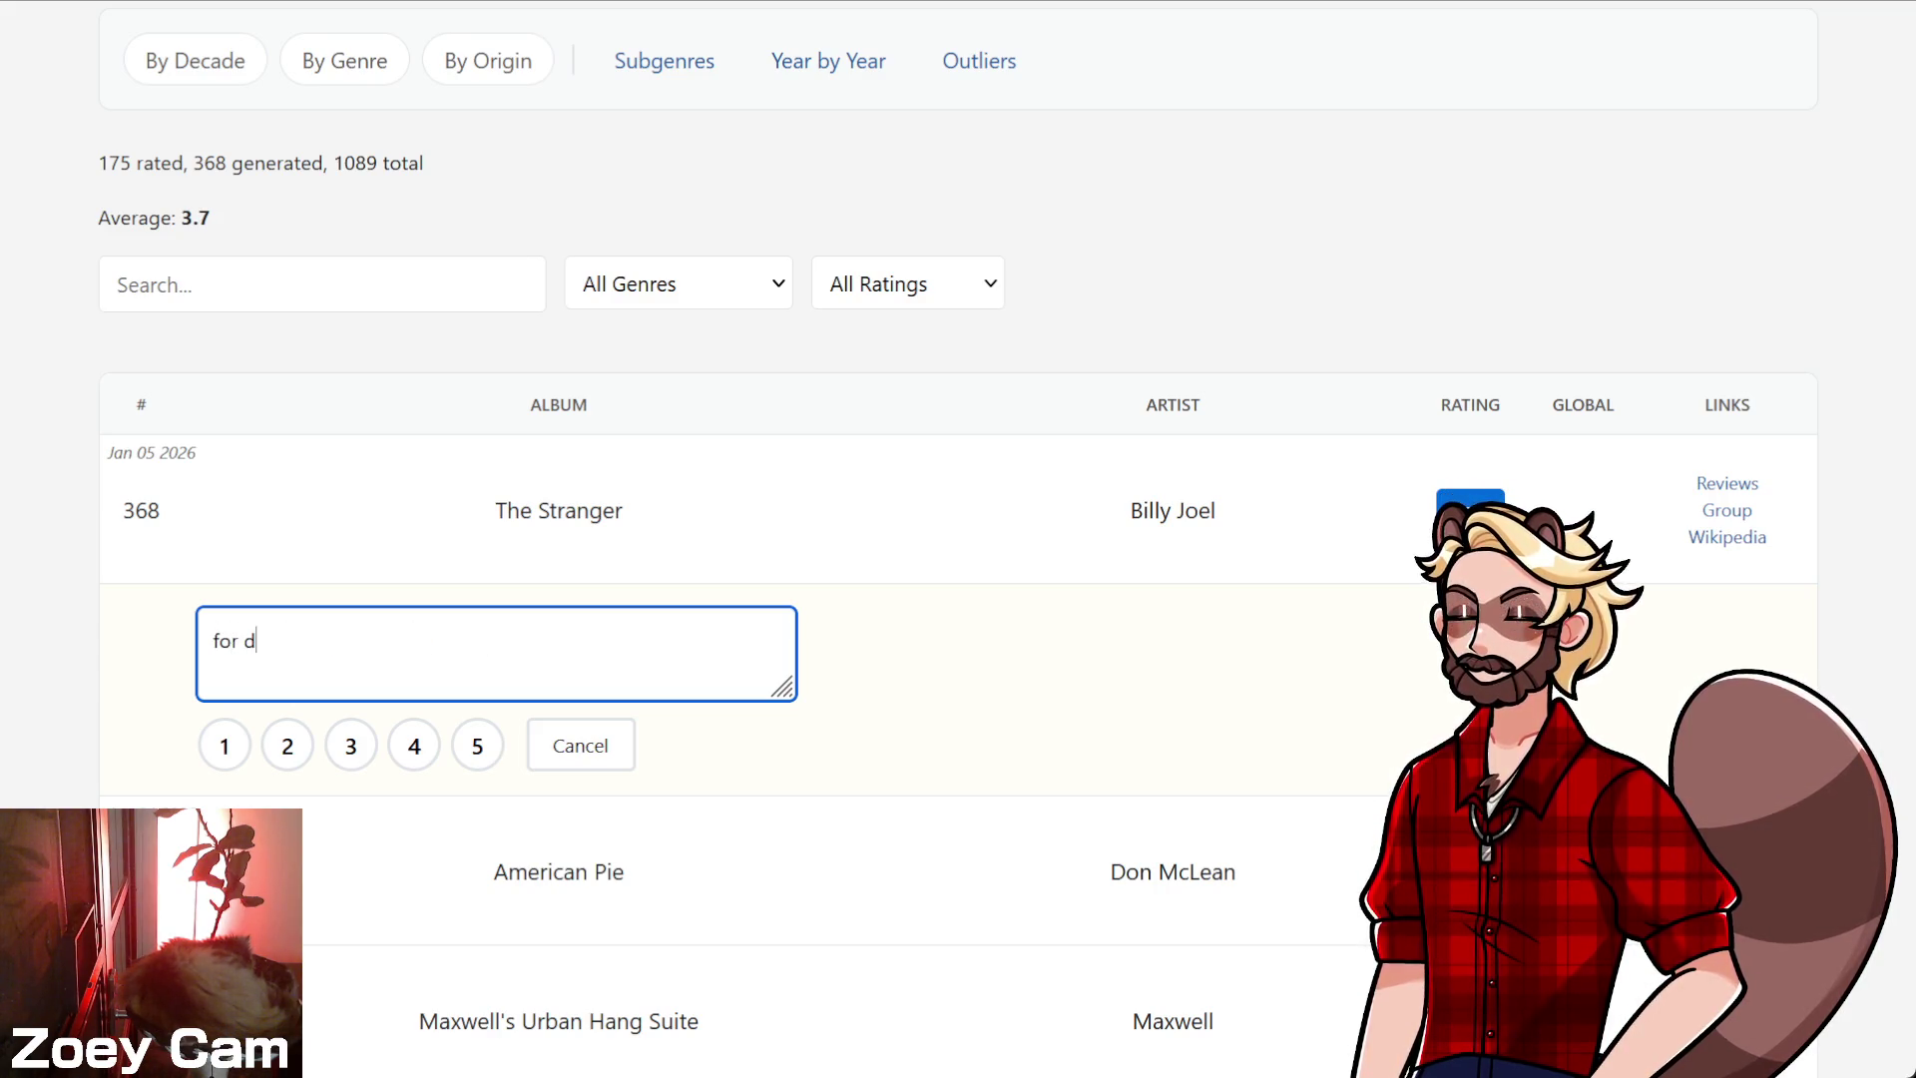
{"action": "type", "text": "ads with vinyl"}
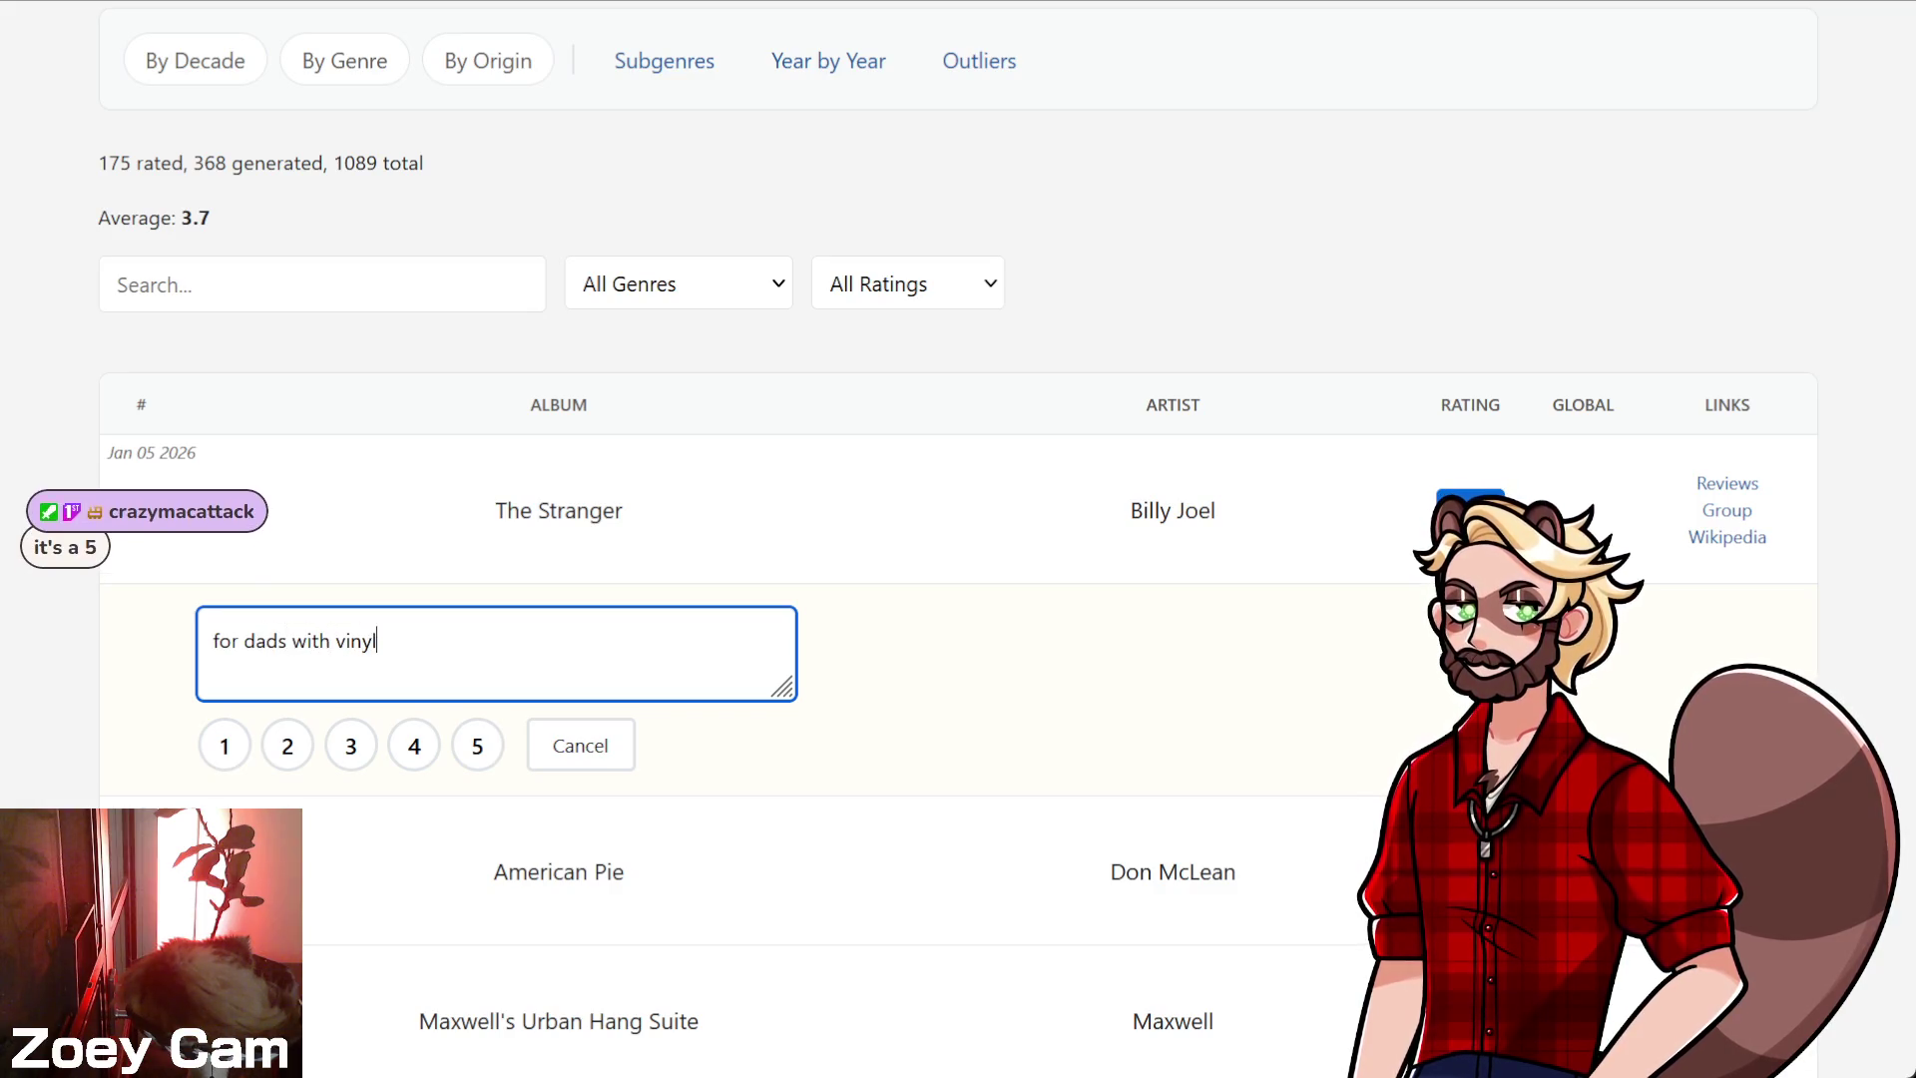
{"action": "type", "text": " collections, thi"}
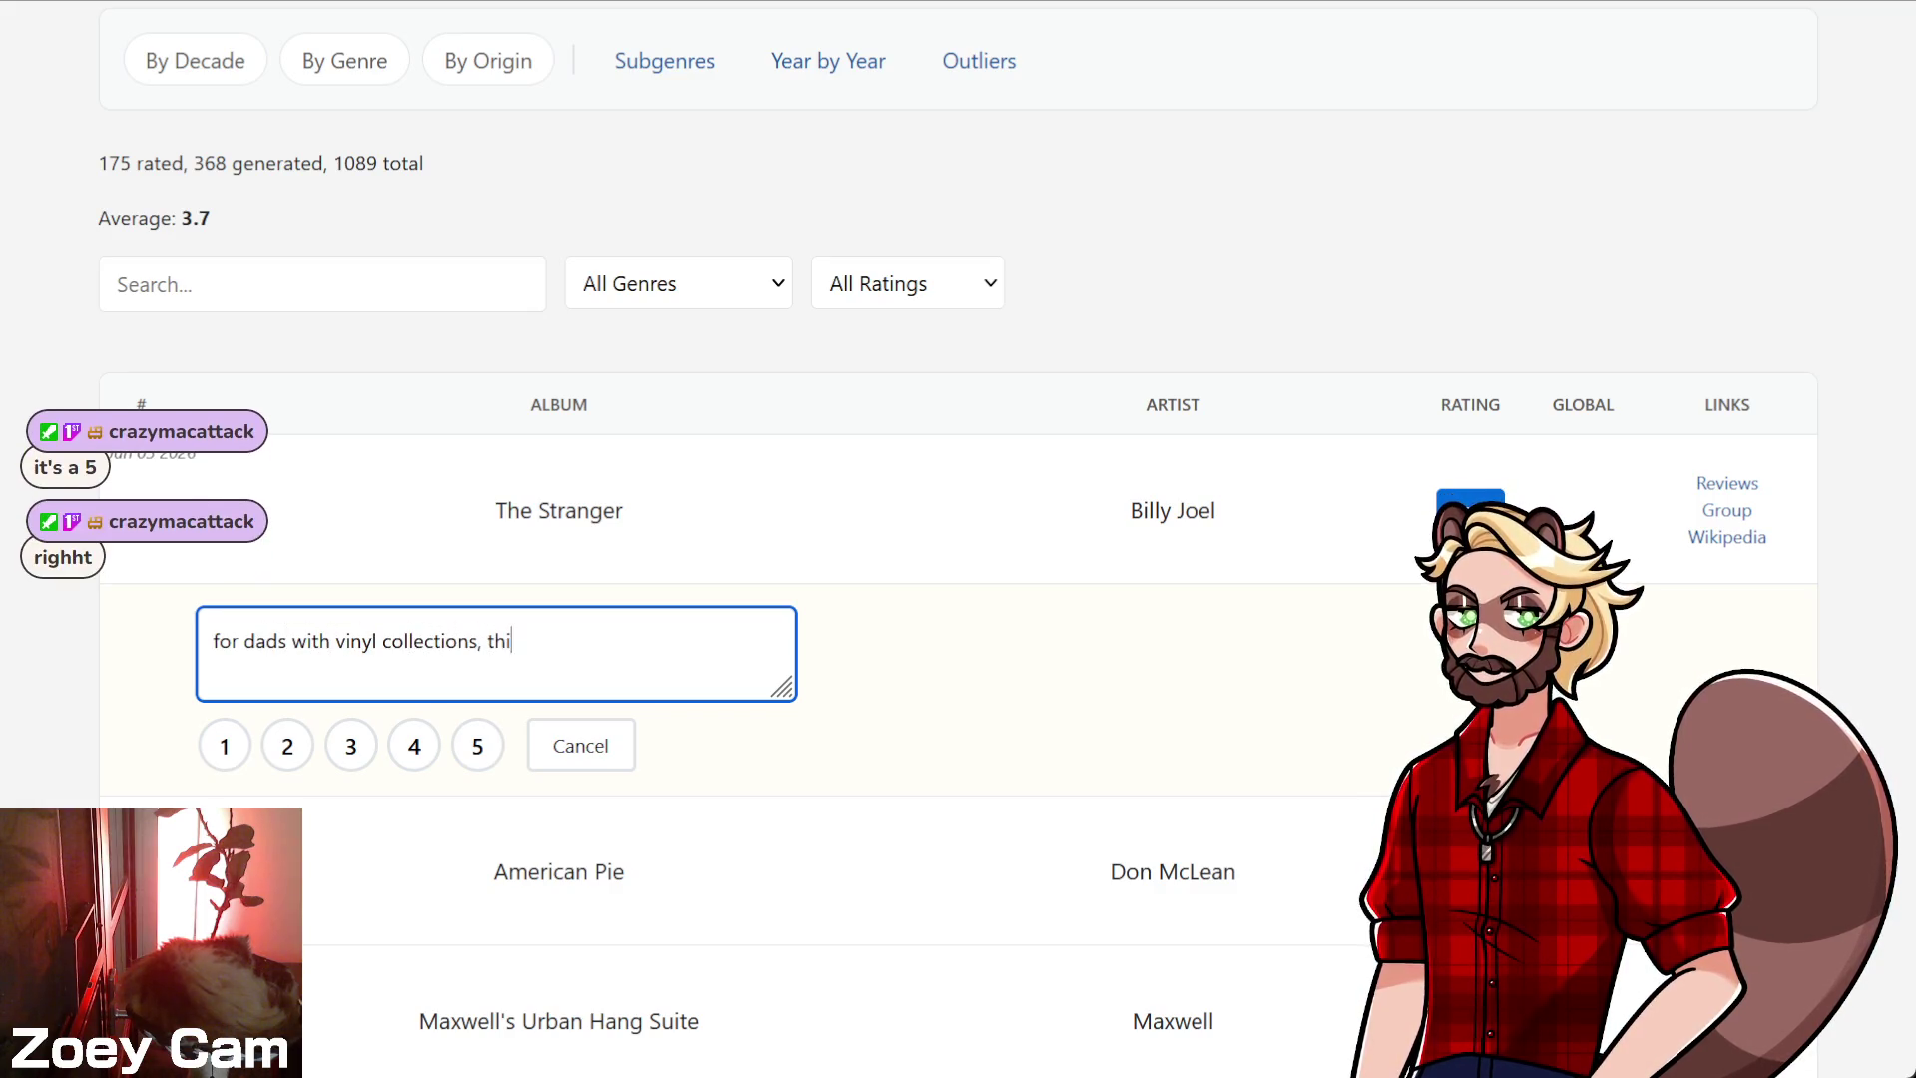
{"action": "type", "text": "s is"}
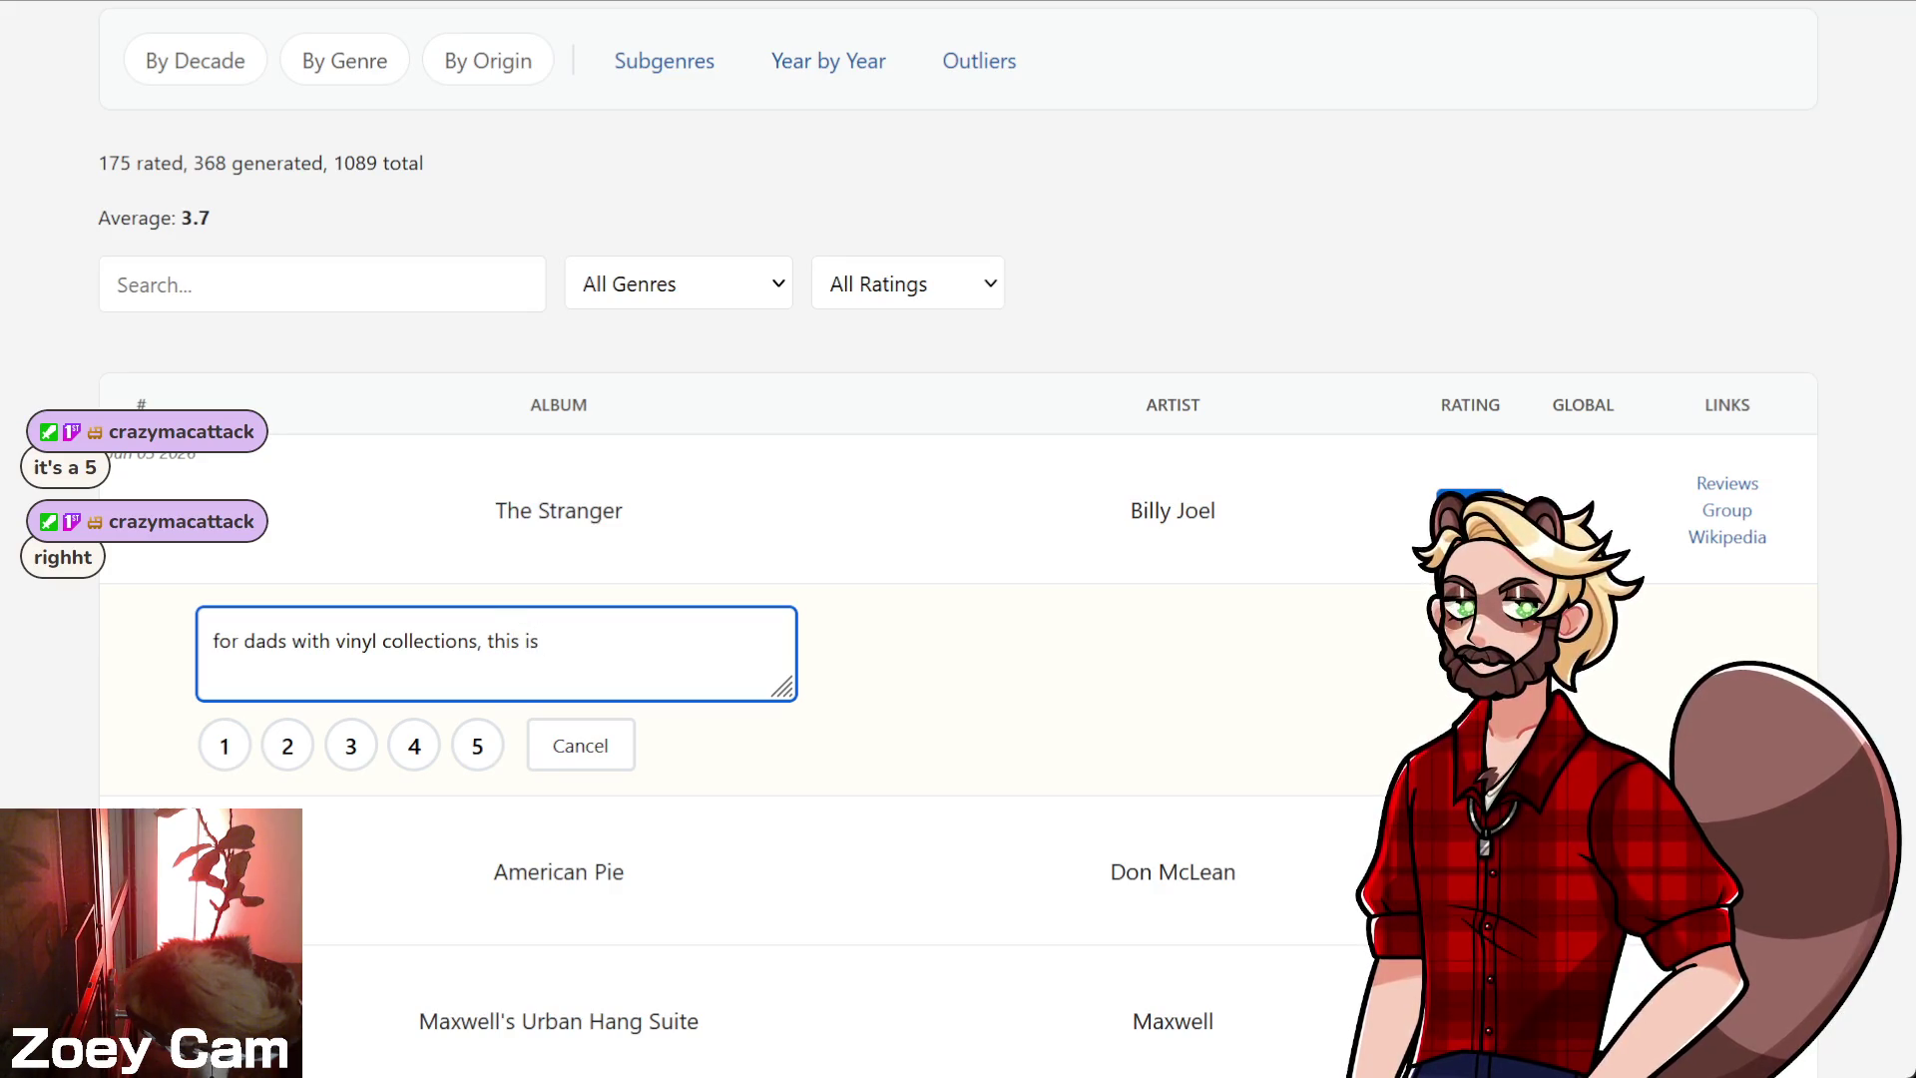
{"action": "type", "text": "possibly "}
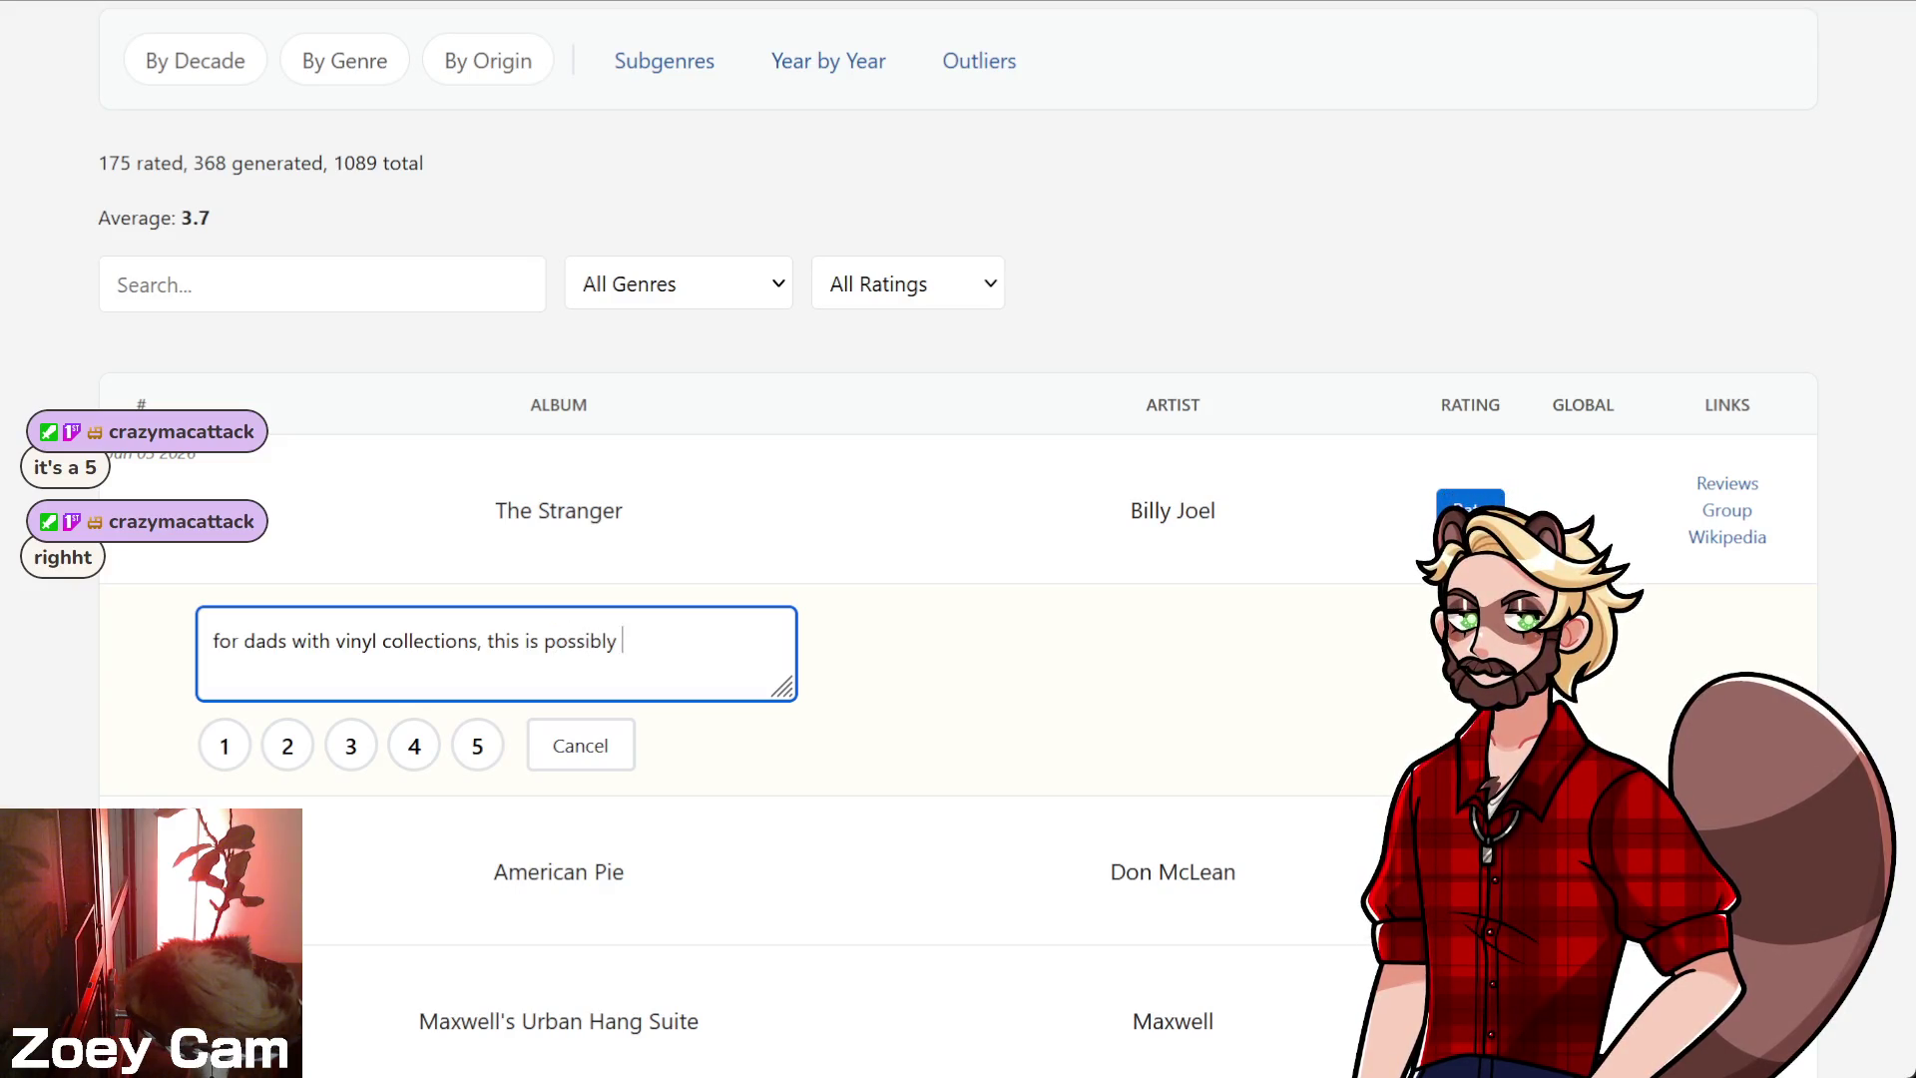
{"action": "type", "text": "the best you can get."}
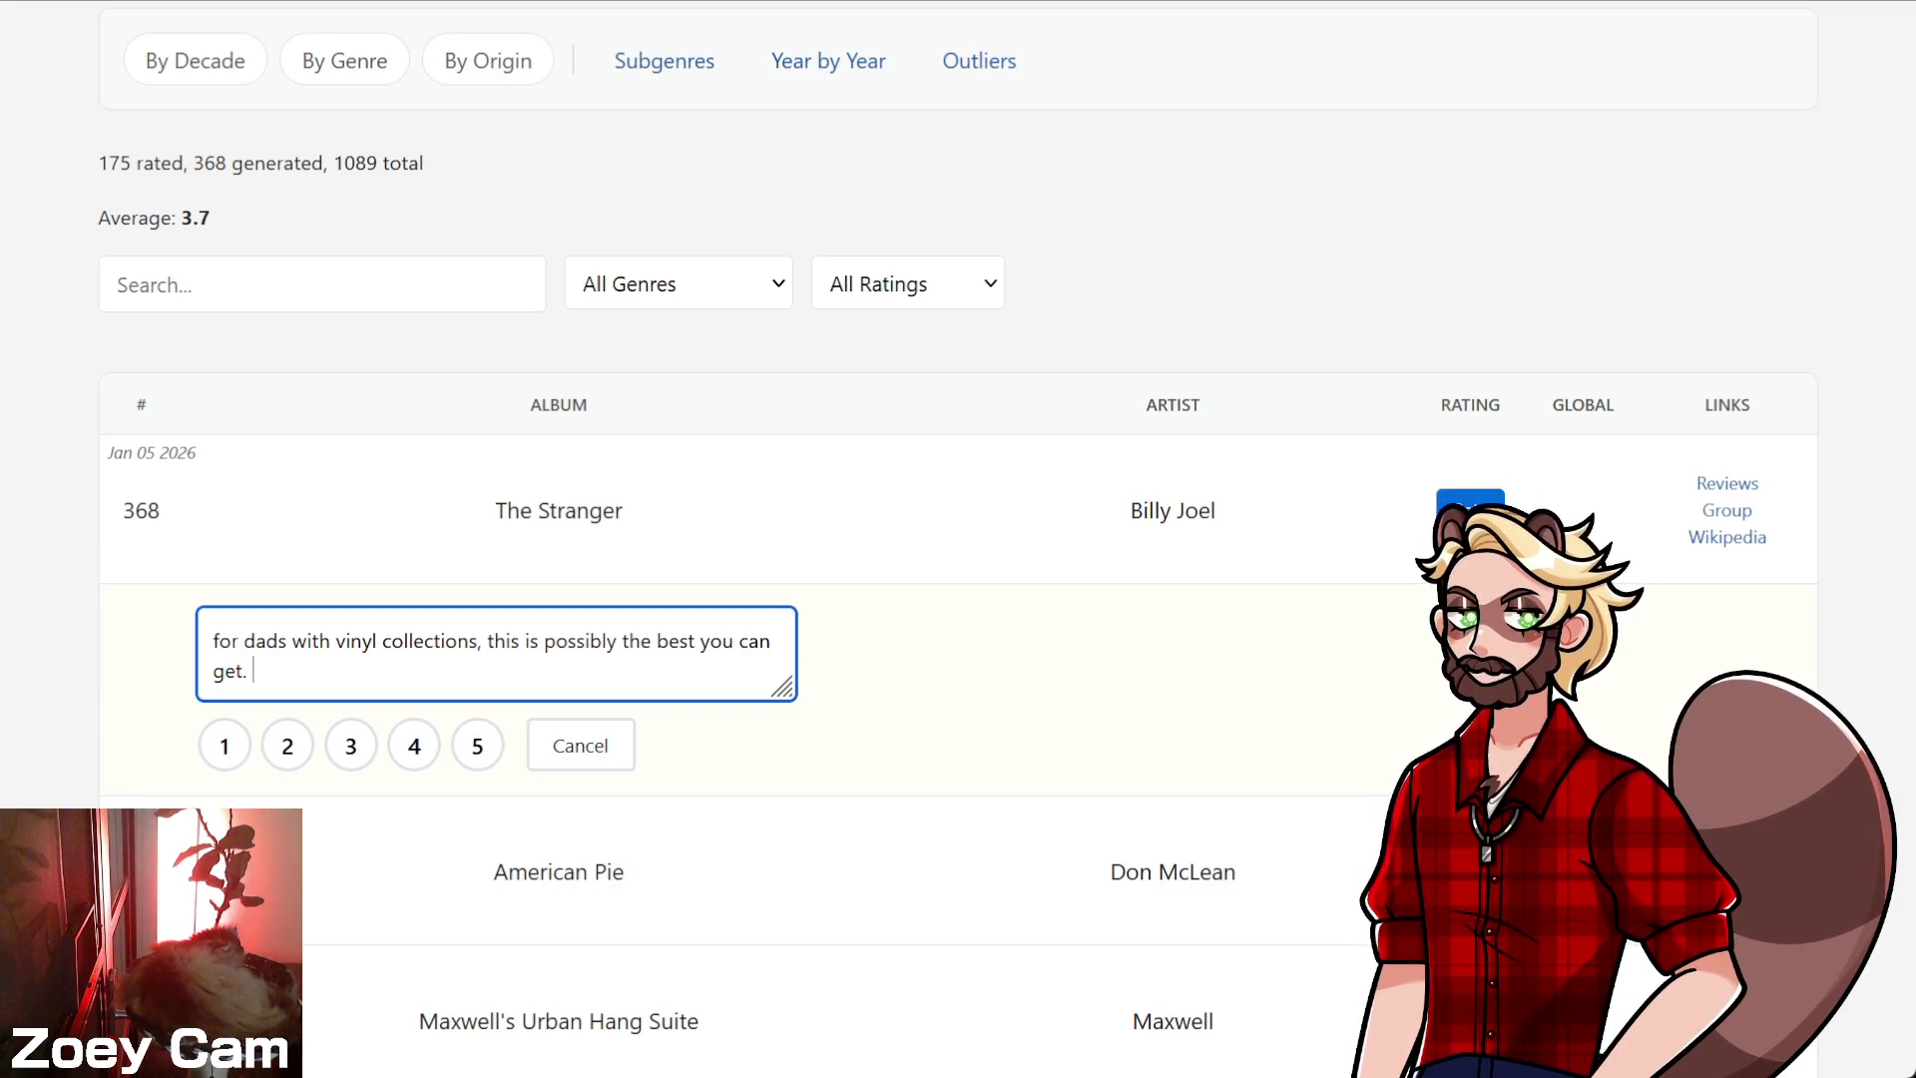
{"action": "key", "text": "BackSpace"}
{"action": "key", "text": "BackSpace"}
{"action": "key", "text": "BackSpace"}
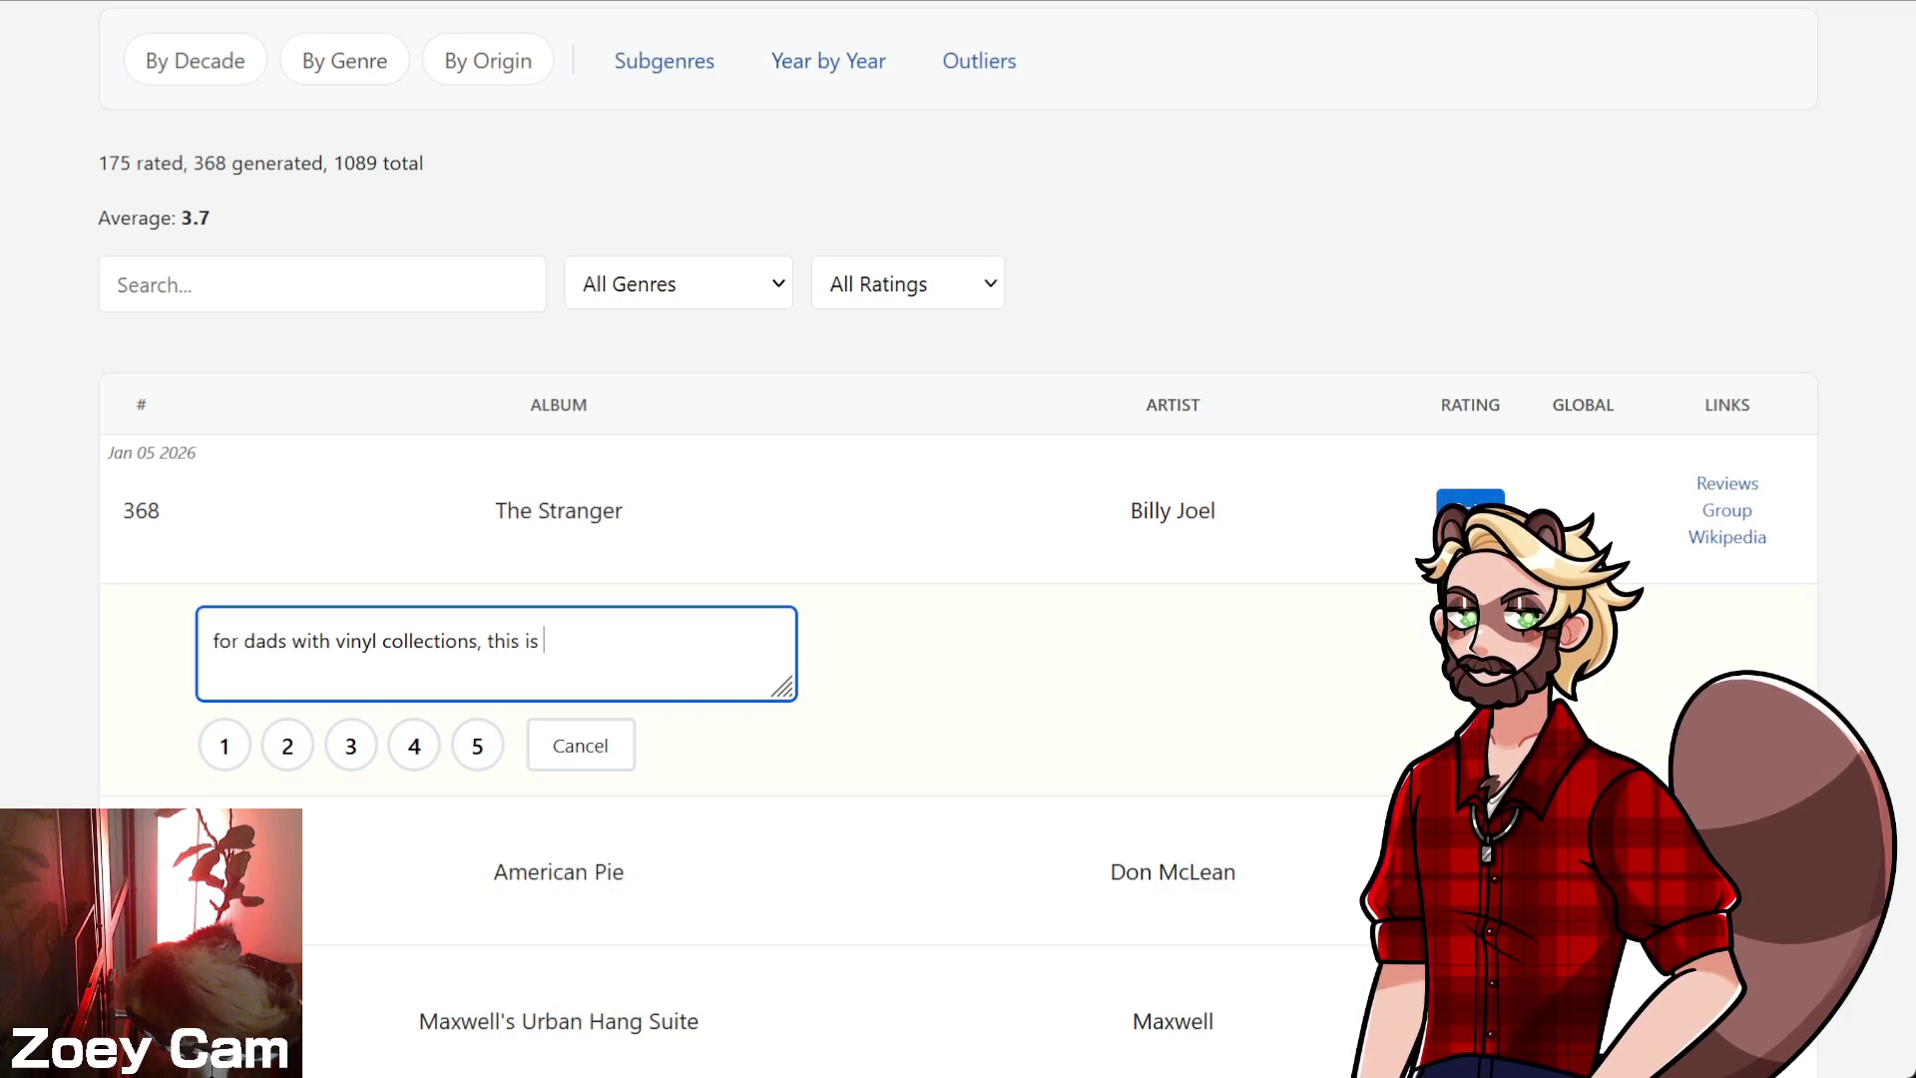
{"action": "type", "text": "the best m"}
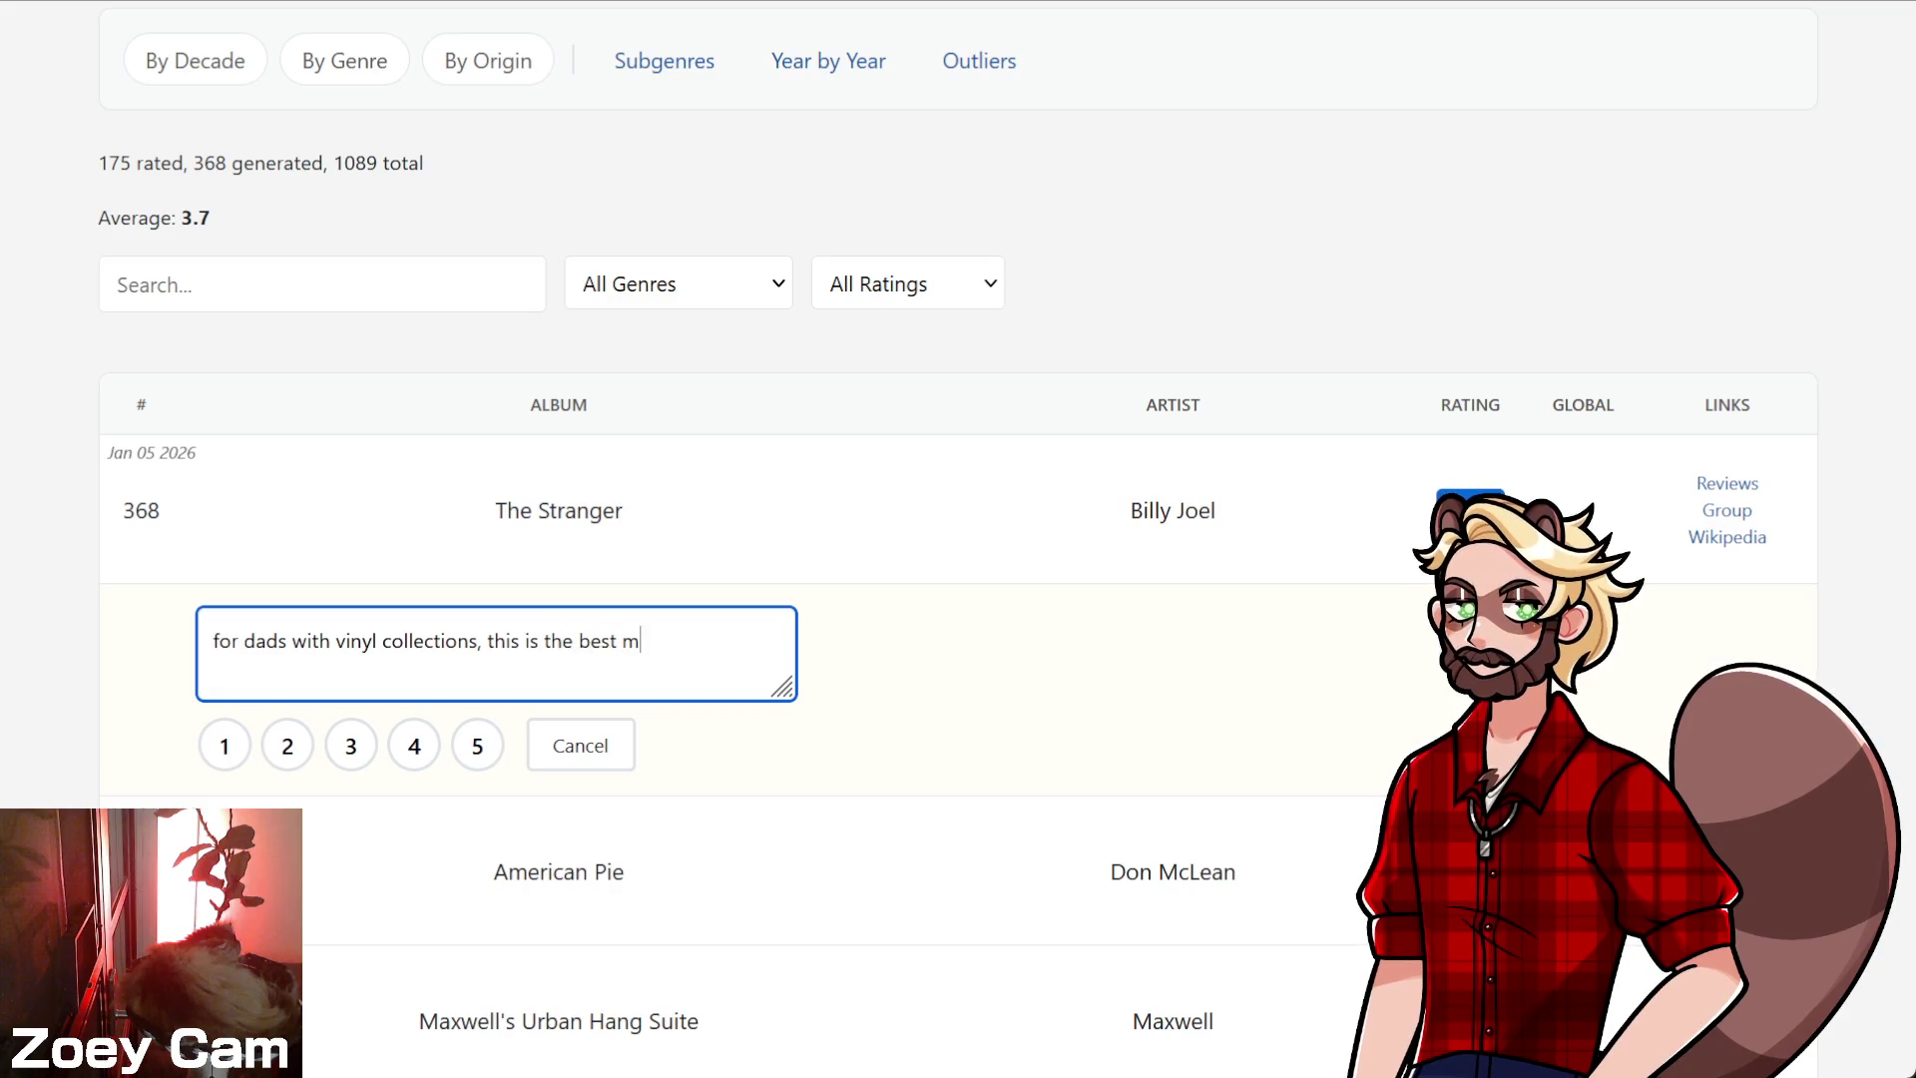
{"action": "type", "text": "usic you could ask for."}
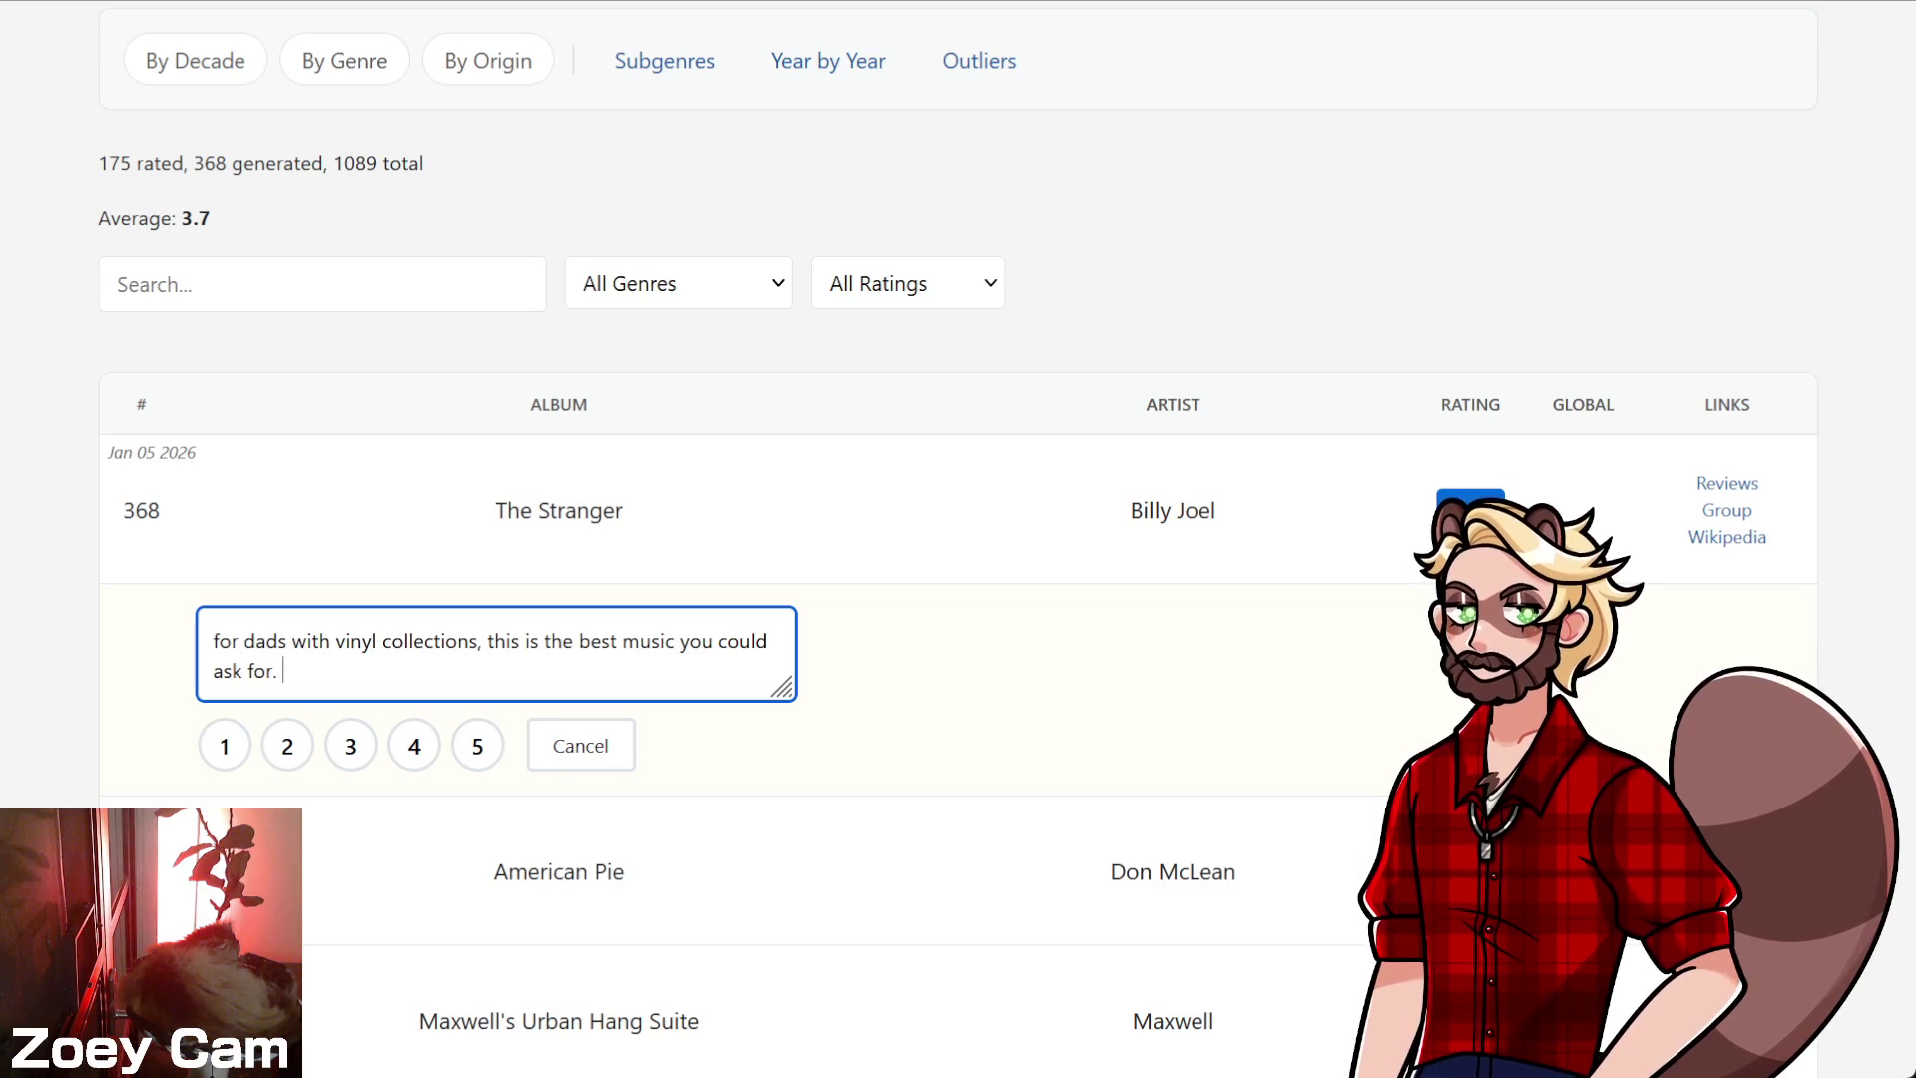
{"action": "key", "text": "Tab"}
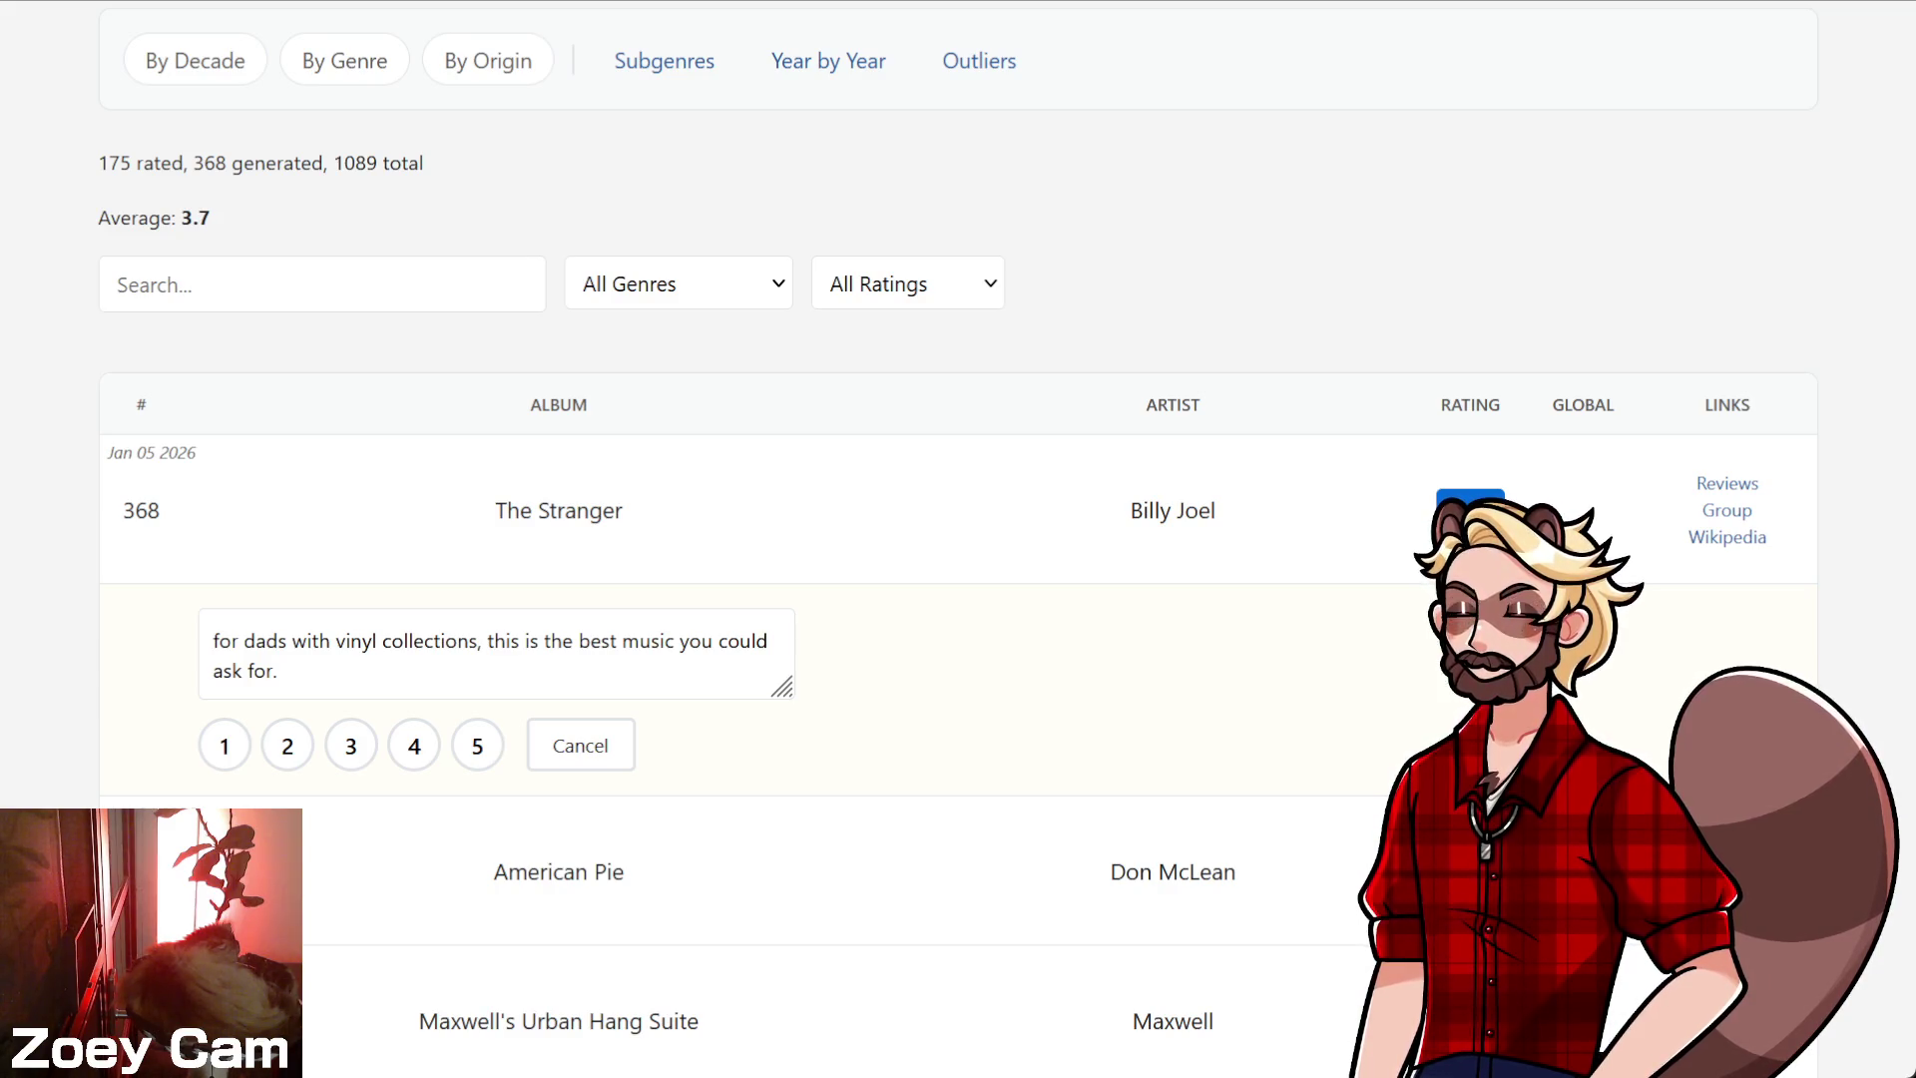
- Add that forgivable duds are recovered by a bonus star for the ack-ack-ack-ack line
{"action": "left_click", "coordinate": [284, 671]}
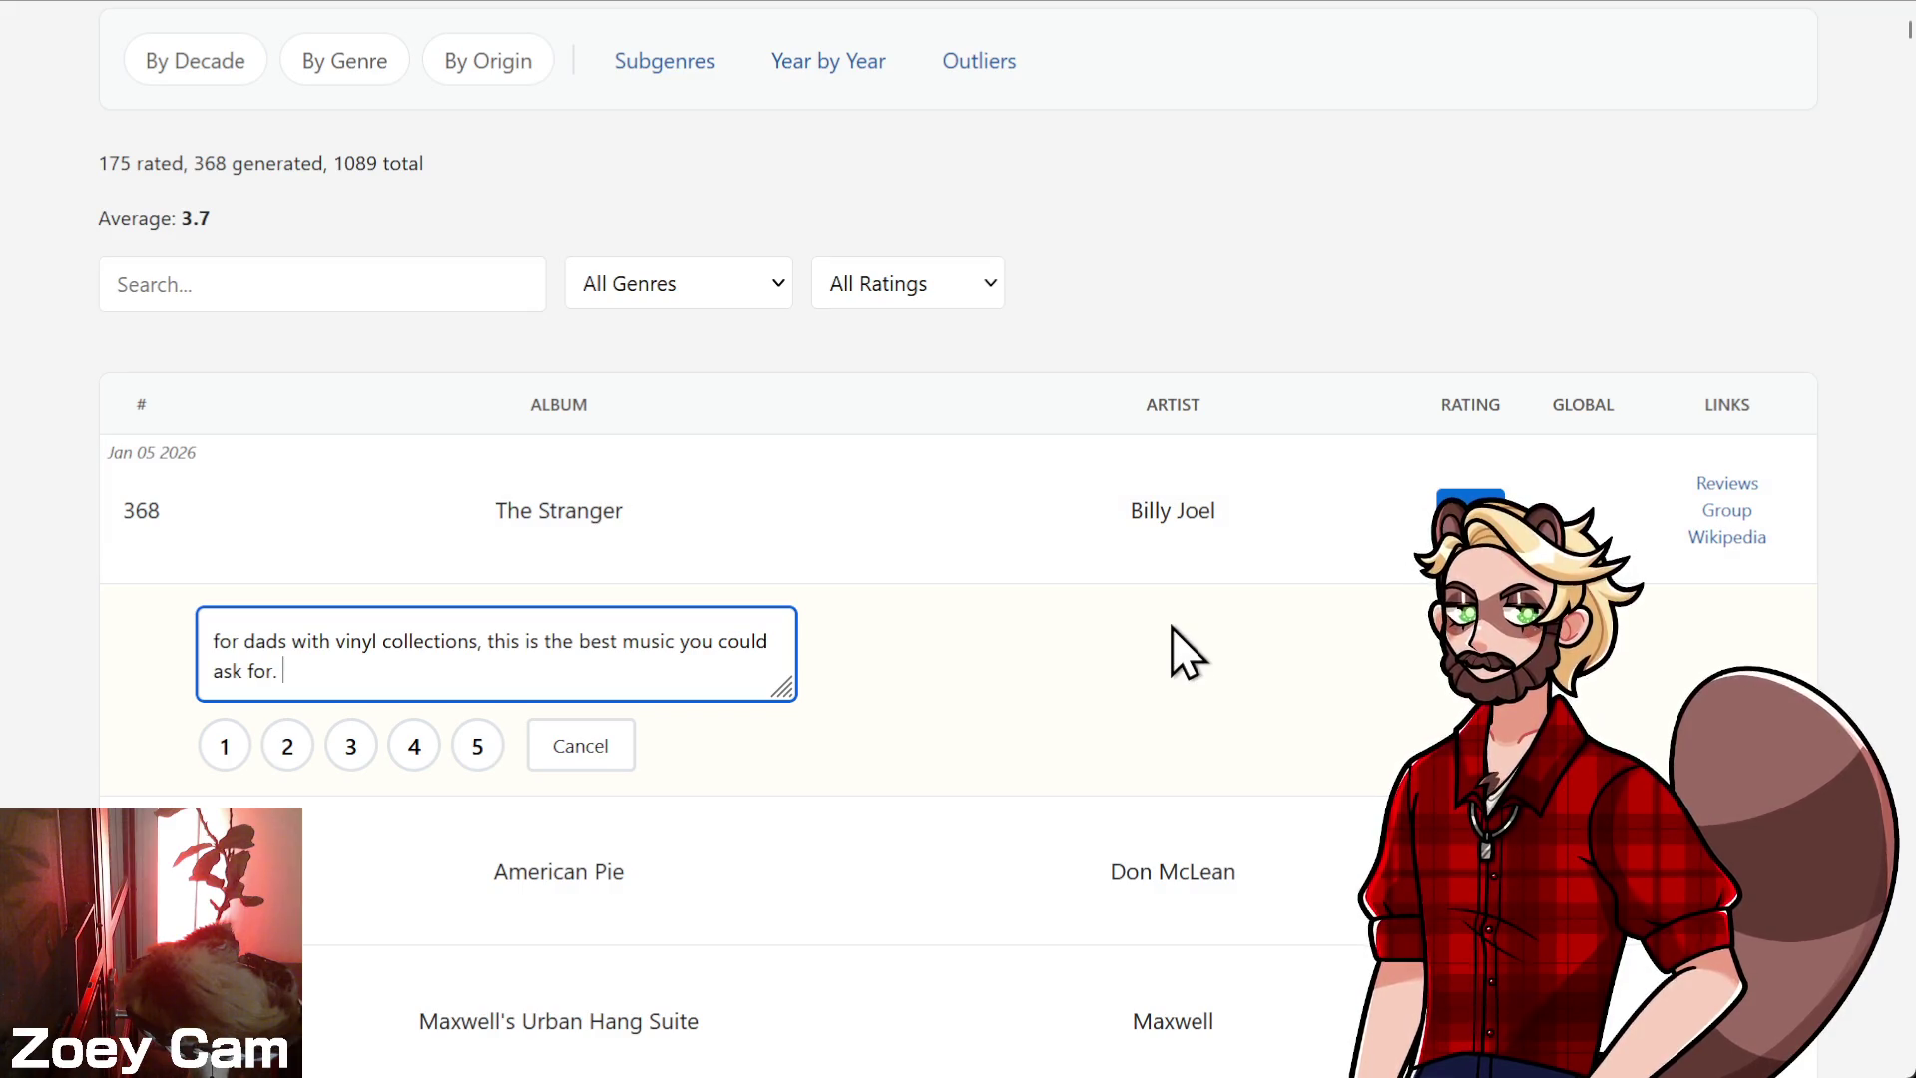
{"action": "type", "text": "a"}
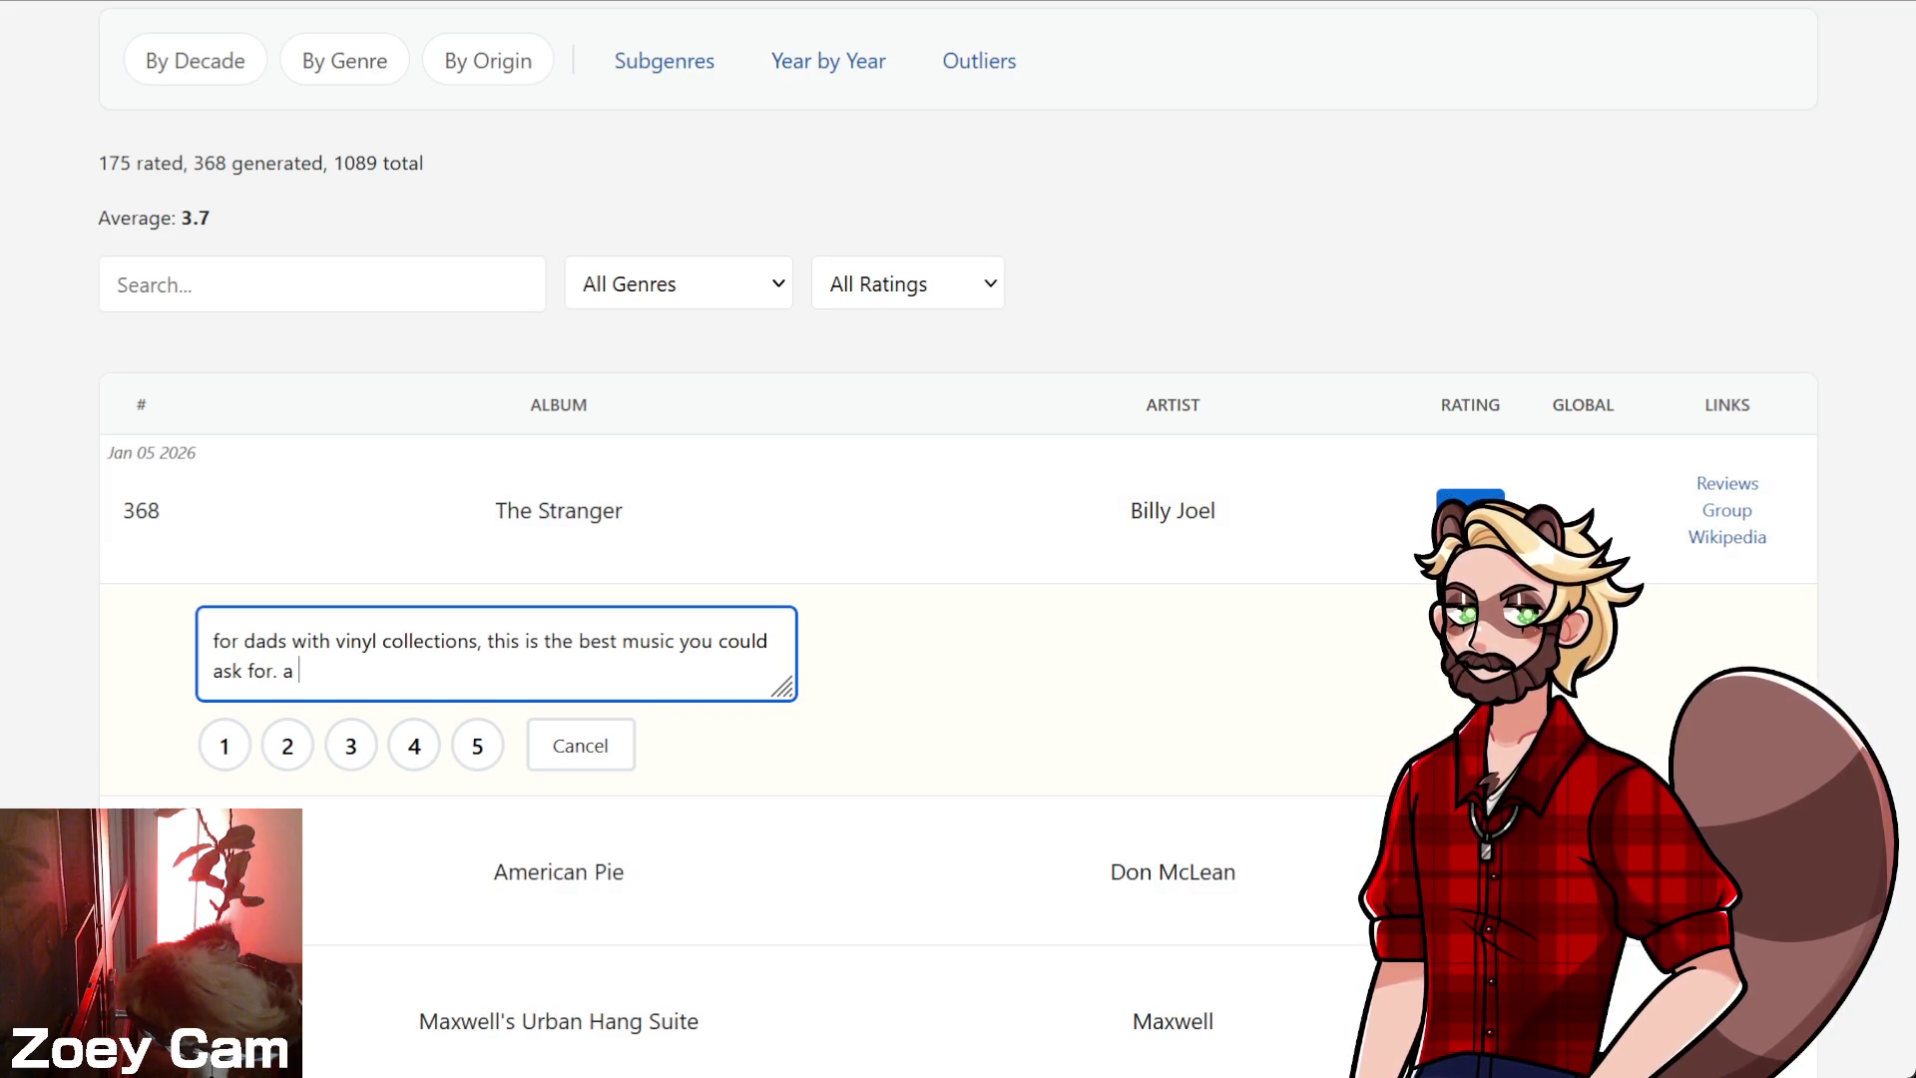
{"action": "type", "text": " c"}
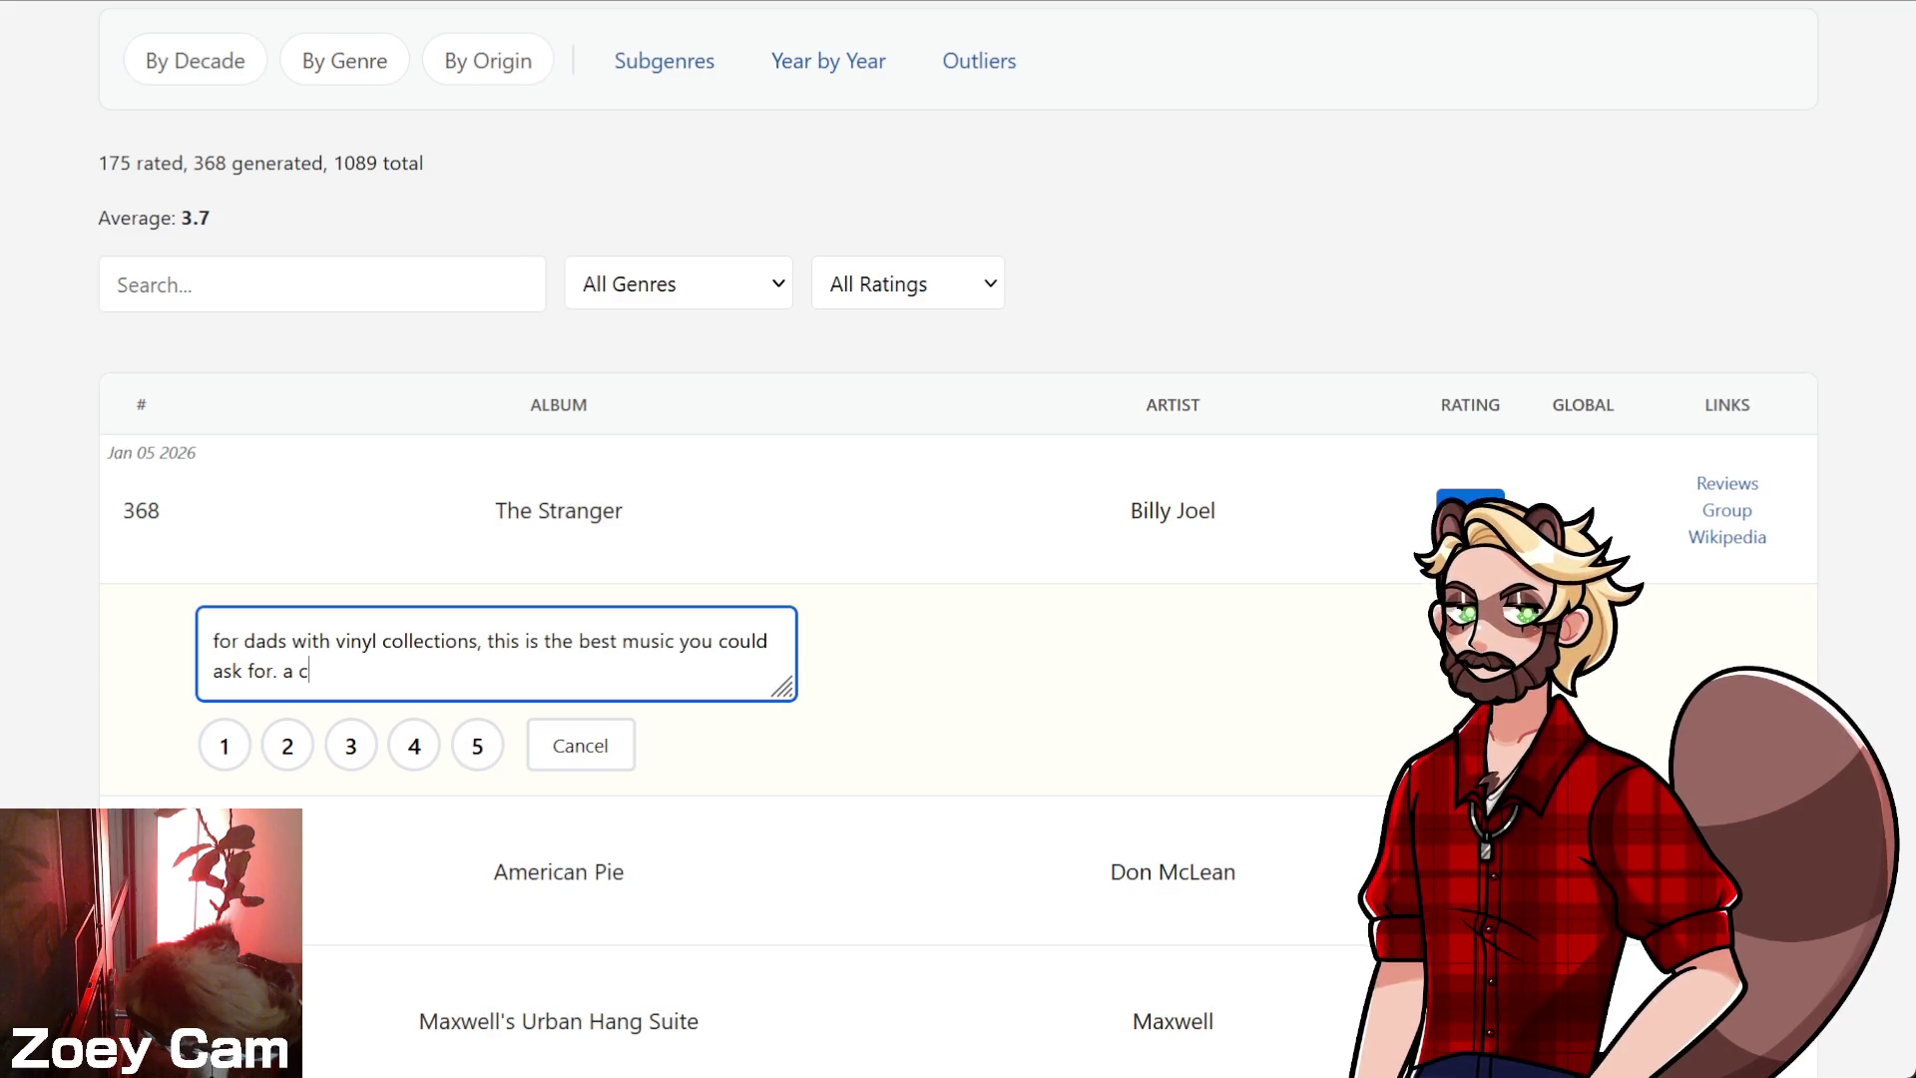
{"action": "type", "text": "ouple forg"}
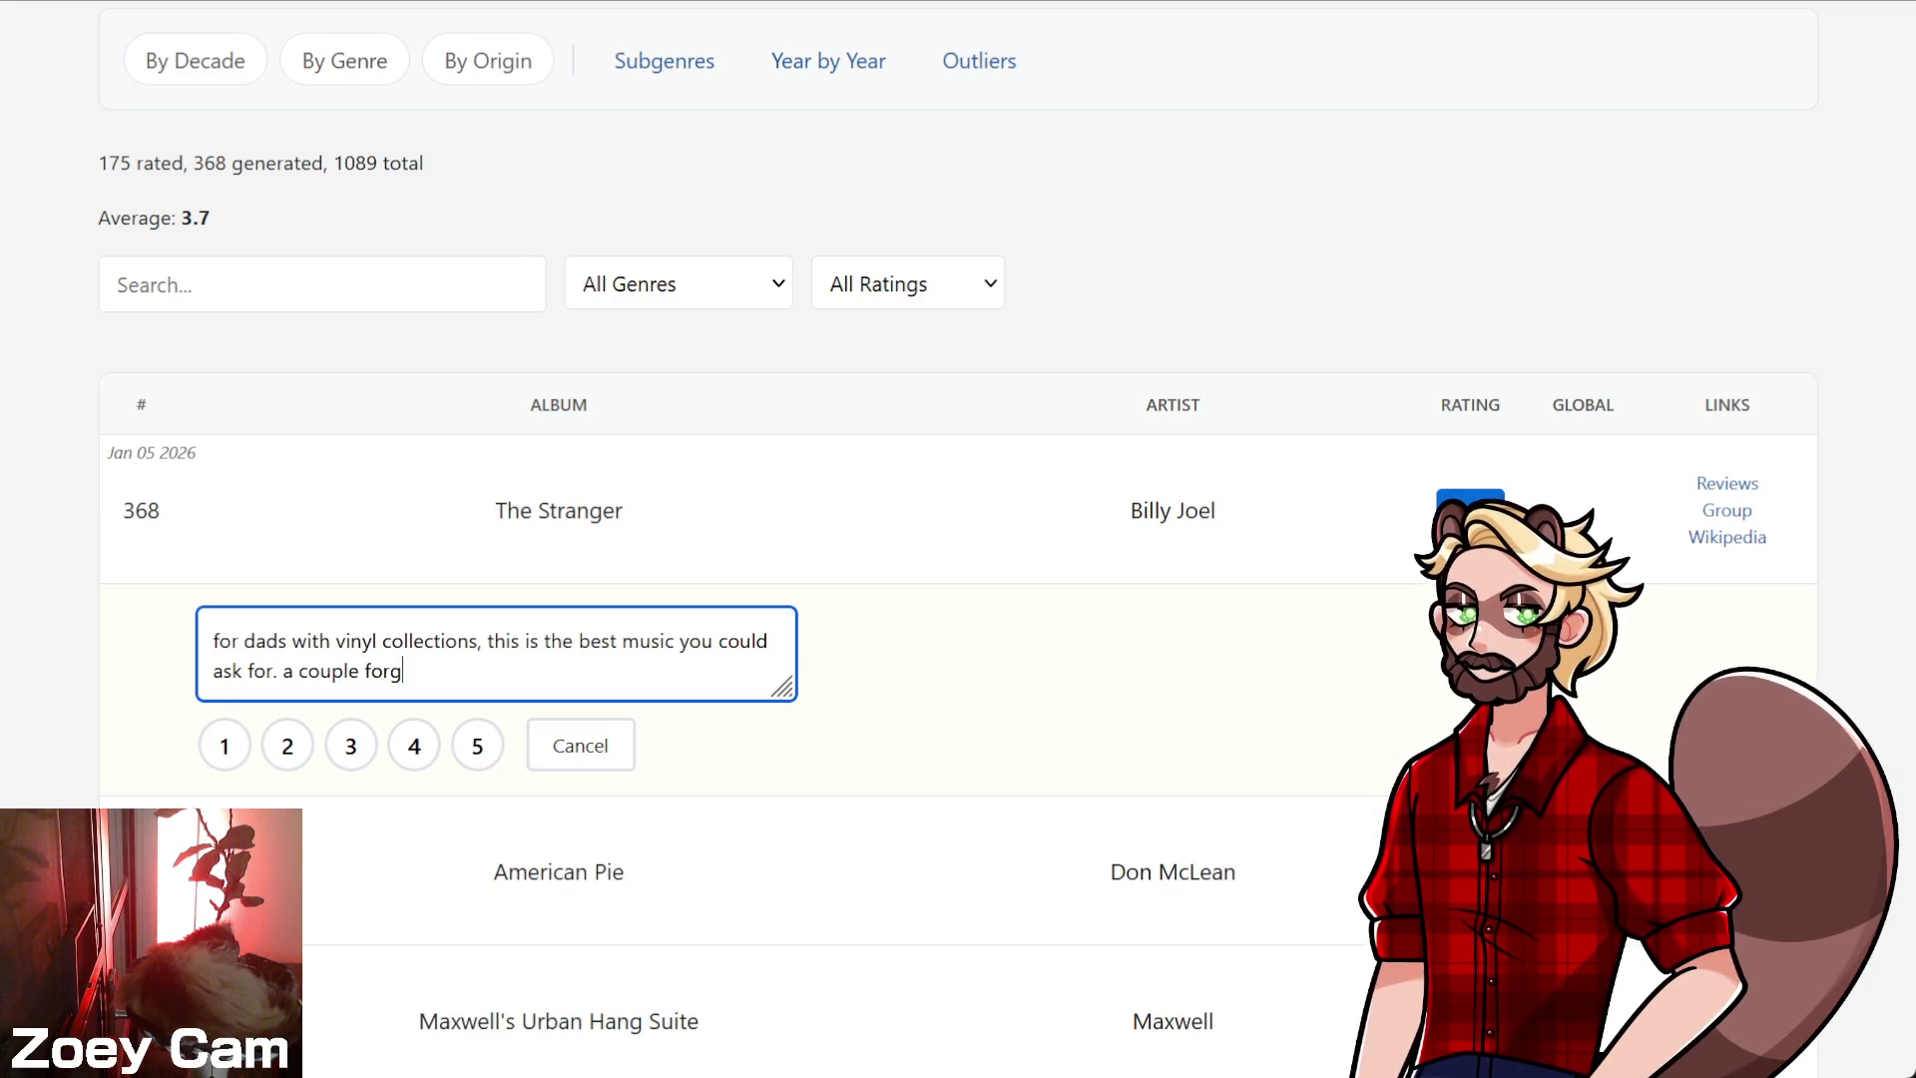
{"action": "type", "text": "ivable dud"}
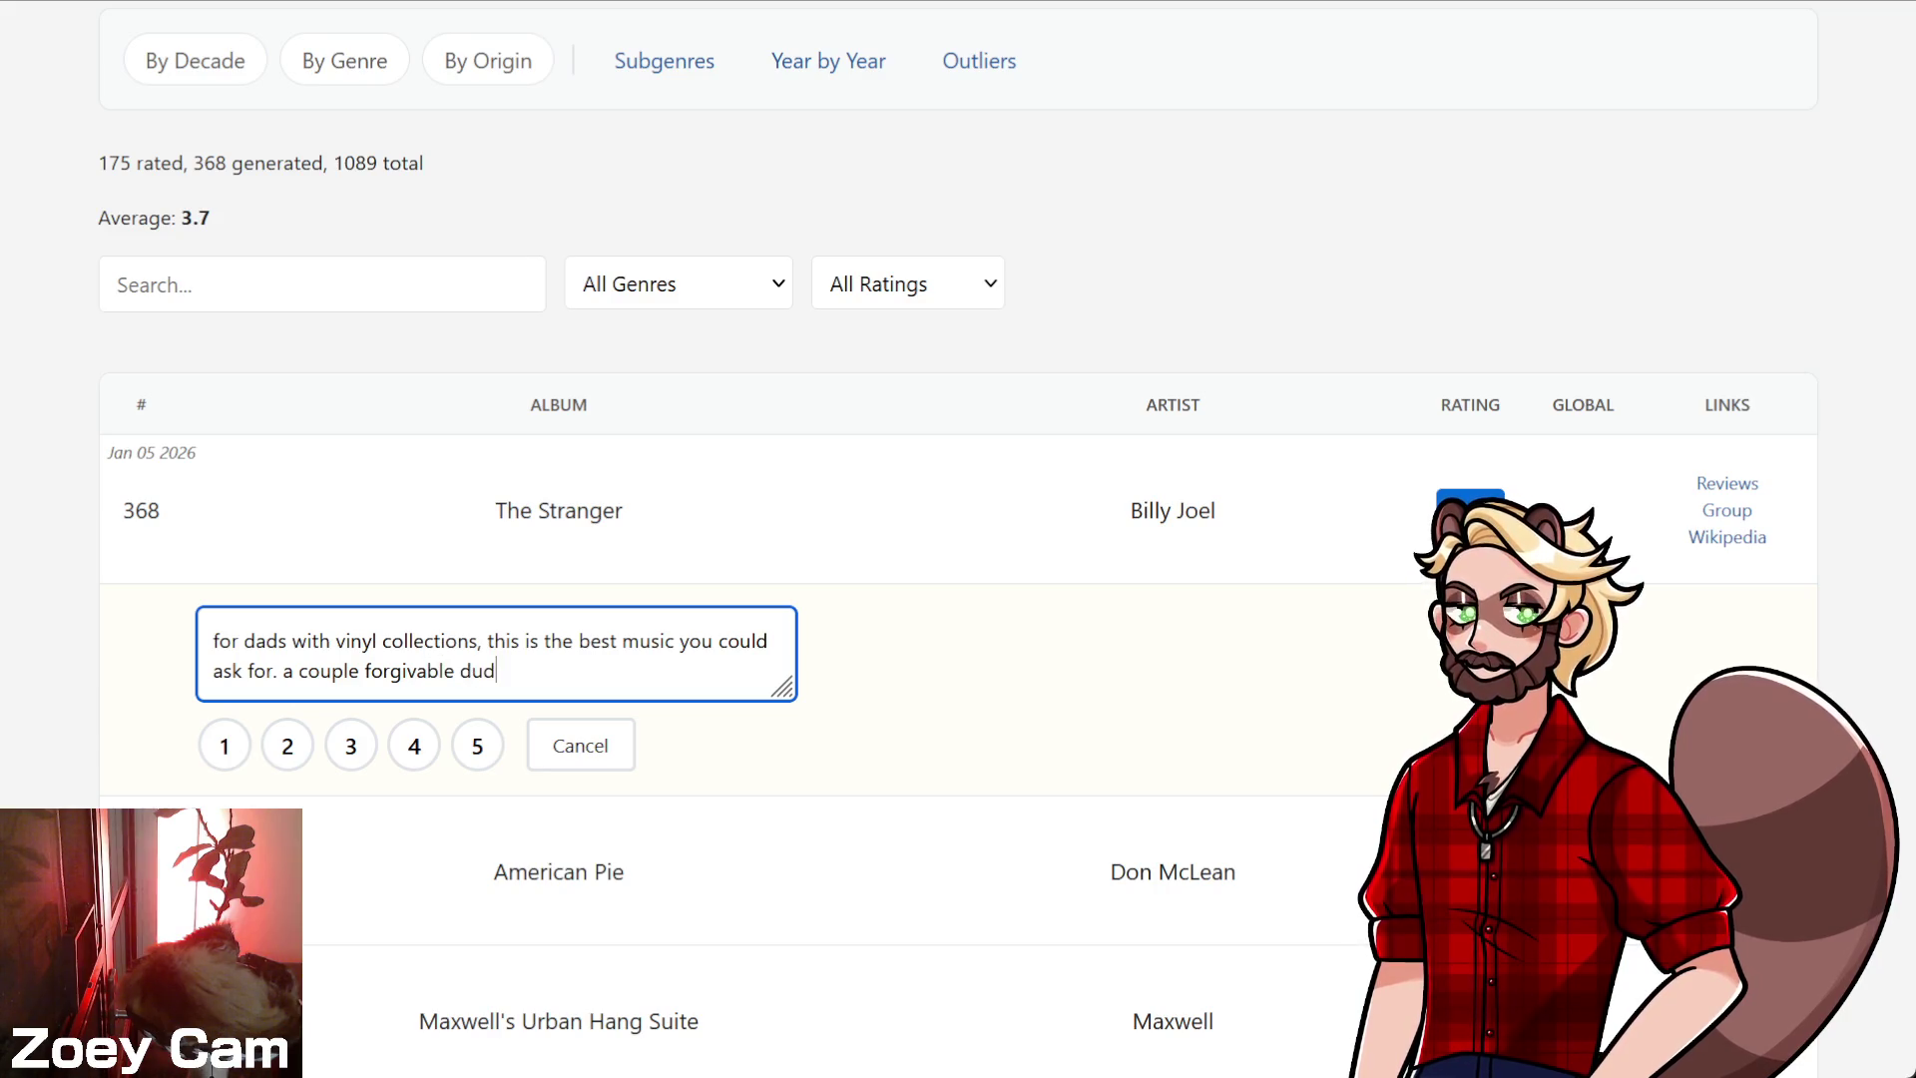
{"action": "type", "text": "s, "}
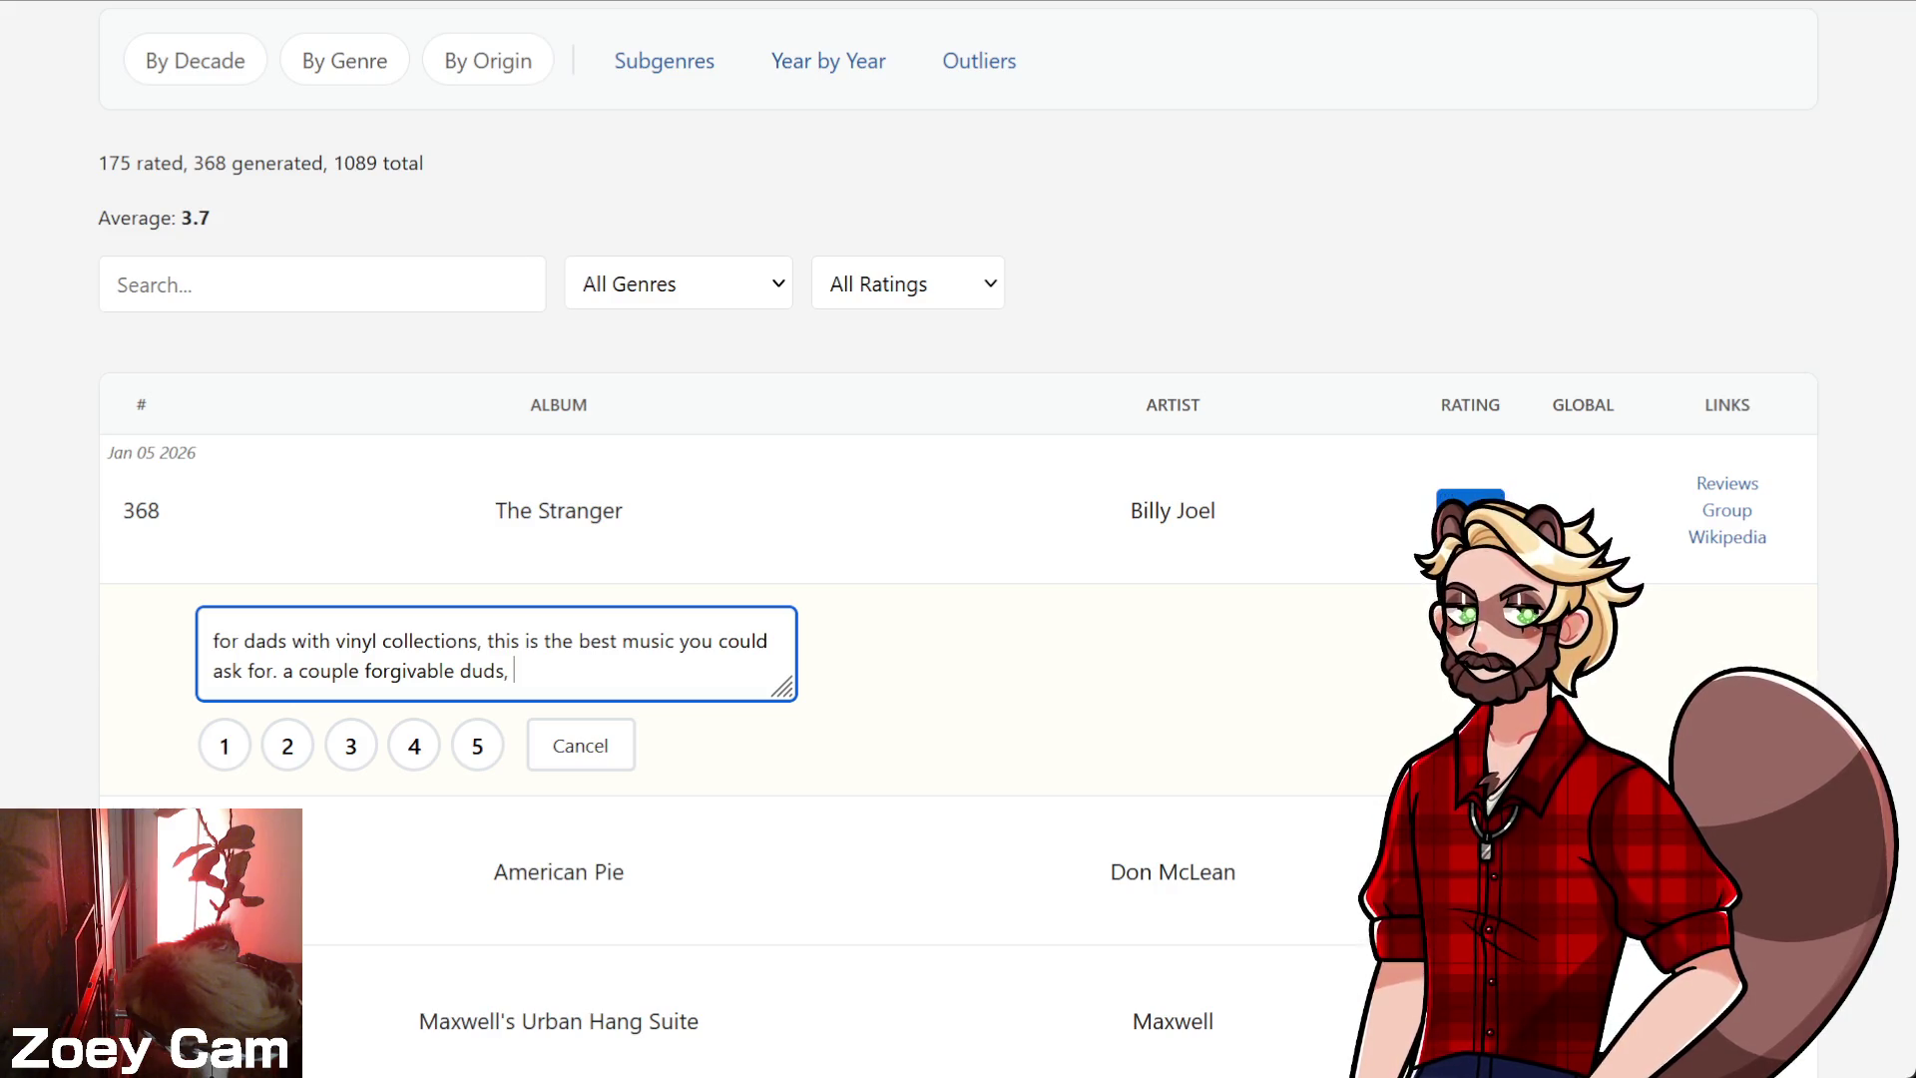
{"action": "type", "text": "with a bo"}
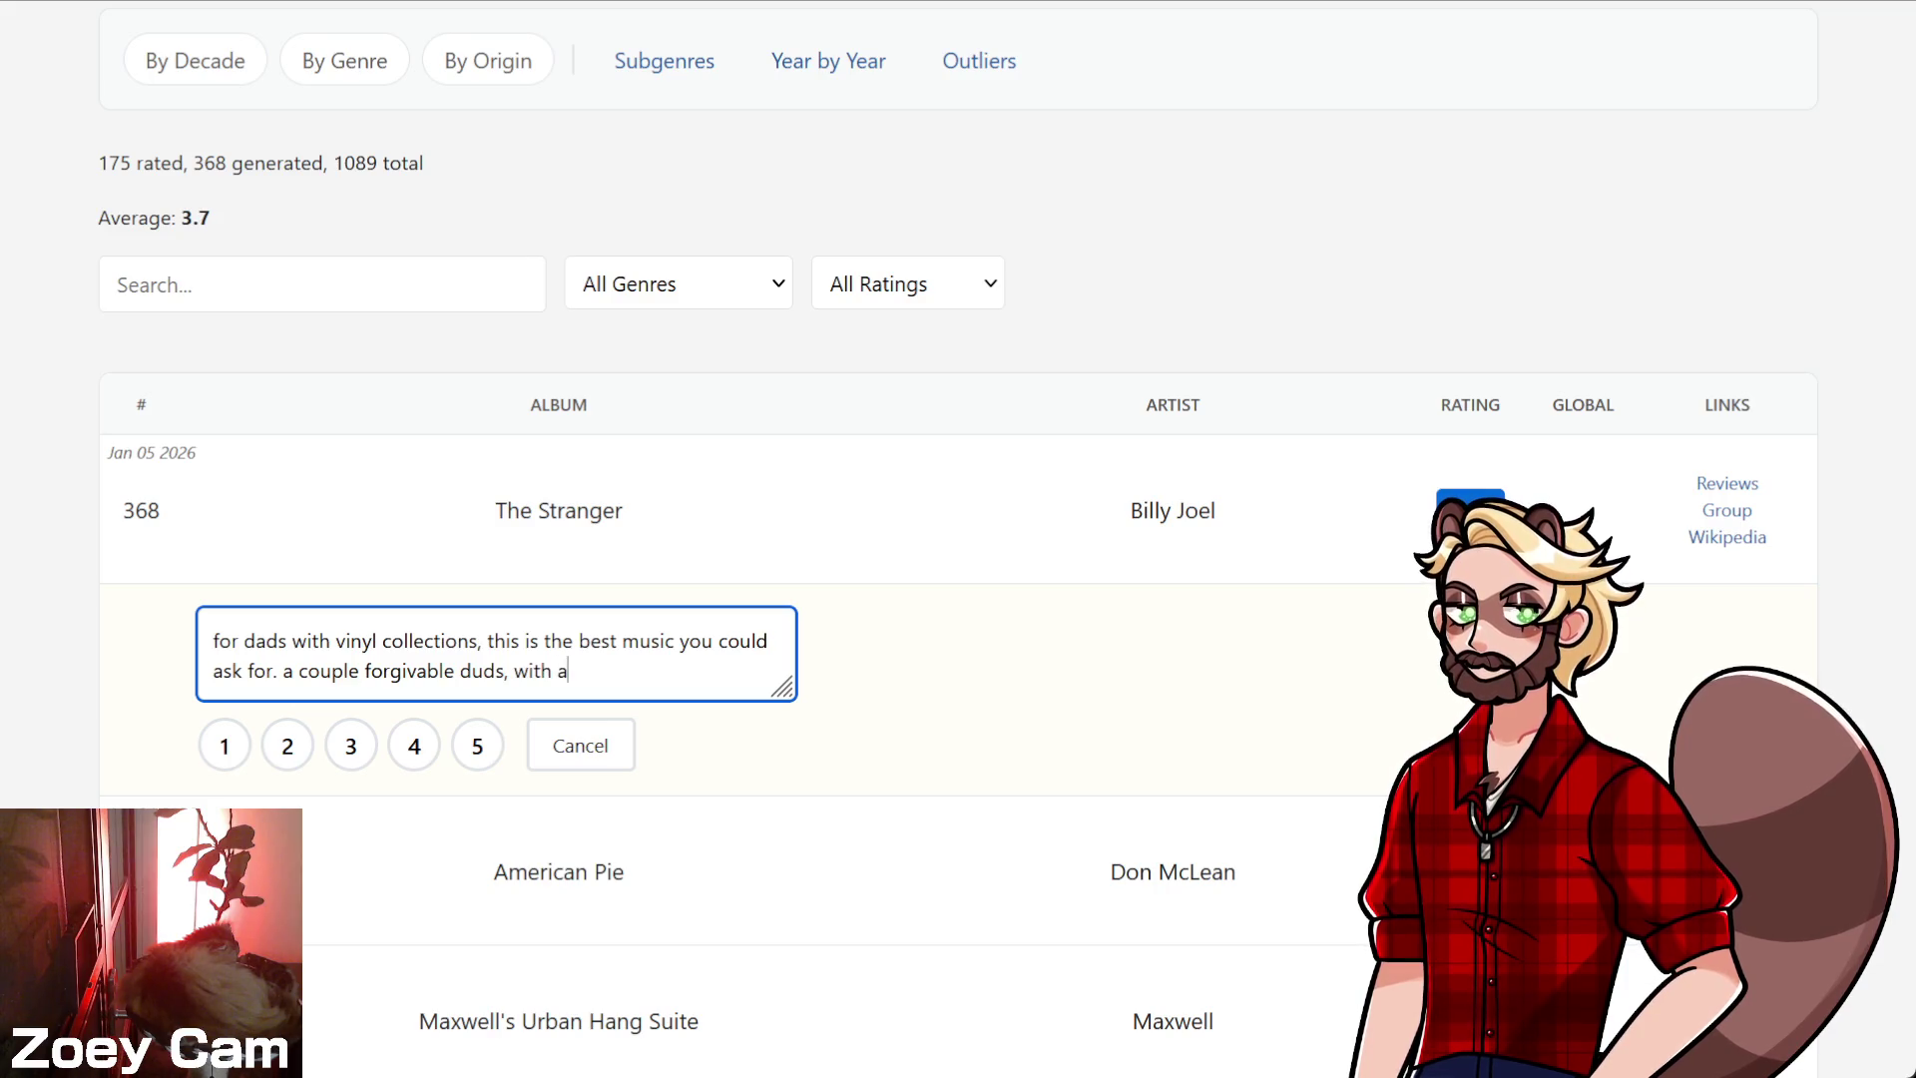
{"action": "key", "text": "BackSpace"}
{"action": "key", "text": "BackSpace"}
{"action": "type", "text": "bonus"}
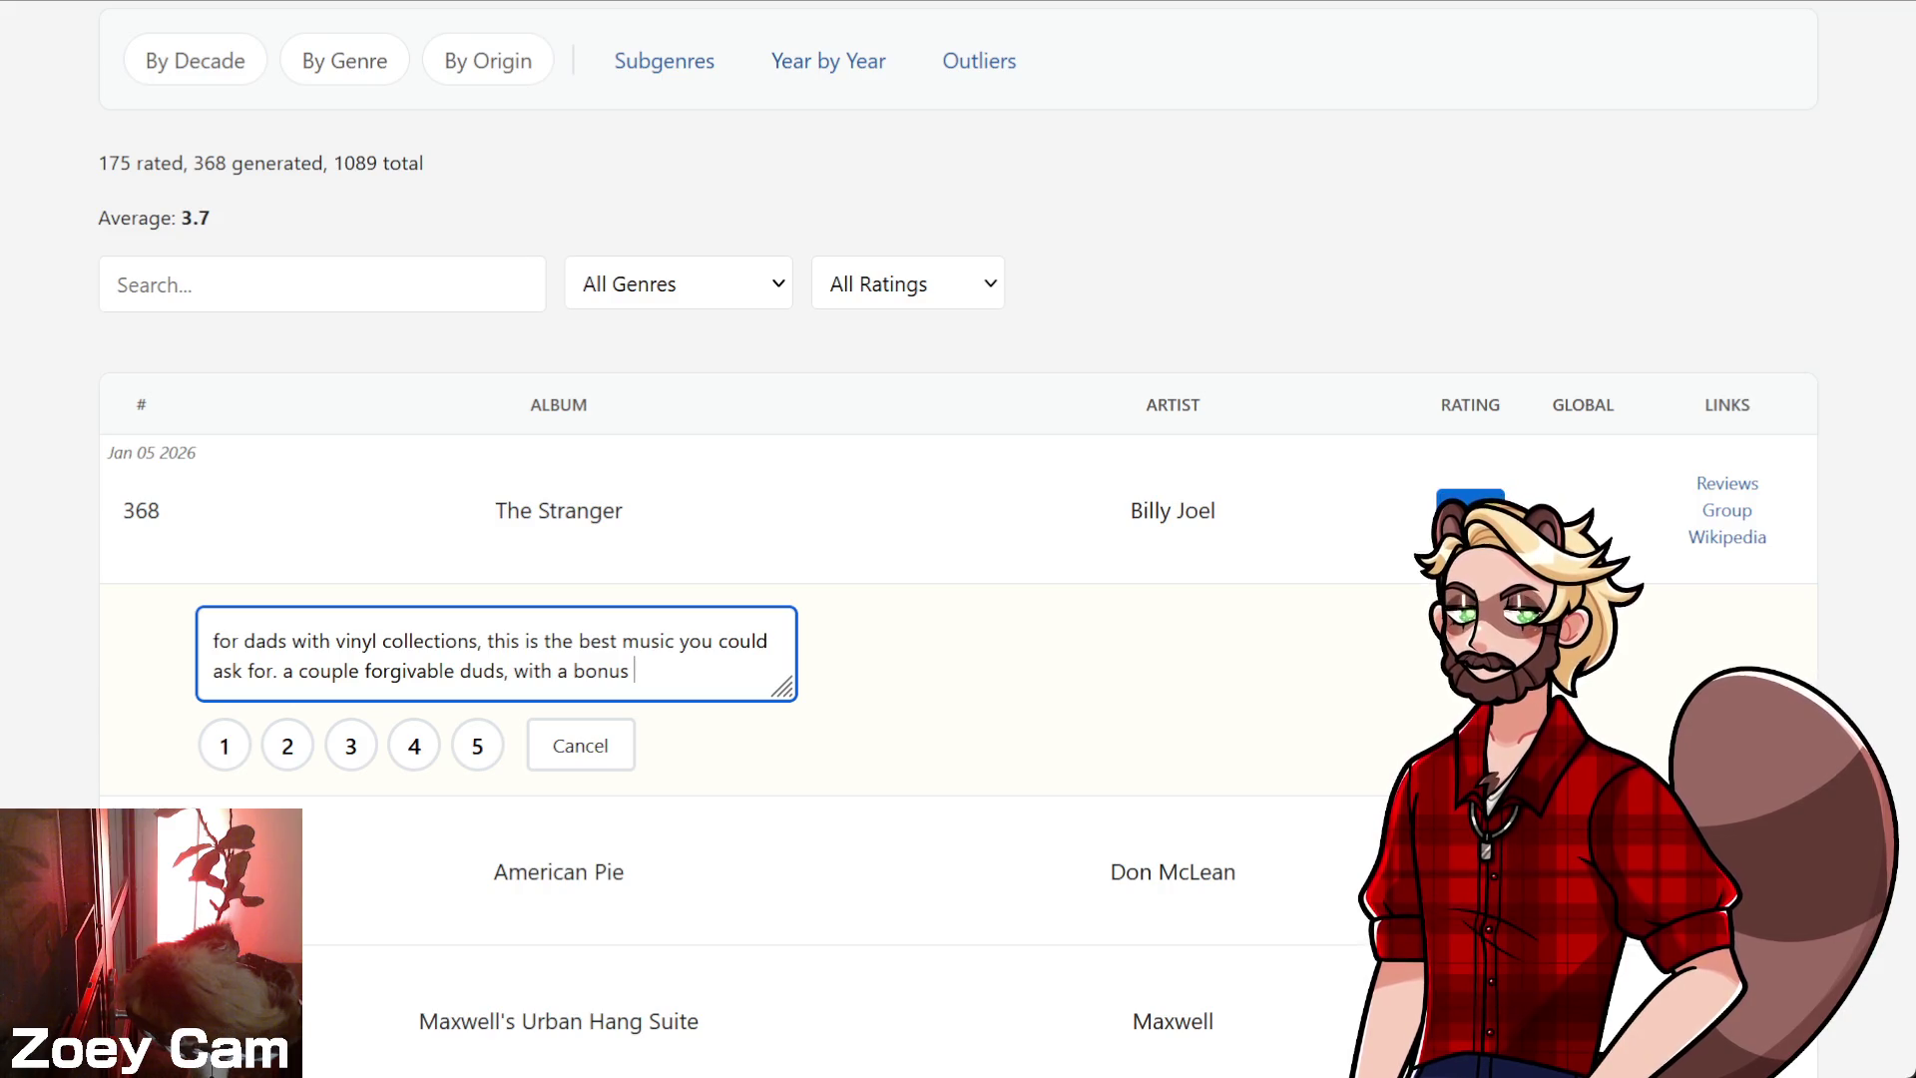
{"action": "key", "text": "BackSpace"}
{"action": "key", "text": "BackSpace"}
{"action": "key", "text": "BackSpace"}
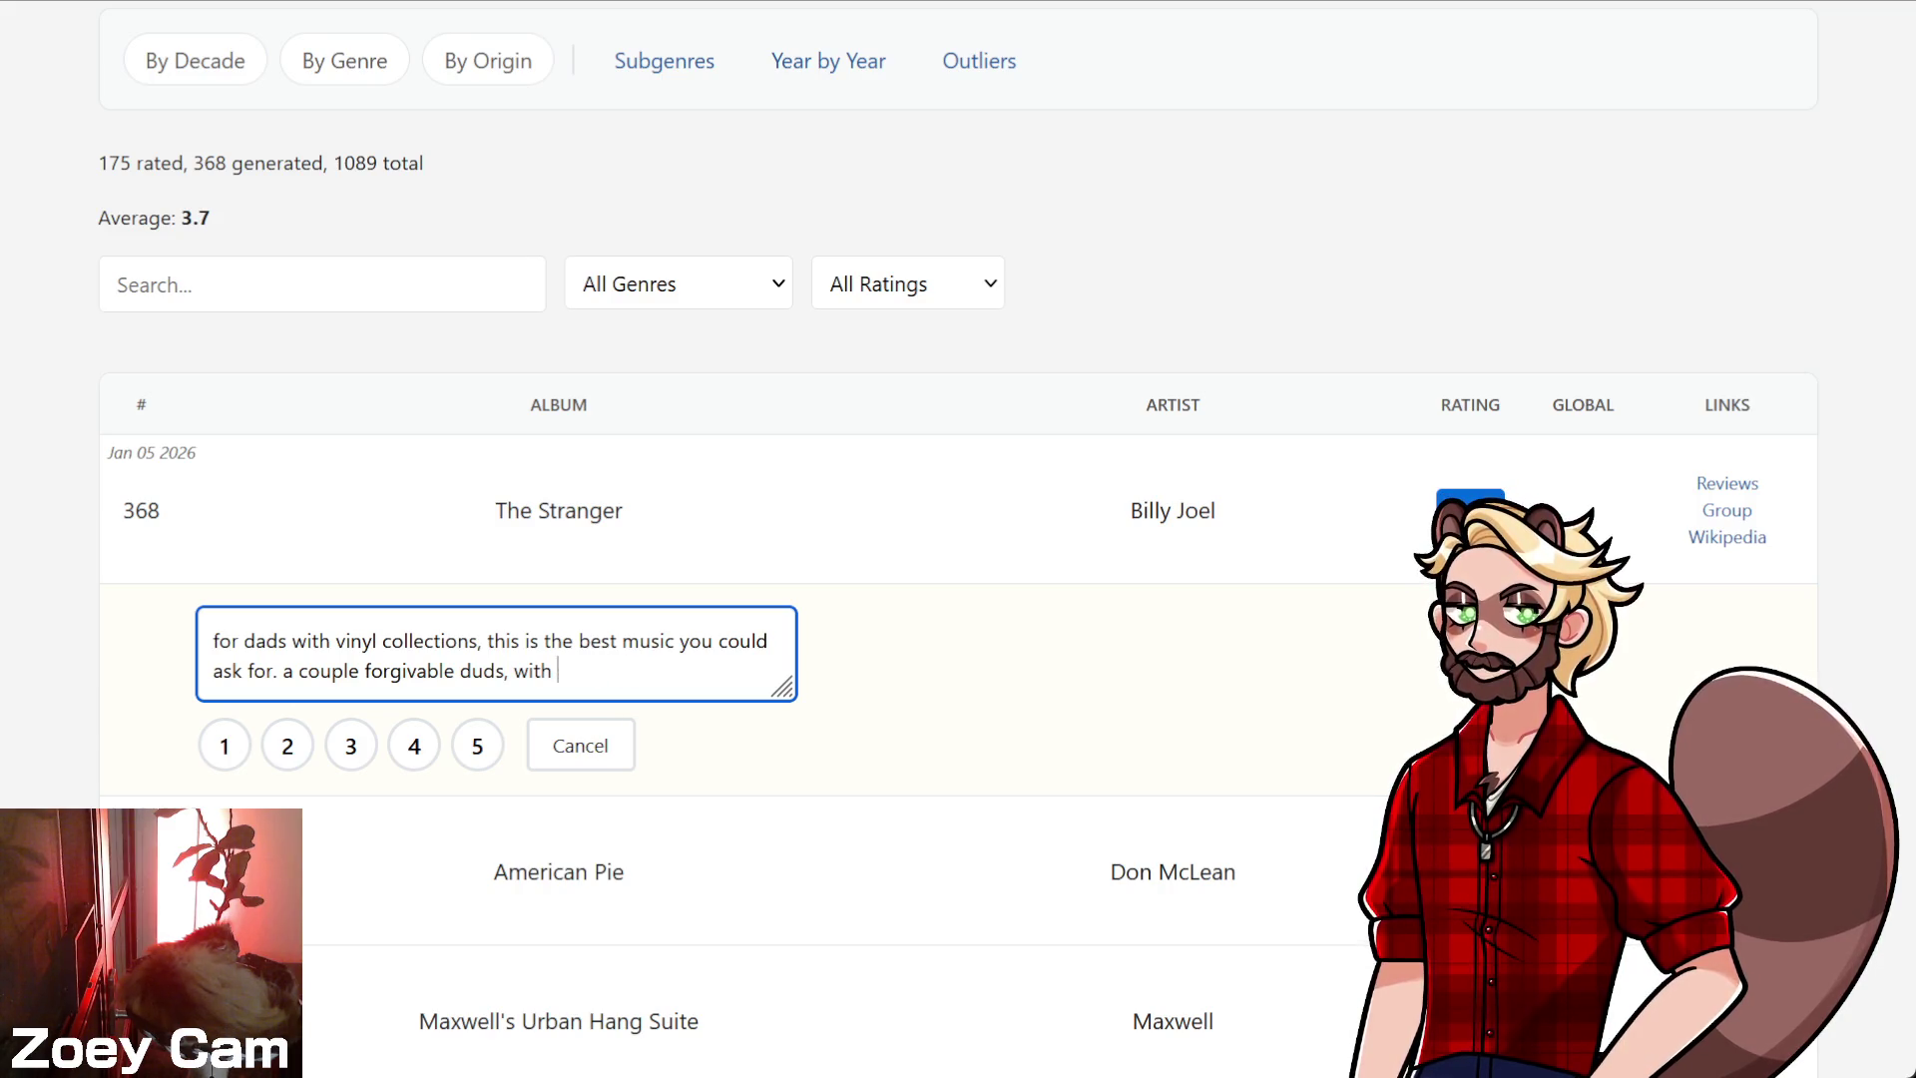
{"action": "type", "text": "recover"}
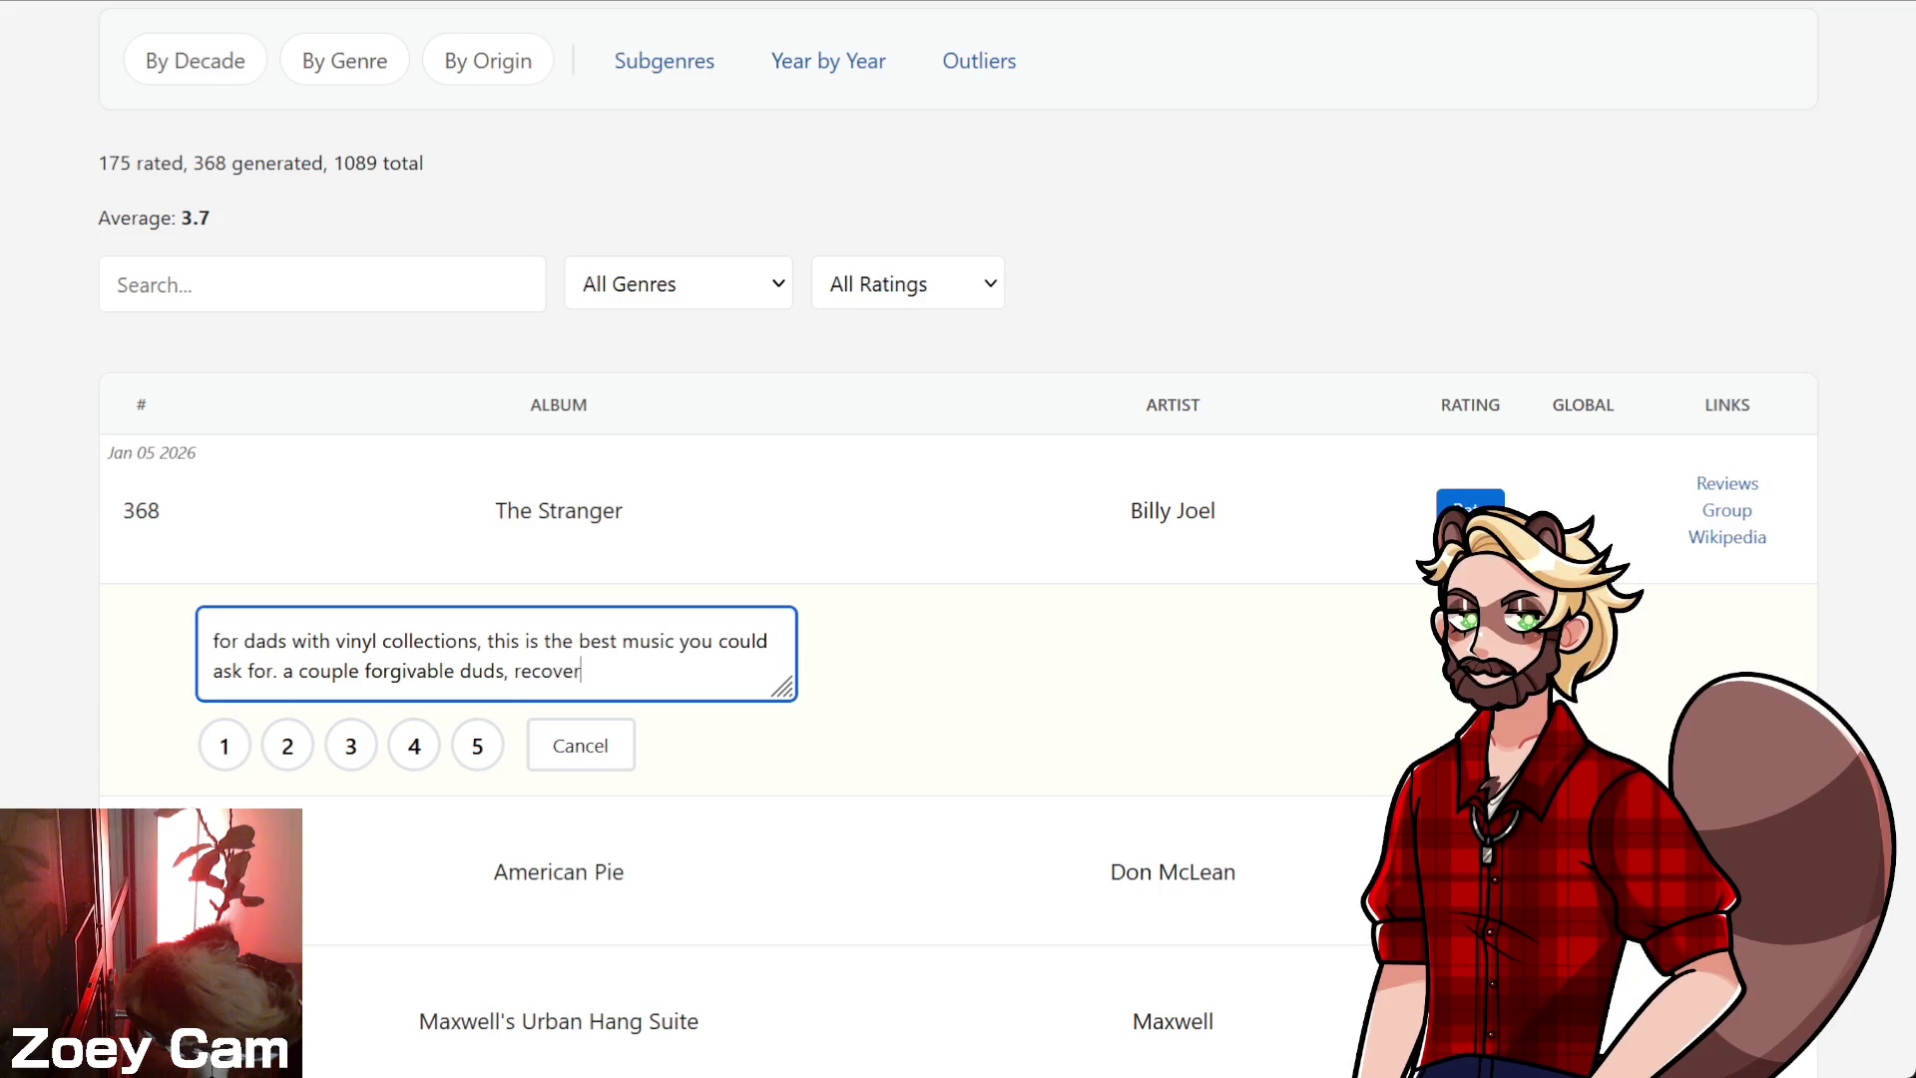
{"action": "type", "text": "ed by a bonus s"}
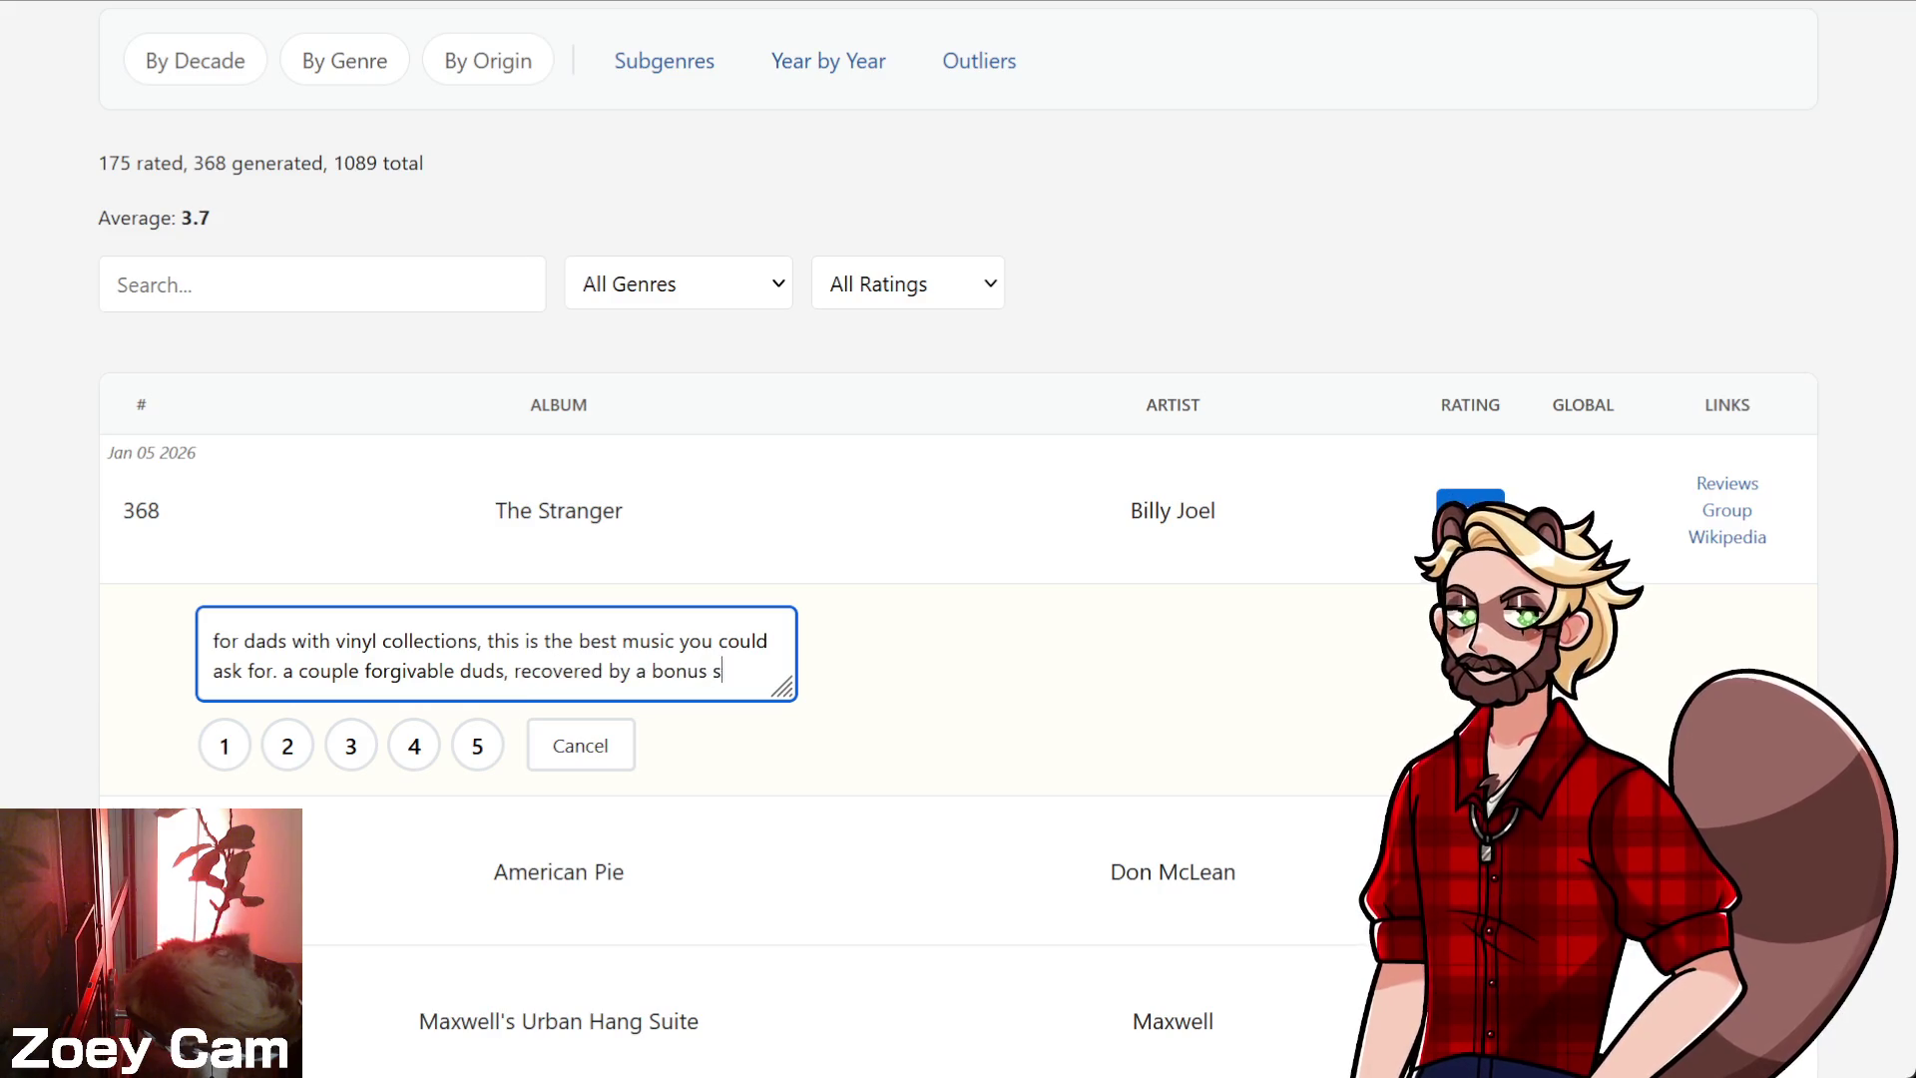
{"action": "type", "text": "tar for the ack-ack-a"}
{"action": "type", "text": "ckk"}
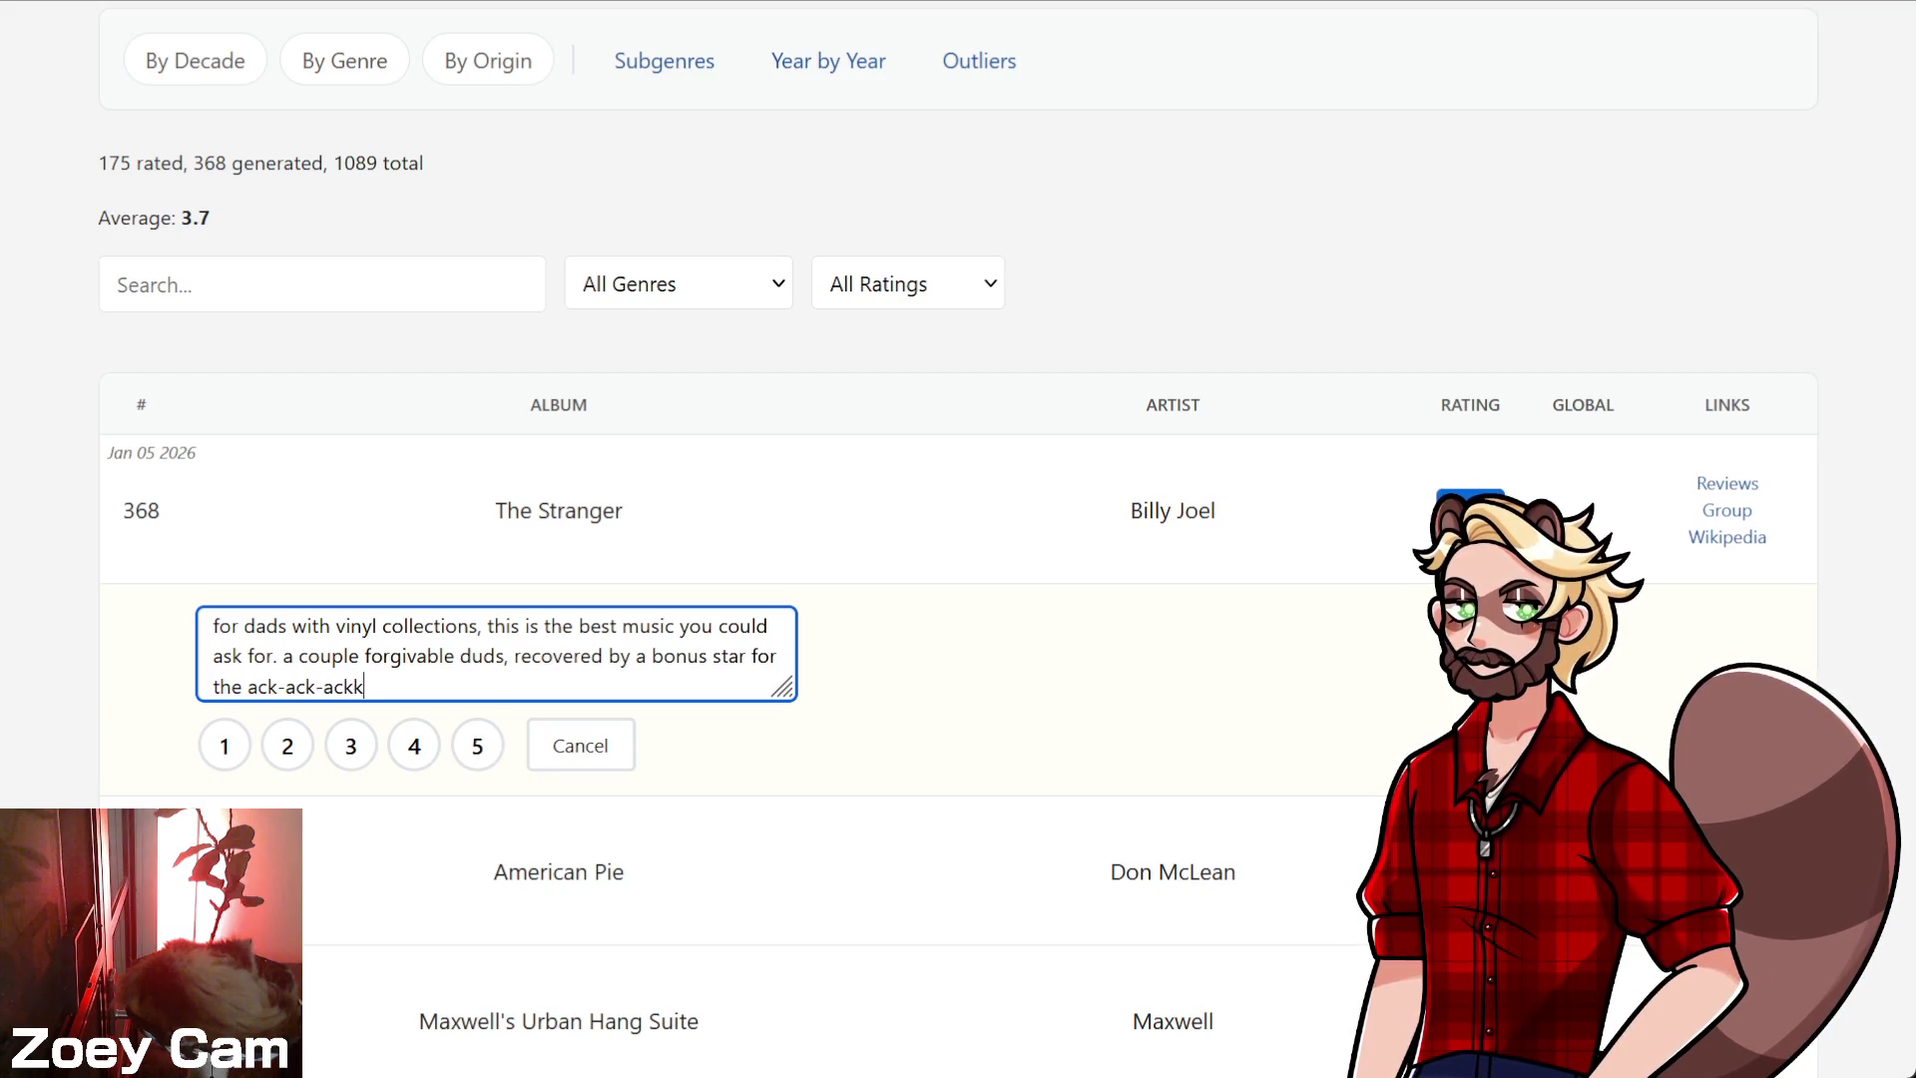
{"action": "key", "text": "BackSpace"}
{"action": "type", "text": "-ack line"}
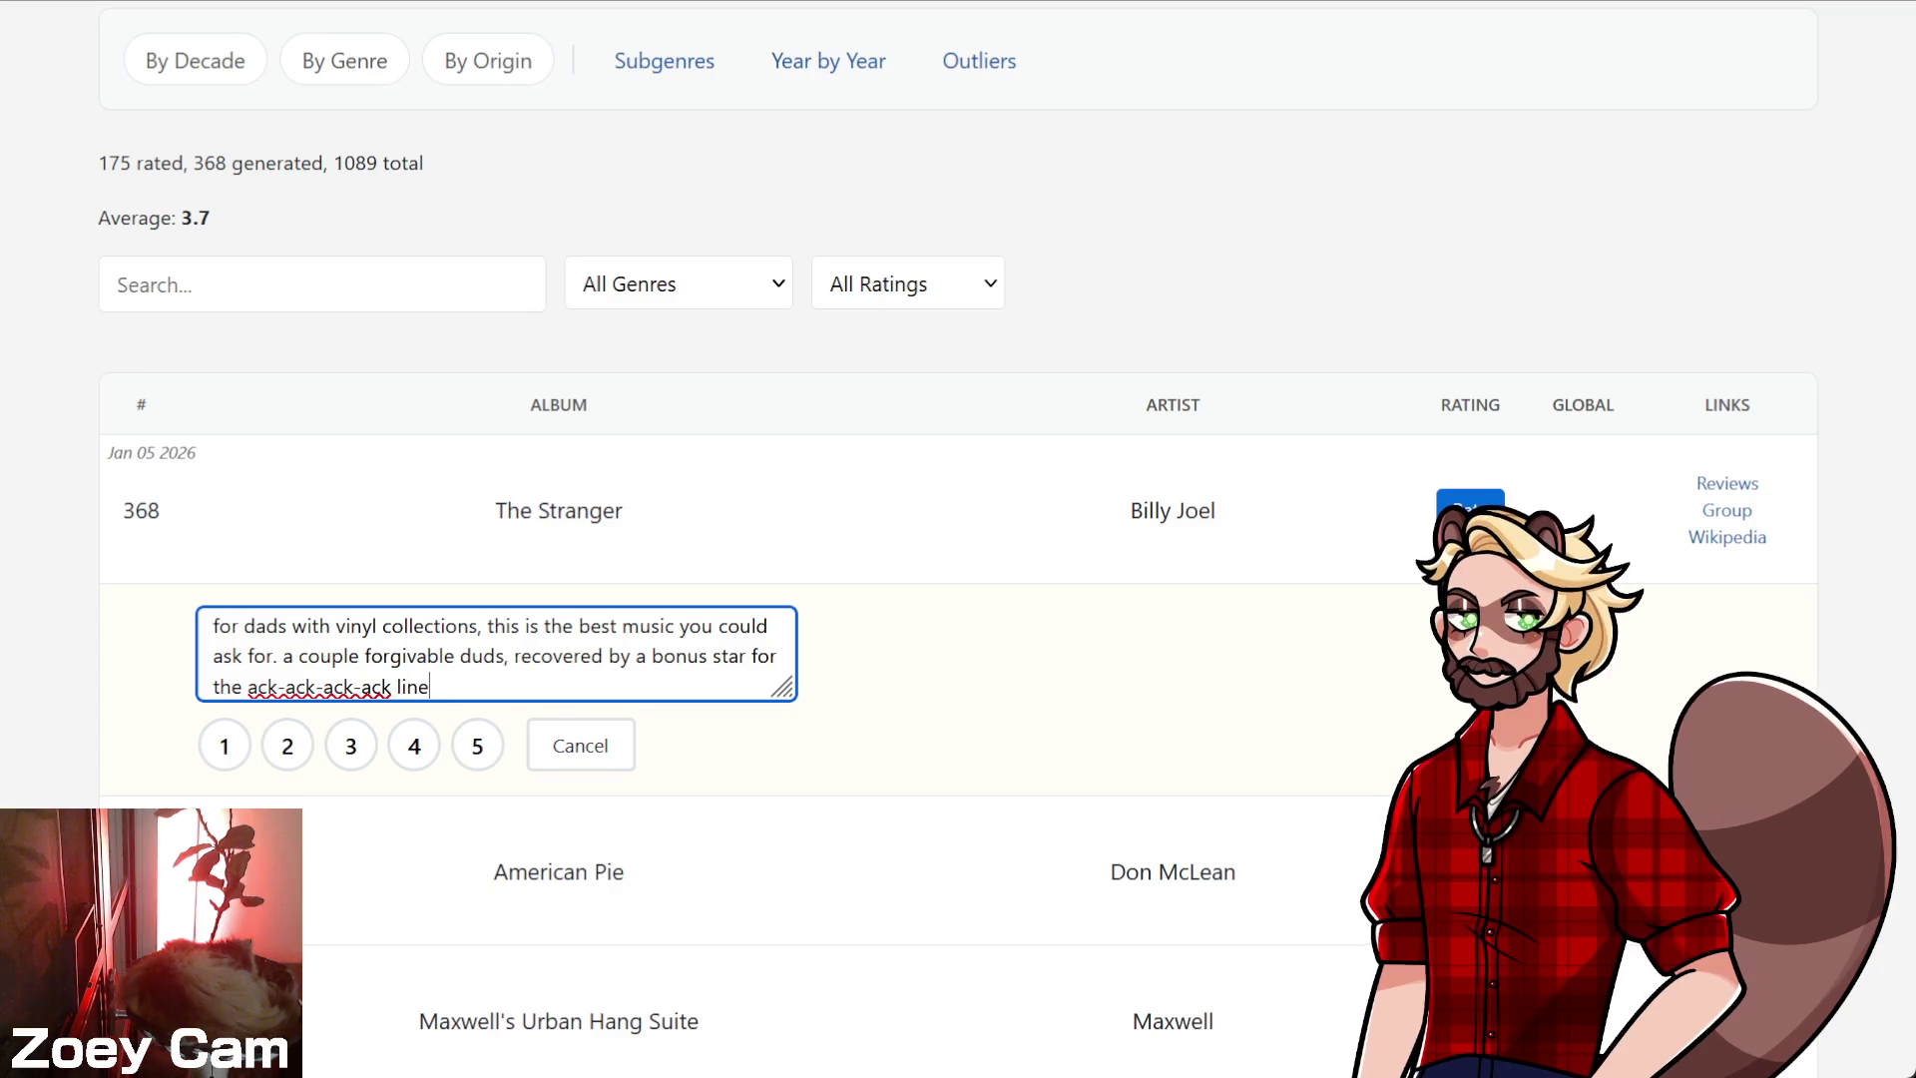
{"action": "type", "text": " which is worth a st"}
{"action": "key", "text": "BackSpace"}
{"action": "key", "text": "BackSpace"}
{"action": "type", "text": "whole star by itself."}
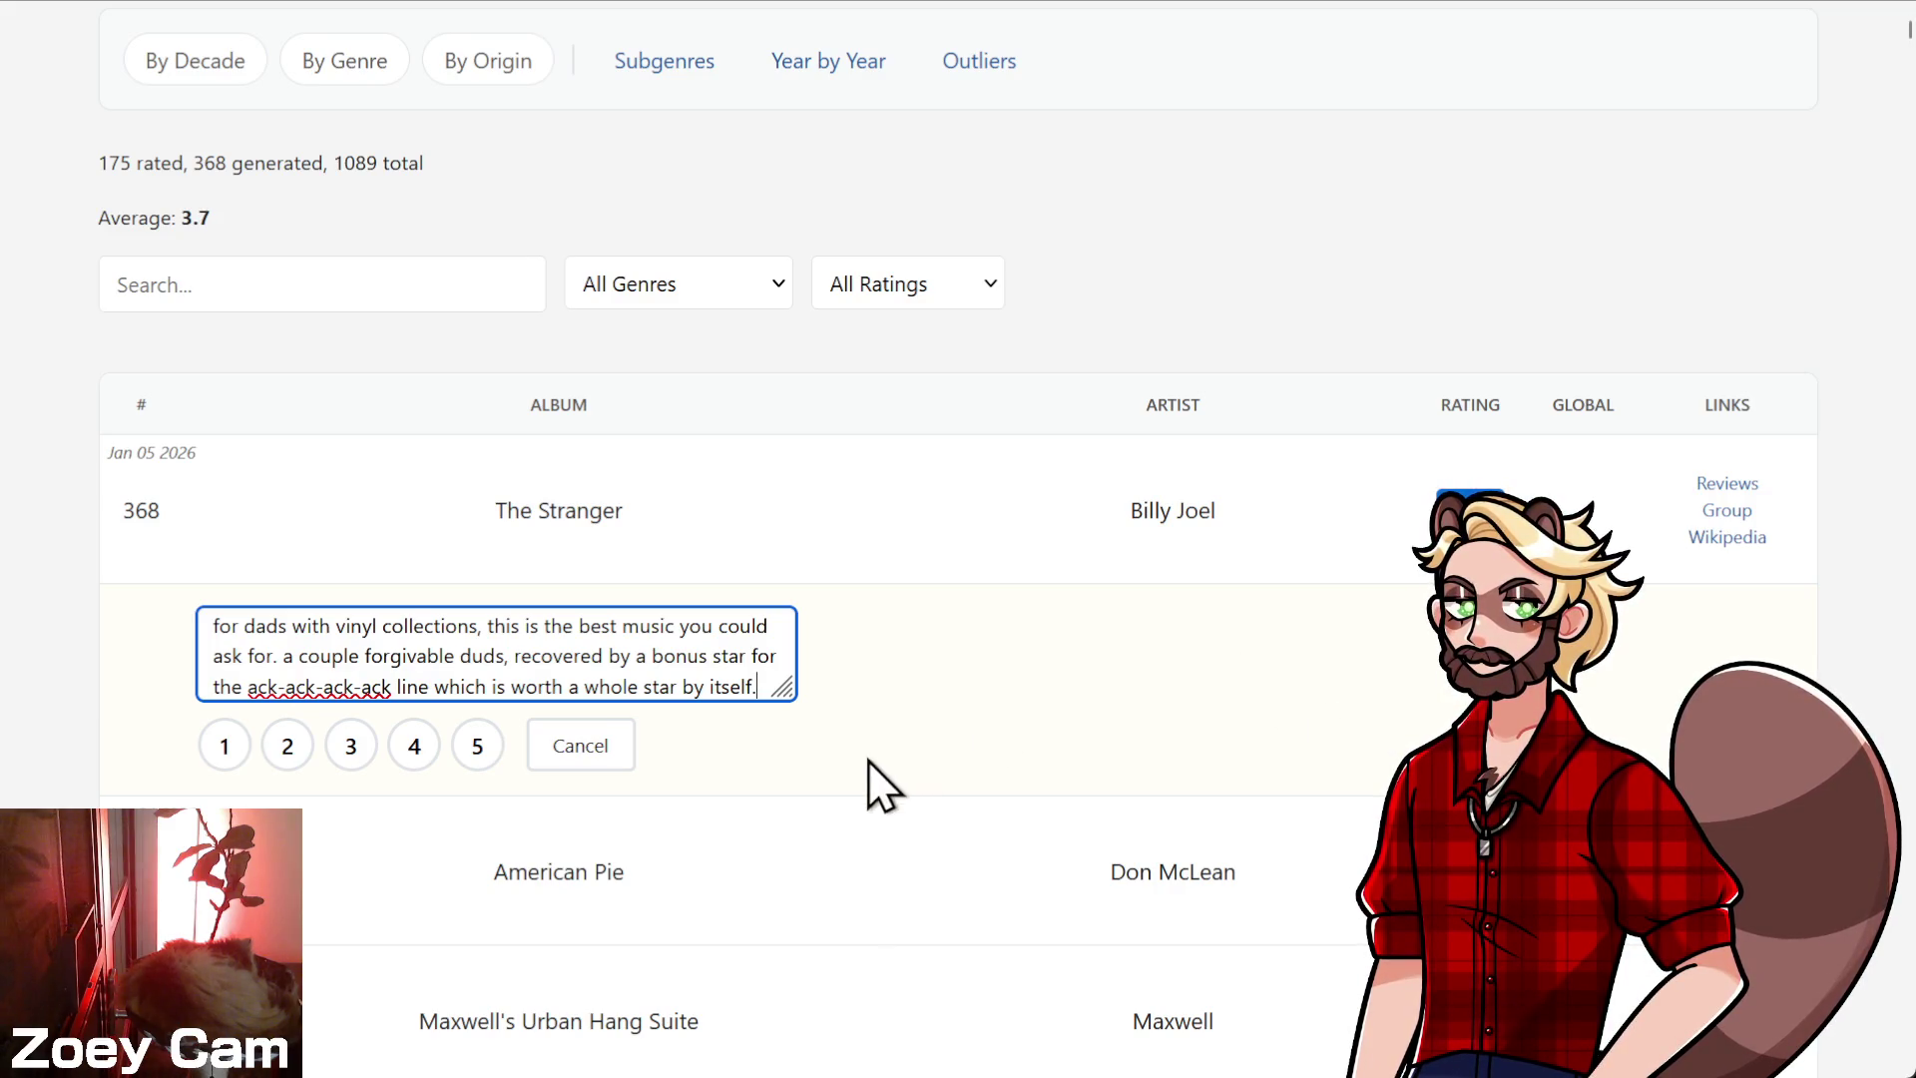
{"action": "left_click_drag", "start_coordinate": [785, 691], "coordinate": [798, 739]}
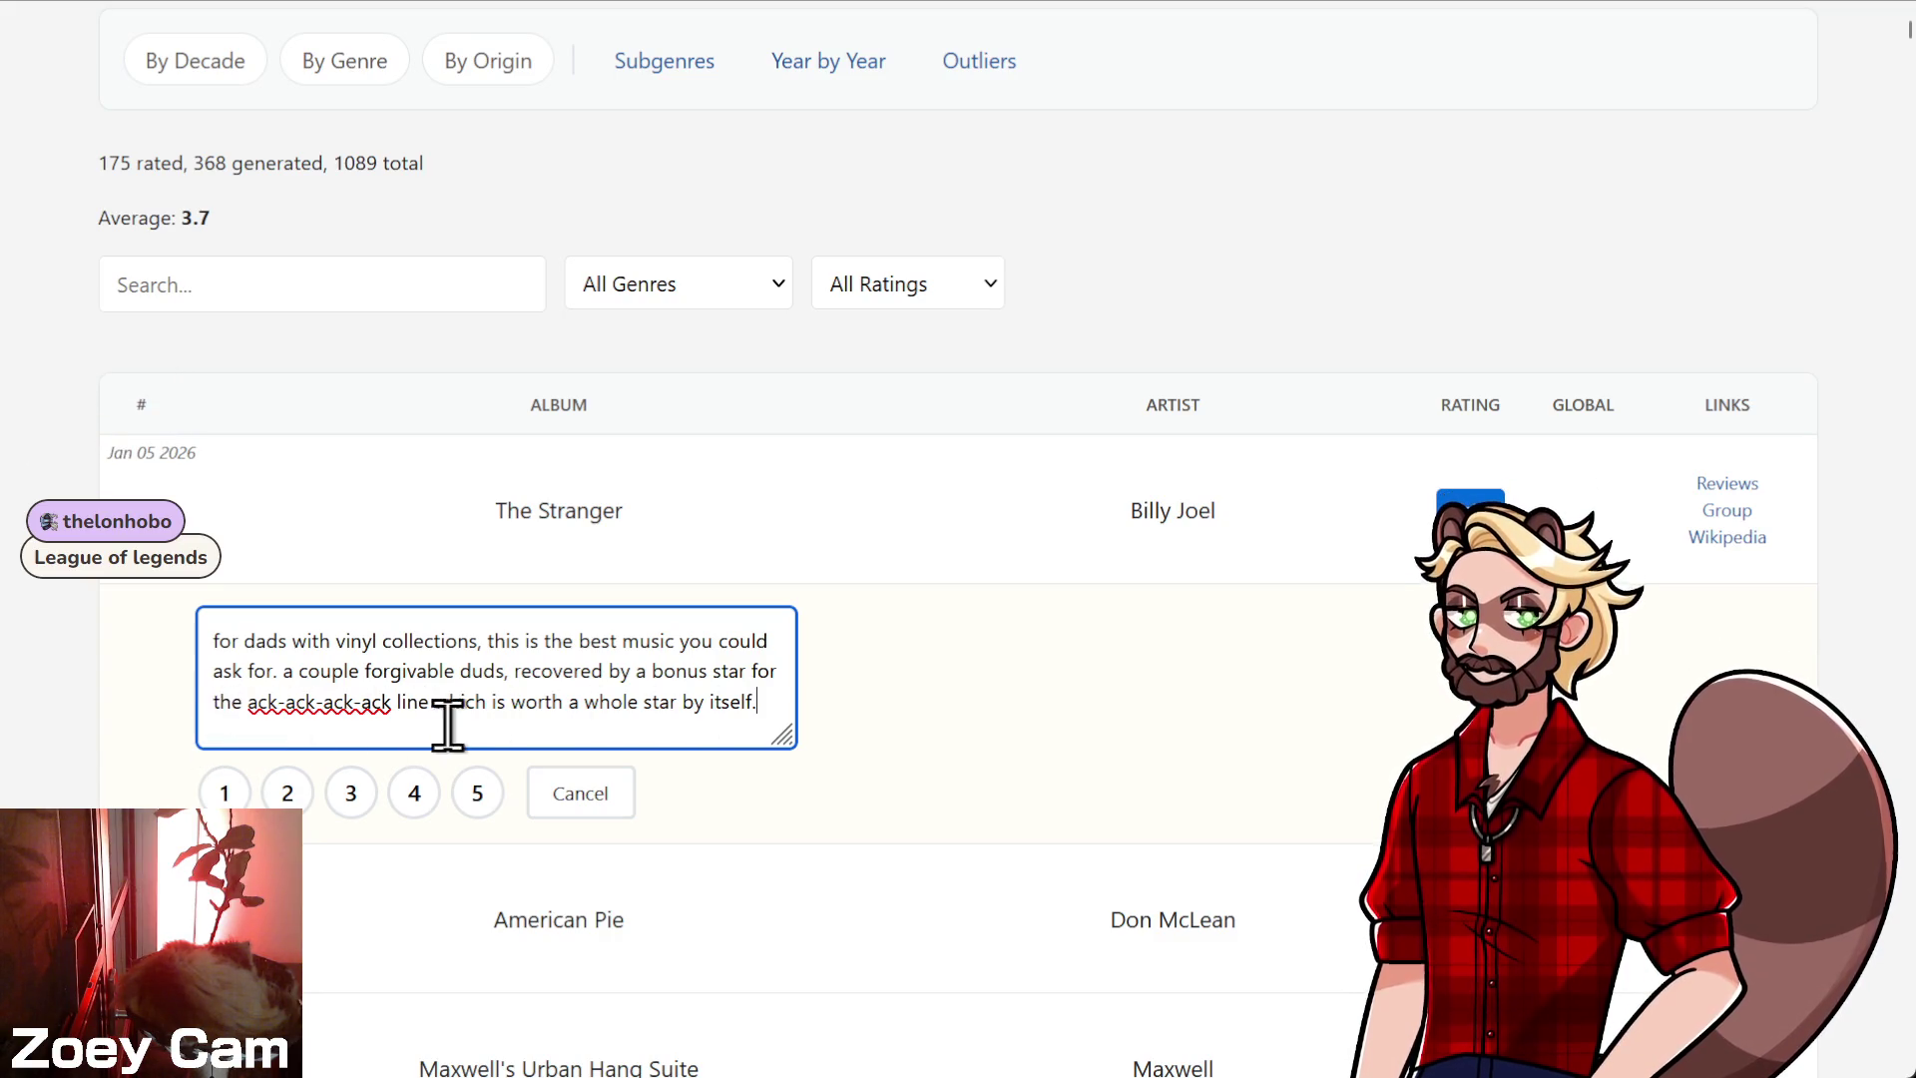
- Rate The Stranger 5 to submit the review note
{"action": "left_click", "coordinate": [479, 793]}
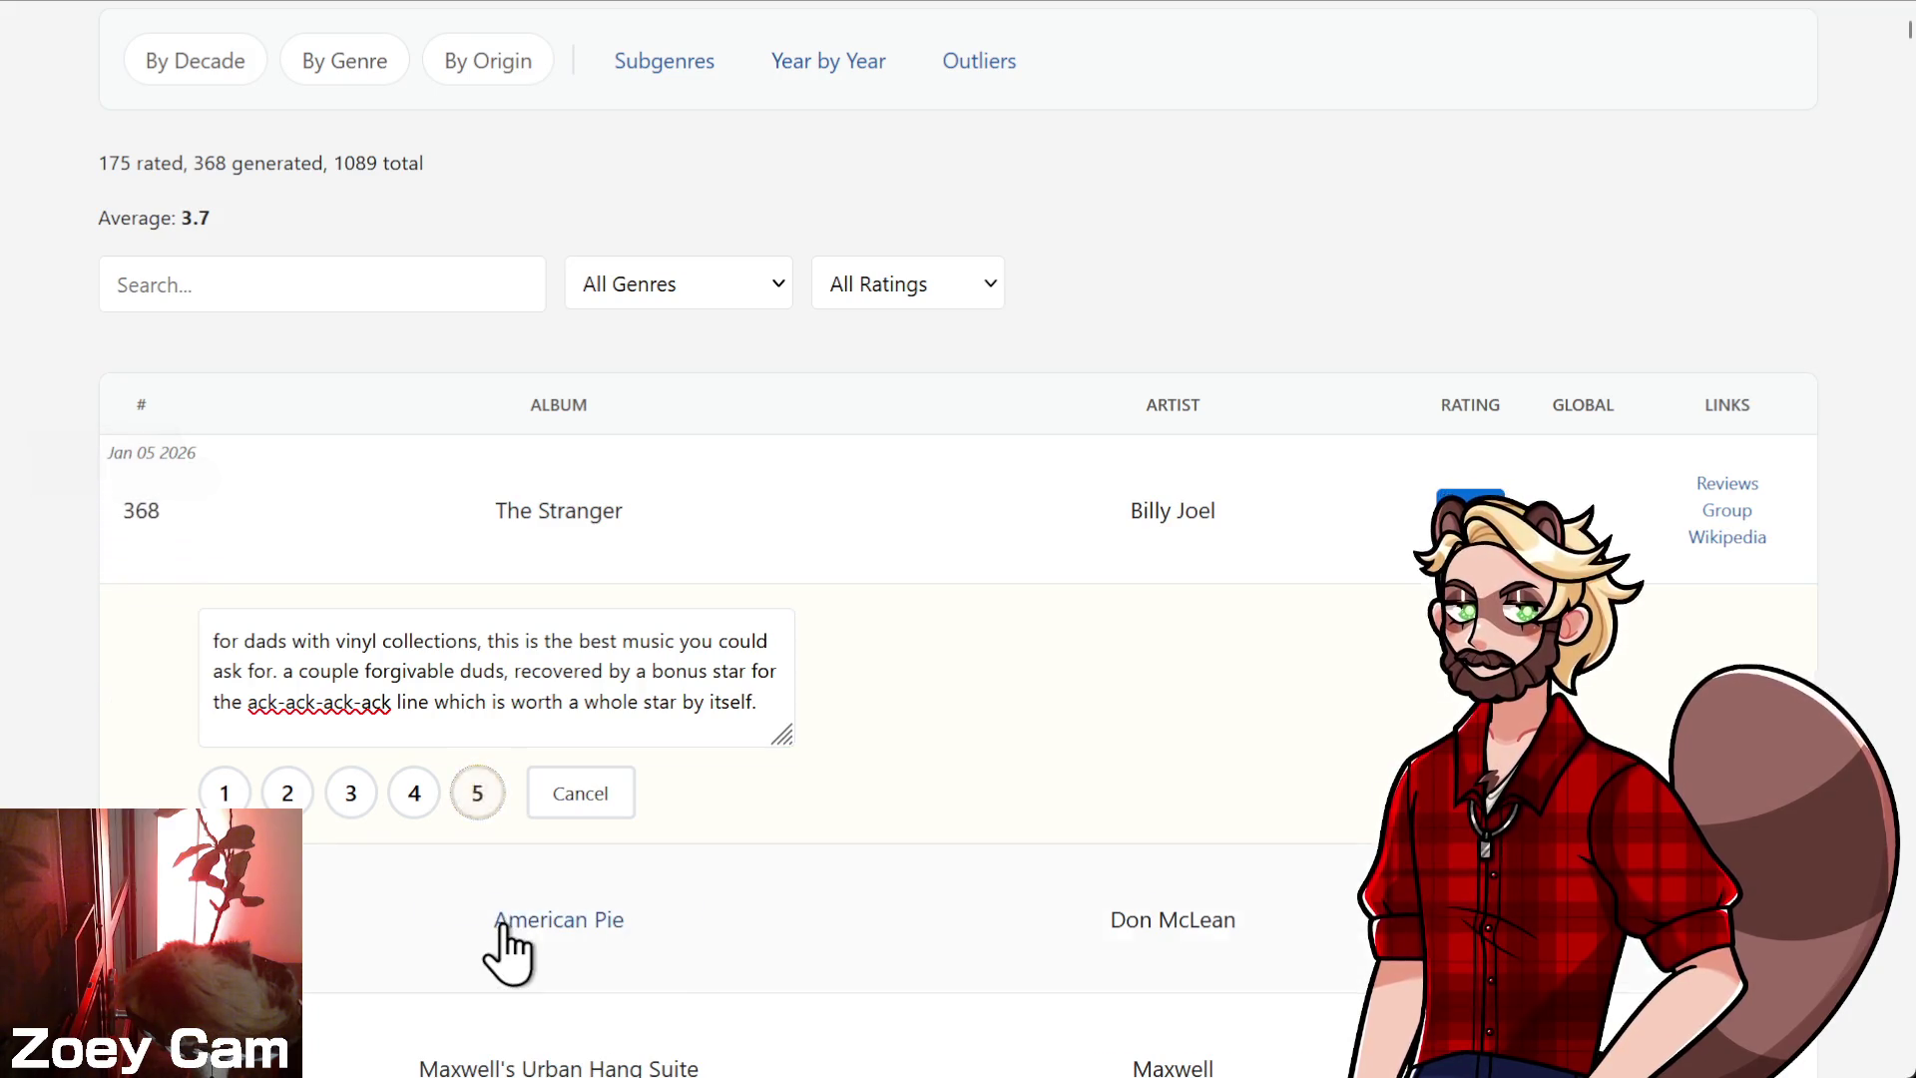
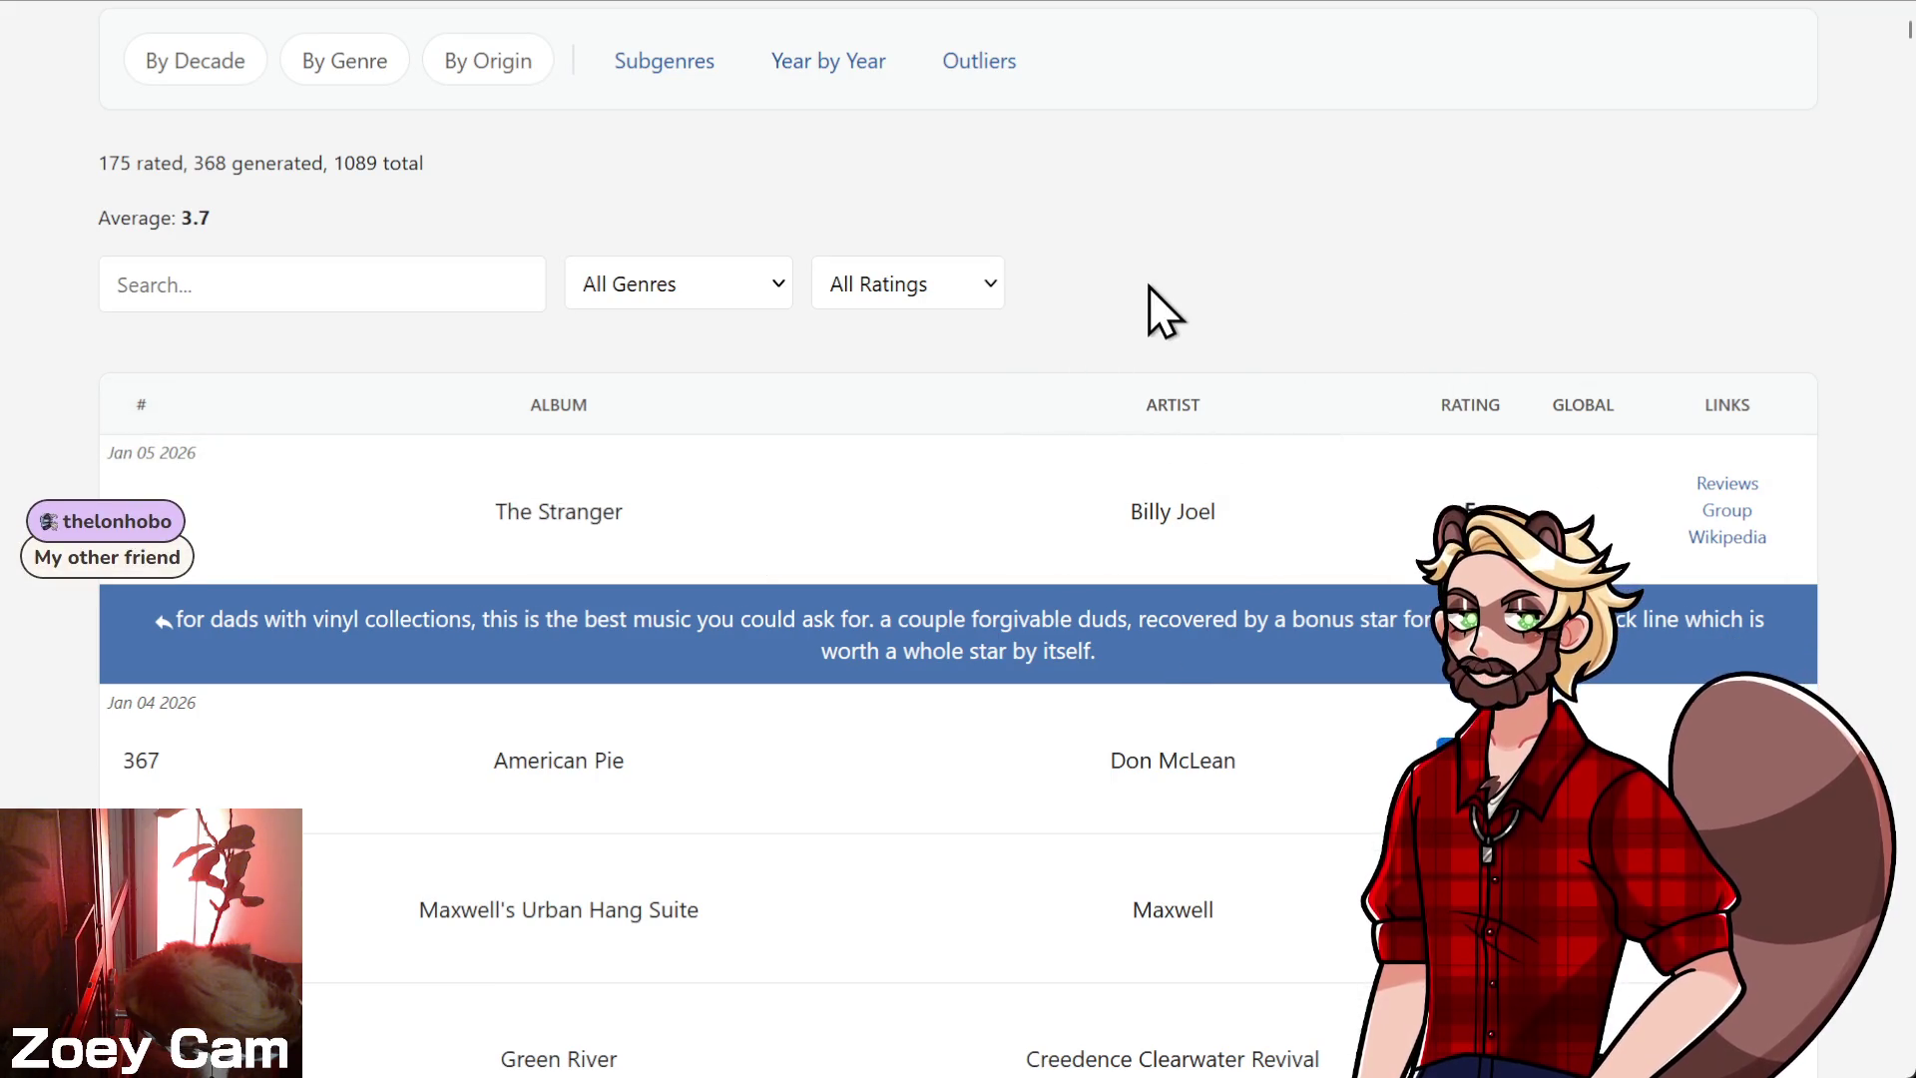
- Scroll up and down through the 1001 Albums Generator listening history
{"action": "scroll", "coordinate": [1149, 285], "scroll_direction": "up", "scroll_amount": 2}
{"action": "scroll", "coordinate": [1212, 395], "scroll_direction": "down", "scroll_amount": 5}
{"action": "scroll", "coordinate": [493, 422], "scroll_direction": "down", "scroll_amount": 2}
{"action": "scroll", "coordinate": [462, 416], "scroll_direction": "up", "scroll_amount": 5}
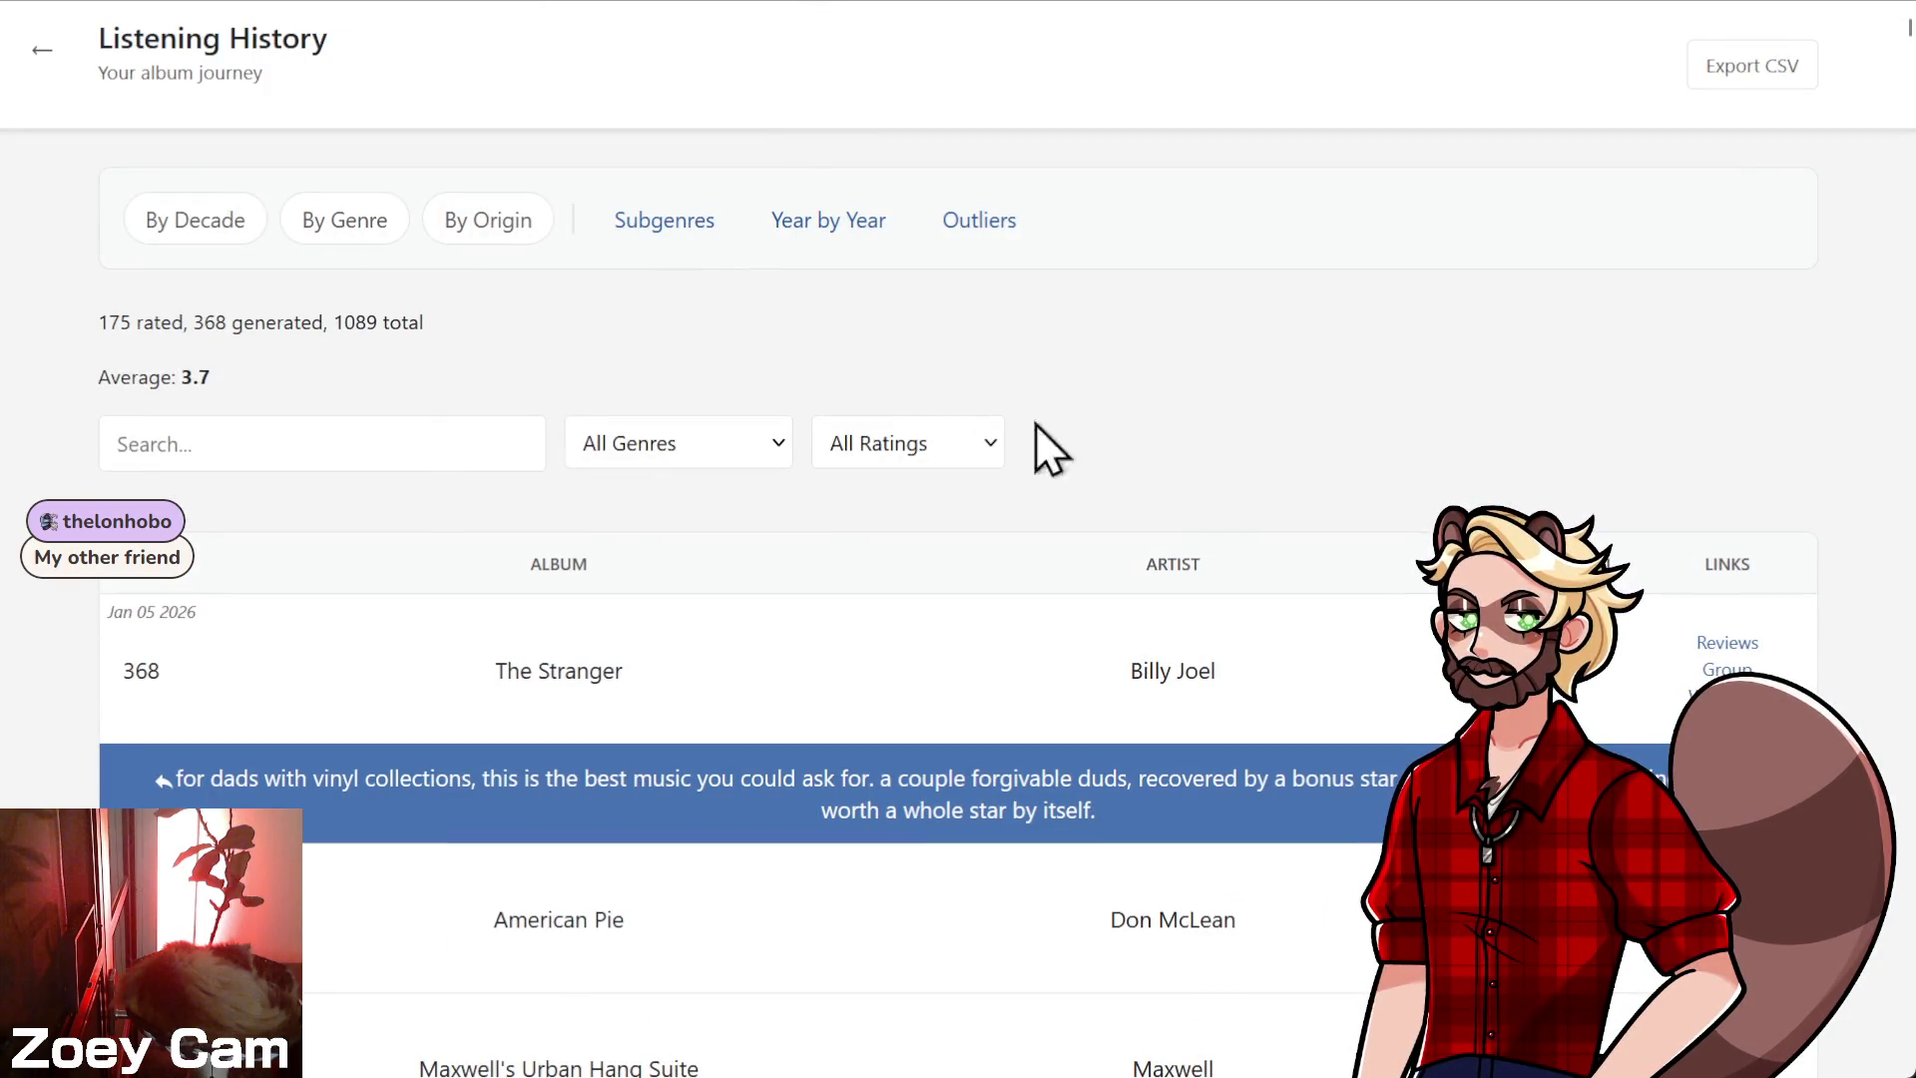
{"action": "scroll", "coordinate": [1036, 423], "scroll_direction": "down", "scroll_amount": 3}
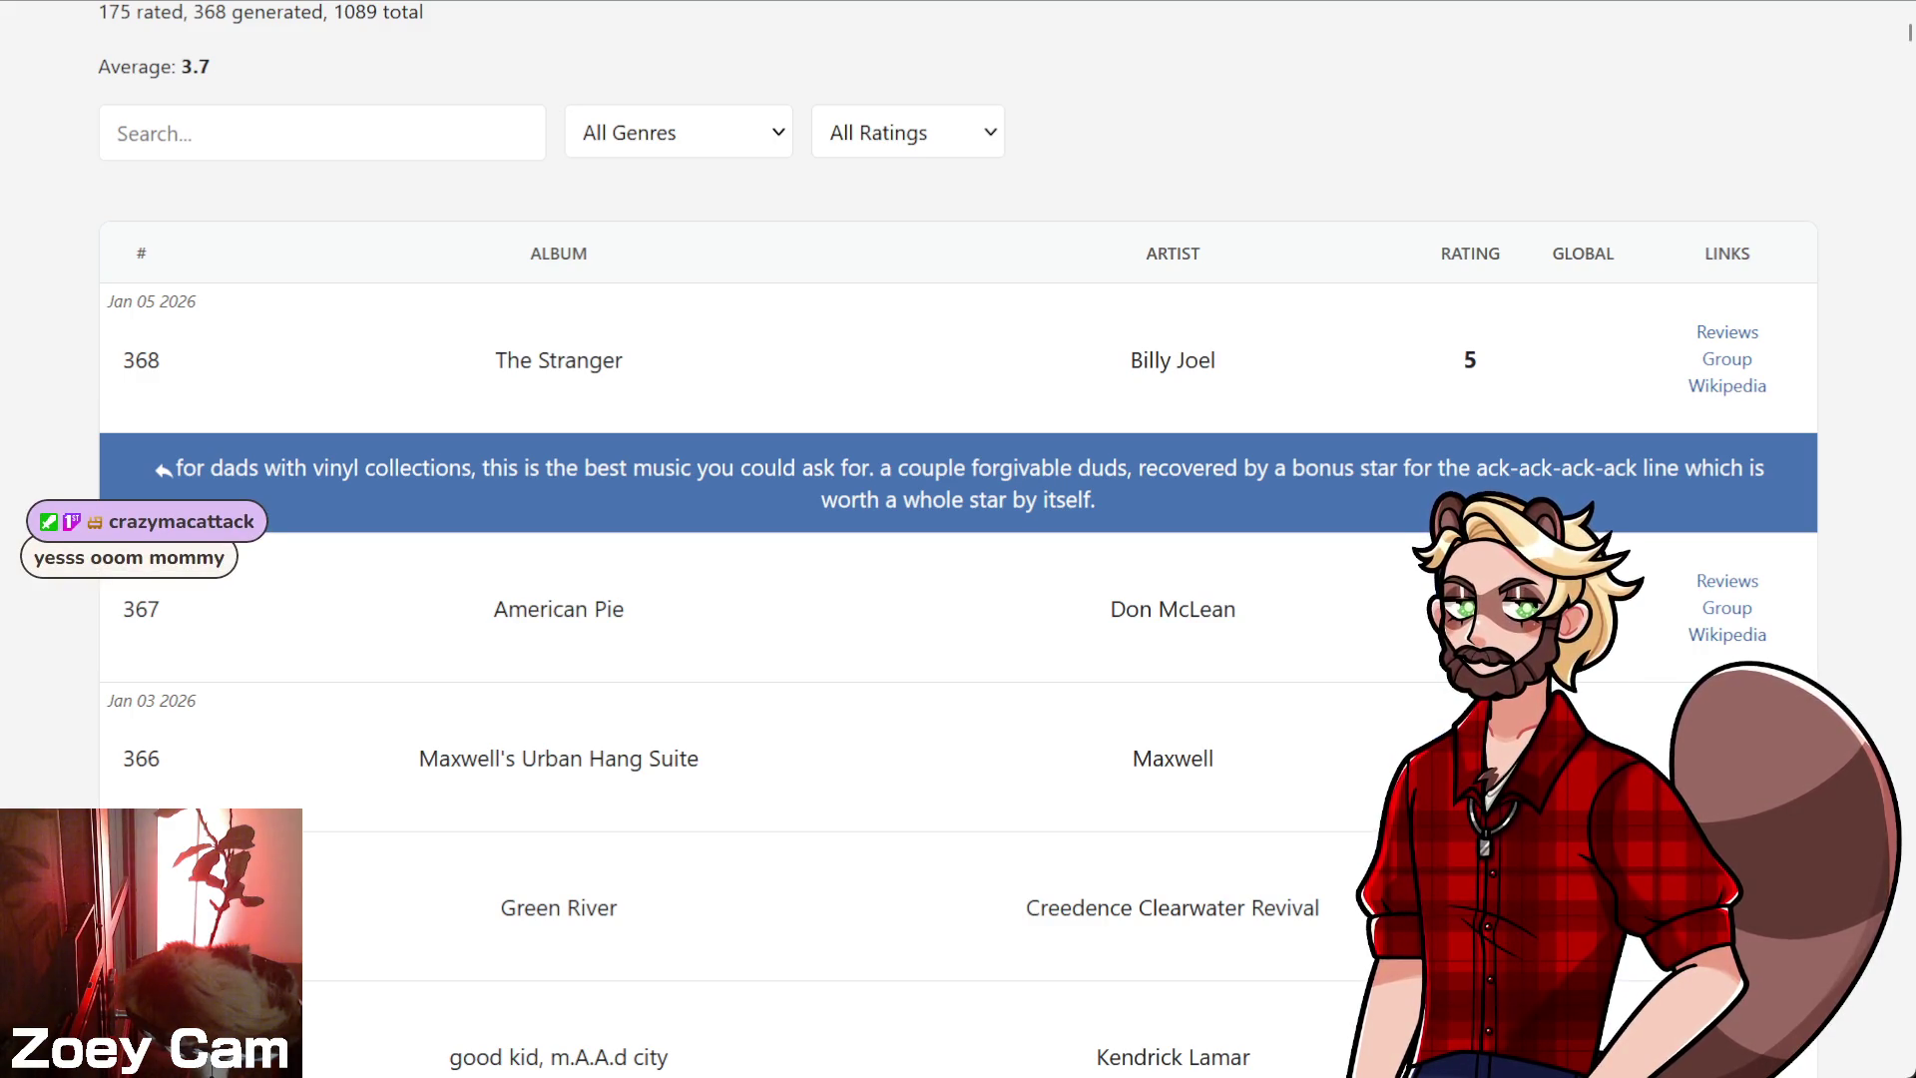
- Search 'ooo game' in a new tab and open the Öoo Steam result
{"action": "key", "text": "ctrl+t"}
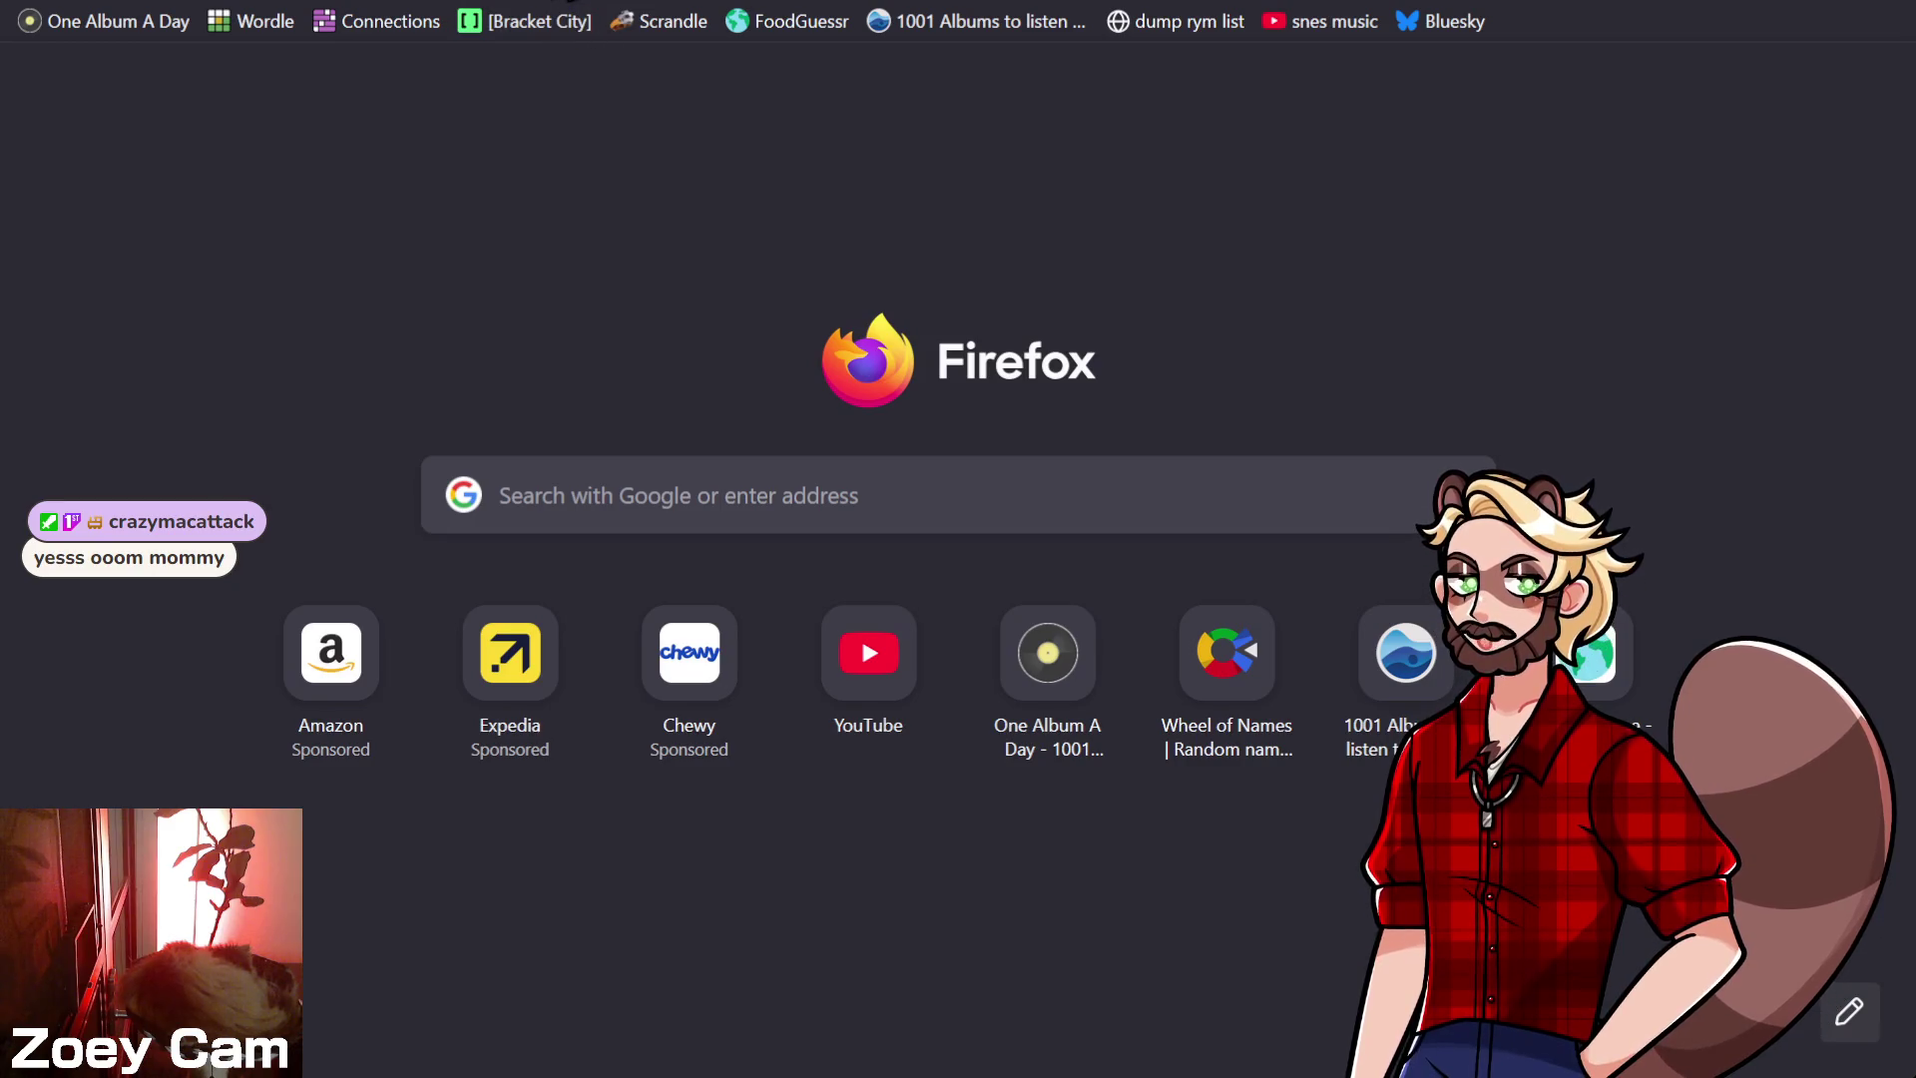
{"action": "type", "text": "ooo game"}
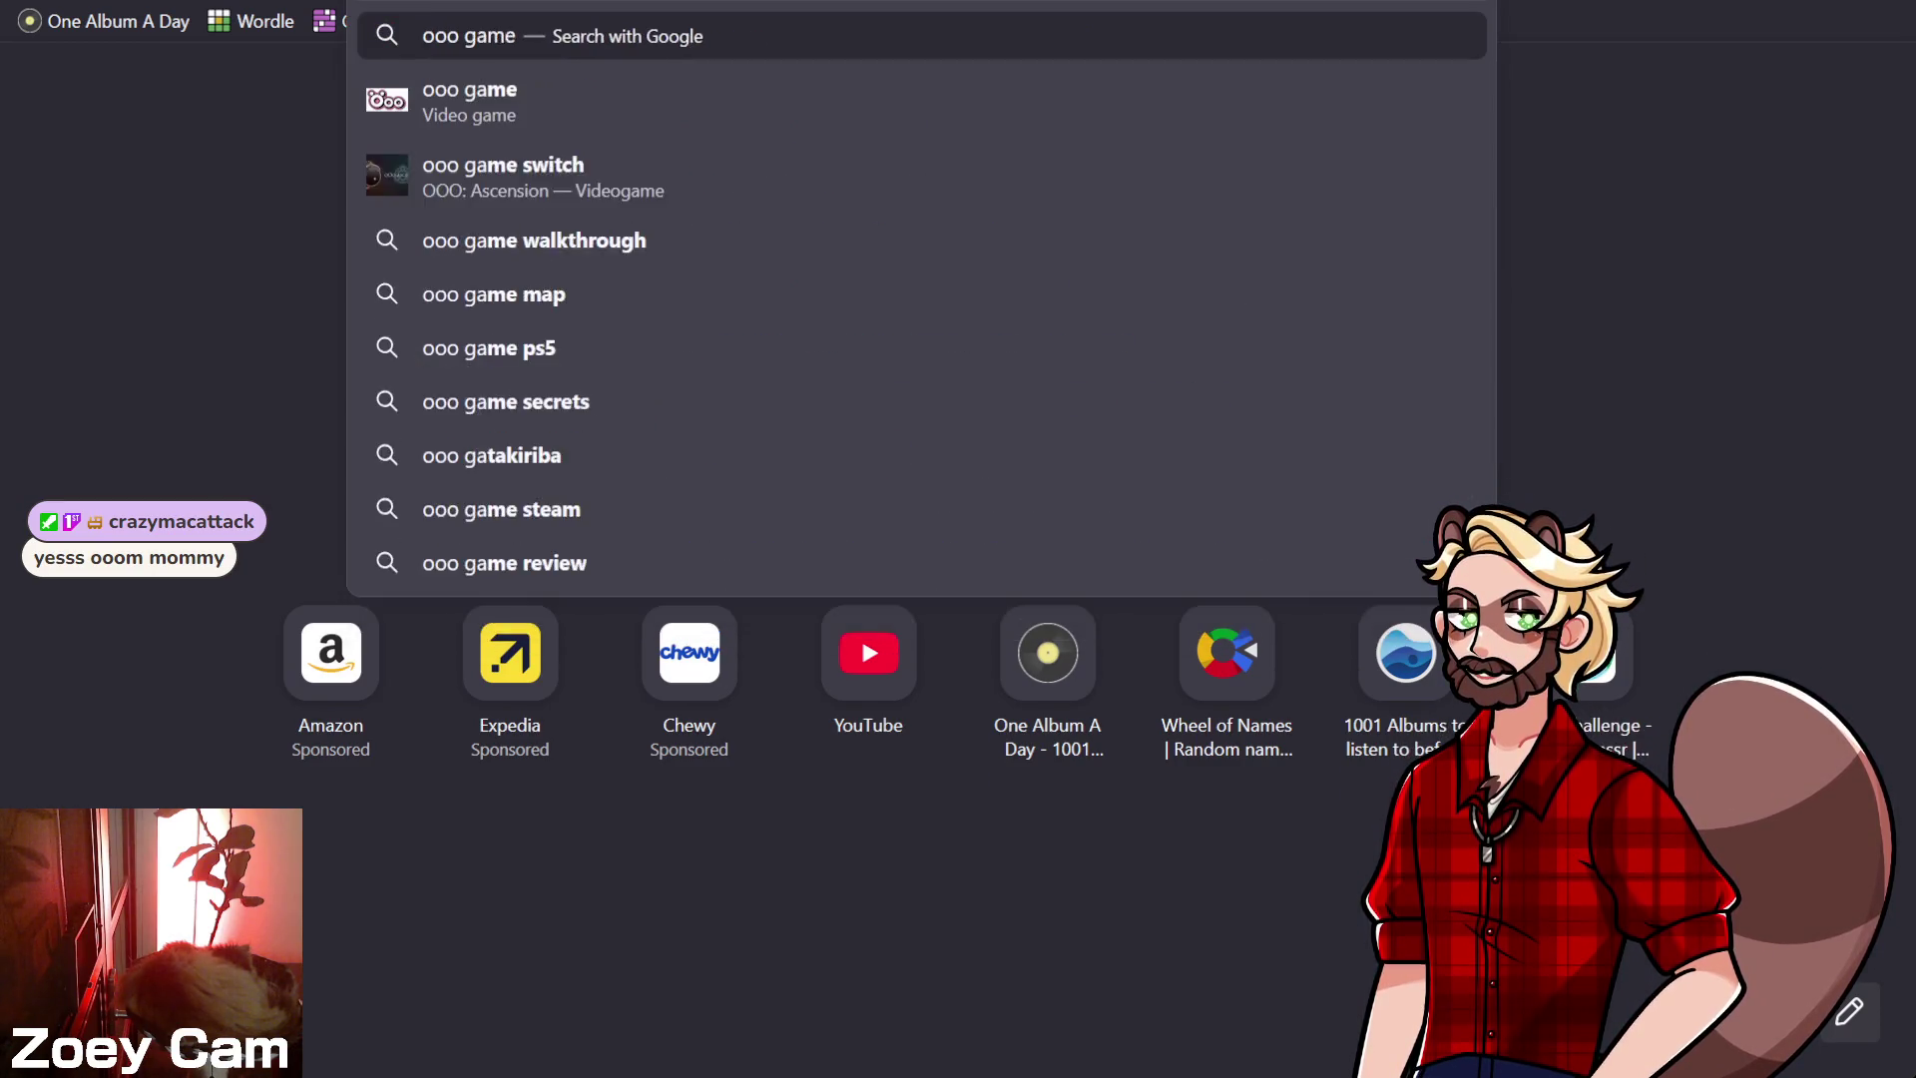
{"action": "key", "text": "Return"}
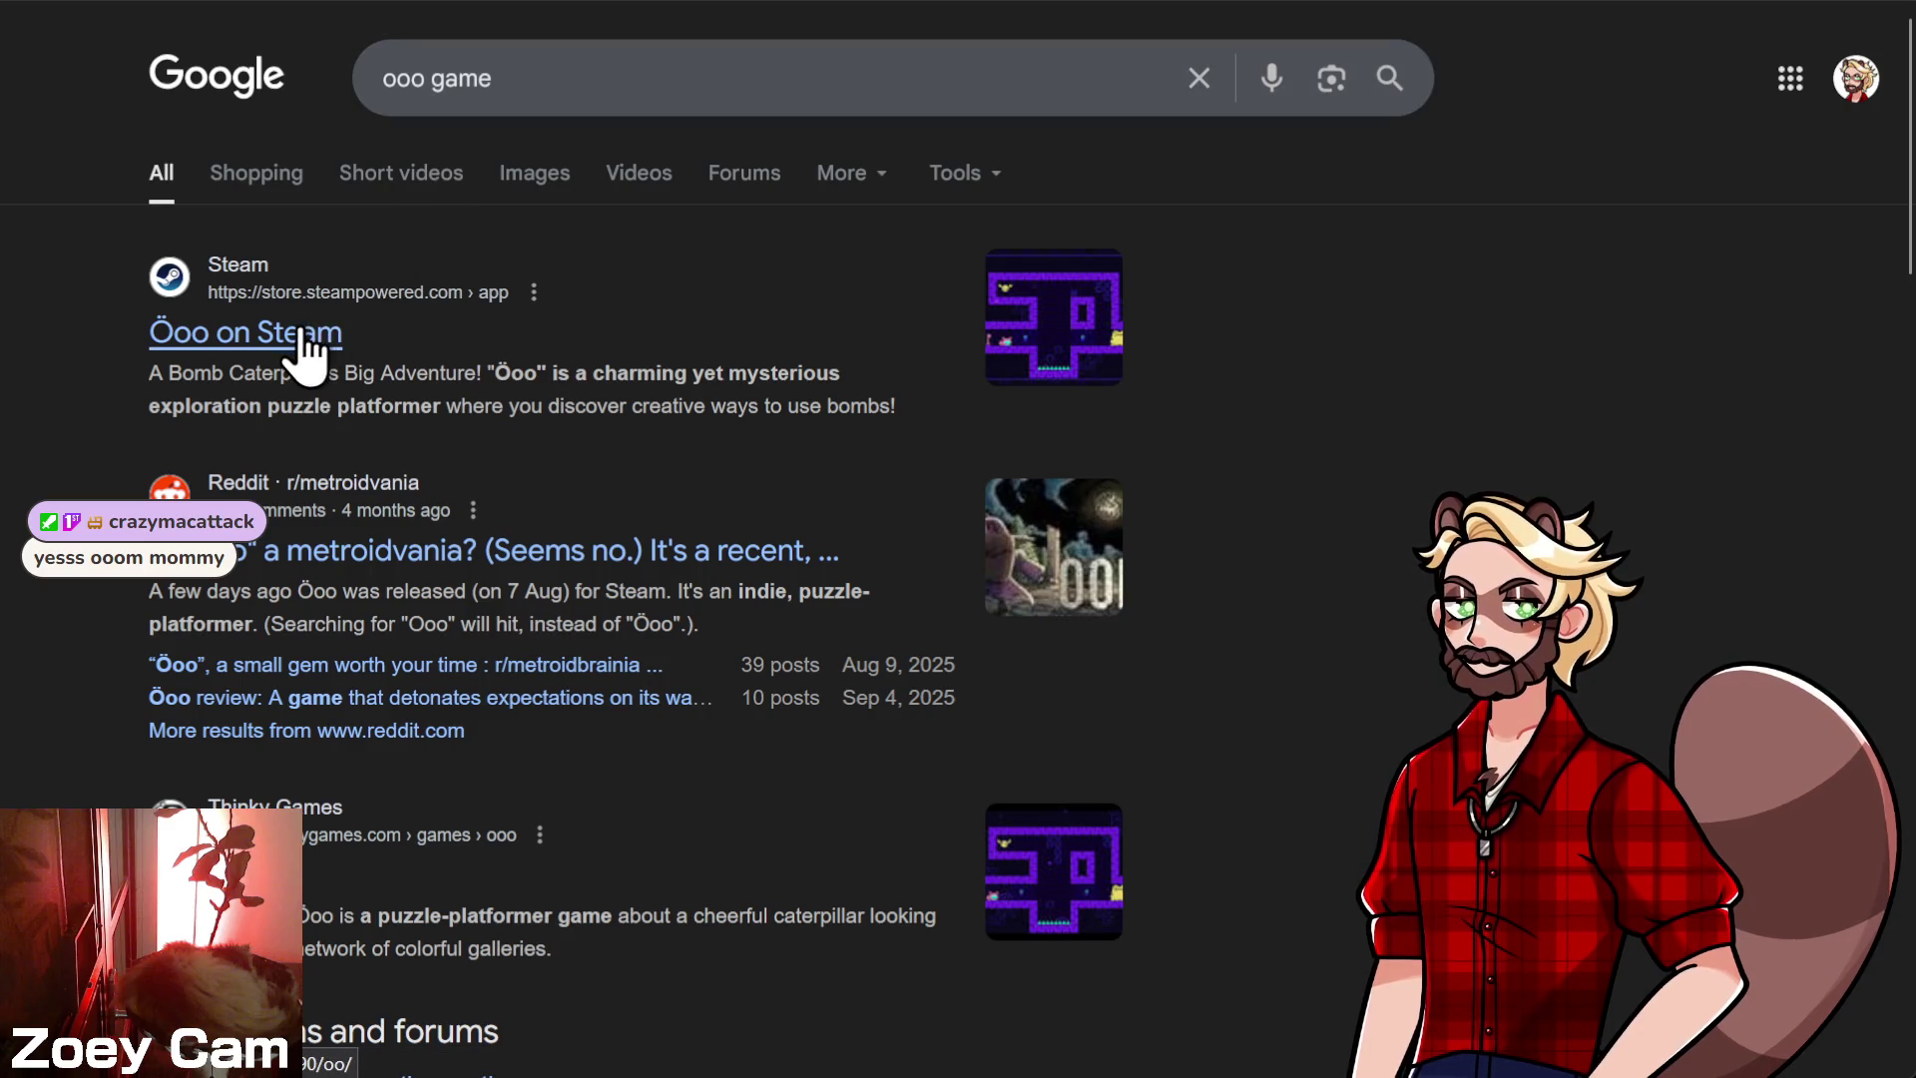
{"action": "left_click", "coordinate": [302, 336]}
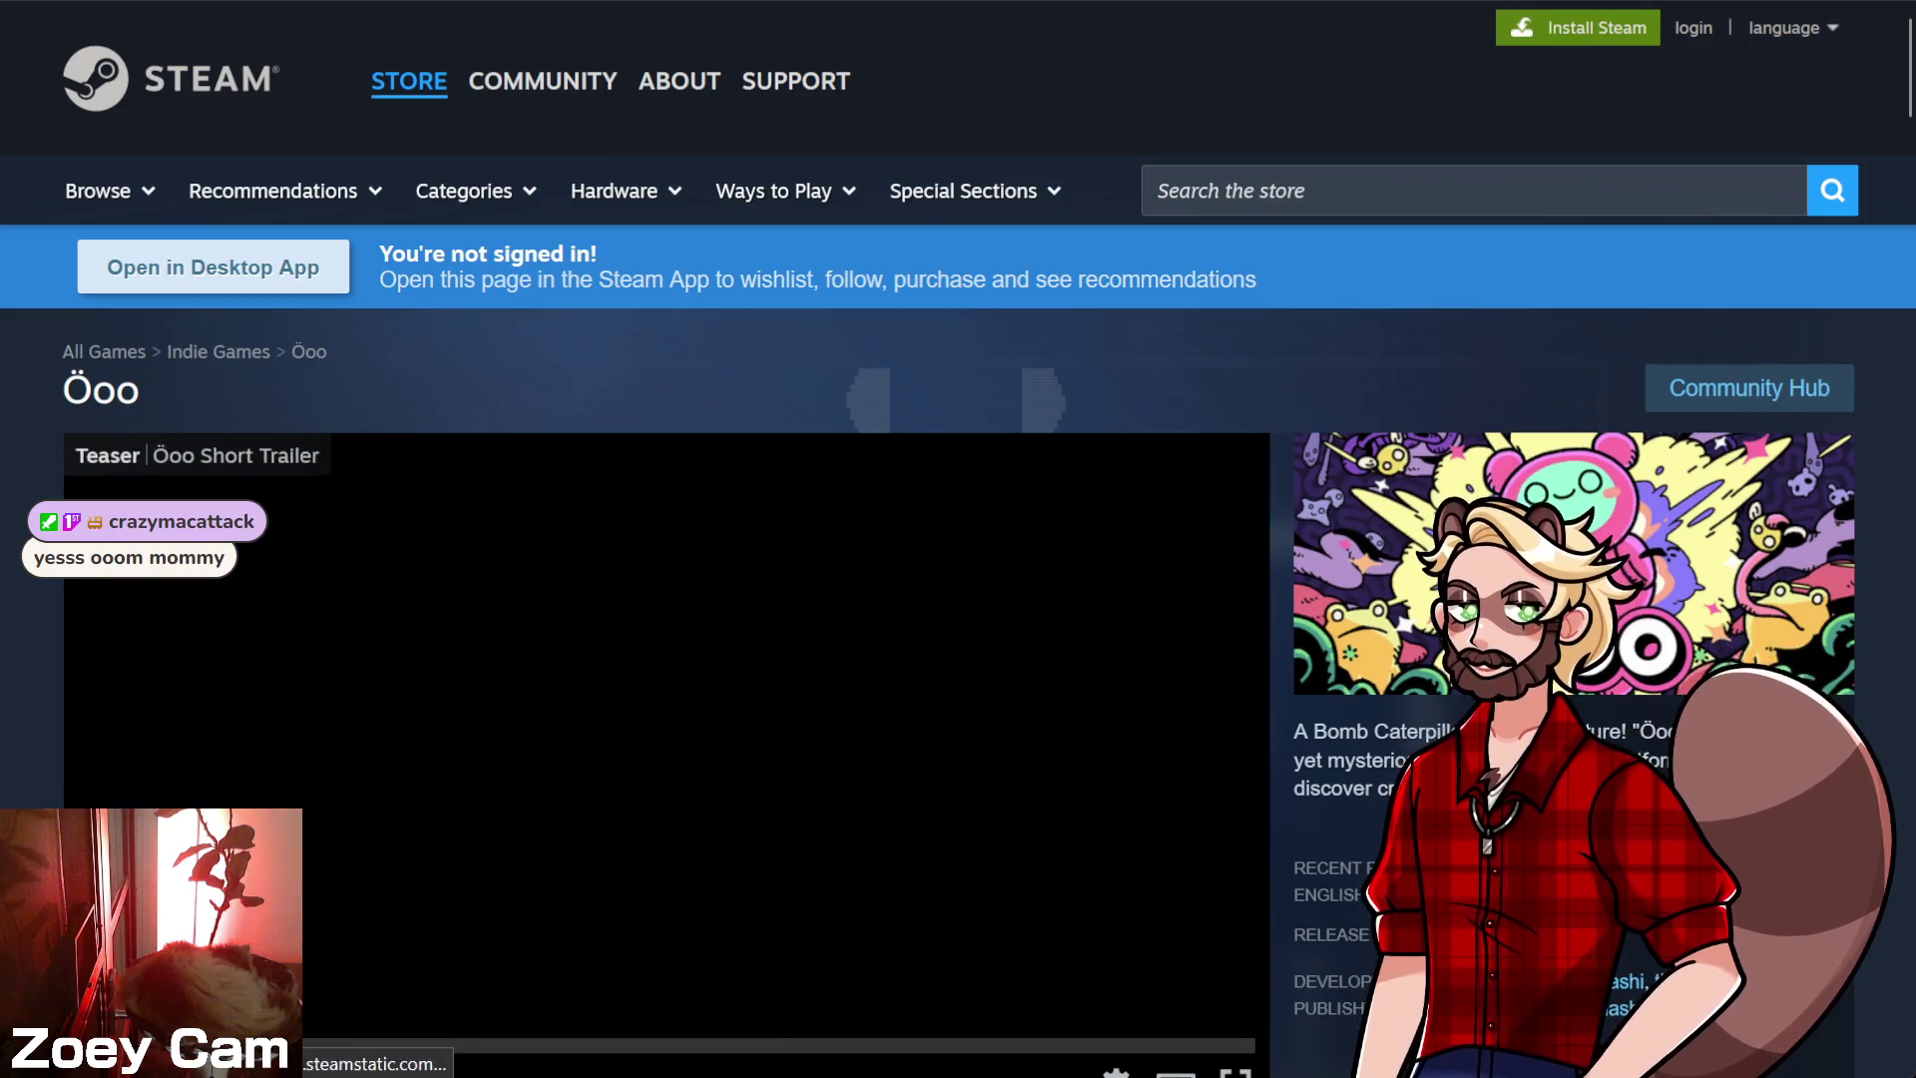
- Watch the Öoo trailer in a picture-in-picture window, then close it
{"action": "scroll", "coordinate": [469, 773], "scroll_direction": "down", "scroll_amount": 2}
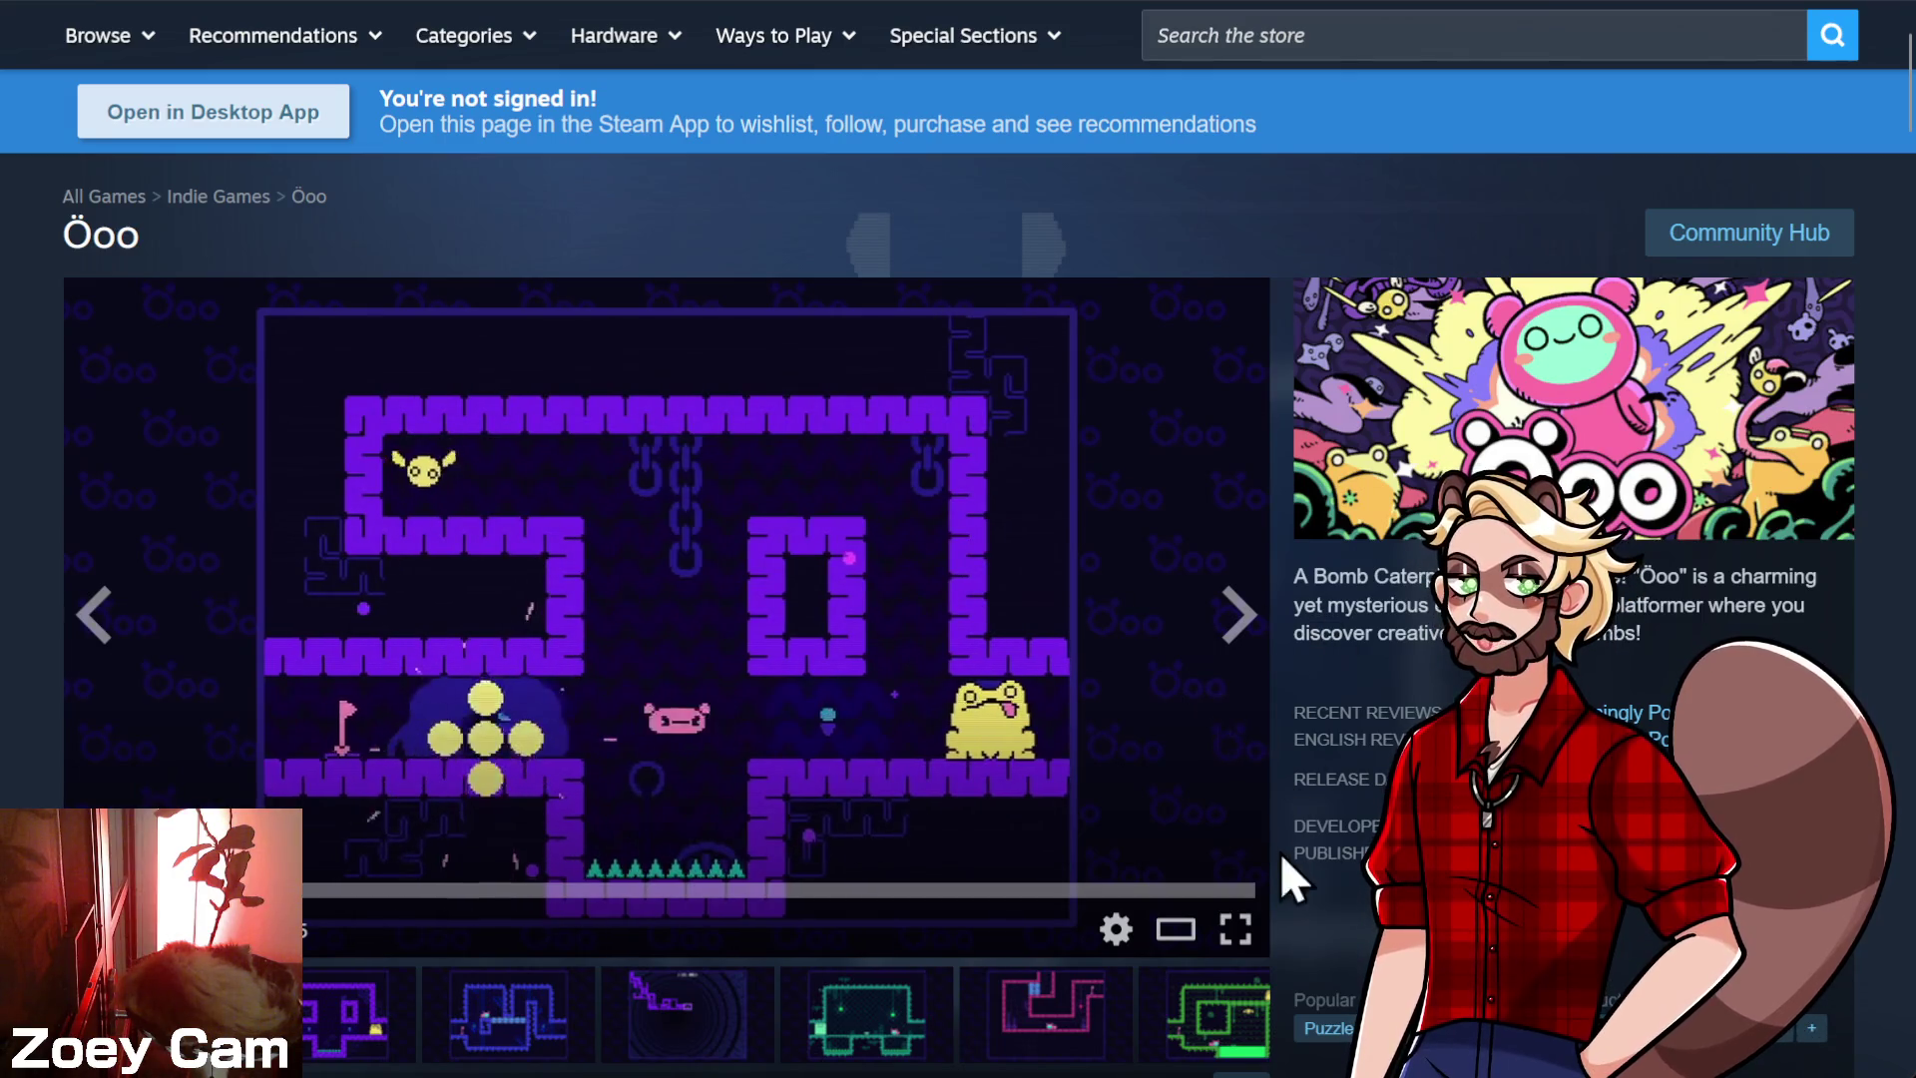
{"action": "left_click", "coordinate": [1210, 720]}
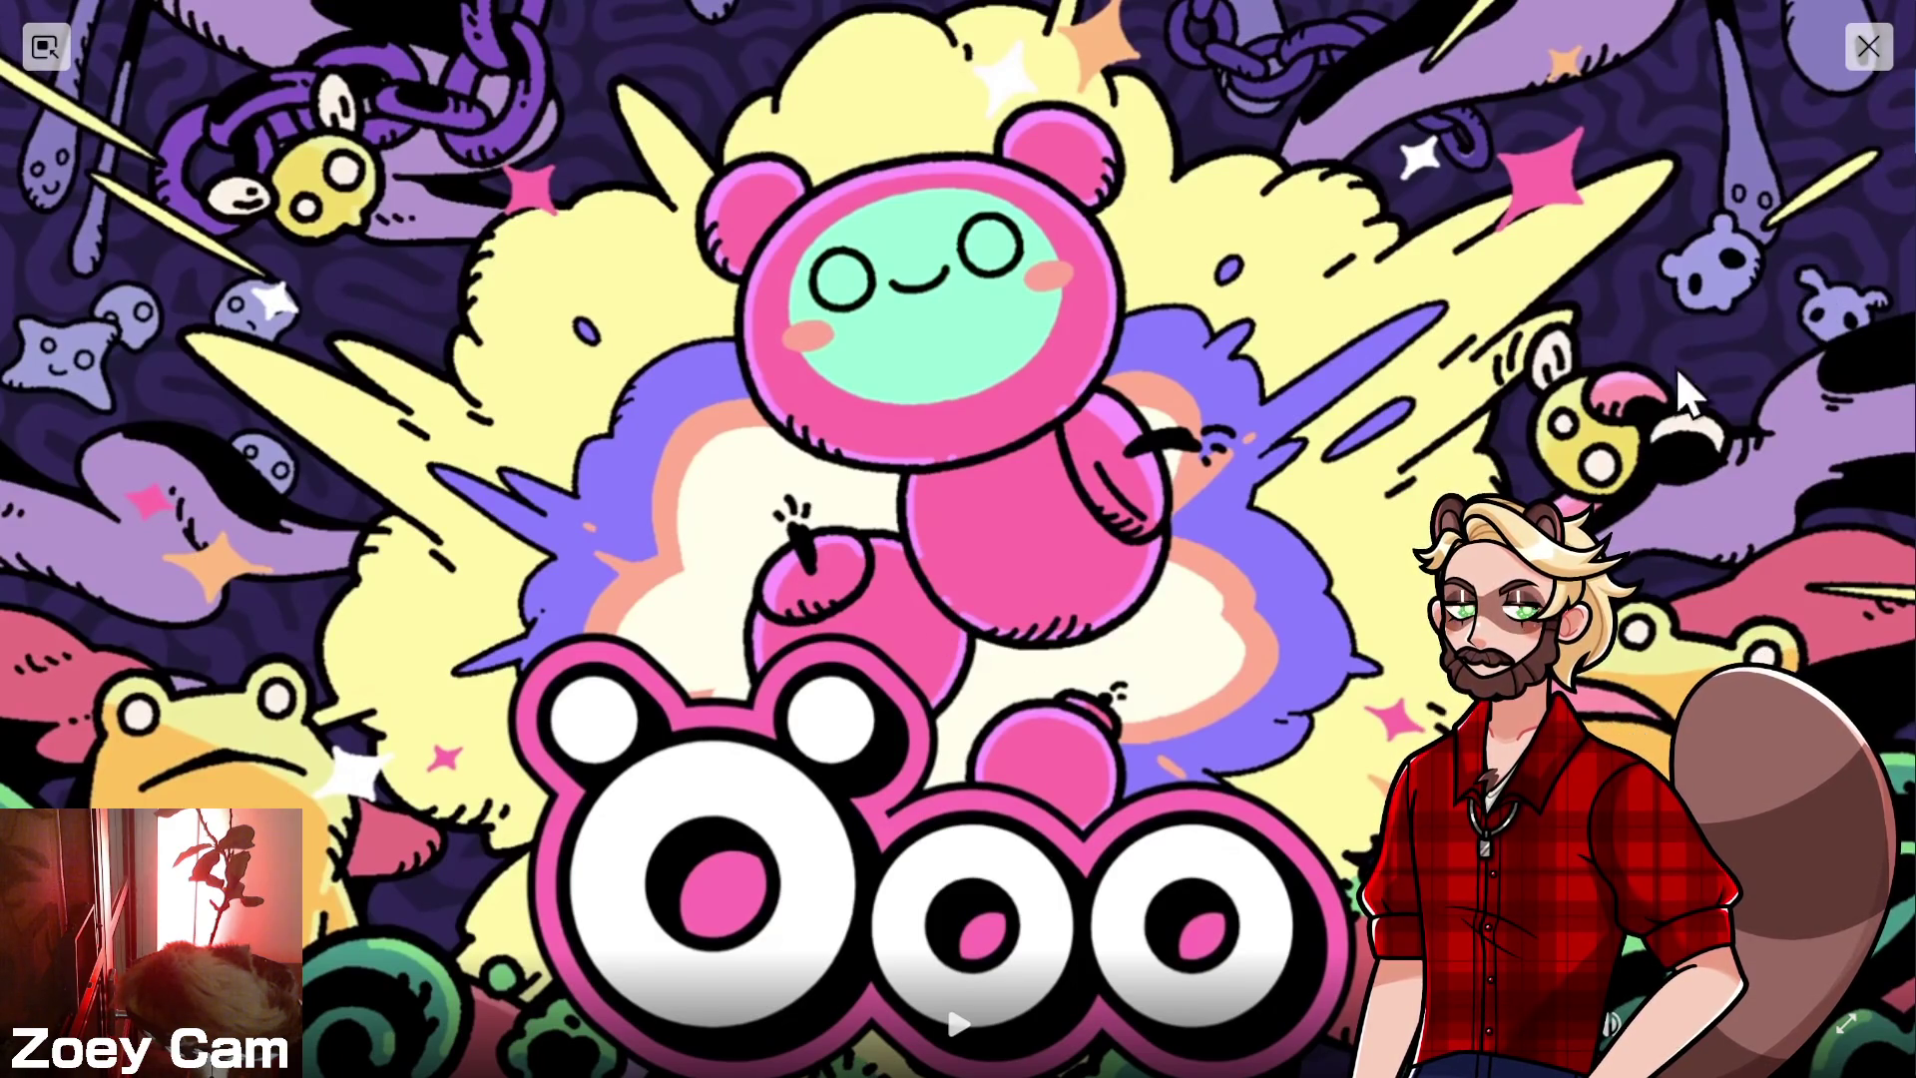
{"action": "left_click", "coordinate": [1867, 46]}
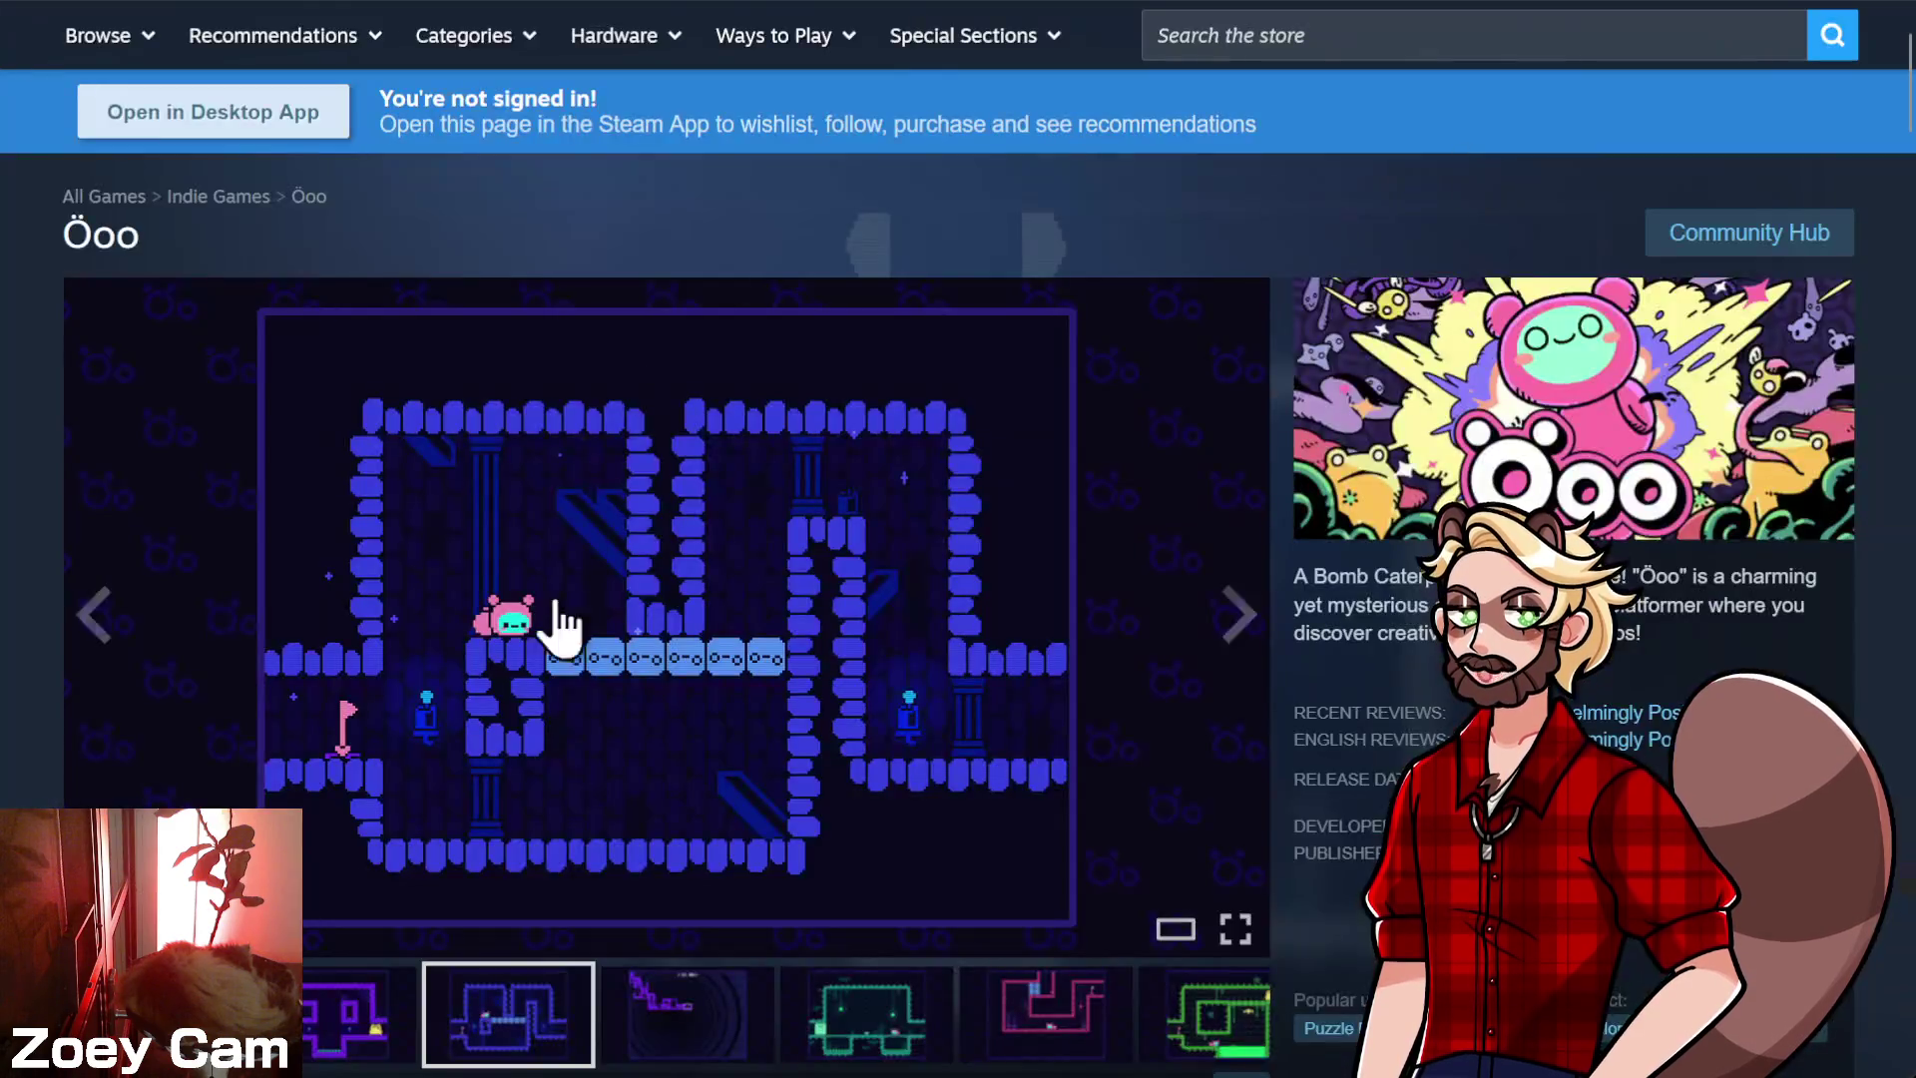
- Browse the Öoo gameplay screenshots (map, green, pink levels) up to the blue cave level
{"action": "left_click", "coordinate": [399, 1022]}
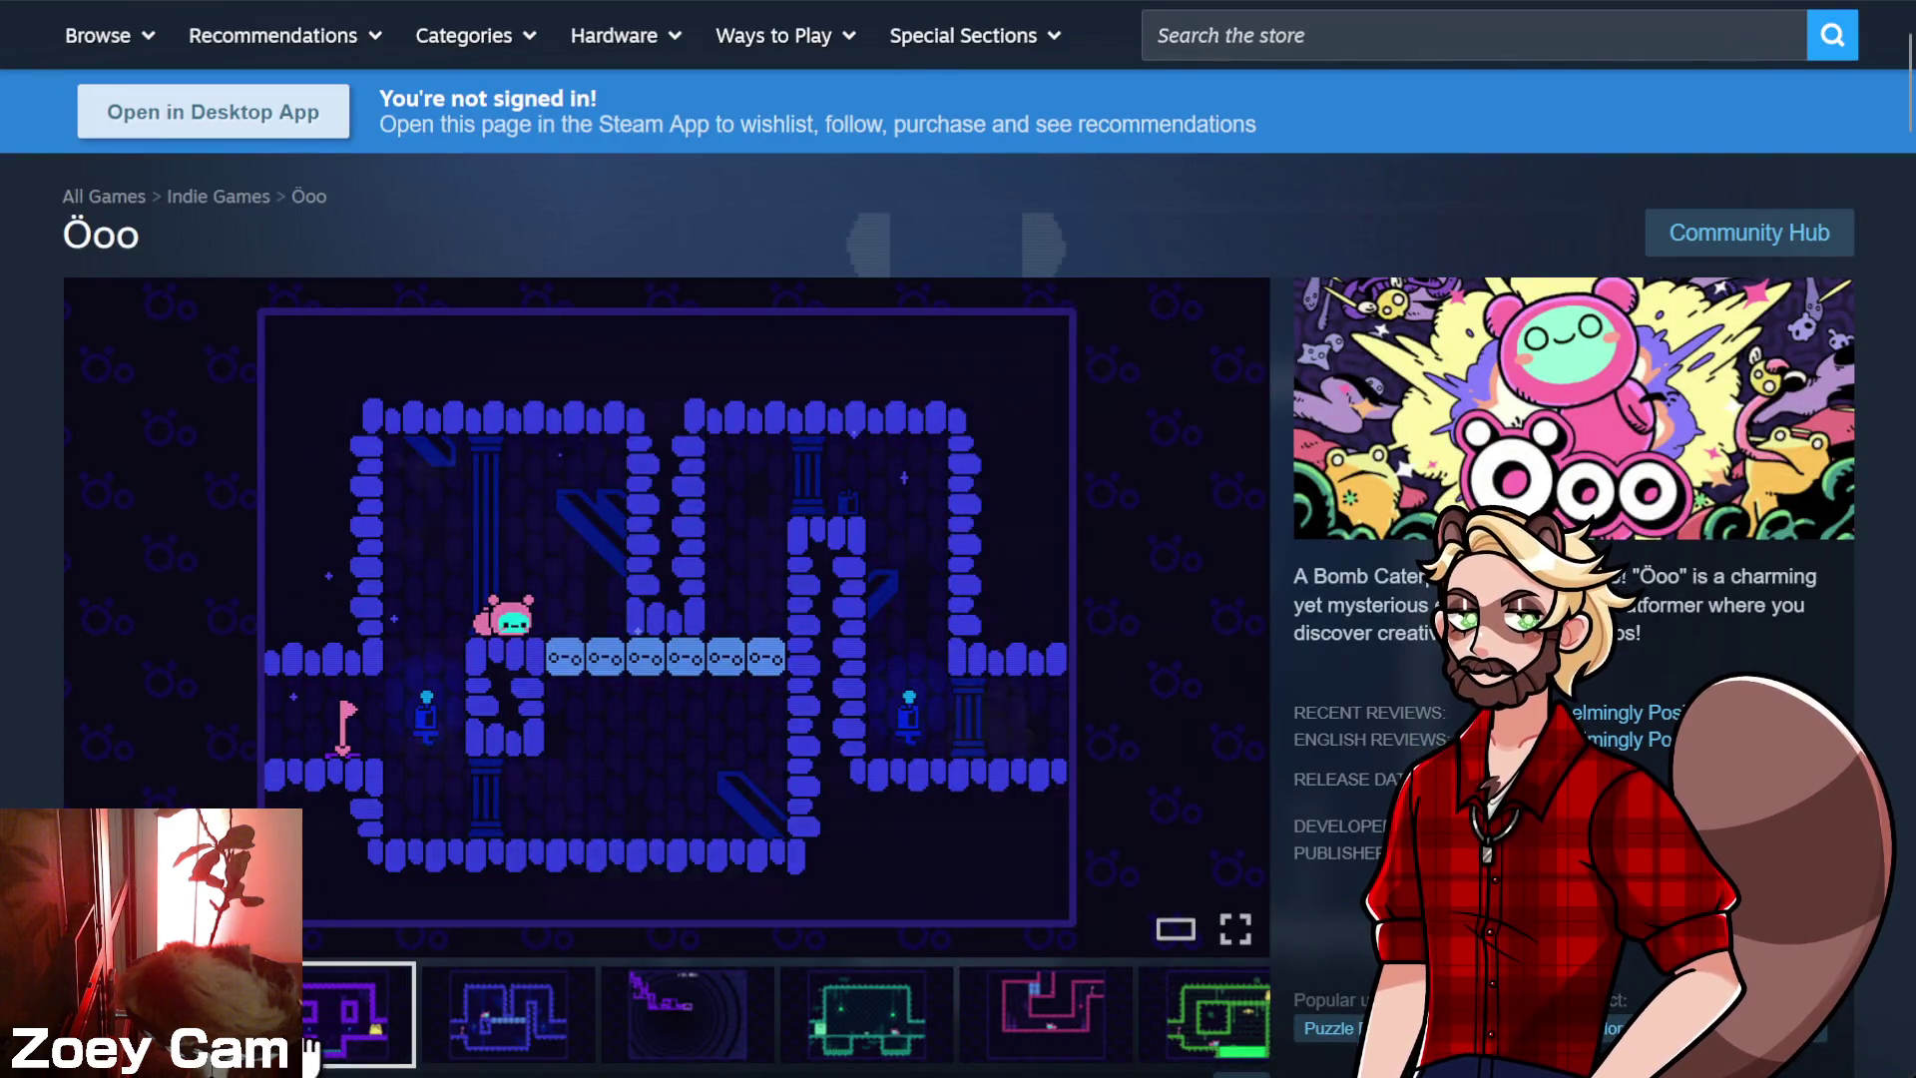
{"action": "left_click", "coordinate": [451, 1027]}
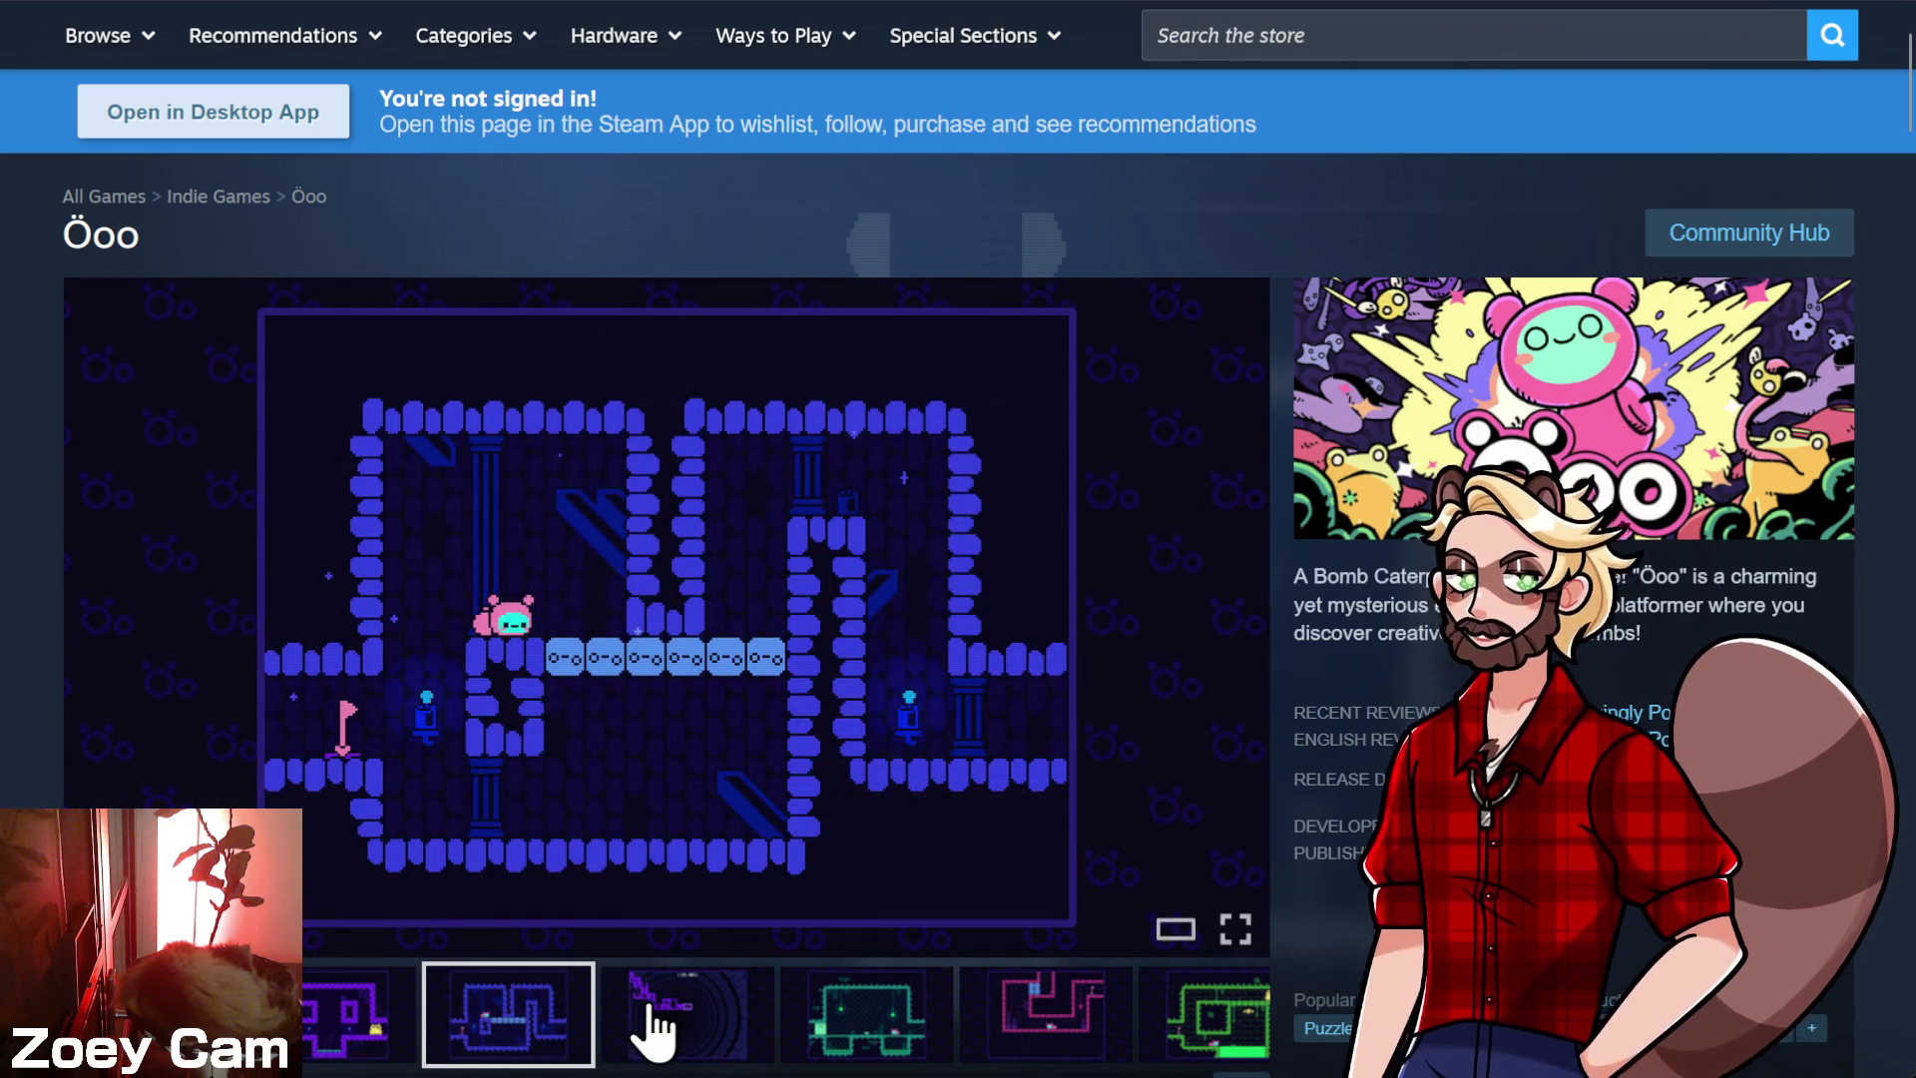
{"action": "left_click", "coordinate": [658, 1018]}
{"action": "left_click", "coordinate": [807, 1033]}
{"action": "left_click", "coordinate": [1026, 1016]}
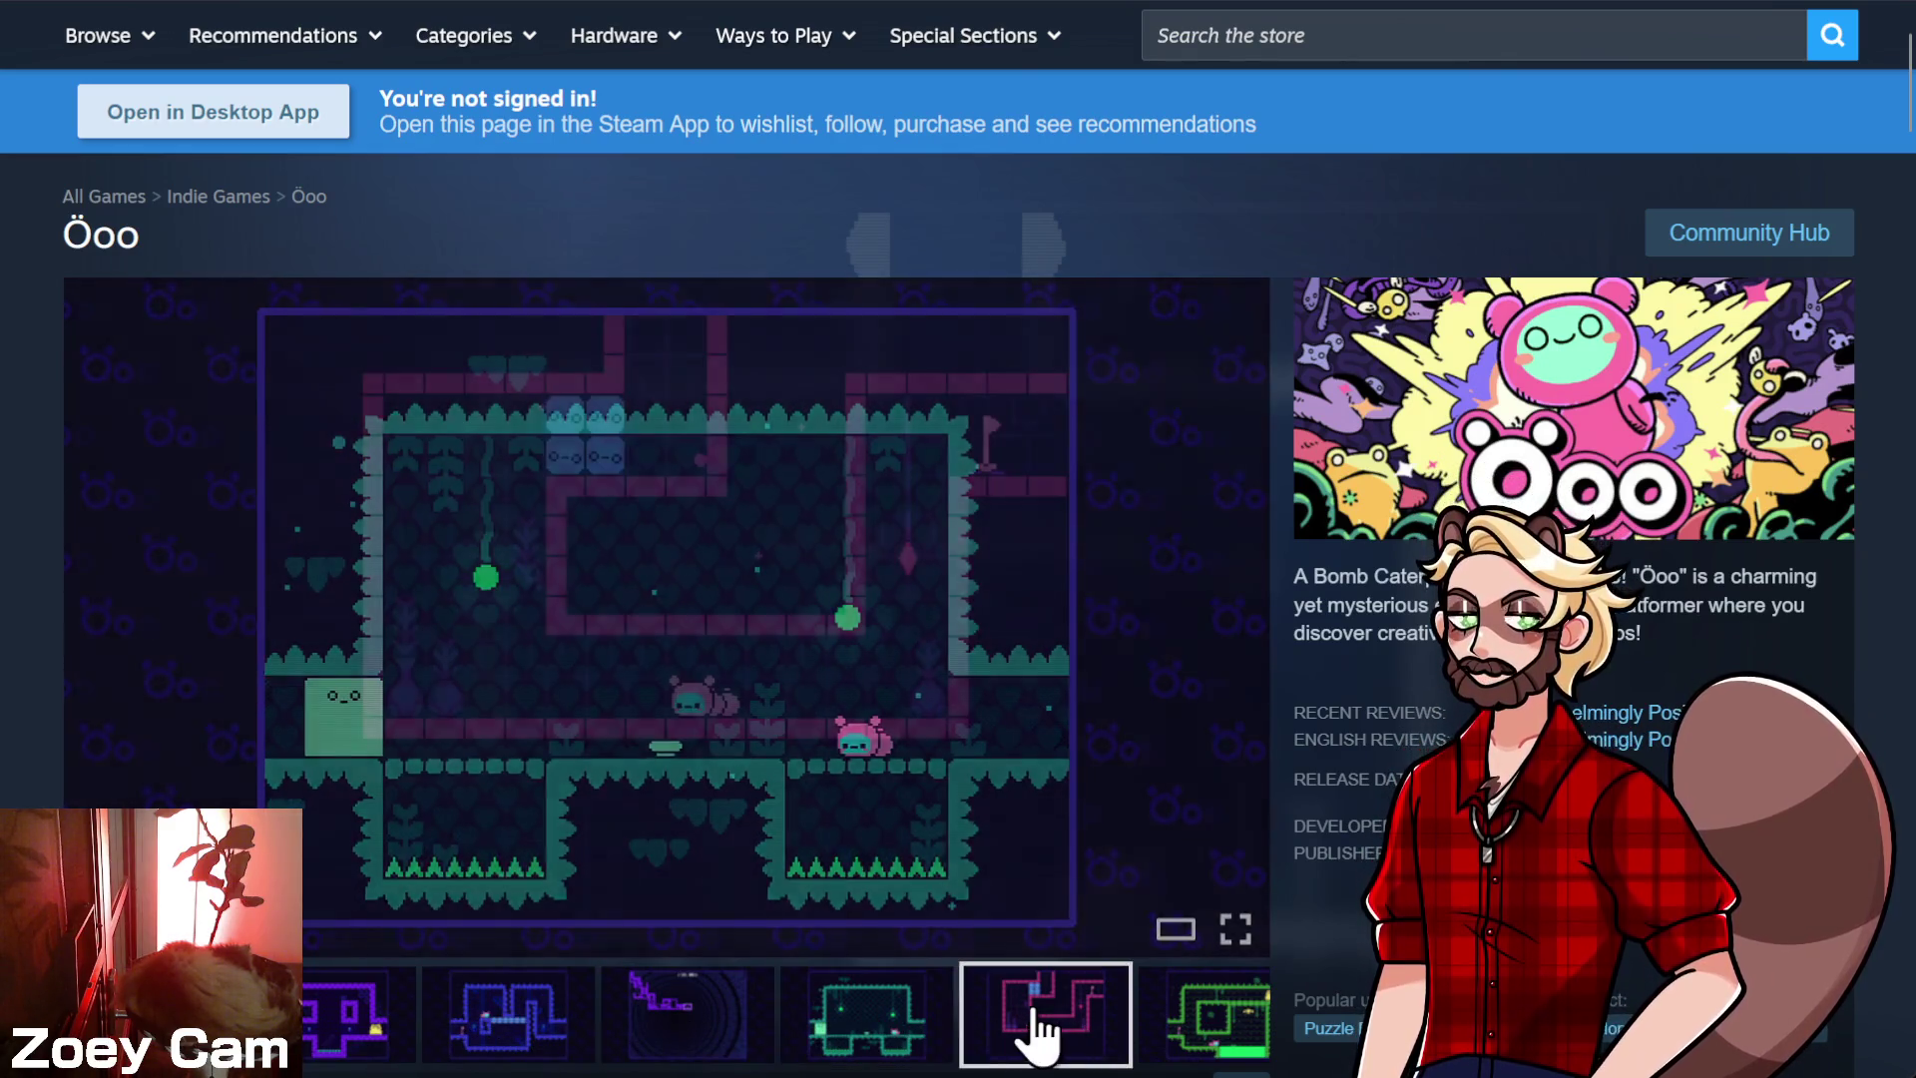
{"action": "left_click", "coordinate": [876, 1038]}
{"action": "left_click", "coordinate": [736, 1026]}
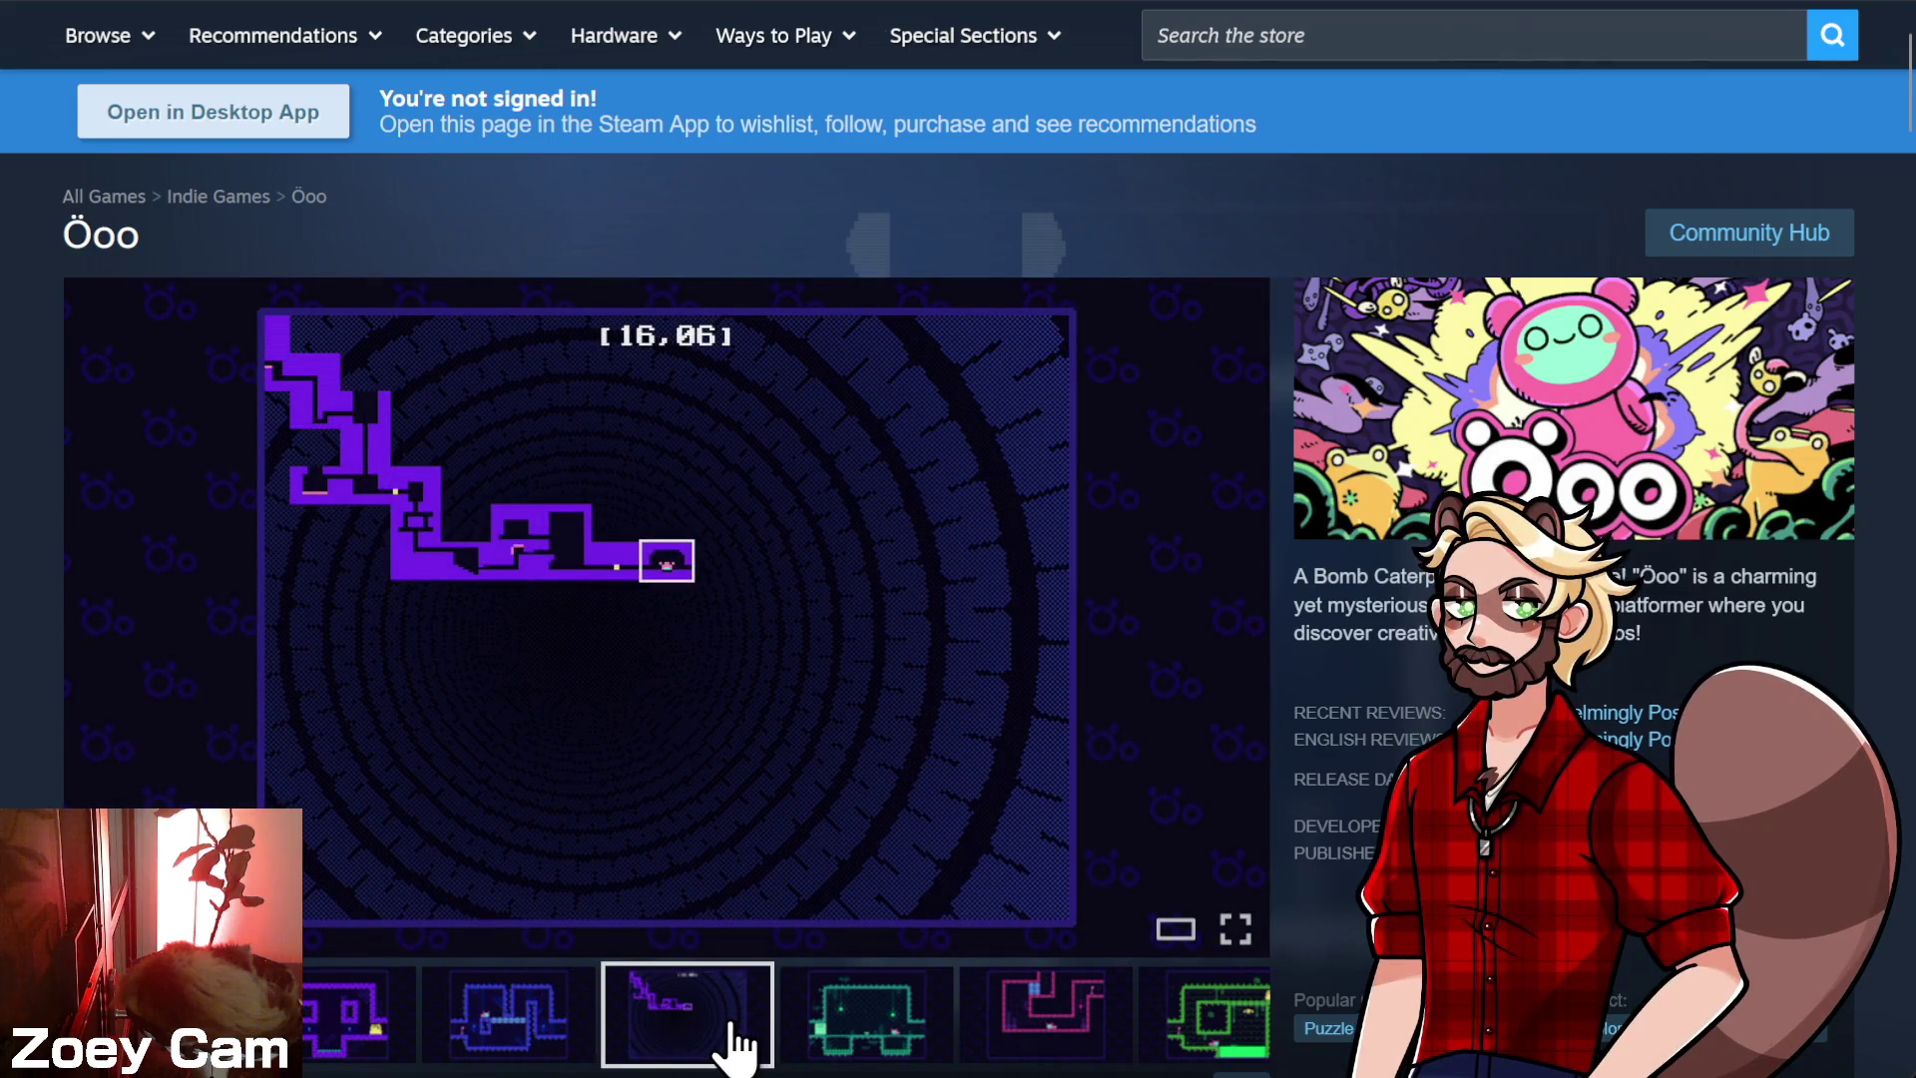
{"action": "left_click", "coordinate": [888, 1039]}
{"action": "left_click", "coordinate": [1028, 1038]}
{"action": "left_click", "coordinate": [1210, 1043]}
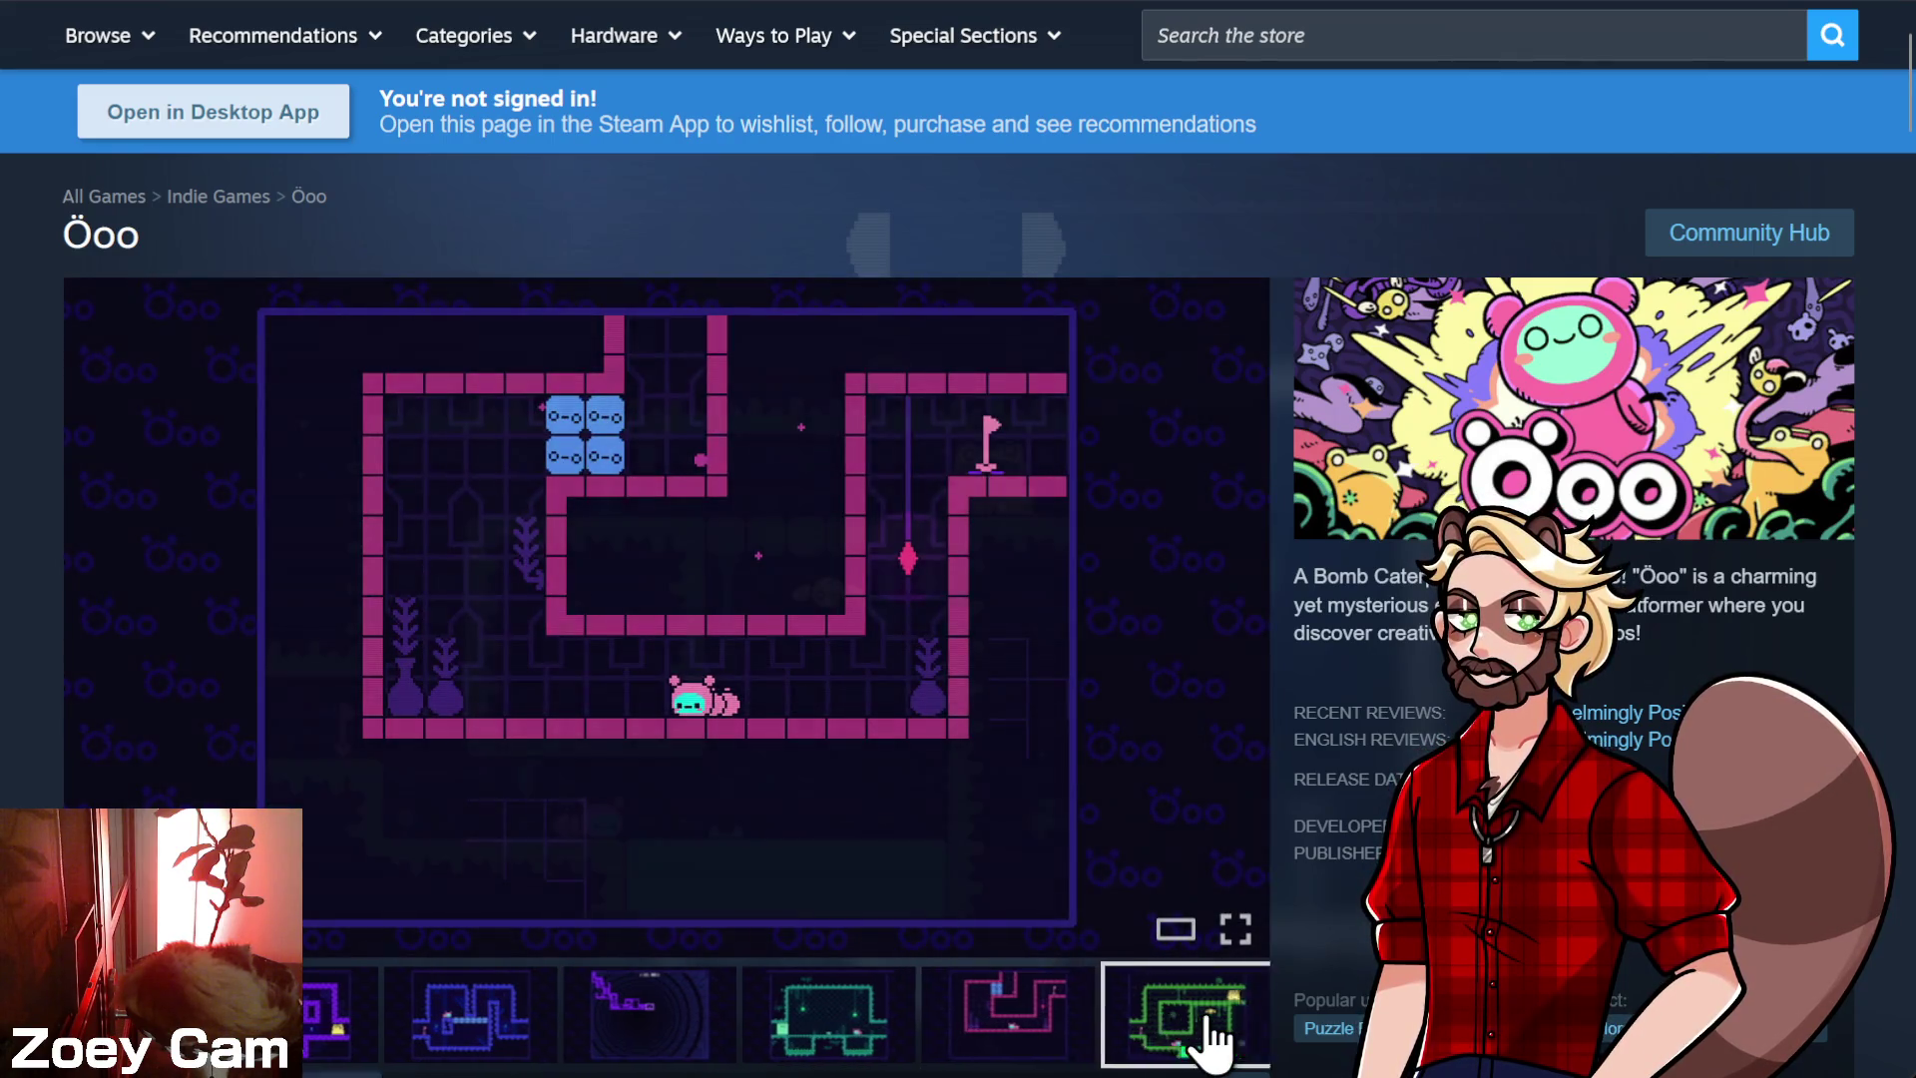
{"action": "left_click", "coordinate": [1203, 1033]}
- Scroll the Öoo store page, then go to the Steam store search box
{"action": "scroll", "coordinate": [878, 983], "scroll_direction": "down", "scroll_amount": 2}
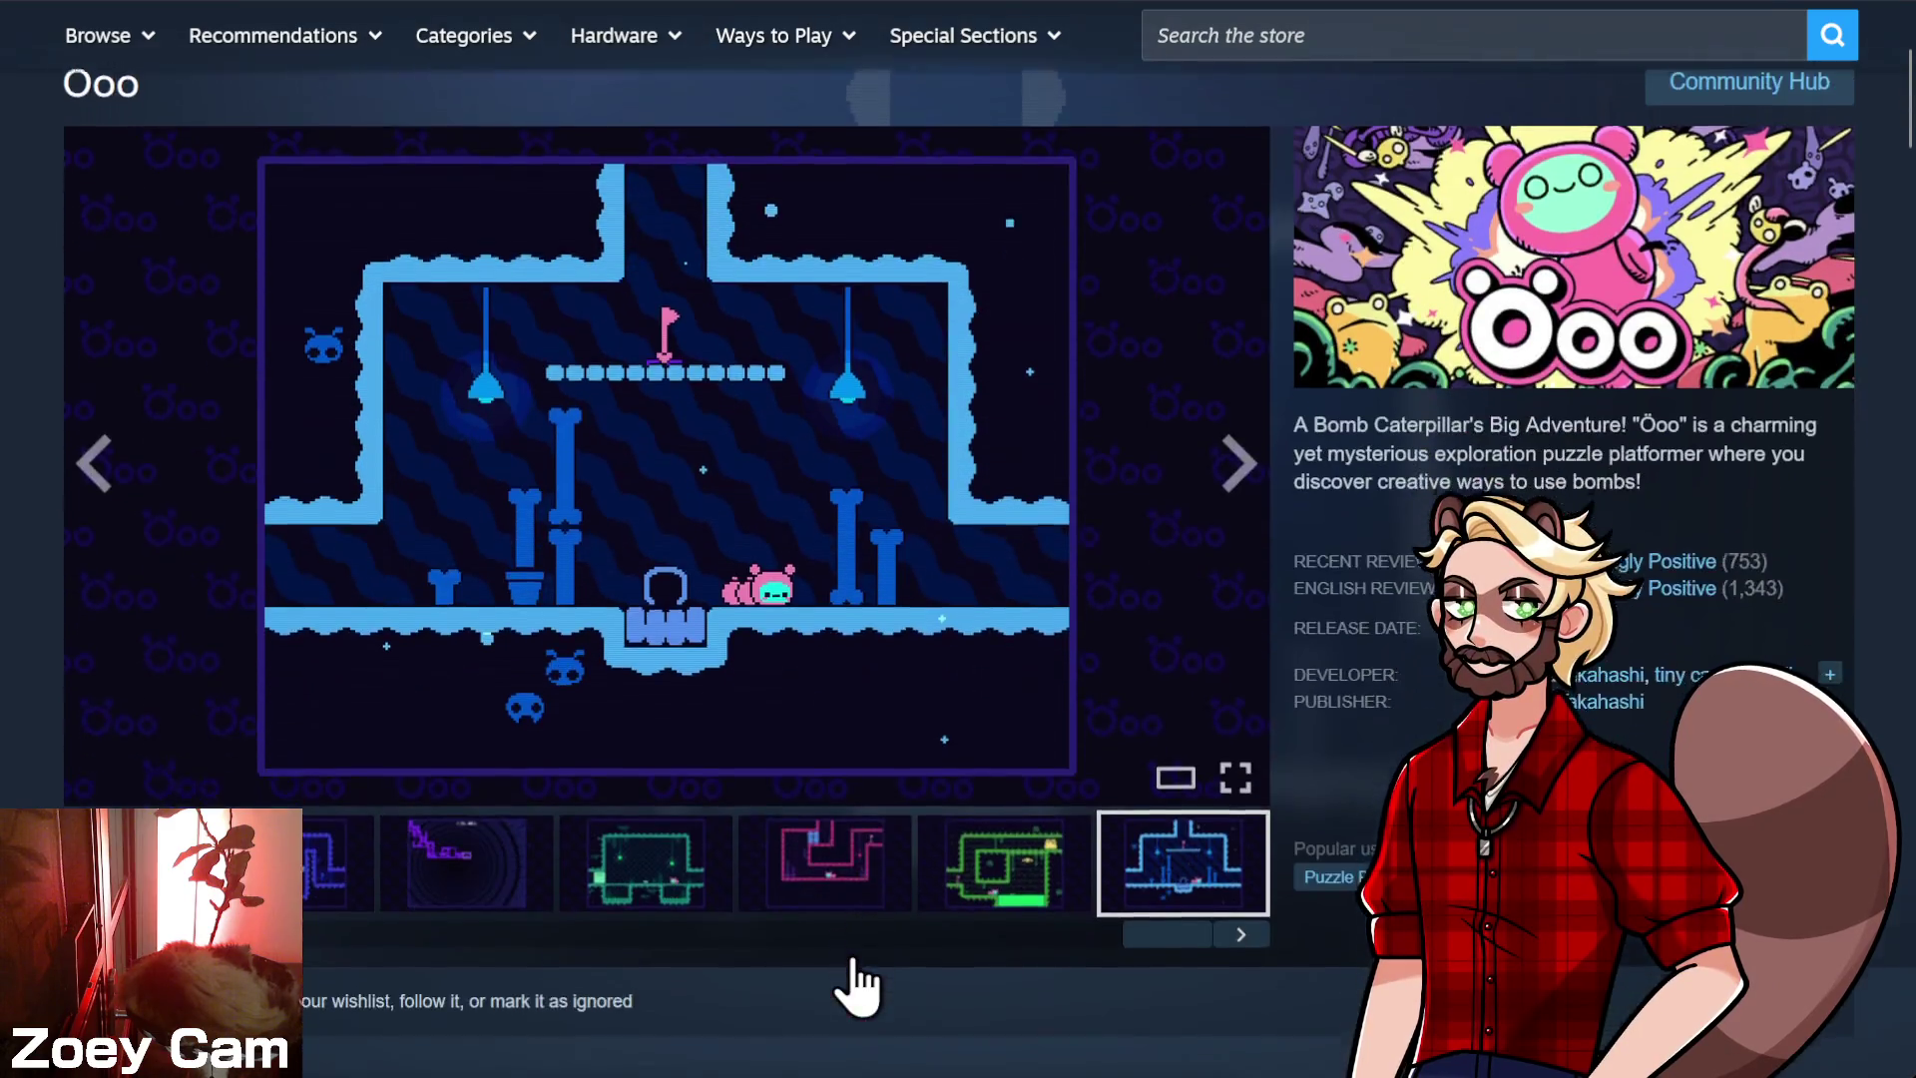
{"action": "scroll", "coordinate": [668, 903], "scroll_direction": "down", "scroll_amount": 2}
{"action": "scroll", "coordinate": [668, 903], "scroll_direction": "up", "scroll_amount": 4}
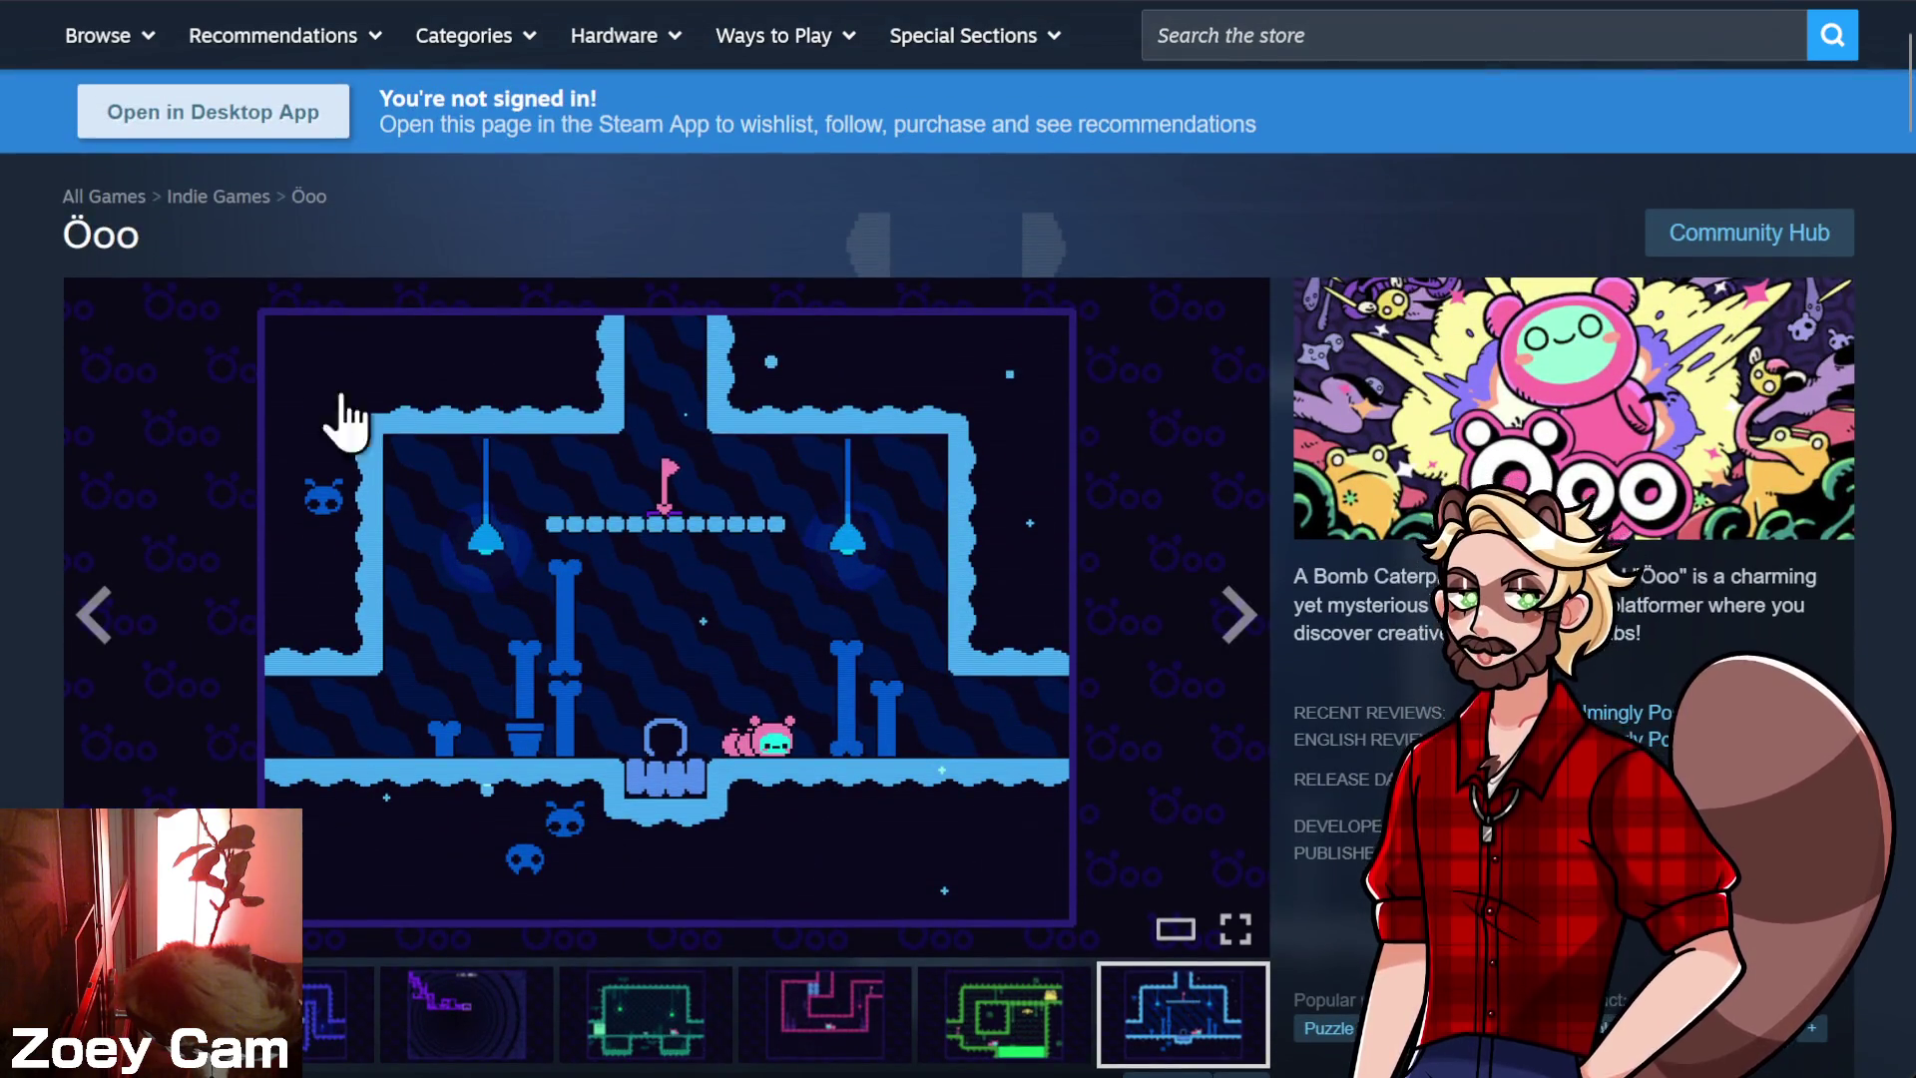
{"action": "scroll", "coordinate": [559, 389], "scroll_direction": "down", "scroll_amount": 2}
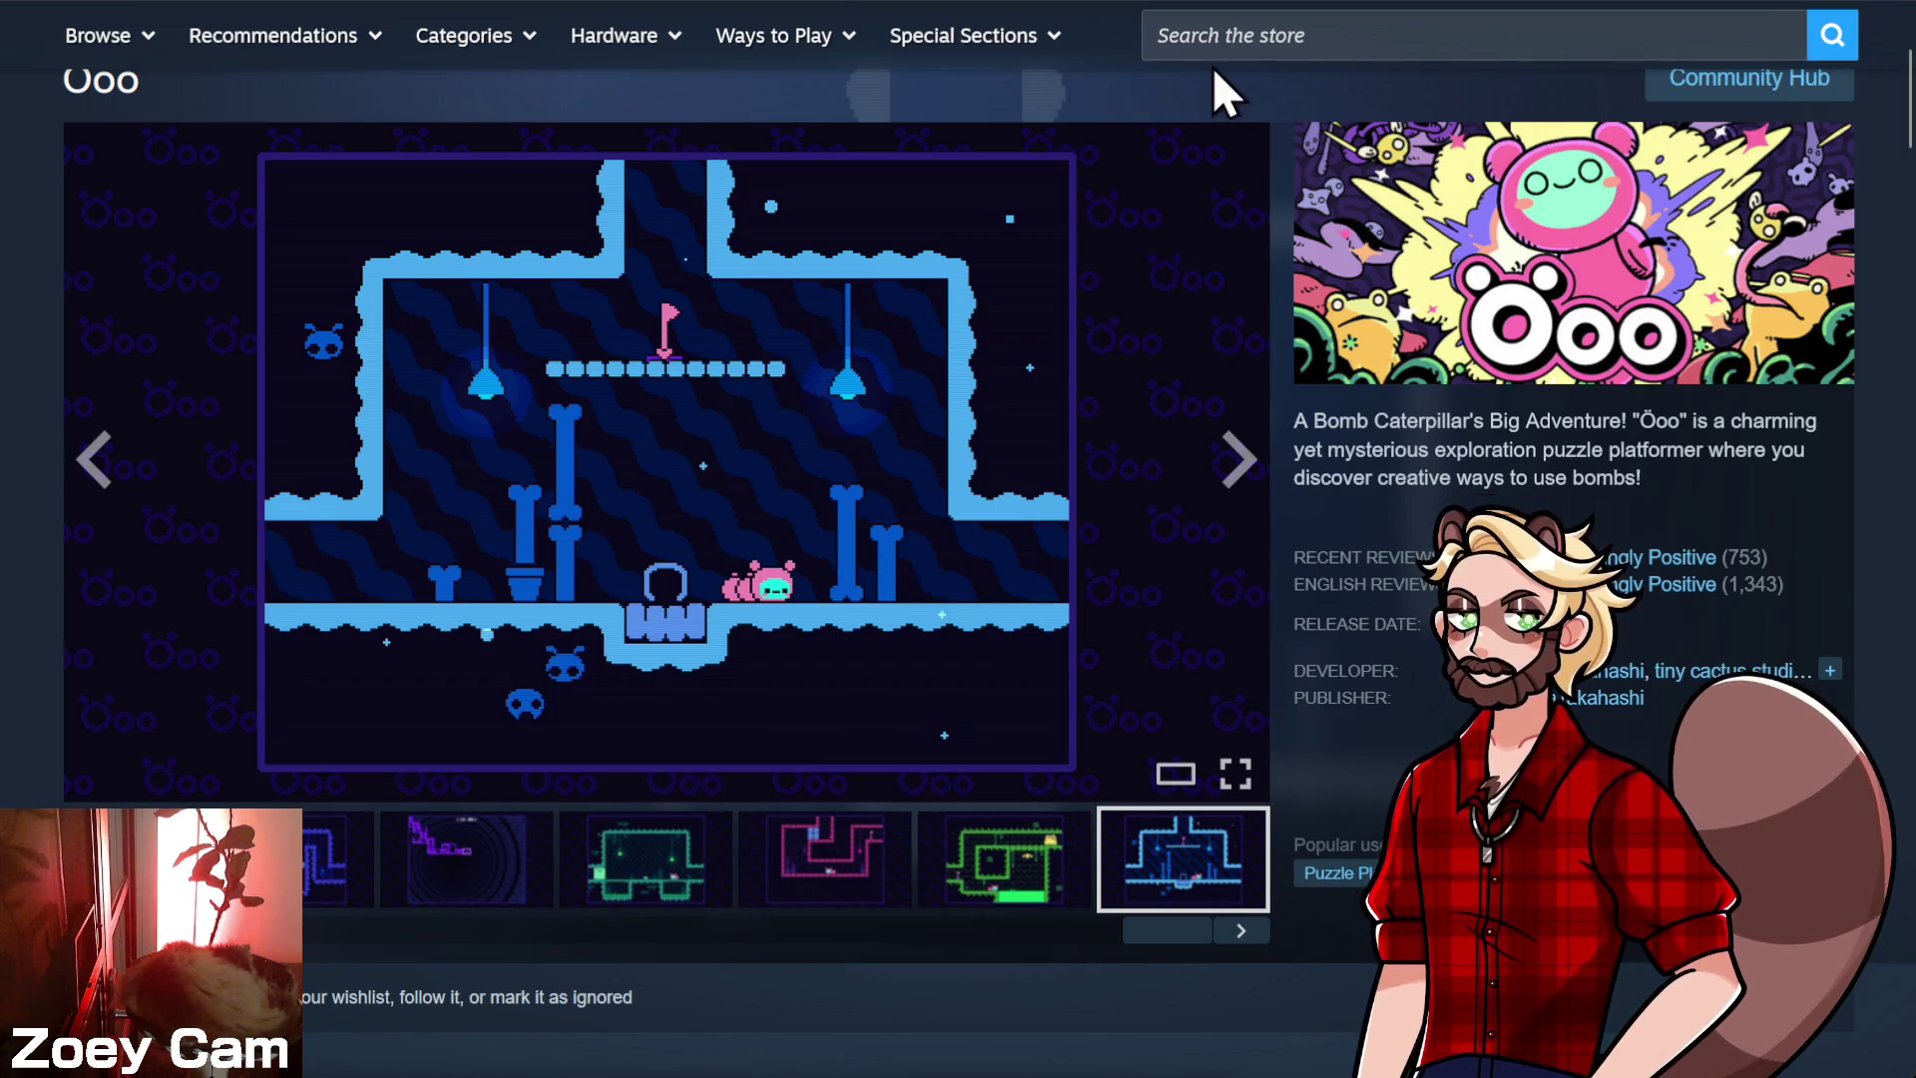
{"action": "left_click", "coordinate": [1232, 35]}
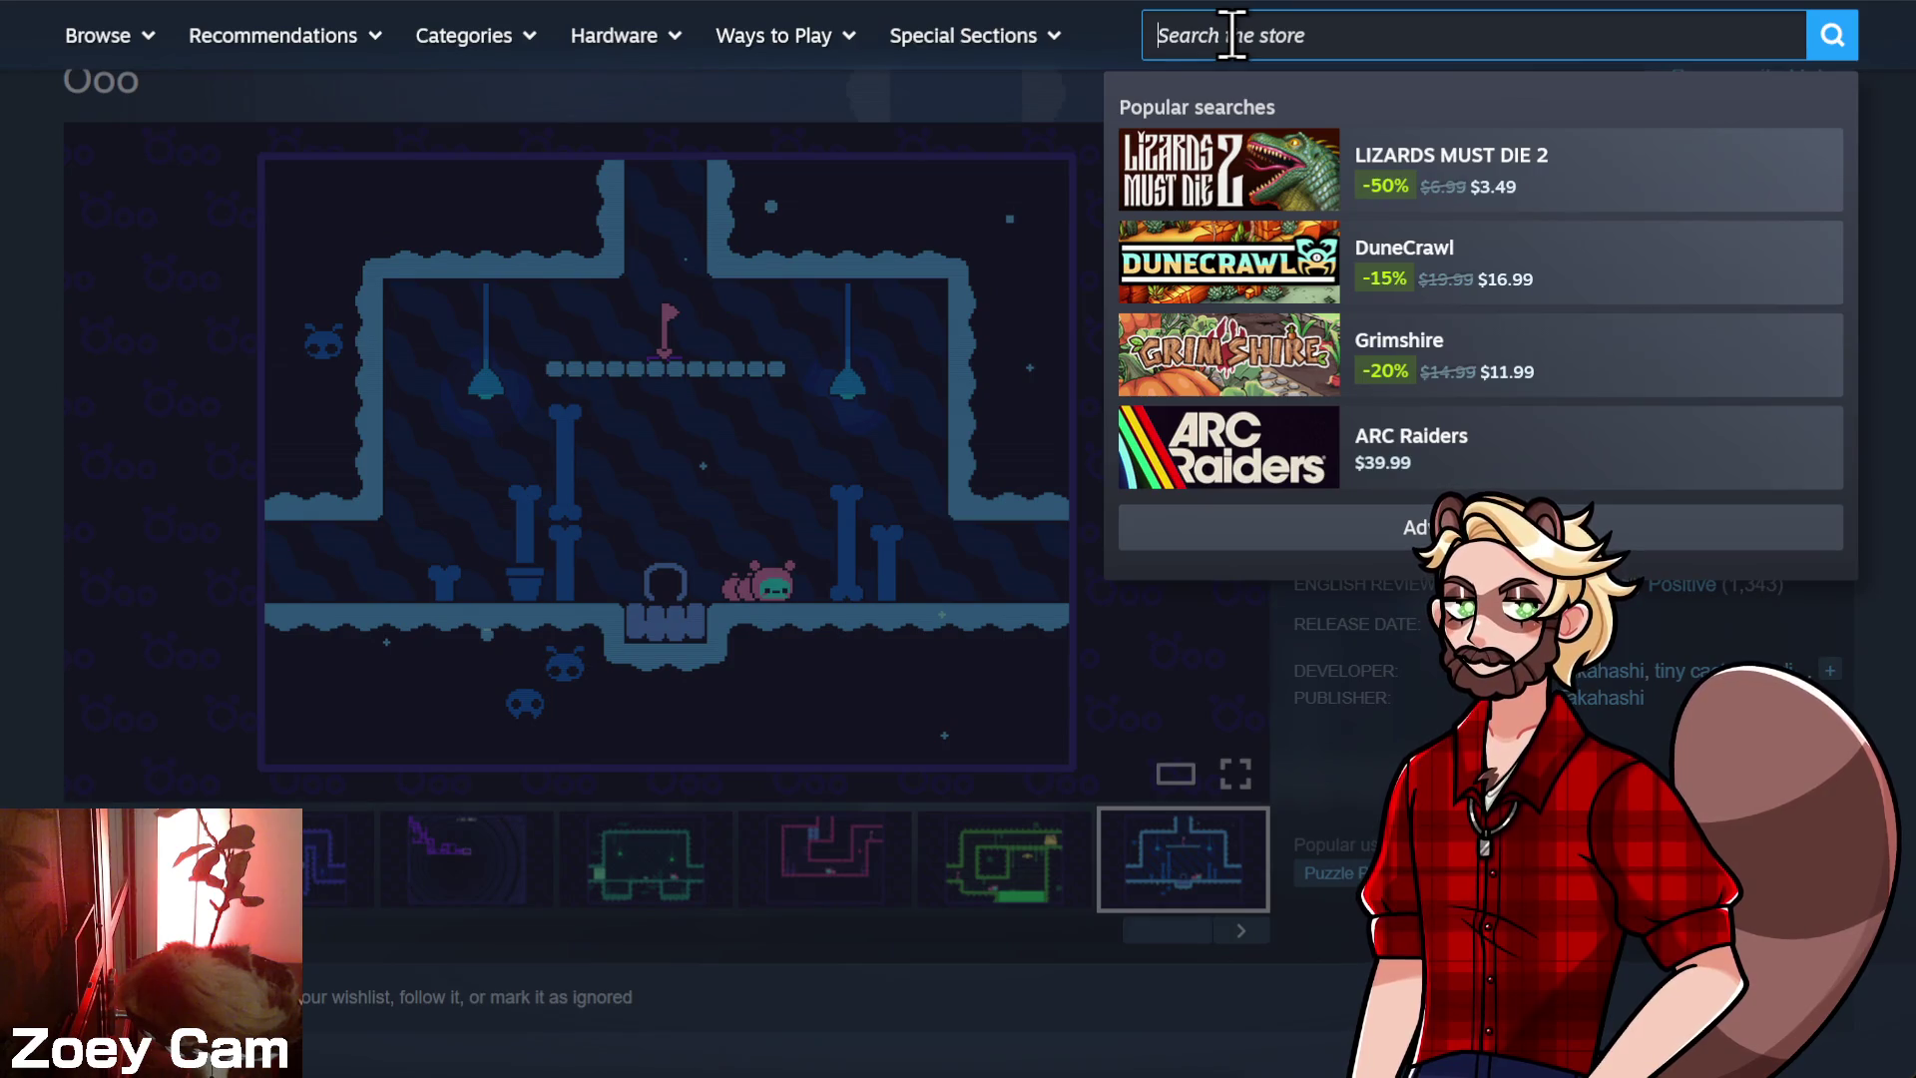
- Search the store for 'pip' and open Pipistrello and the Cursed Yoyo
{"action": "type", "text": "pipstre"}
{"action": "key", "text": "BackSpace"}
{"action": "key", "text": "BackSpace"}
{"action": "key", "text": "BackSpace"}
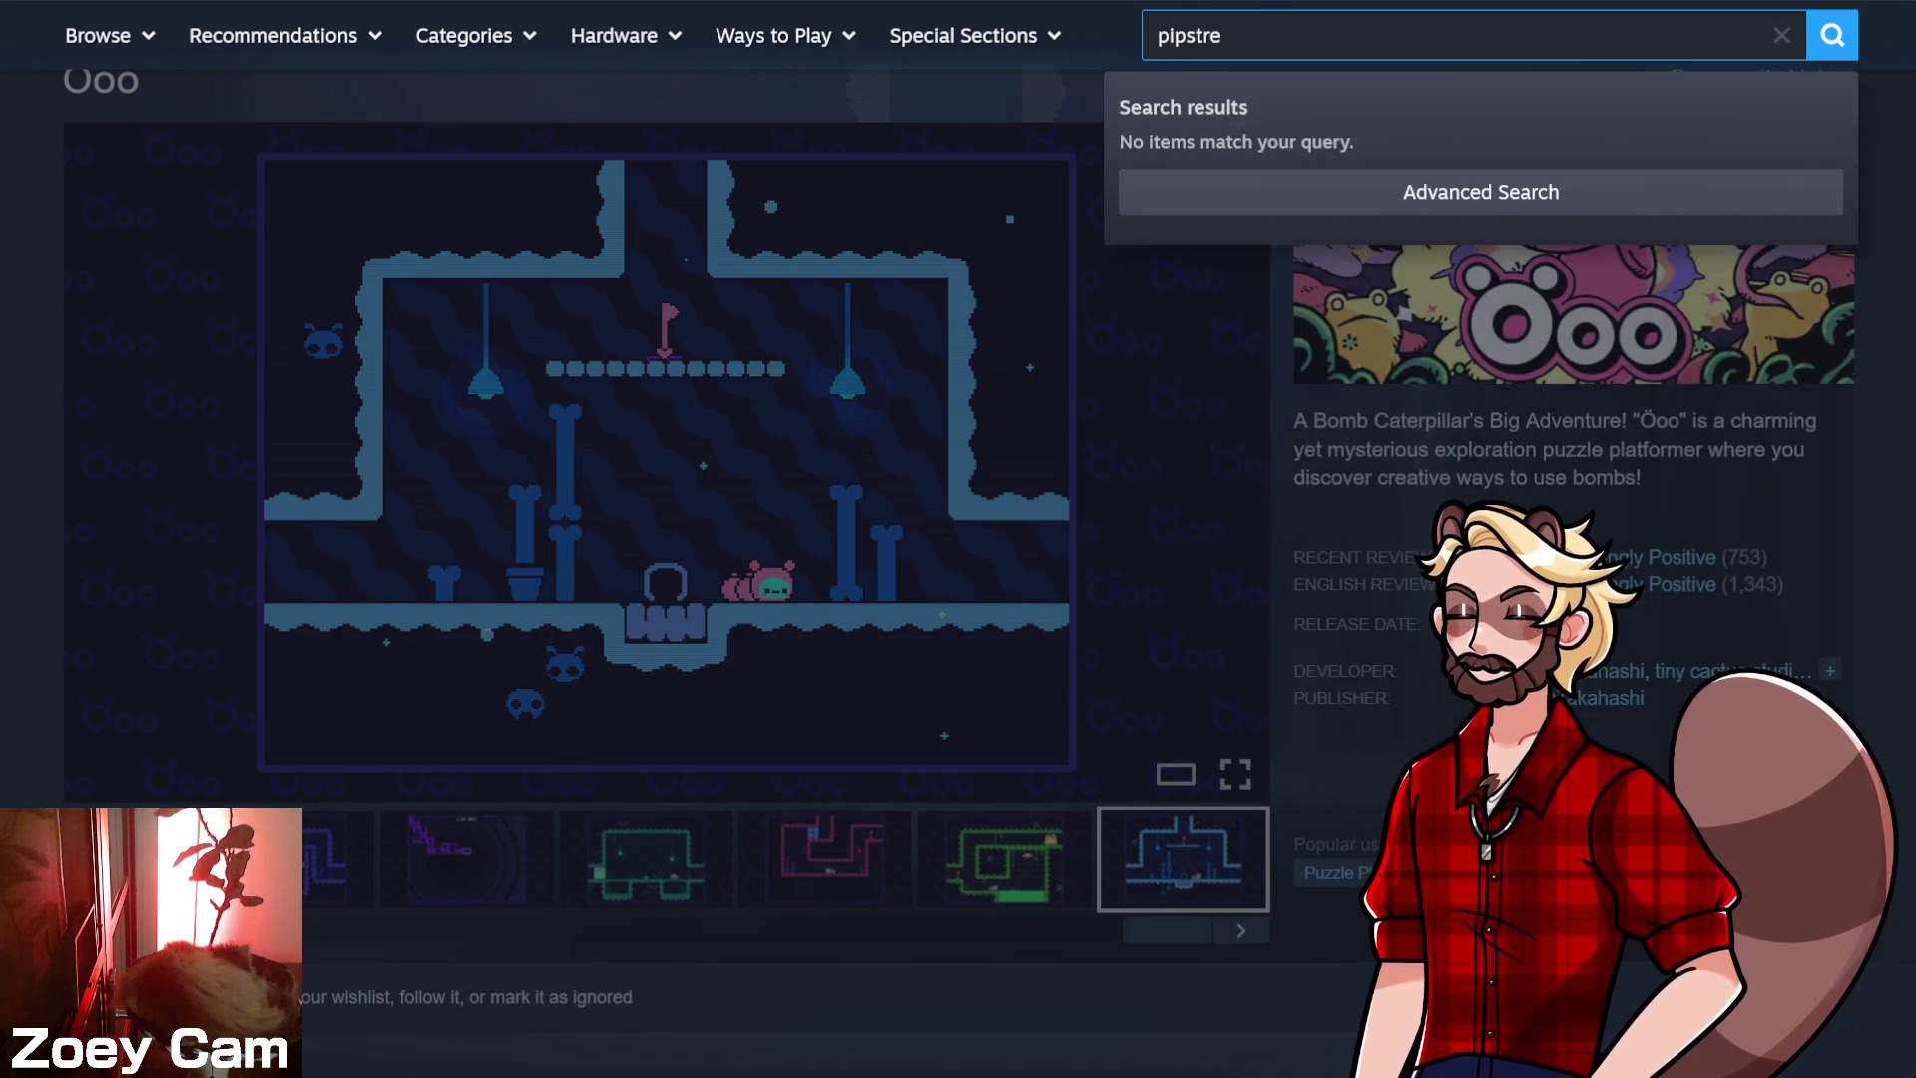
{"action": "key", "text": "BackSpace"}
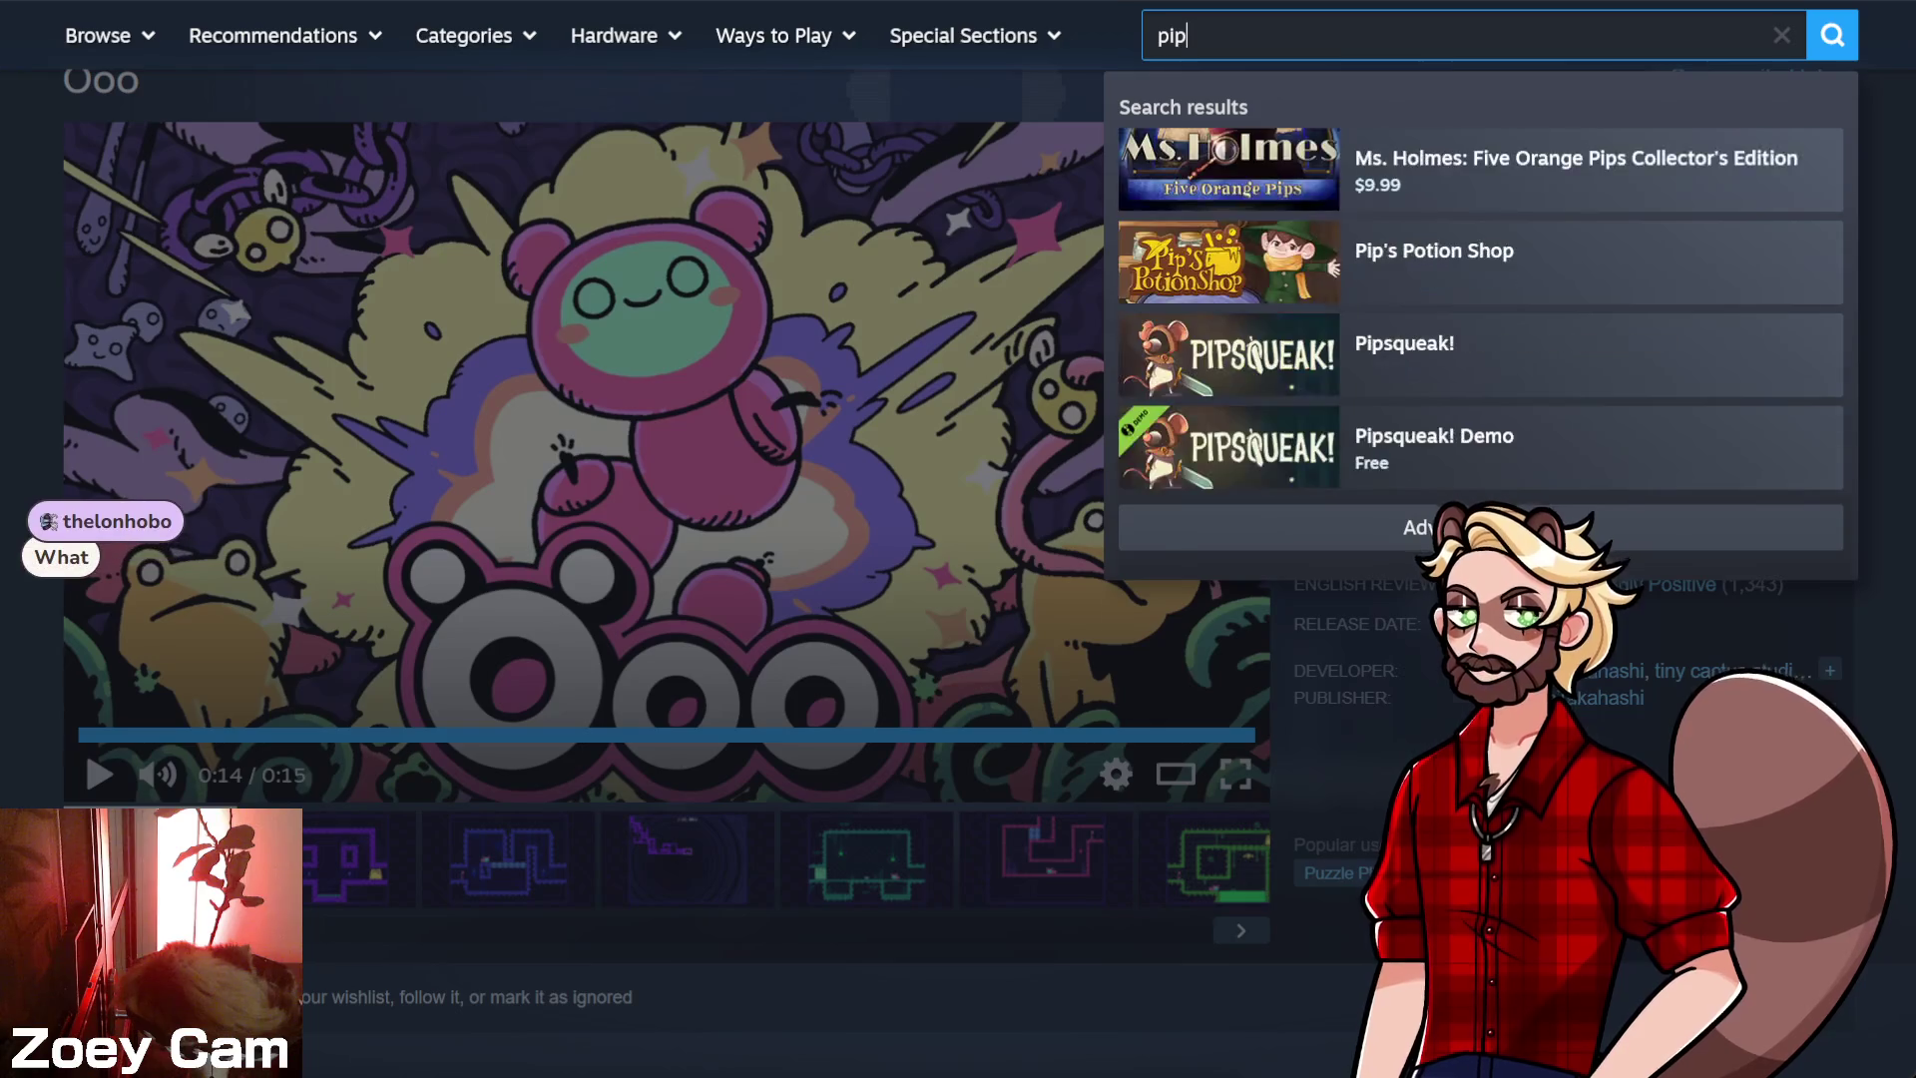
{"action": "left_click", "coordinate": [1483, 154]}
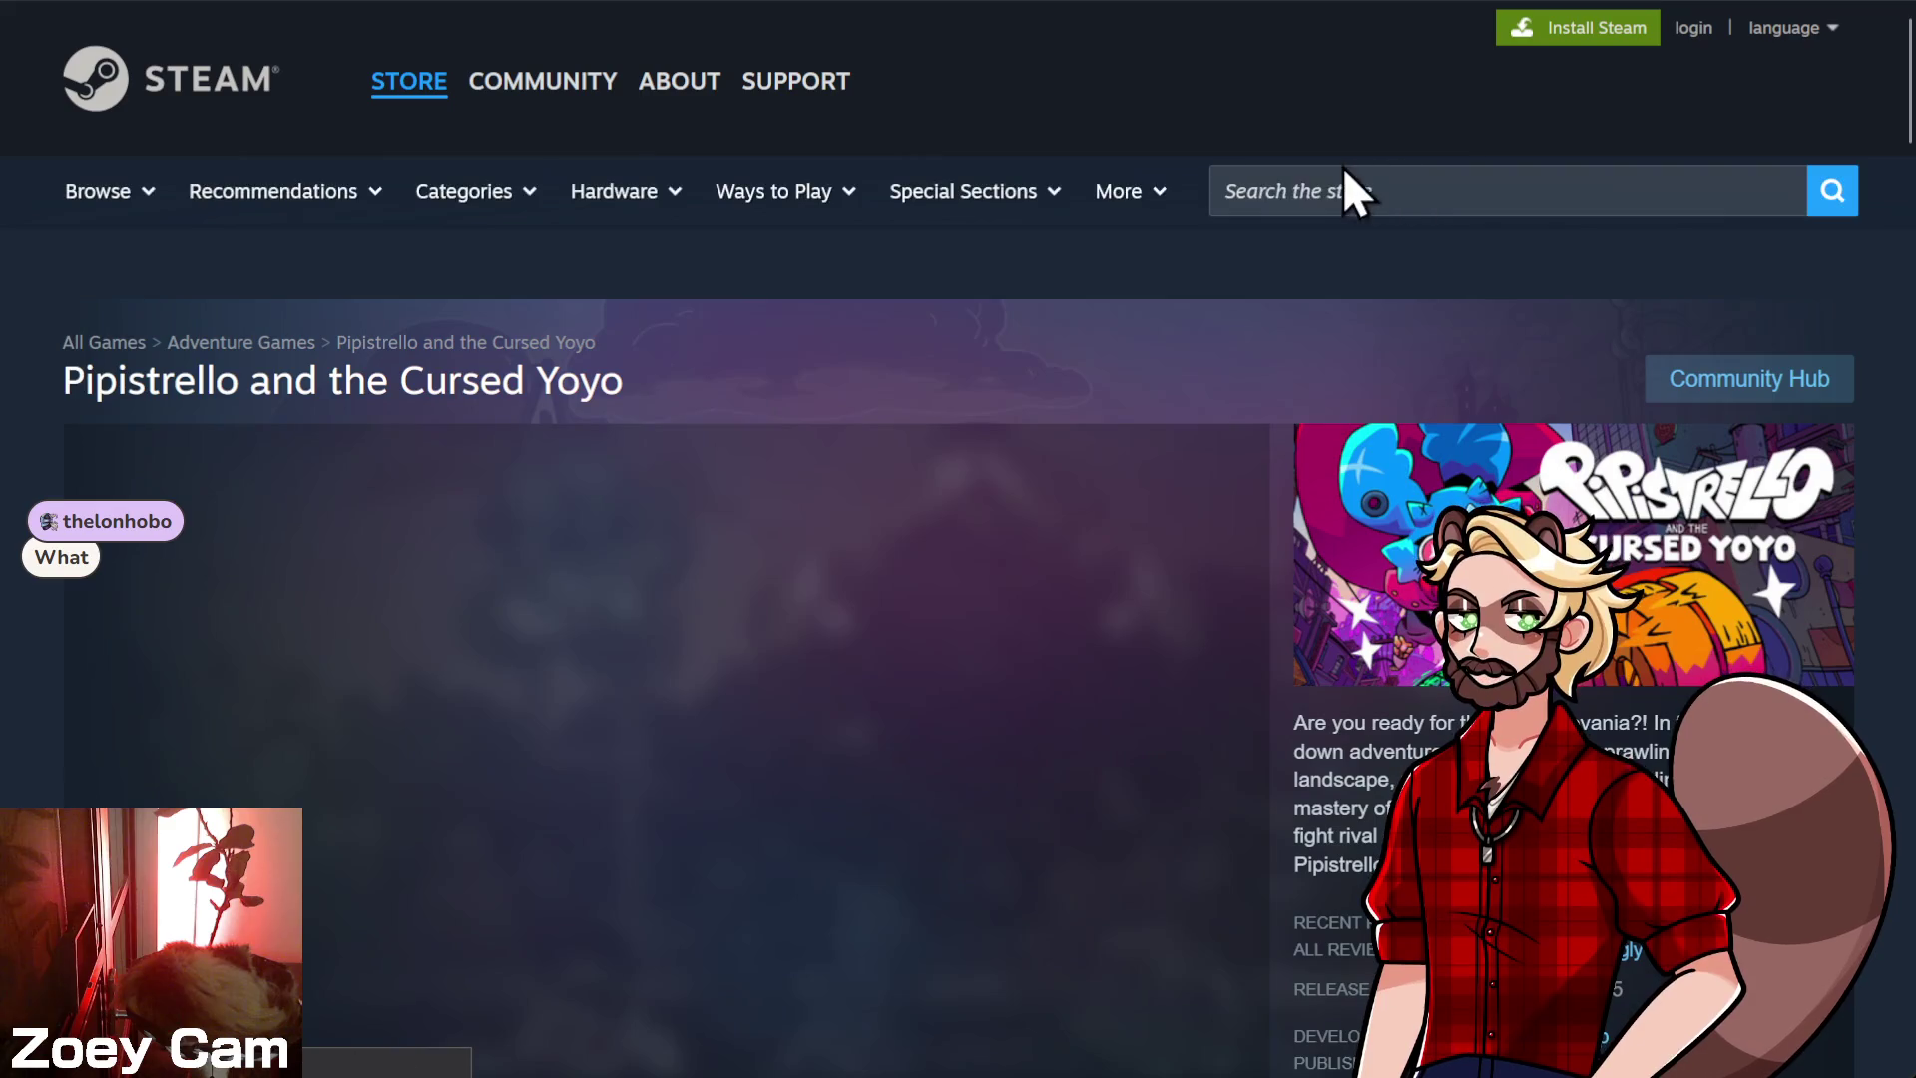
- Collapse the live developer broadcast and start the Pipistrello trailer
{"action": "scroll", "coordinate": [1458, 177], "scroll_direction": "down", "scroll_amount": 2}
{"action": "scroll", "coordinate": [1458, 177], "scroll_direction": "down", "scroll_amount": 2}
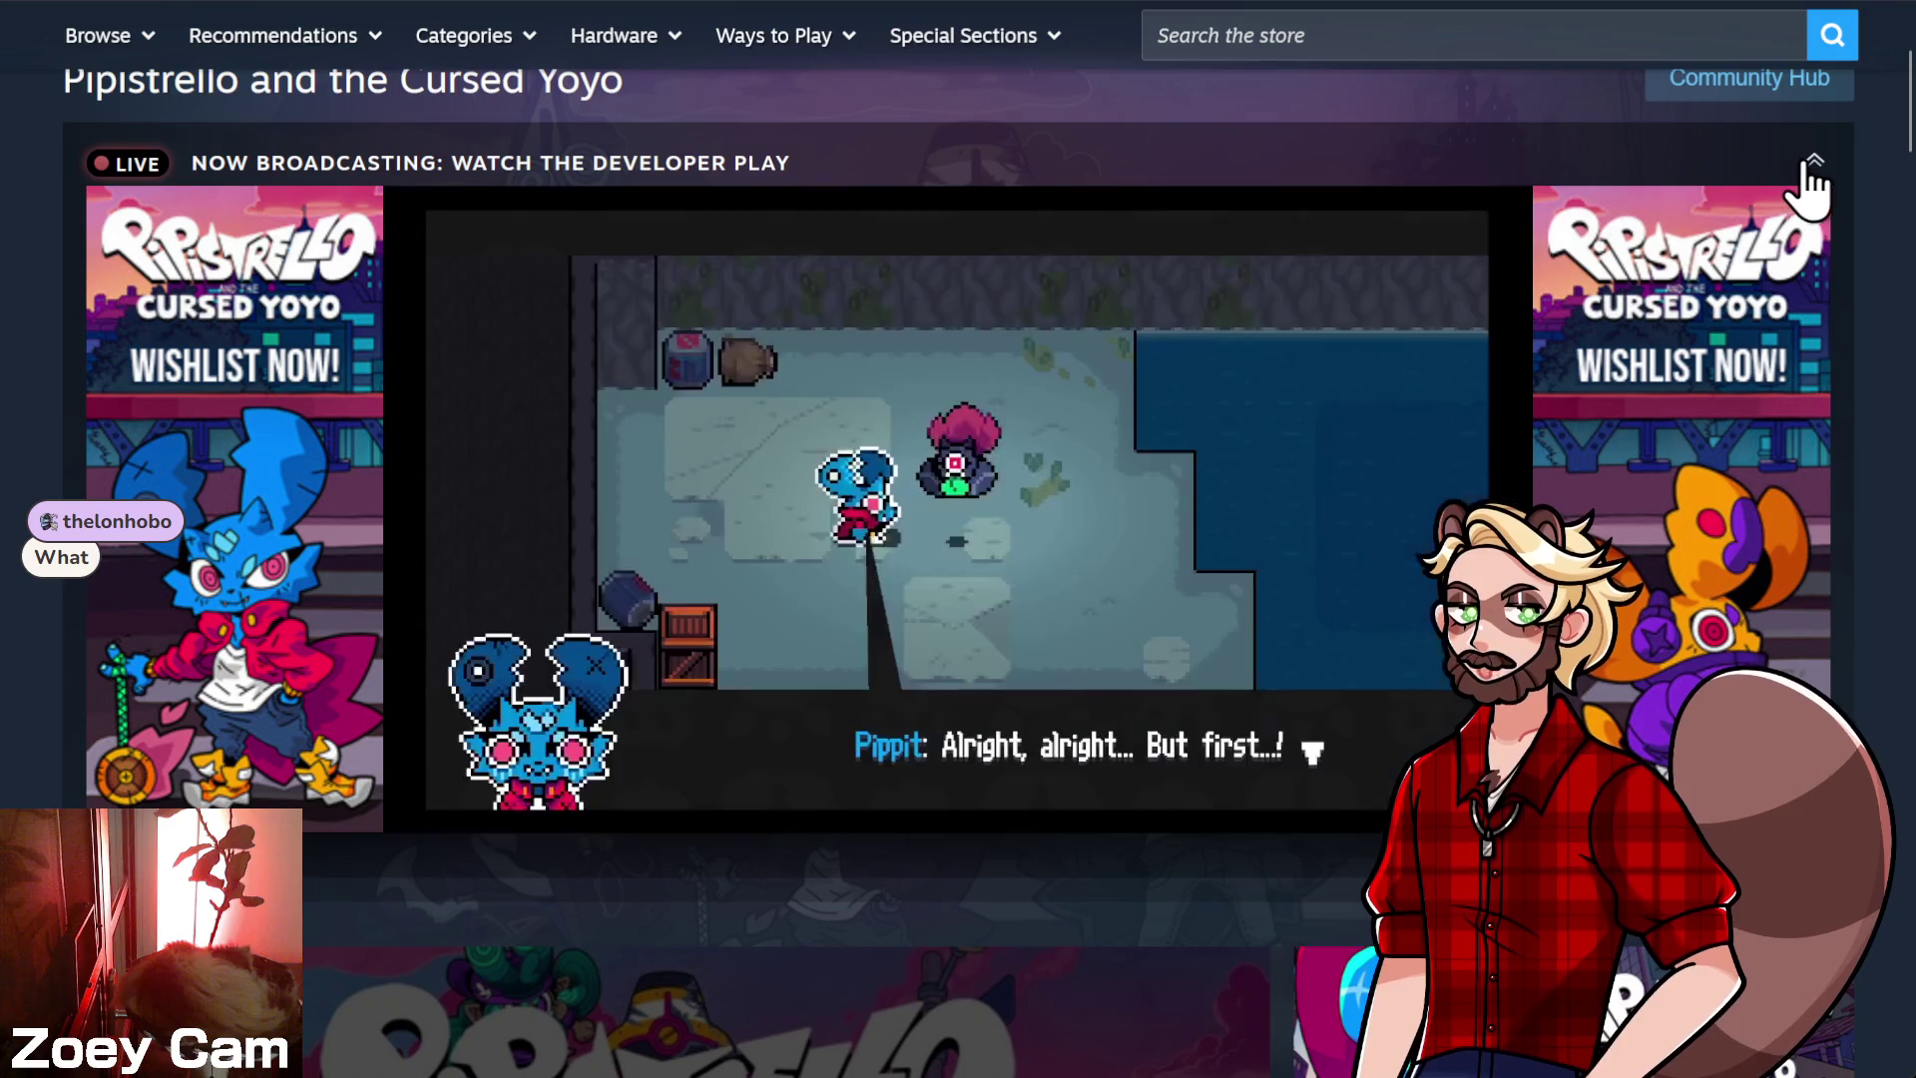
{"action": "left_click", "coordinate": [1812, 164]}
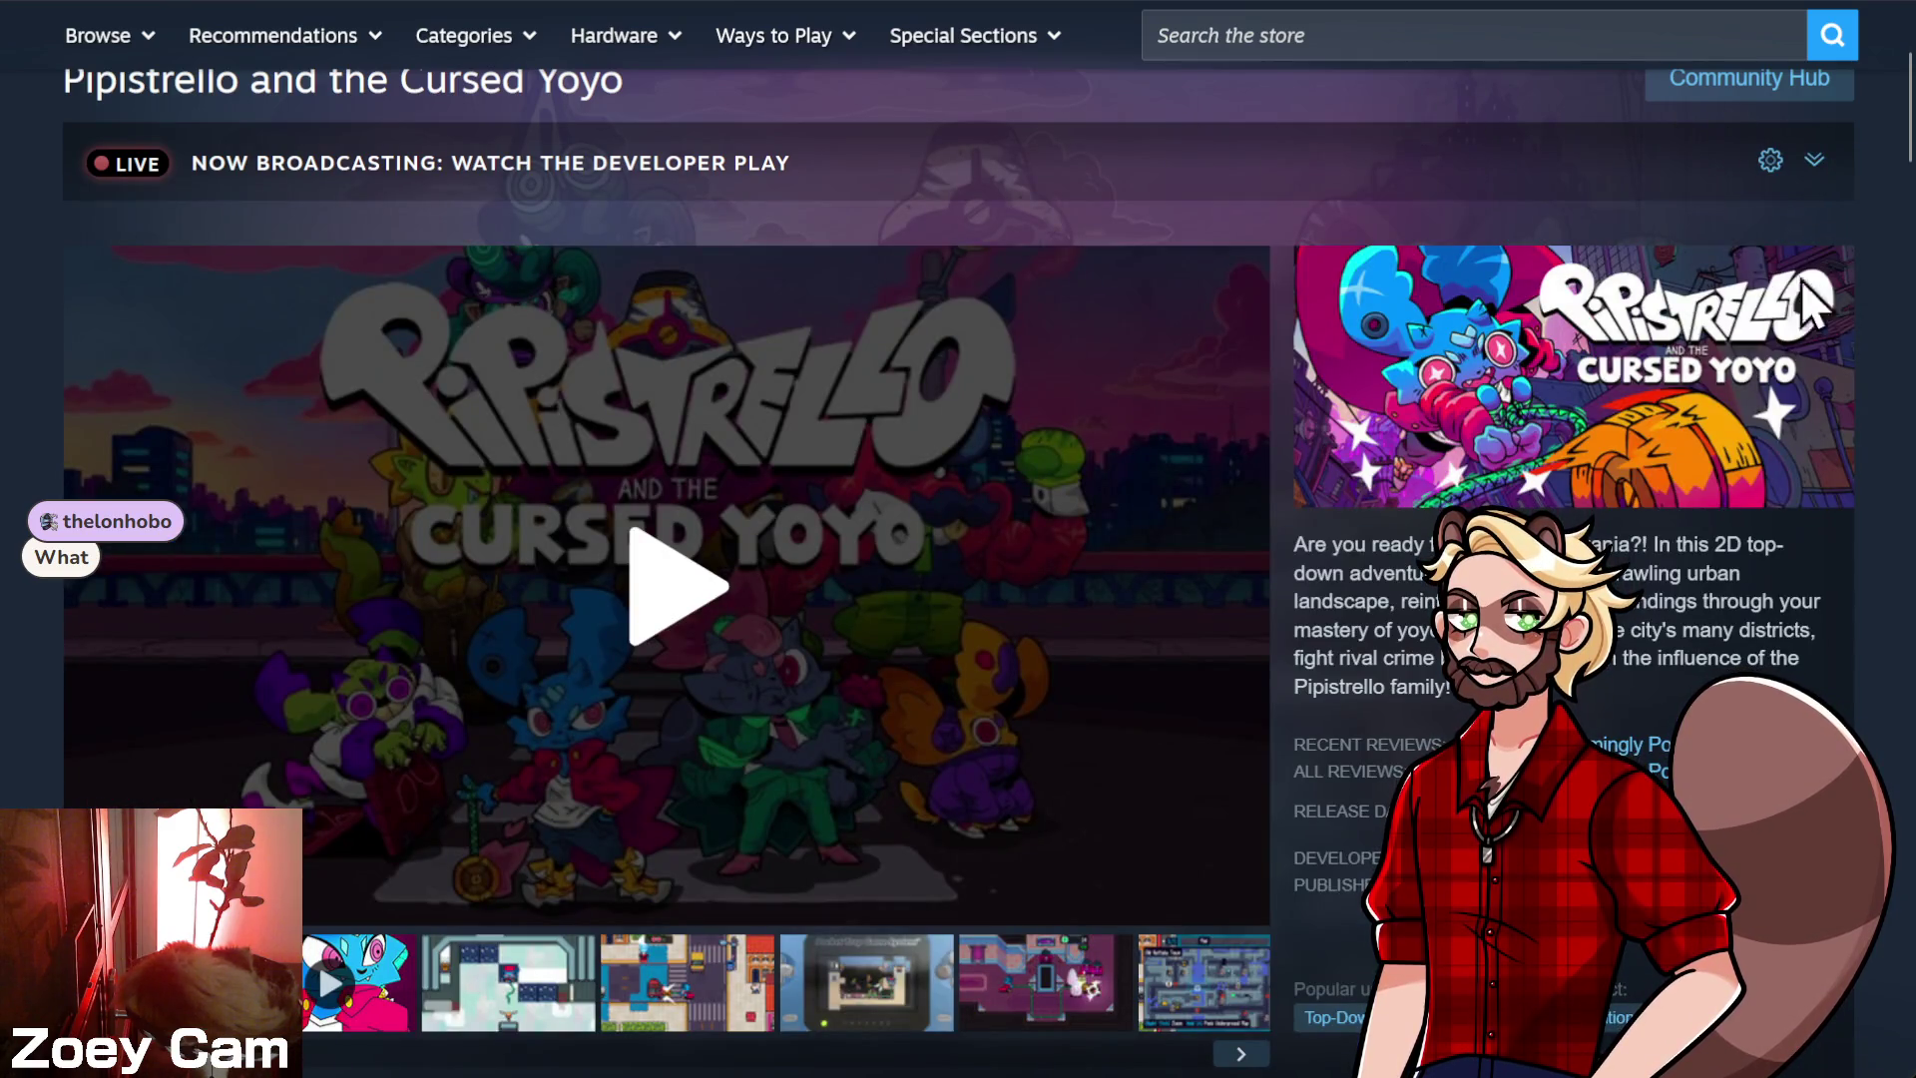
{"action": "left_click", "coordinate": [1812, 160]}
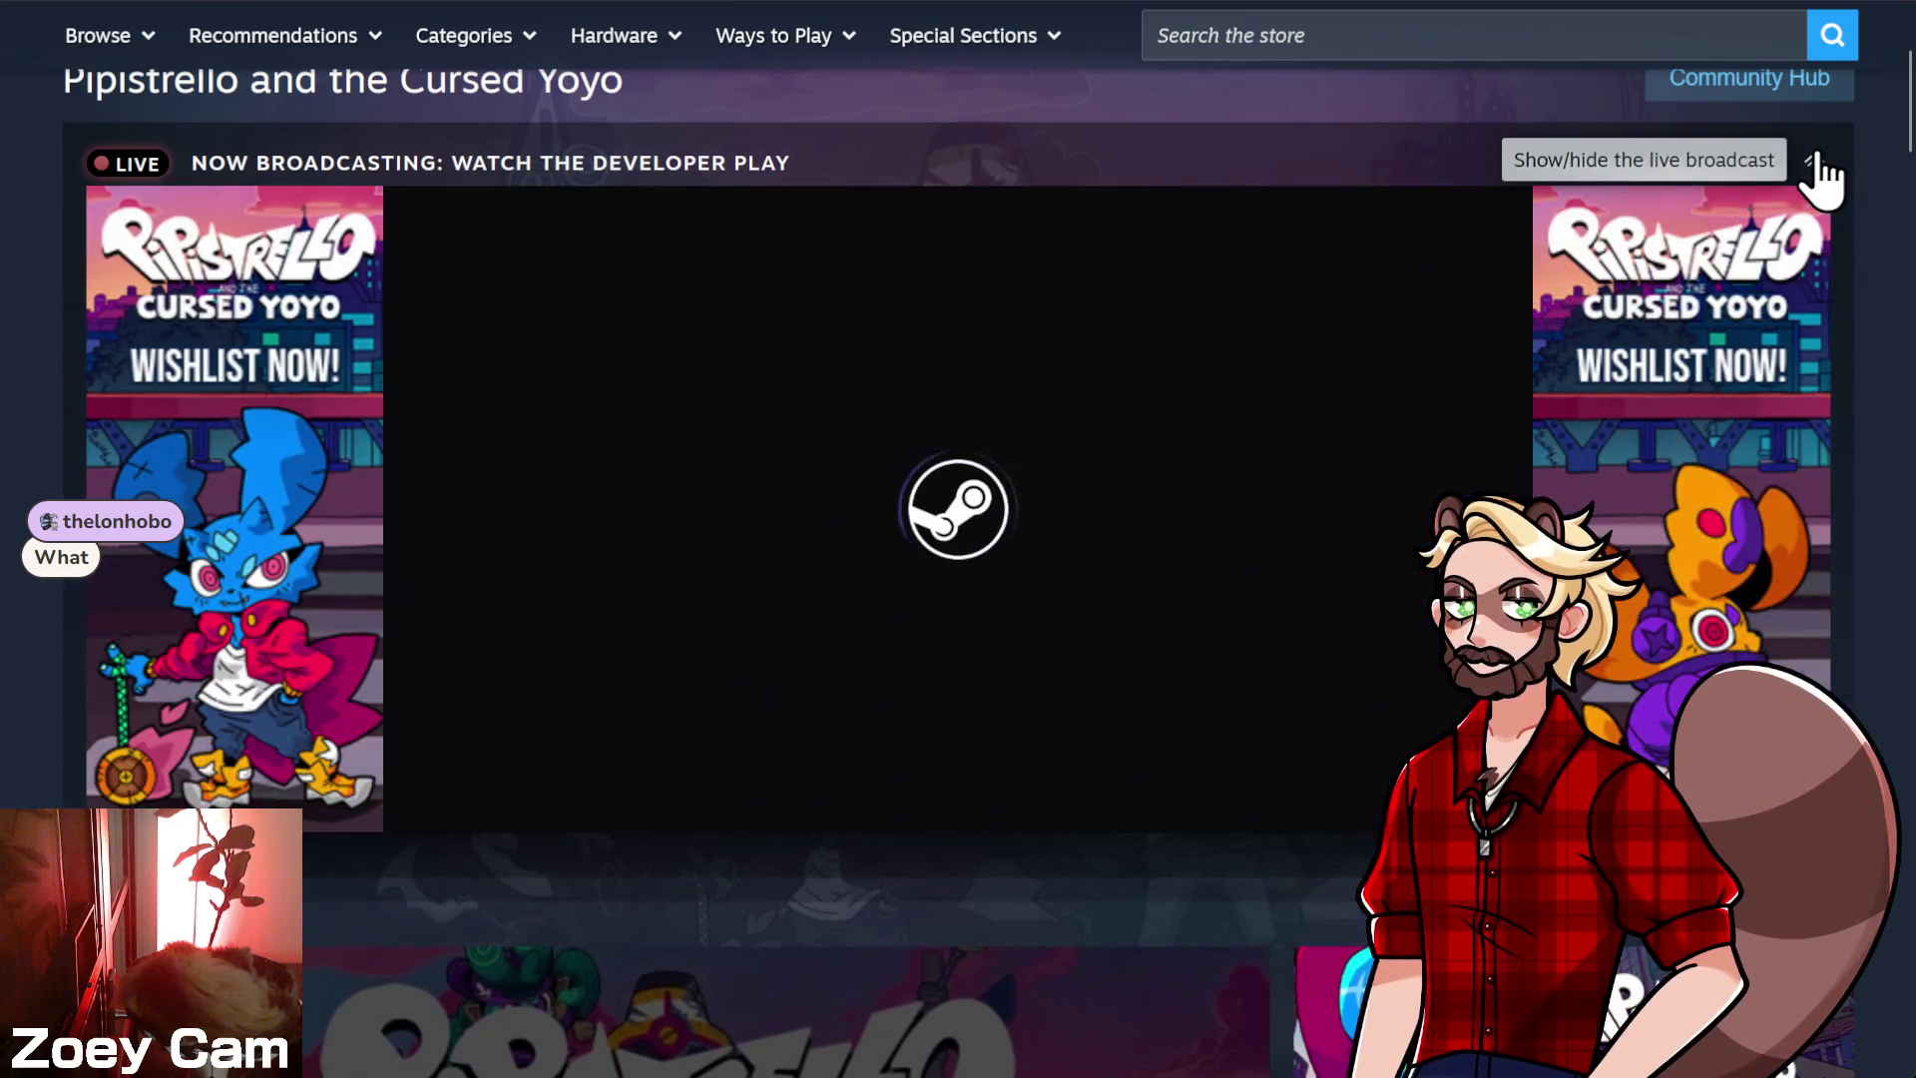
{"action": "left_click", "coordinate": [1814, 160]}
{"action": "scroll", "coordinate": [1188, 535], "scroll_direction": "down", "scroll_amount": 5}
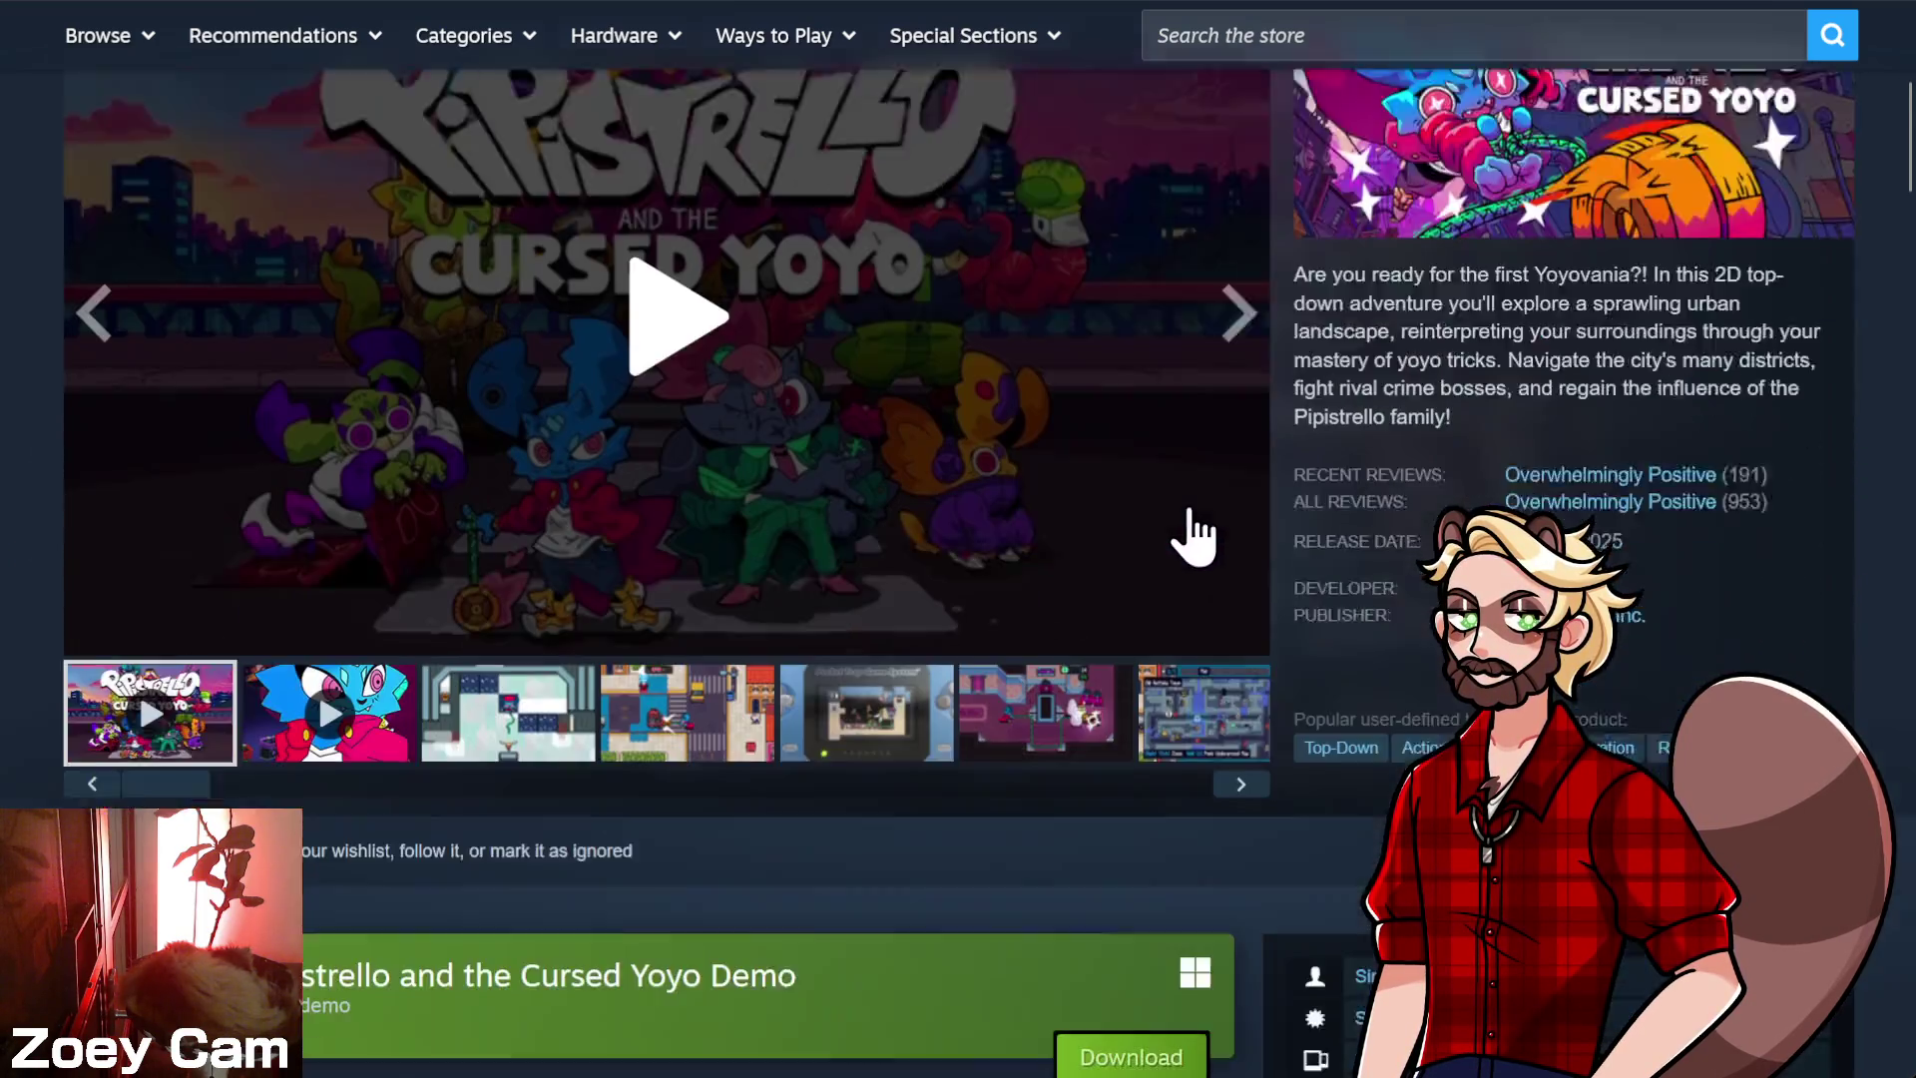
{"action": "scroll", "coordinate": [1241, 519], "scroll_direction": "up", "scroll_amount": 3}
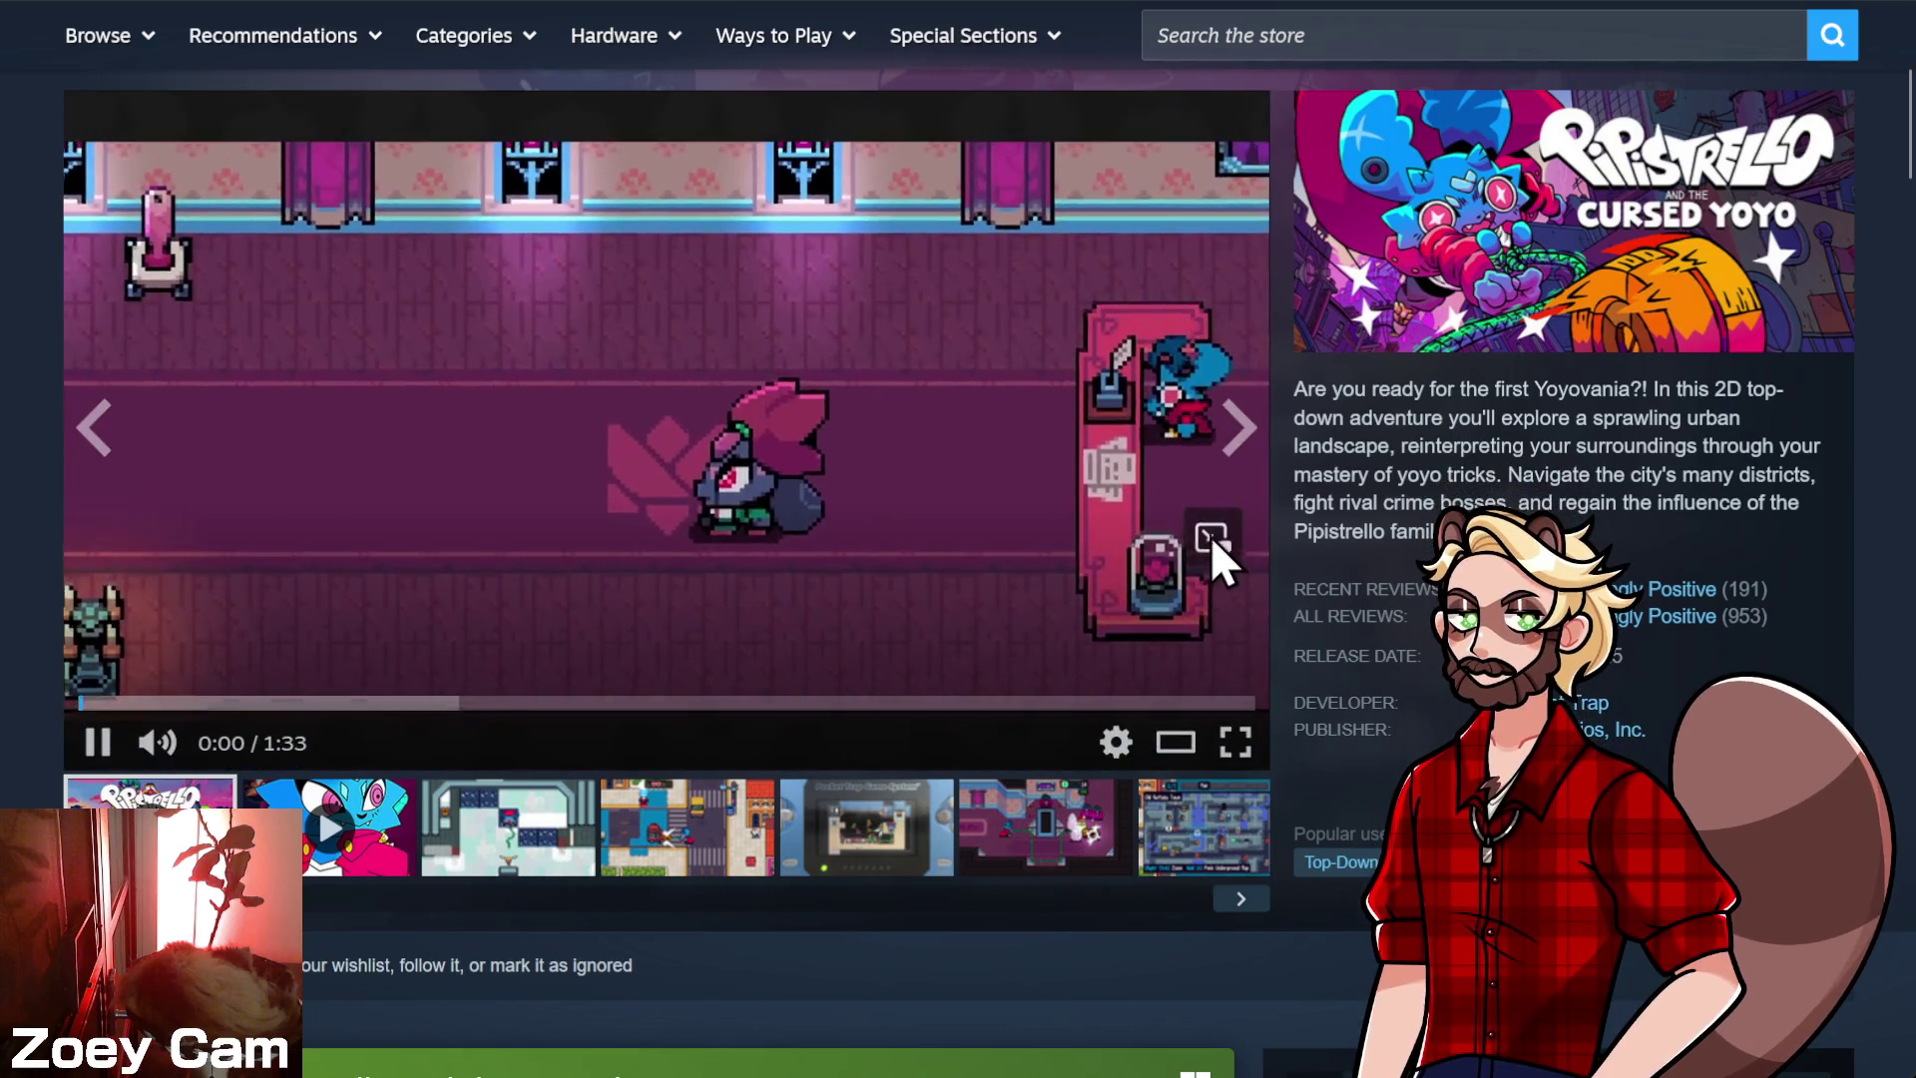
{"action": "left_click", "coordinate": [1211, 535]}
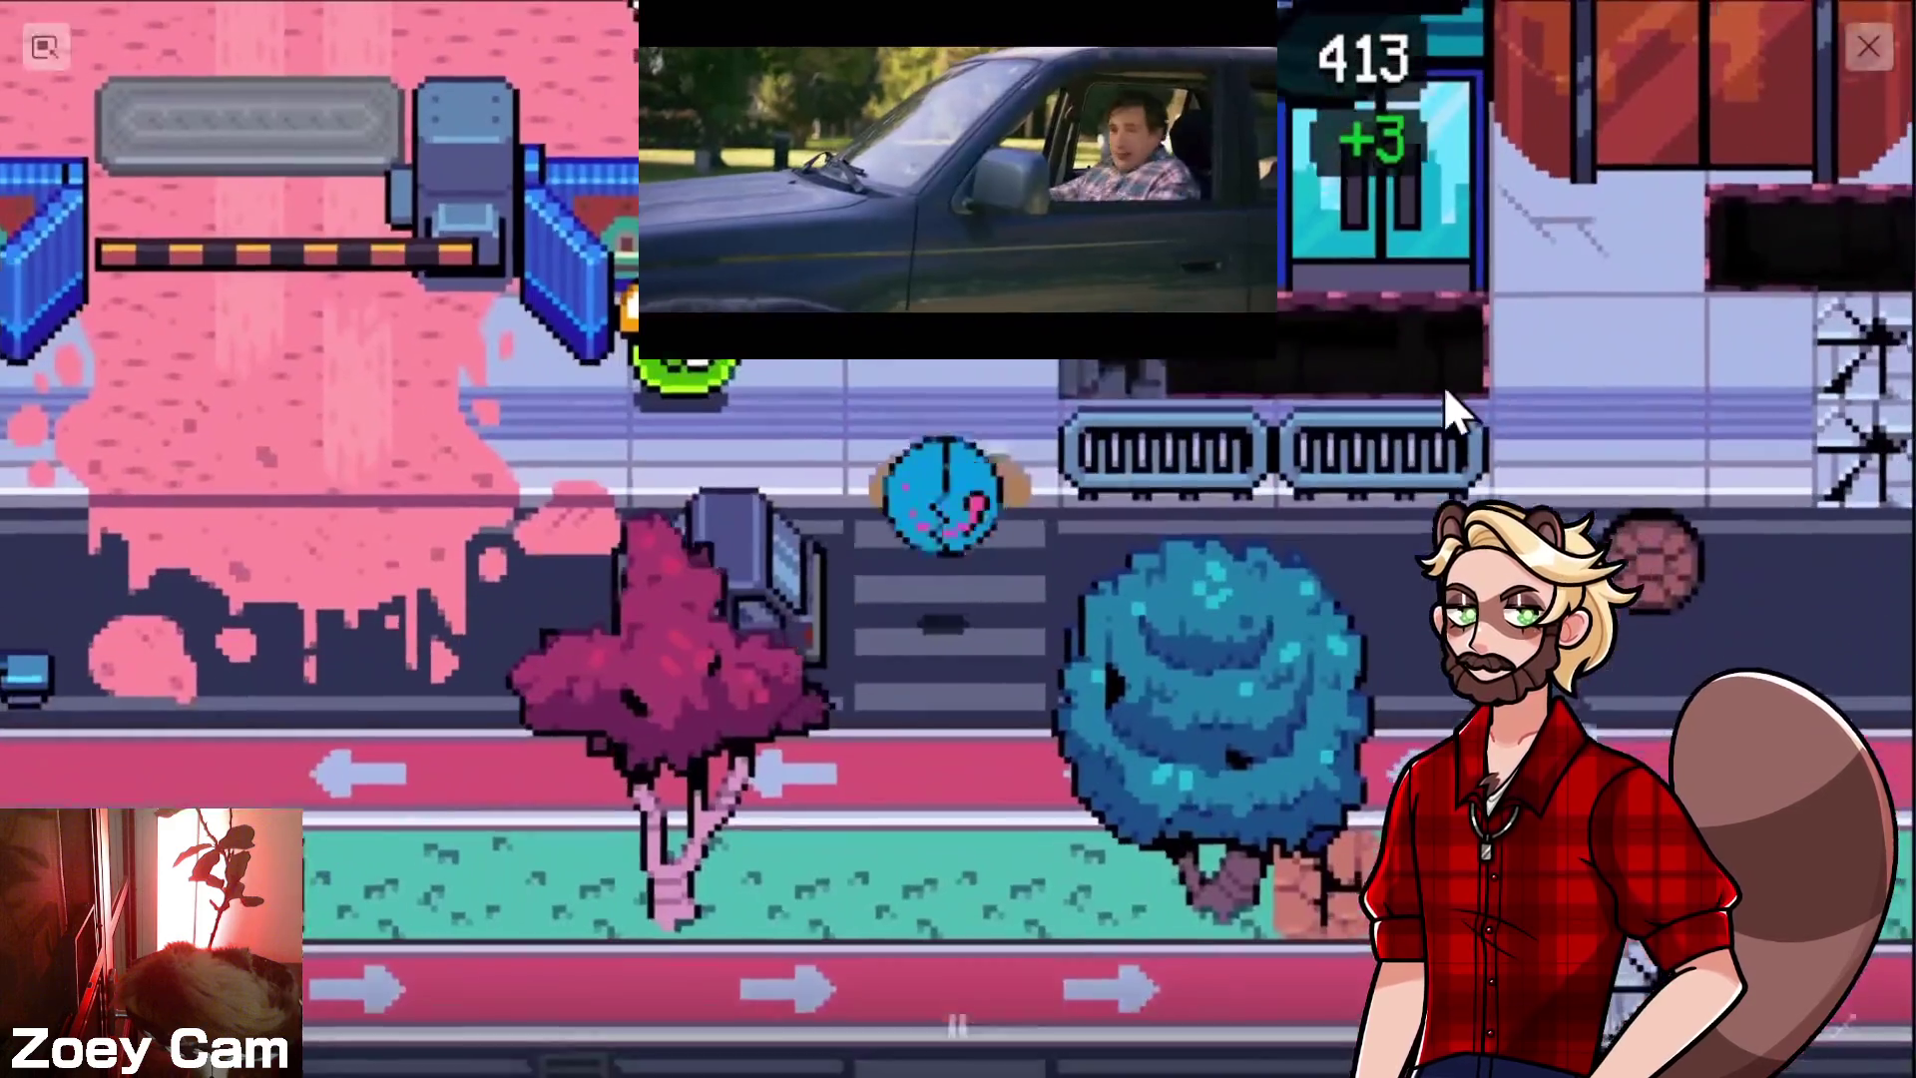
- Pause the enlarged Pipistrello trailer, then resume playback
{"action": "mouse_move", "coordinate": [1083, 449]}
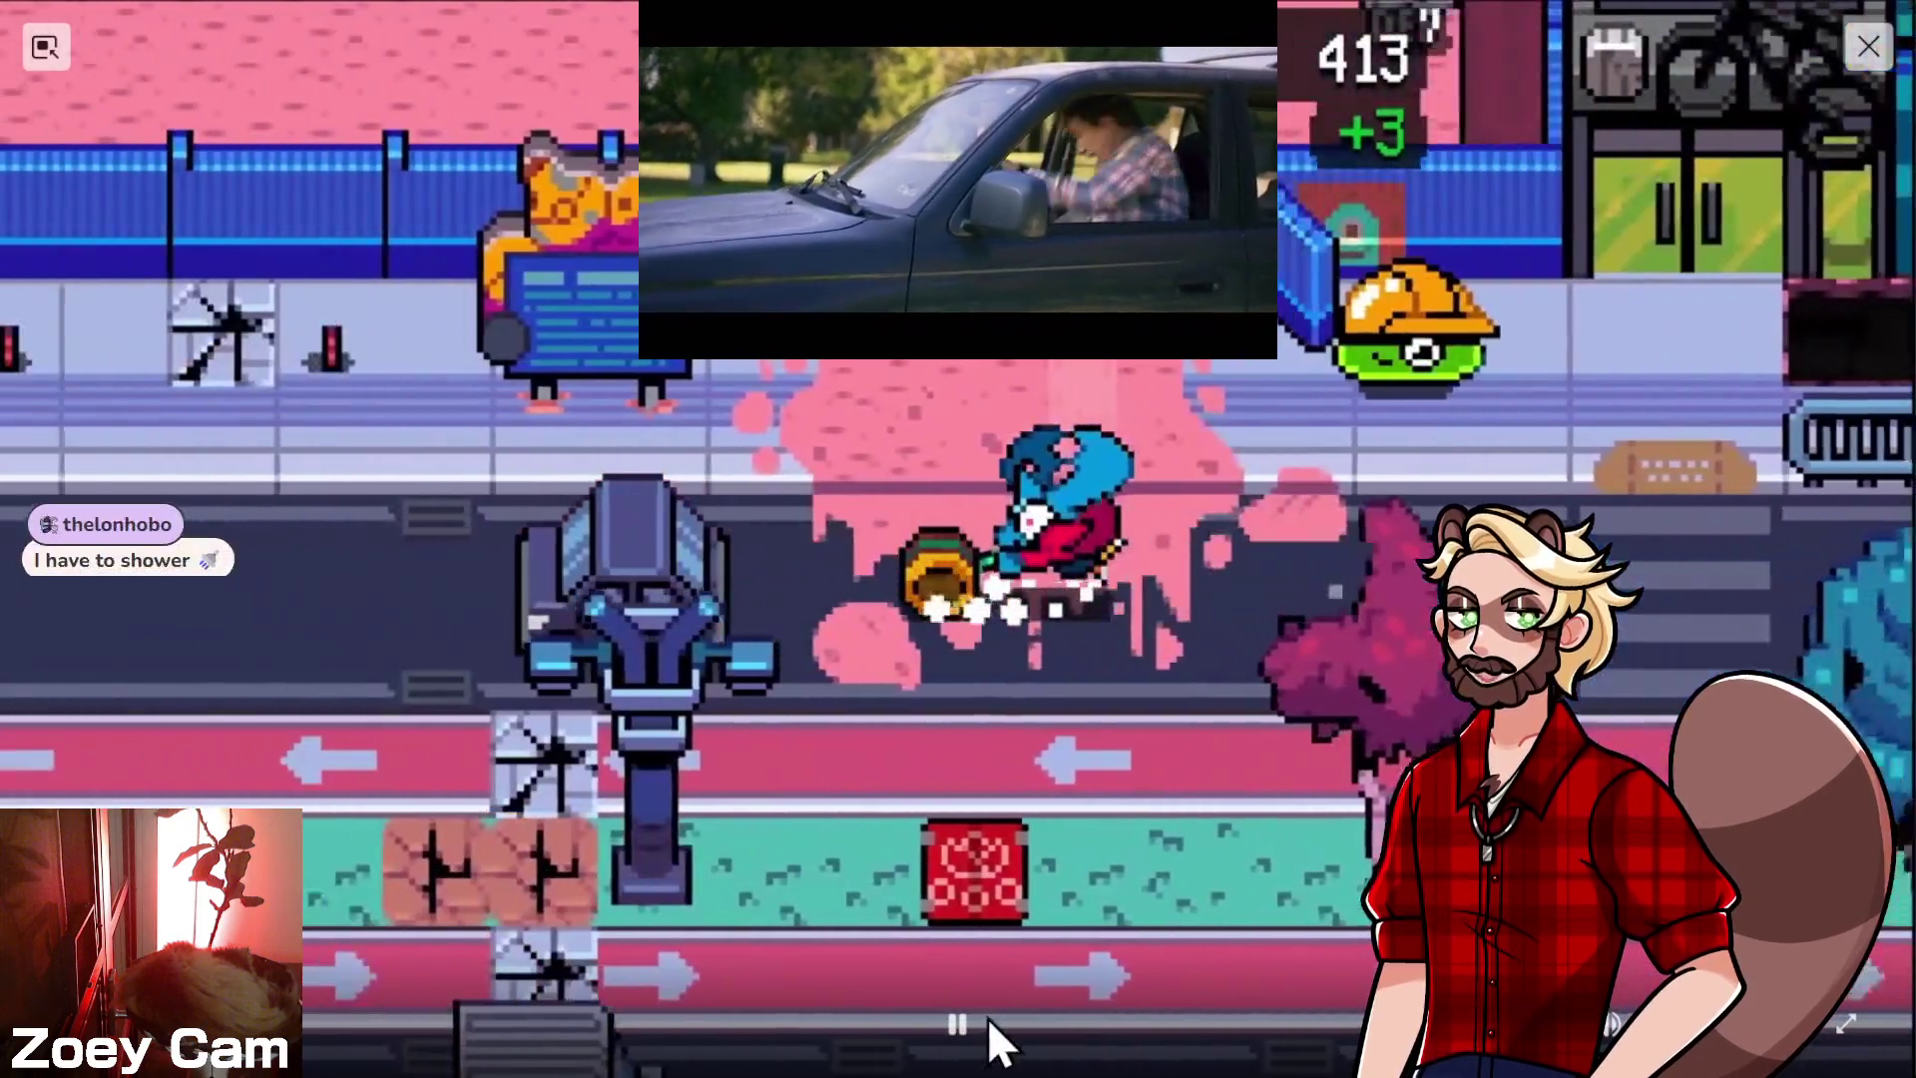
{"action": "left_click", "coordinate": [958, 1022]}
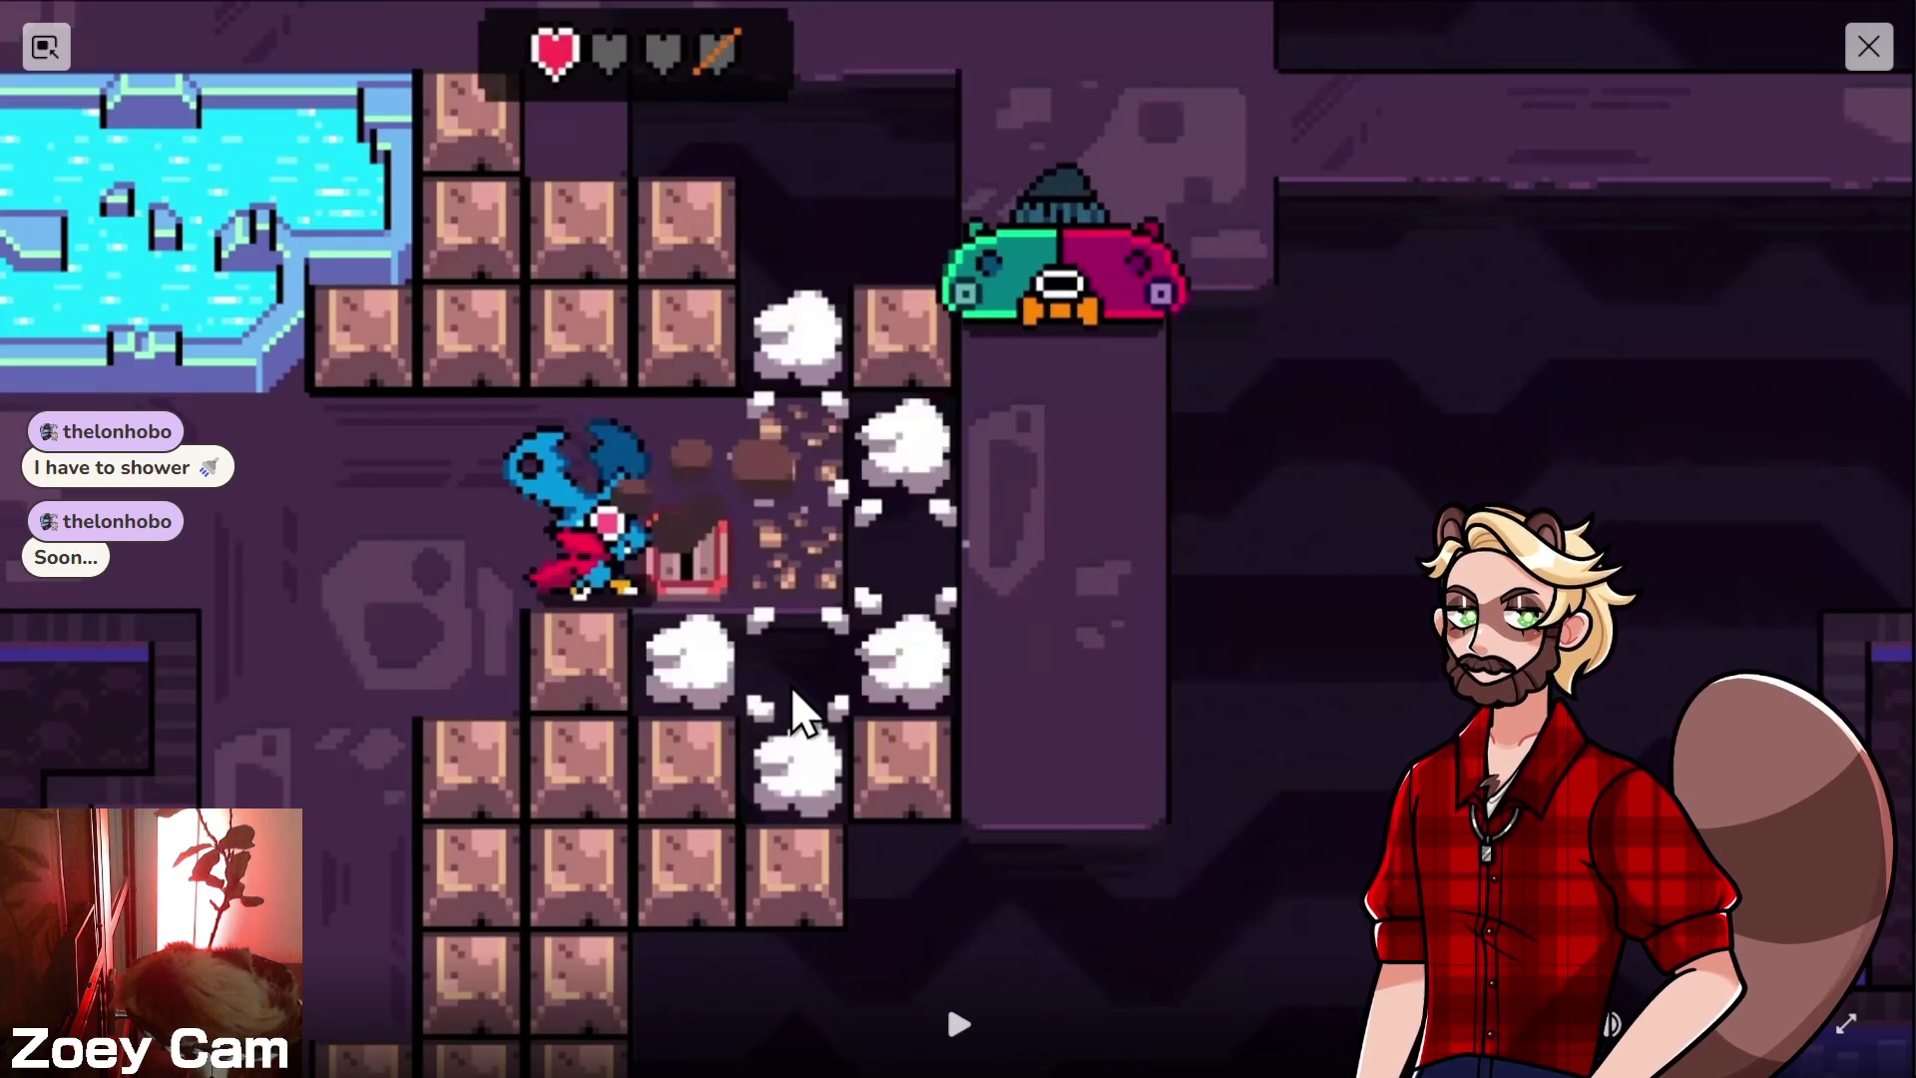
{"action": "left_click", "coordinate": [960, 1027]}
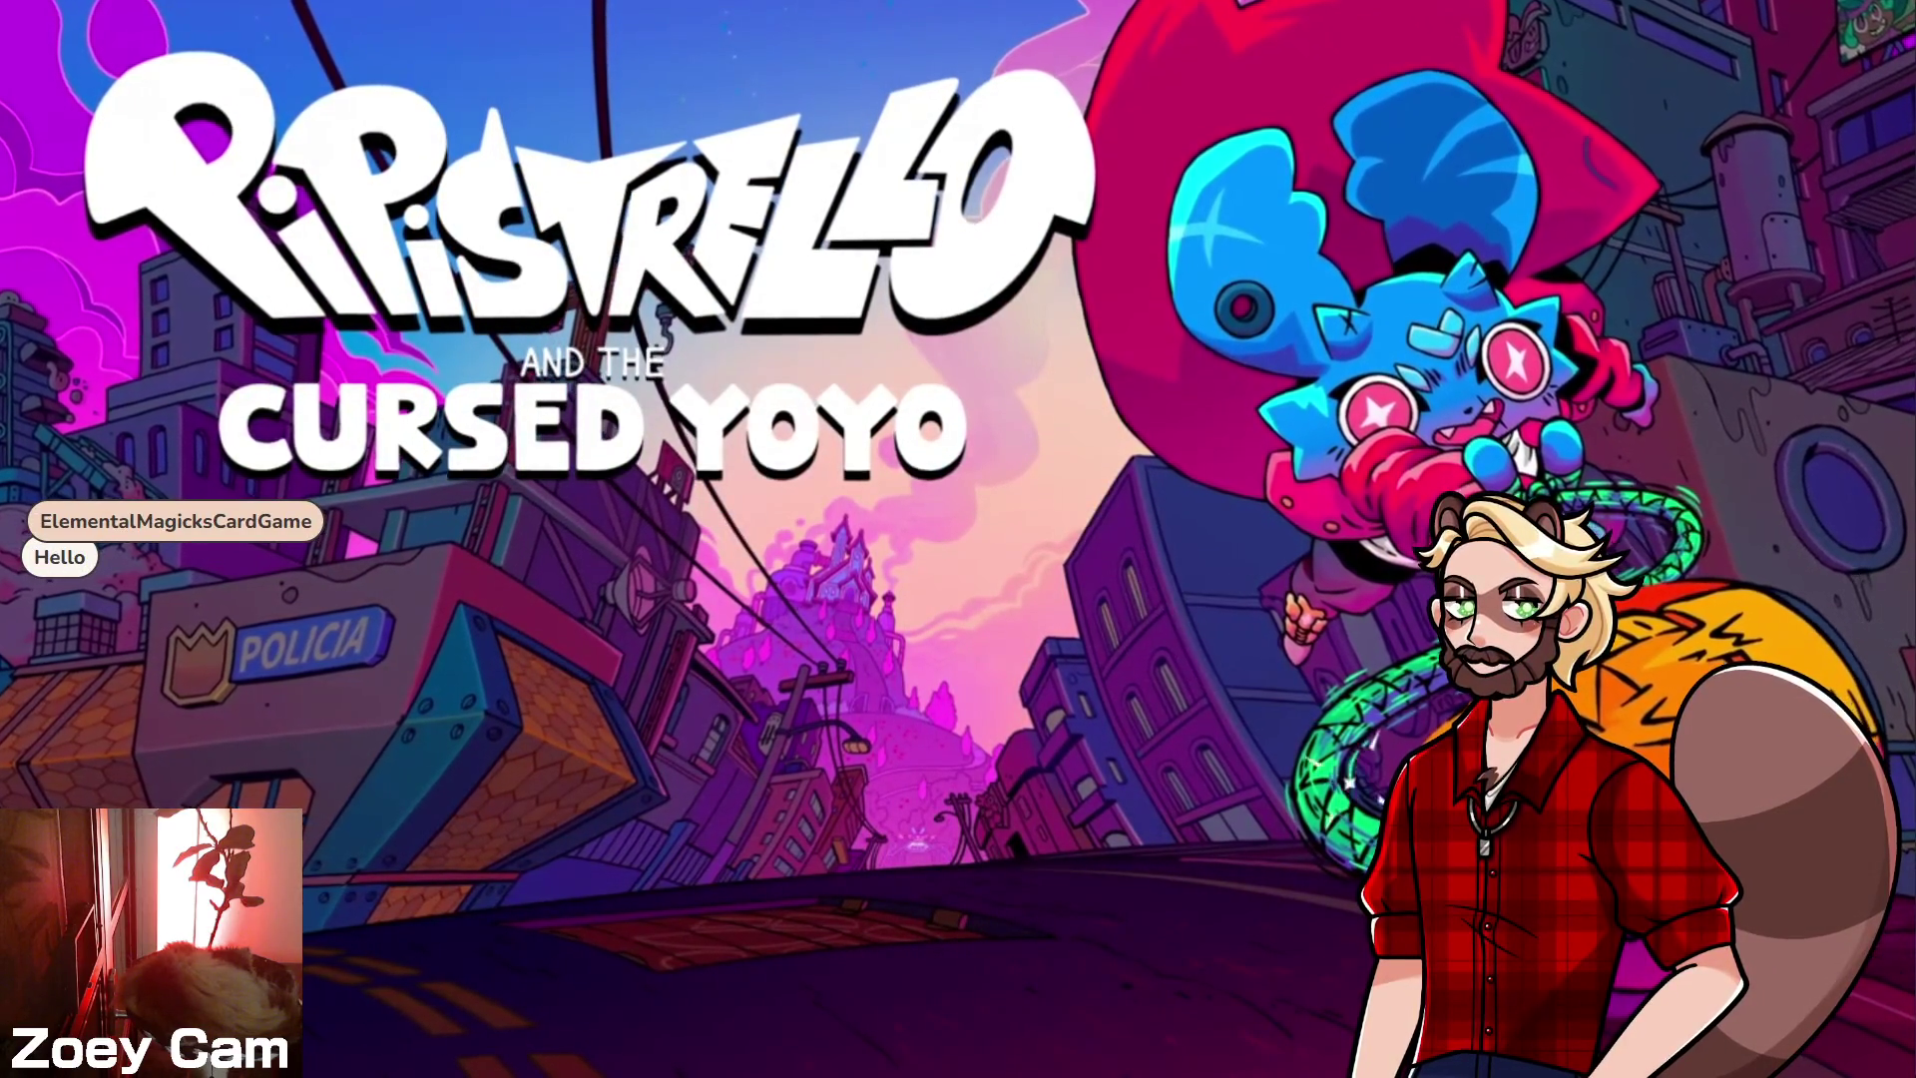
- Close the enlarged trailer and leave the inline player paused at 0:03
{"action": "mouse_move", "coordinate": [1200, 501]}
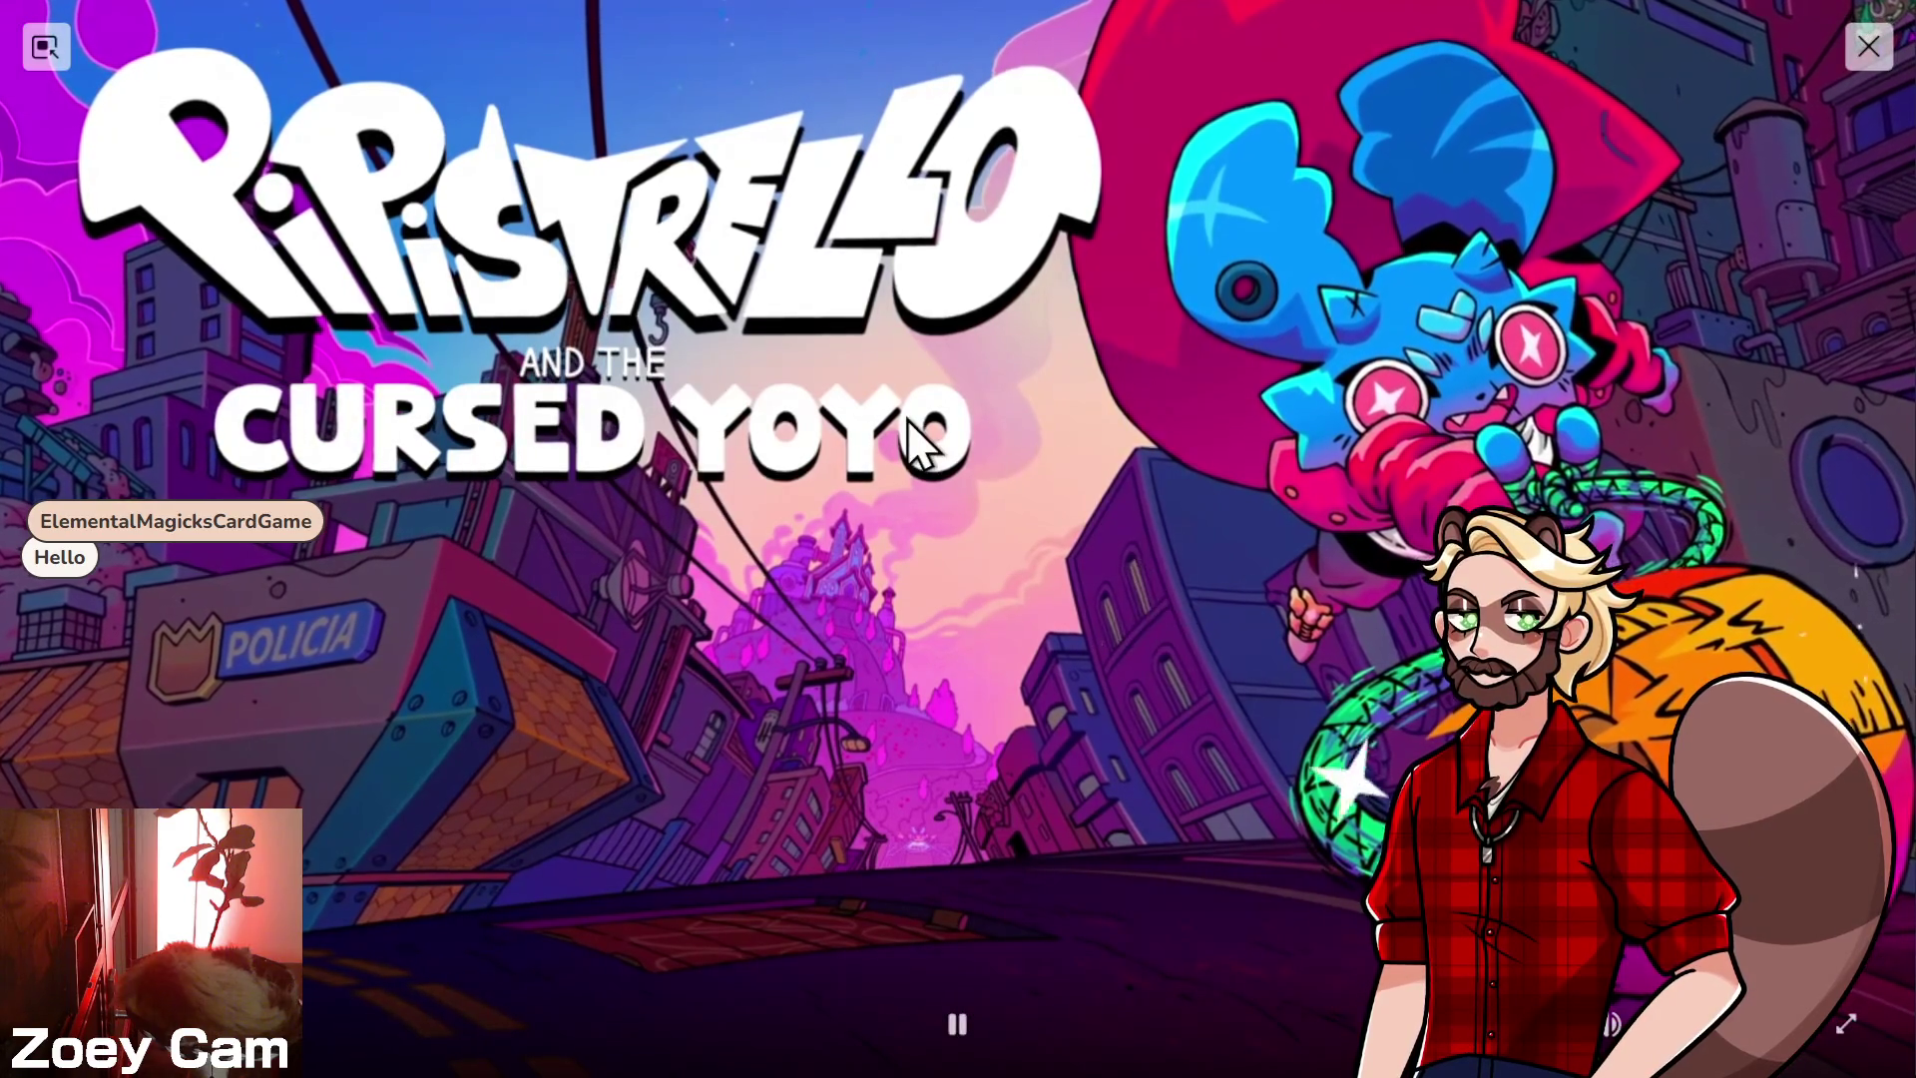
{"action": "left_click", "coordinate": [1198, 625]}
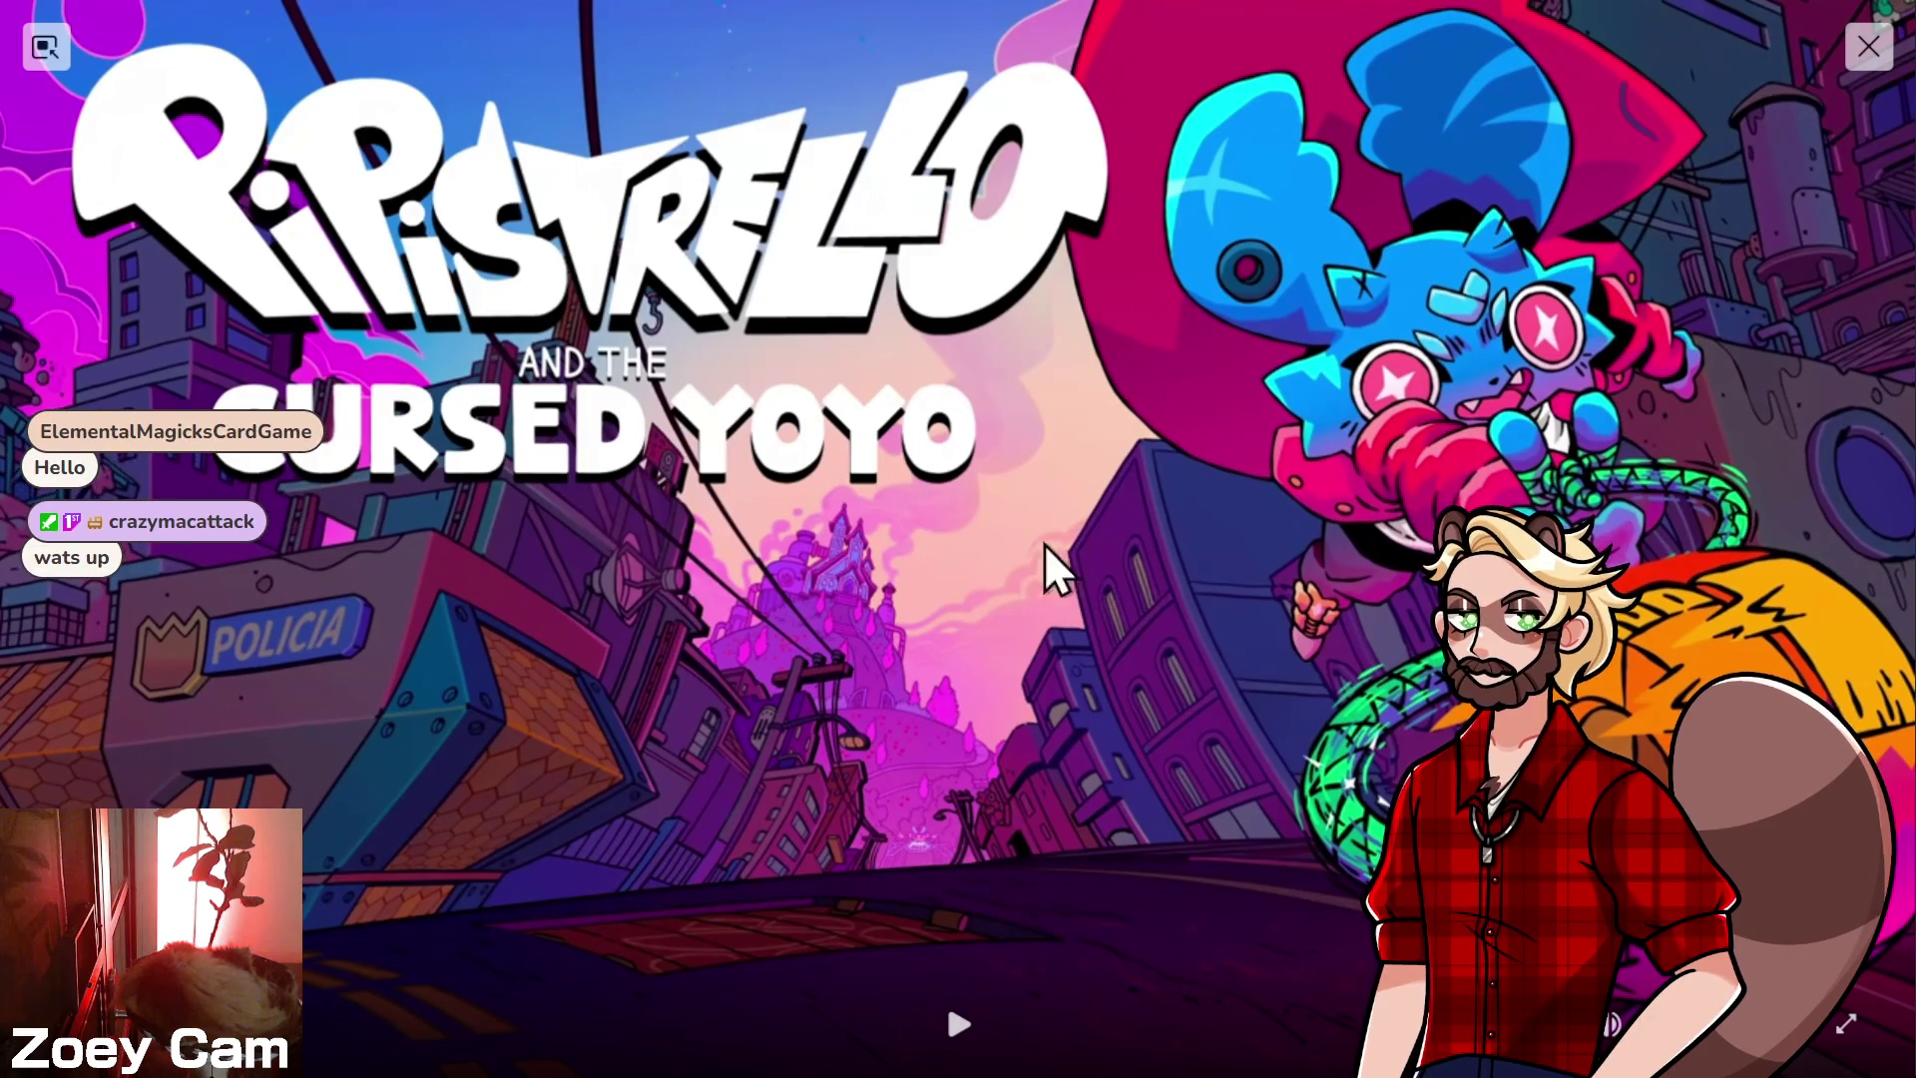
{"action": "left_click", "coordinate": [1862, 44]}
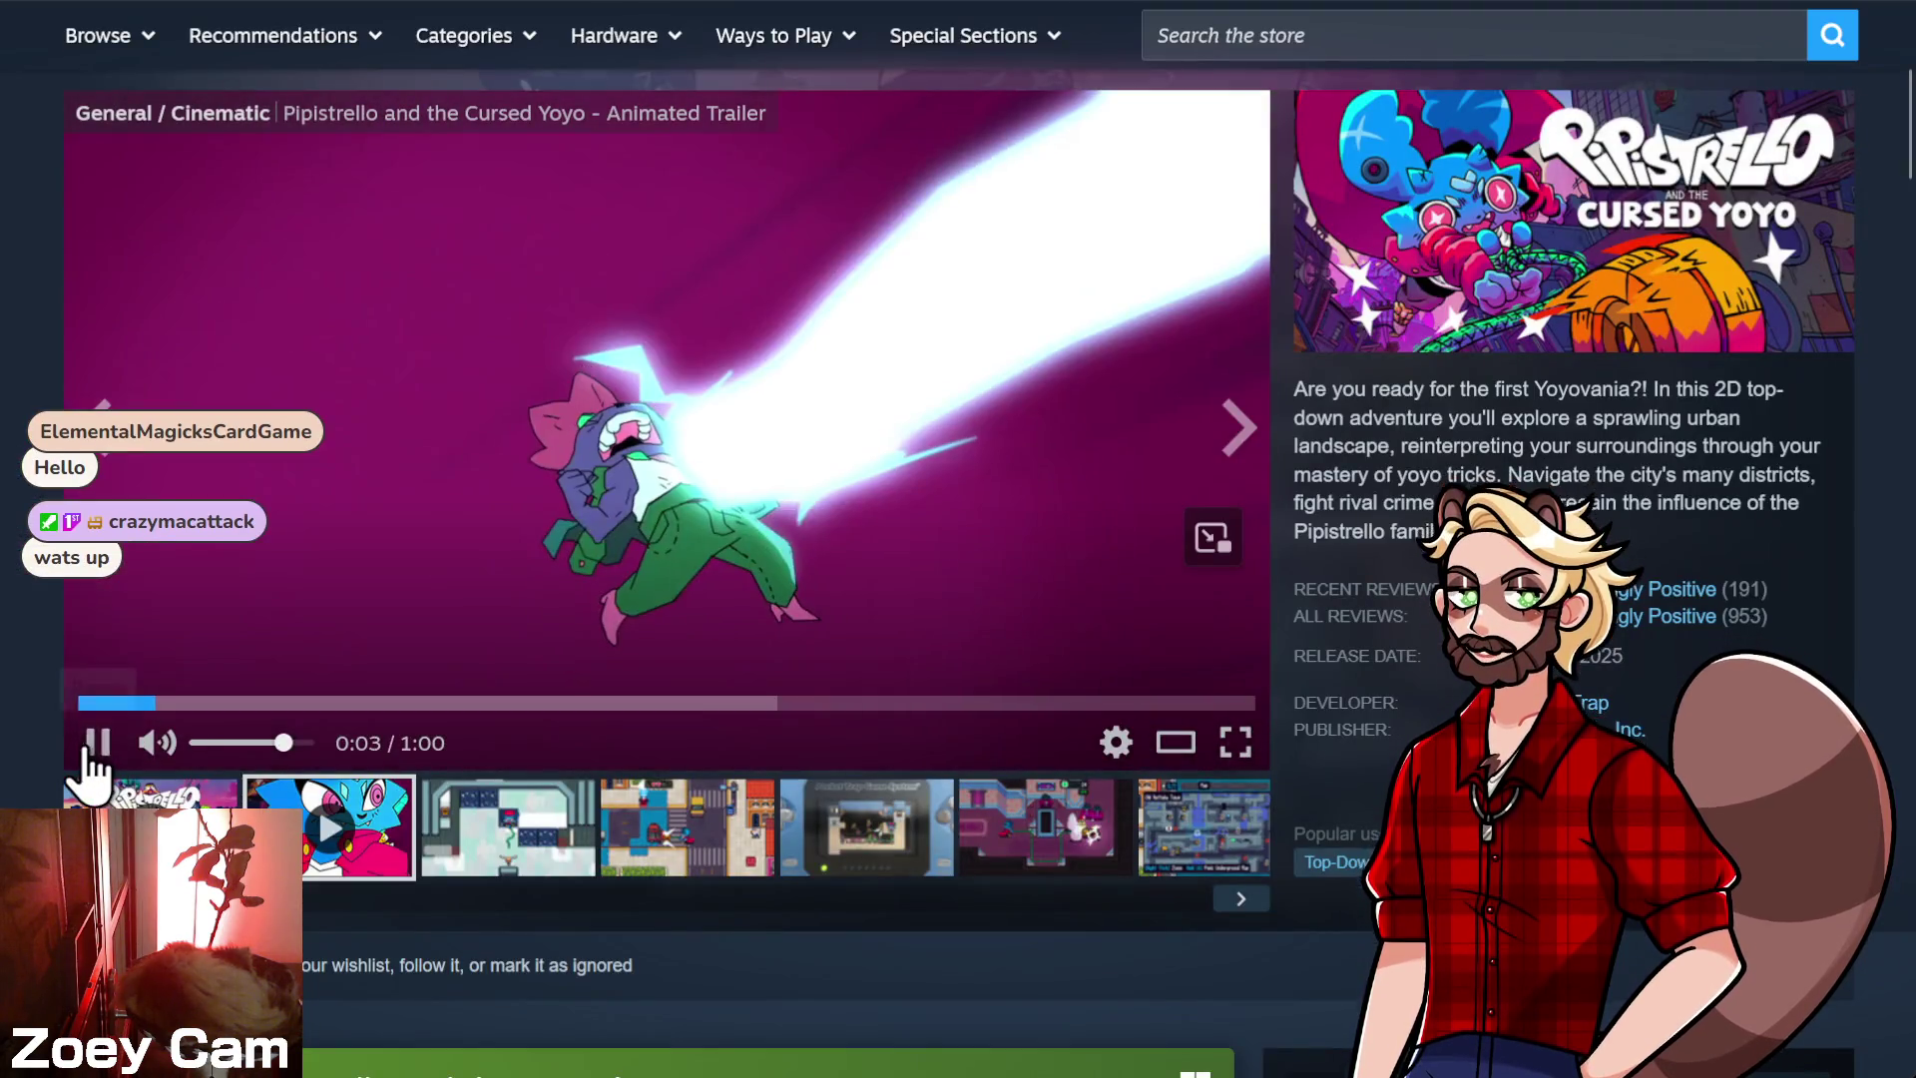
{"action": "left_click", "coordinate": [91, 746]}
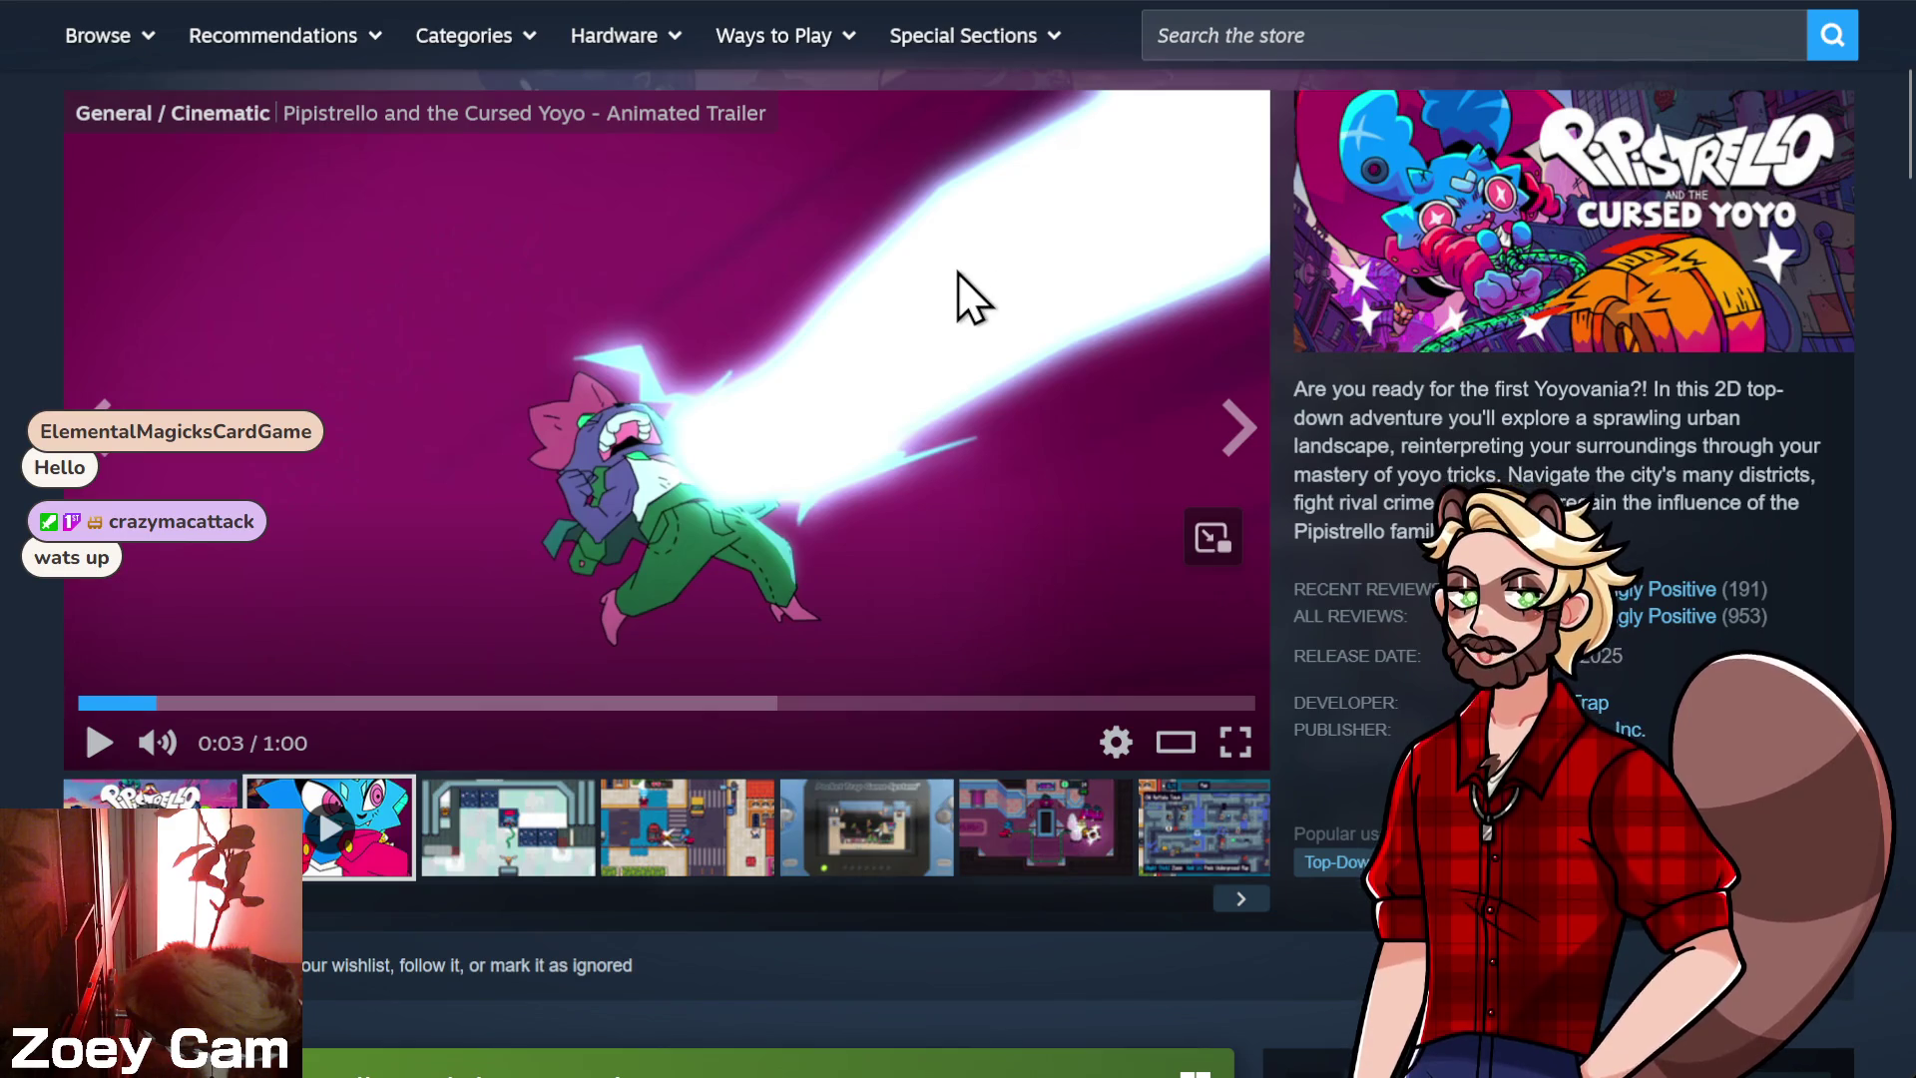